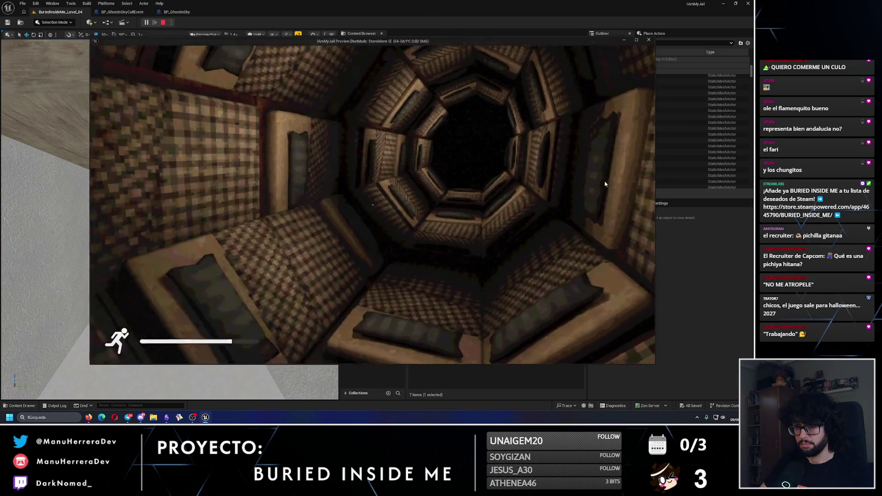
# Step: Stop the Standalone Game play session with Esc to get back to the Level_04 editor
pyautogui.press('Escape')
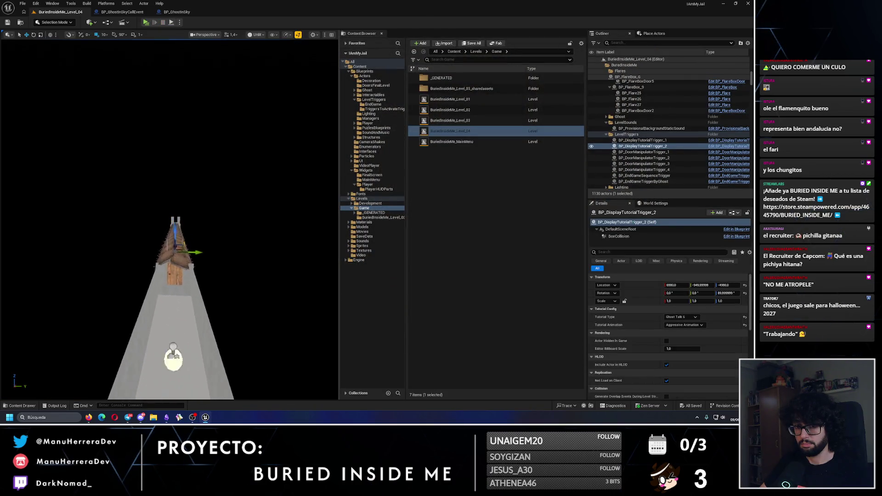
# Step: Select eight BedToCorridor bed meshes along the checkered shaft
pyautogui.click(128, 242)
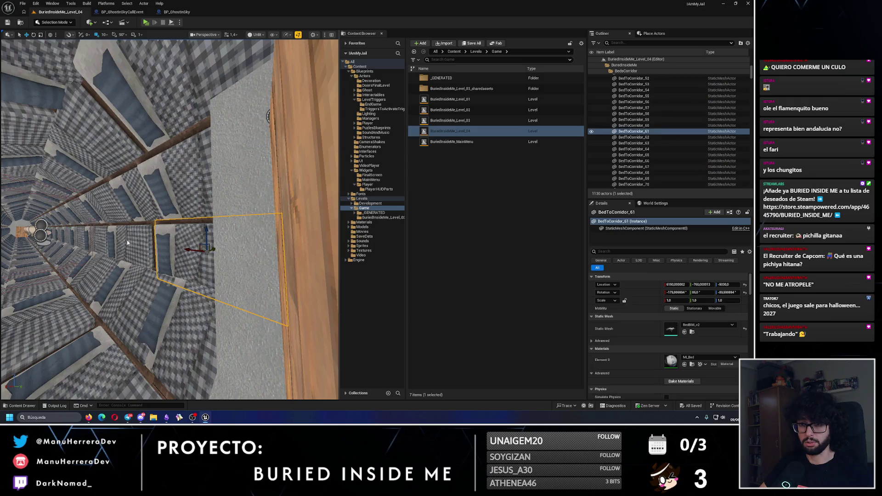
pyautogui.keyDown('ctrl'); pyautogui.click(172, 223); pyautogui.keyUp('ctrl')
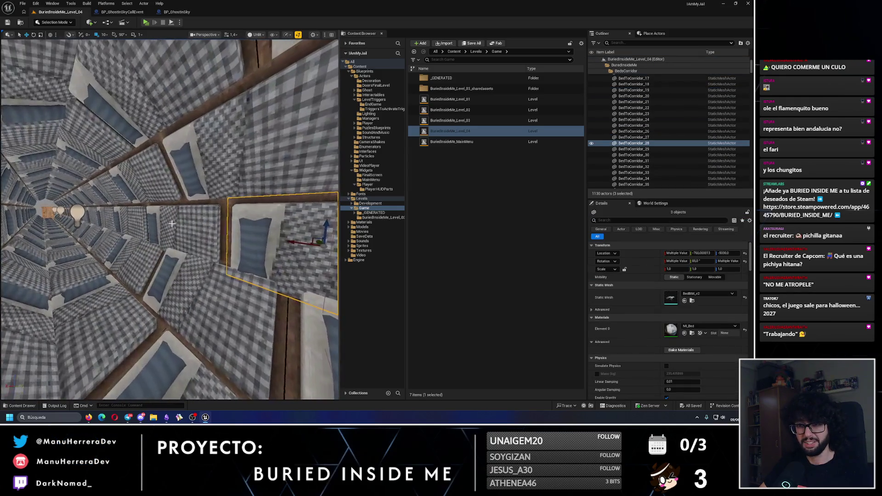
pyautogui.keyDown('ctrl'); pyautogui.click(129, 197); pyautogui.keyUp('ctrl')
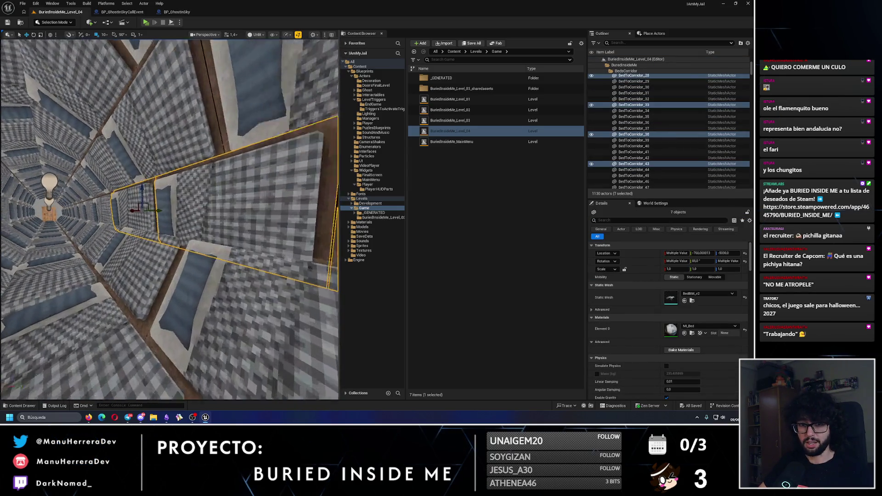
pyautogui.keyDown('ctrl'); pyautogui.click(188, 202); pyautogui.keyUp('ctrl')
pyautogui.keyDown('ctrl'); pyautogui.click(243, 205); pyautogui.keyUp('ctrl')
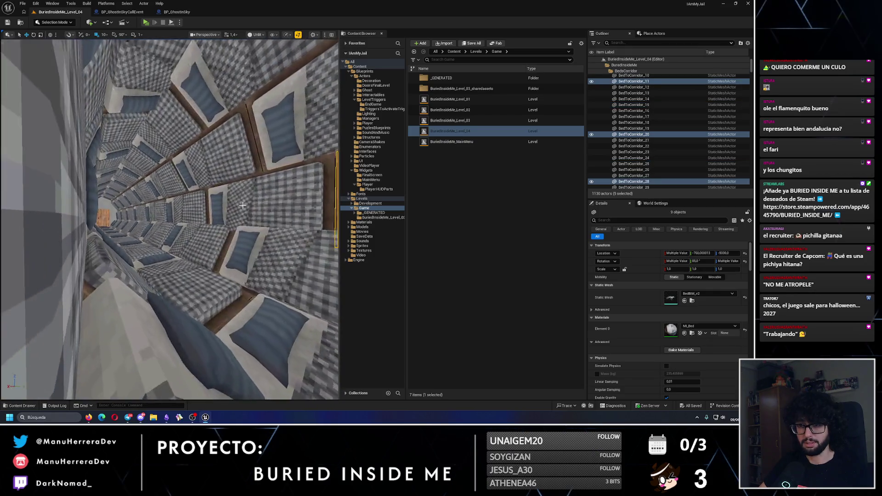
pyautogui.keyDown('ctrl'); pyautogui.click(193, 201); pyautogui.keyUp('ctrl')
pyautogui.keyDown('ctrl'); pyautogui.click(202, 191); pyautogui.keyUp('ctrl')
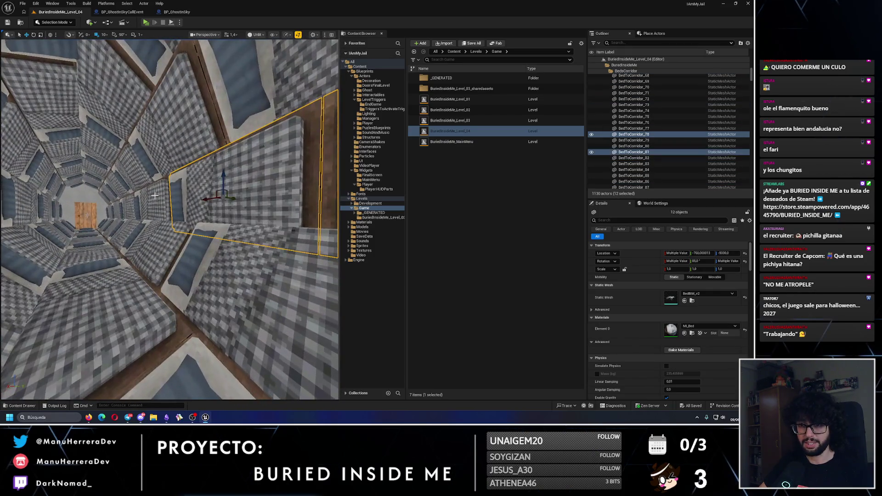
pyautogui.keyDown('ctrl'); pyautogui.click(296, 249); pyautogui.keyUp('ctrl')
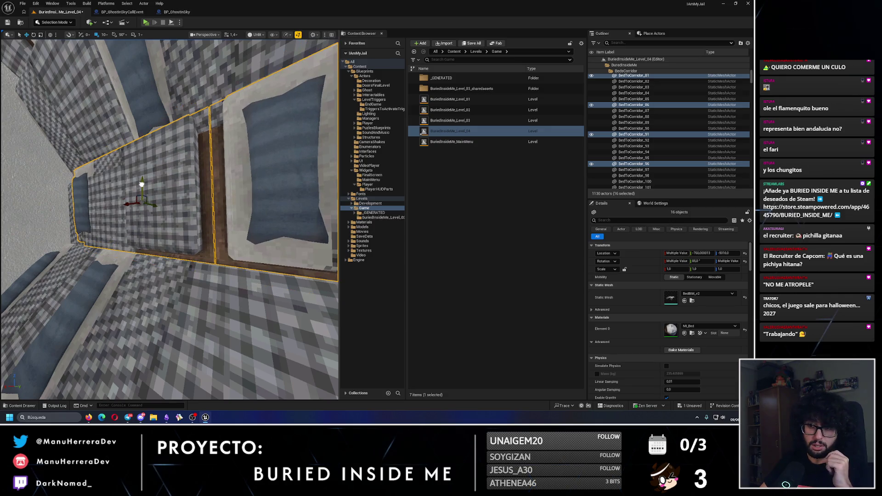
# Step: Frame BedToCorridor_92 and select it with _97, _70, _77, _21 and more beds
pyautogui.moveTo(110, 199); pyautogui.dragTo(138, 184)
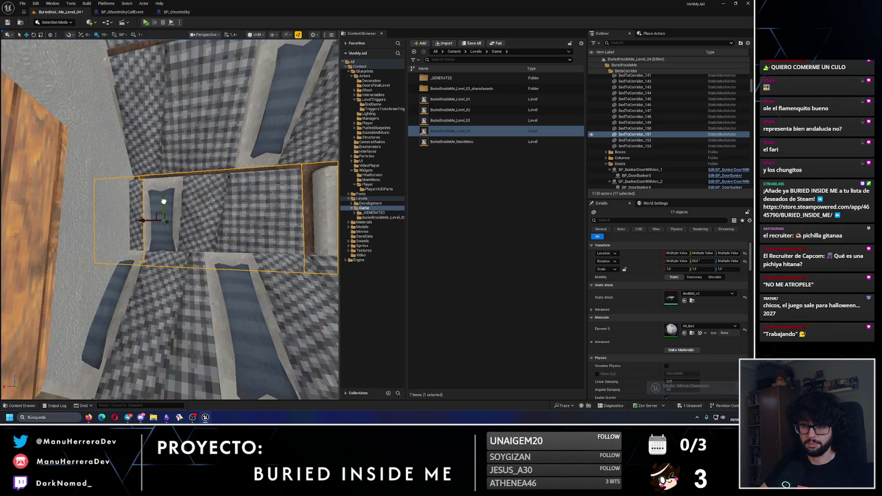
pyautogui.moveTo(165, 192); pyautogui.dragTo(154, 149)
pyautogui.click(154, 149)
pyautogui.press('f')
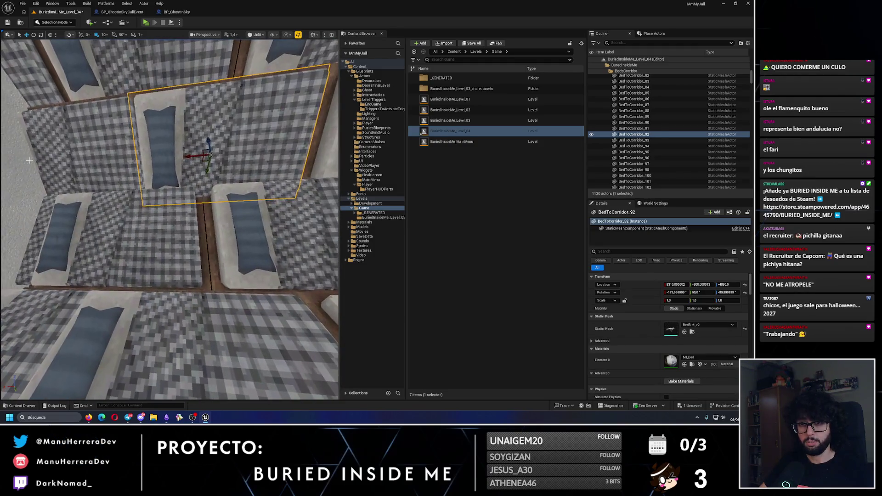
pyautogui.keyDown('ctrl'); pyautogui.click(86, 147); pyautogui.keyUp('ctrl')
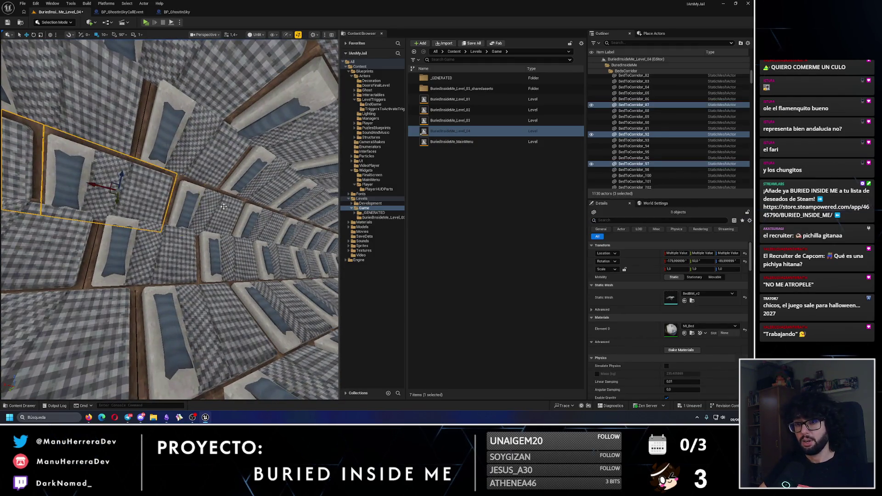
pyautogui.keyDown('ctrl'); pyautogui.click(223, 207); pyautogui.keyUp('ctrl')
pyautogui.keyDown('ctrl'); pyautogui.click(250, 234); pyautogui.keyUp('ctrl')
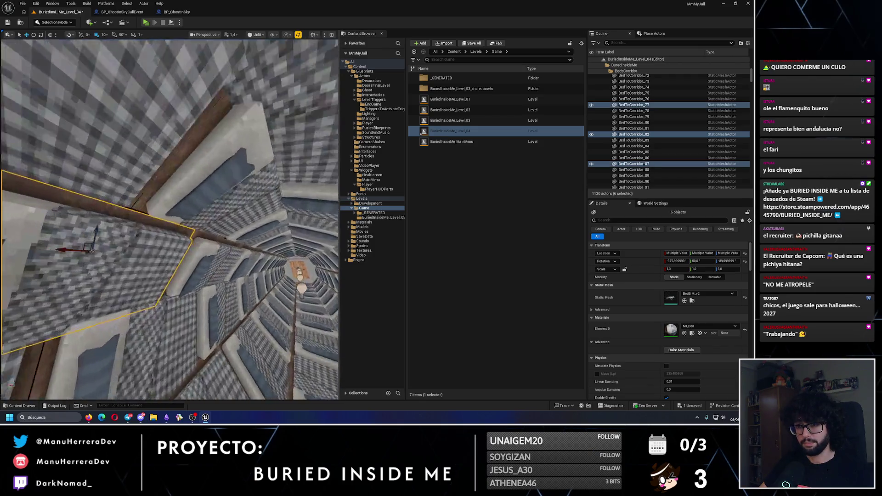
pyautogui.keyDown('ctrl'); pyautogui.click(255, 218); pyautogui.keyUp('ctrl')
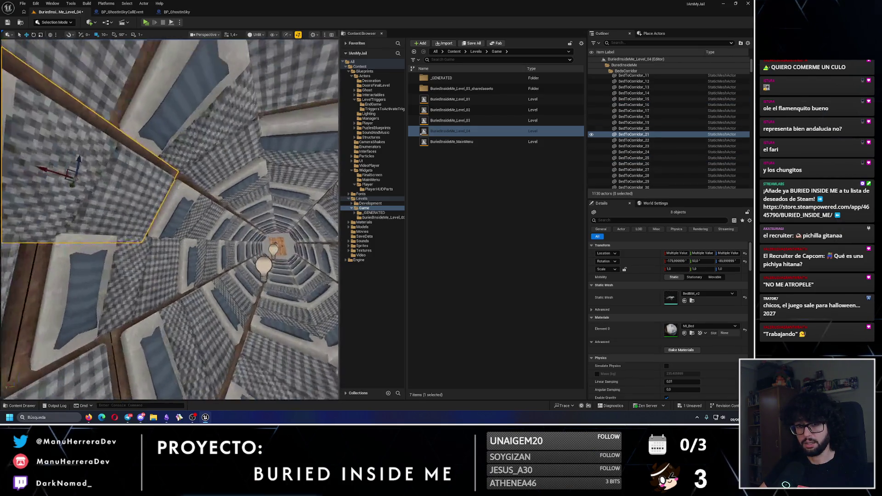
pyautogui.keyDown('ctrl'); pyautogui.click(198, 198); pyautogui.keyUp('ctrl')
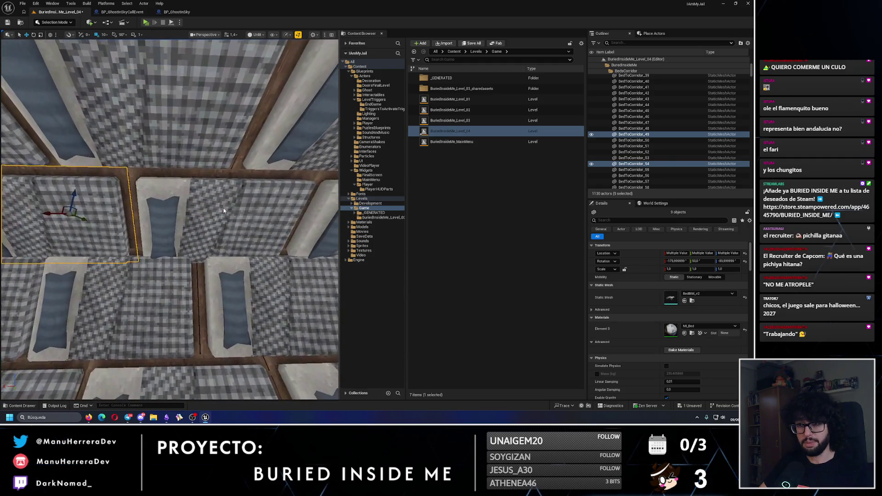
pyautogui.keyDown('ctrl'); pyautogui.click(312, 245); pyautogui.keyUp('ctrl')
# Step: Add BedToCorridor_12 and _62 to the selection and shift the selected beds up and left
pyautogui.moveTo(312, 245); pyautogui.dragTo(172, 203)
pyautogui.keyDown('ctrl'); pyautogui.click(227, 209); pyautogui.keyUp('ctrl')
pyautogui.moveTo(227, 208); pyautogui.dragTo(204, 219)
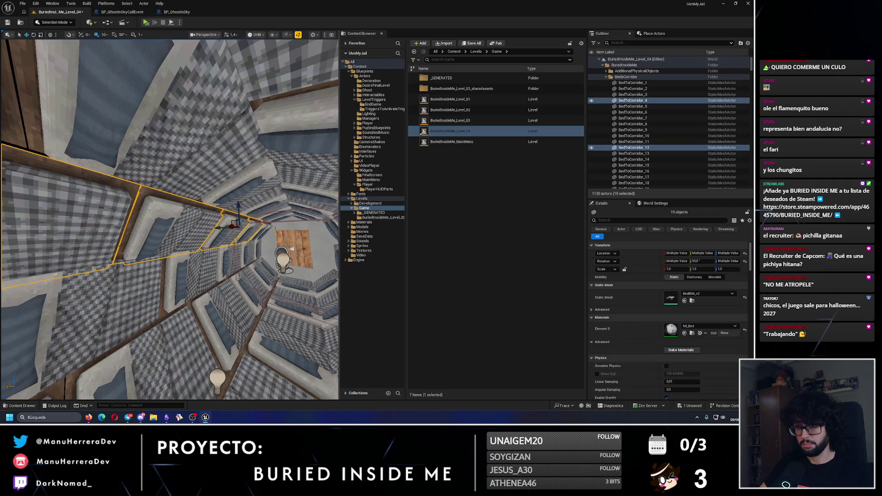
pyautogui.keyDown('ctrl'); pyautogui.click(254, 227); pyautogui.keyUp('ctrl')
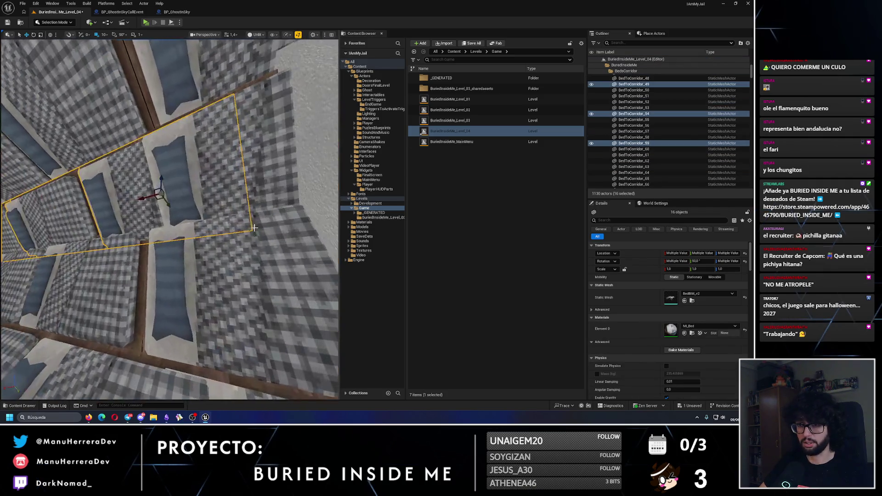
pyautogui.keyDown('ctrl'); pyautogui.click(229, 181); pyautogui.keyUp('ctrl')
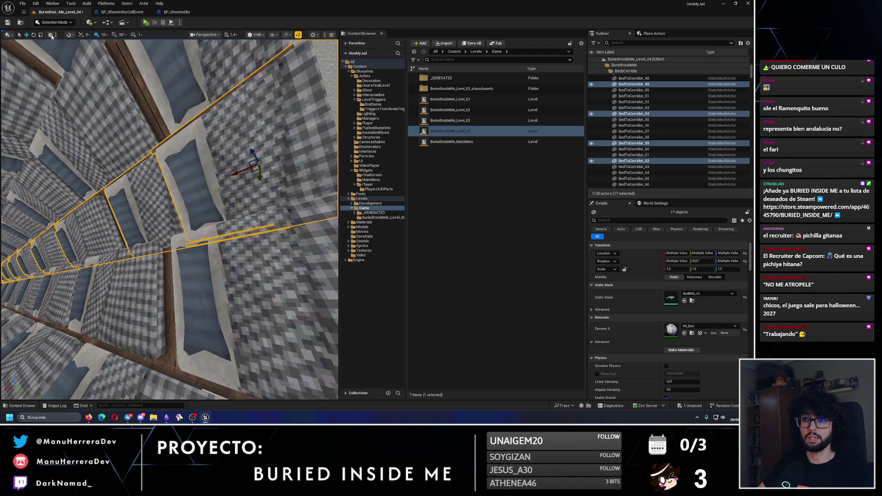
pyautogui.moveTo(255, 143); pyautogui.dragTo(246, 131)
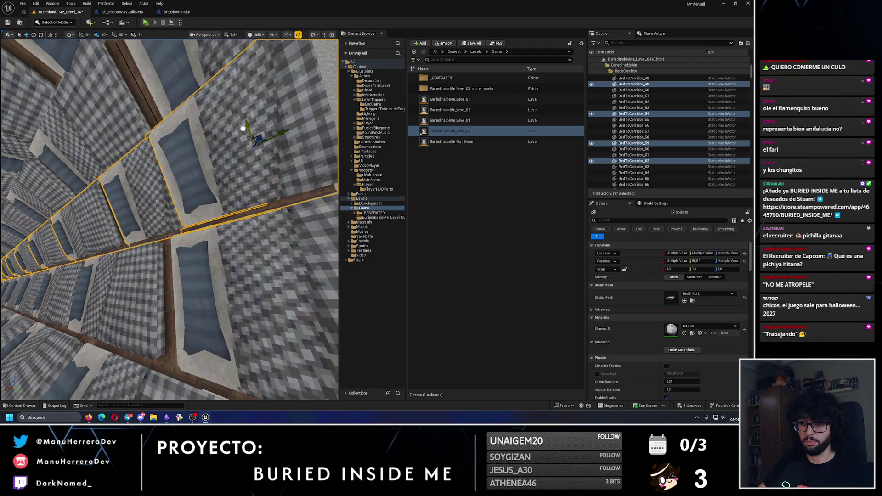
# Step: Select BedToCorridor_63 and _58, then BedToCorridor_40 alone and open its context menu
pyautogui.click(243, 129)
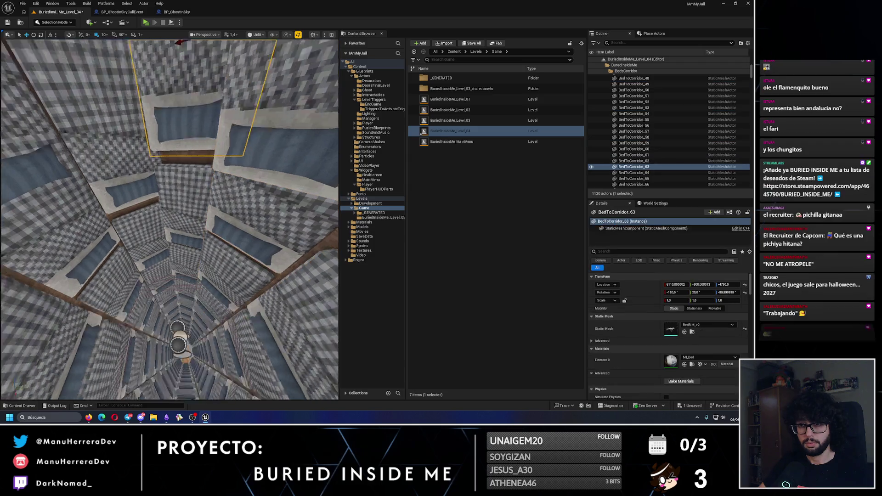
pyautogui.keyDown('ctrl'); pyautogui.click(200, 244); pyautogui.keyUp('ctrl')
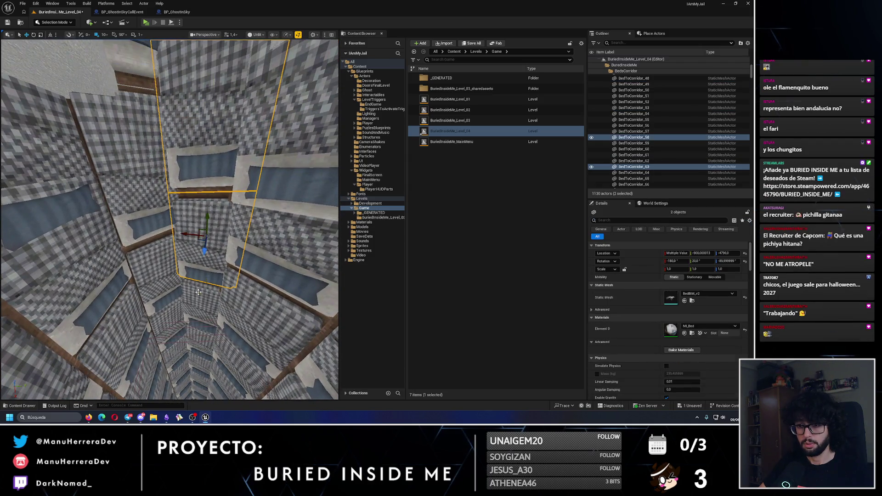
pyautogui.keyDown('ctrl'); pyautogui.click(149, 242); pyautogui.keyUp('ctrl')
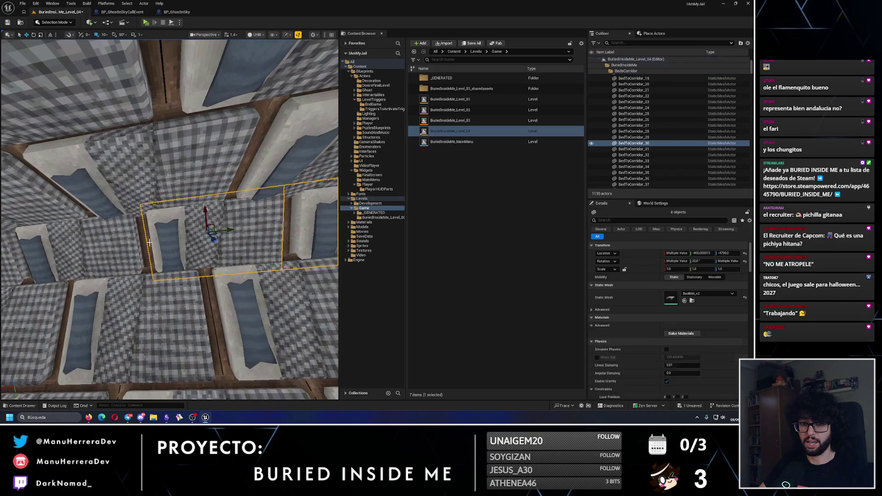
pyautogui.click(140, 251)
pyautogui.rightClick(139, 251)
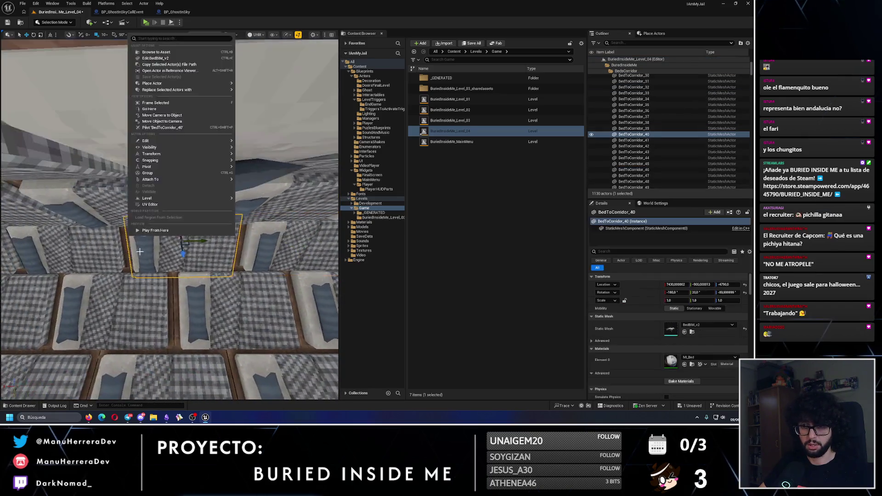
pyautogui.click(142, 246)
pyautogui.keyDown('ctrl'); pyautogui.click(112, 246); pyautogui.keyUp('ctrl')
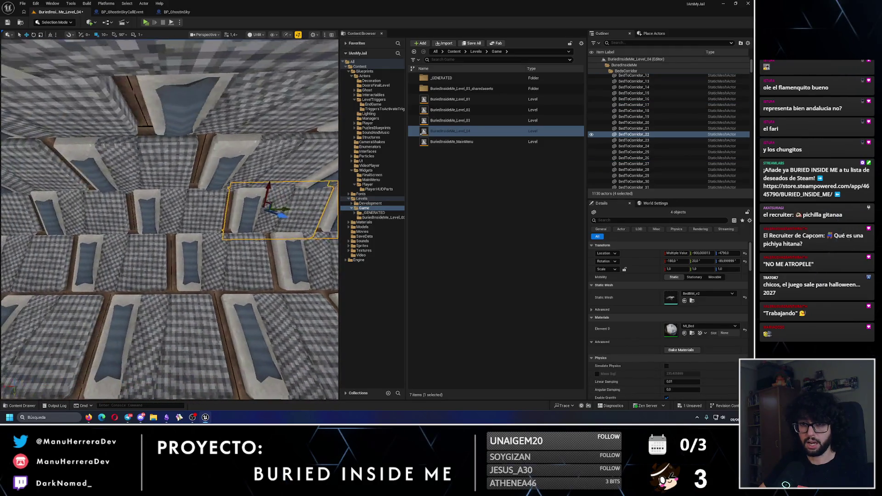
pyautogui.keyDown('ctrl'); pyautogui.click(282, 217); pyautogui.keyUp('ctrl')
pyautogui.moveTo(164, 214); pyautogui.dragTo(137, 214)
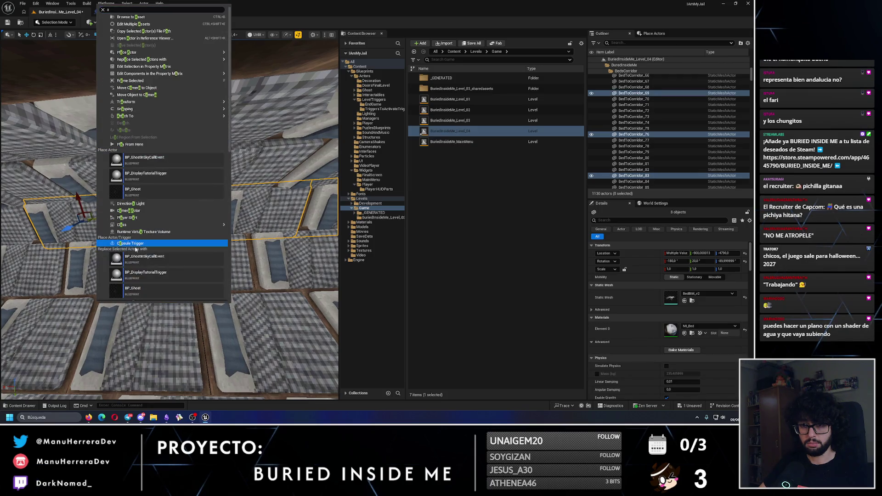
pyautogui.moveTo(184, 207)
pyautogui.mouseDown()
pyautogui.moveTo(161, 216)
pyautogui.moveTo(152, 202)
pyautogui.moveTo(166, 207)
pyautogui.moveTo(145, 214)
pyautogui.moveTo(240, 196)
pyautogui.moveTo(221, 203)
pyautogui.mouseUp()
pyautogui.keyDown('ctrl'); pyautogui.click(240, 196); pyautogui.keyUp('ctrl')
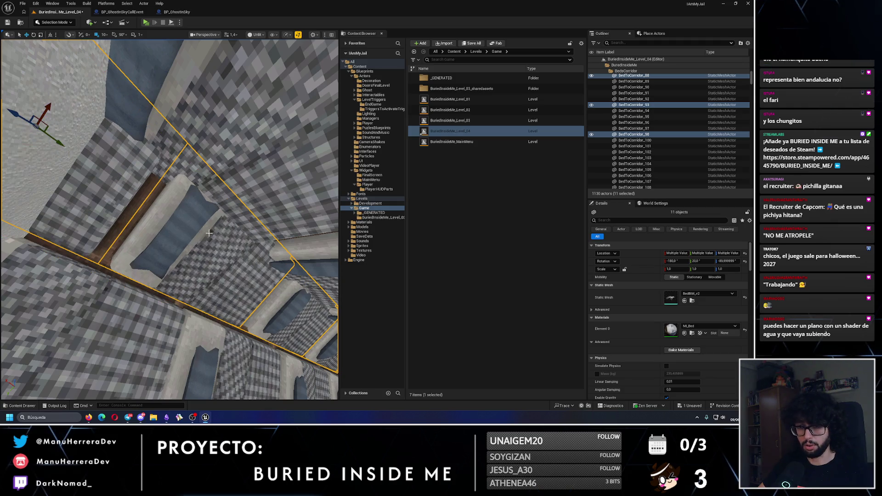
pyautogui.moveTo(209, 233)
pyautogui.mouseDown()
pyautogui.moveTo(250, 227)
pyautogui.moveTo(308, 265)
pyautogui.moveTo(203, 265)
pyautogui.mouseUp()
pyautogui.click(244, 232)
pyautogui.keyDown('ctrl'); pyautogui.click(308, 265); pyautogui.keyUp('ctrl')
pyautogui.keyDown('ctrl'); pyautogui.click(170, 210); pyautogui.keyUp('ctrl')
pyautogui.moveTo(171, 209); pyautogui.dragTo(119, 220)
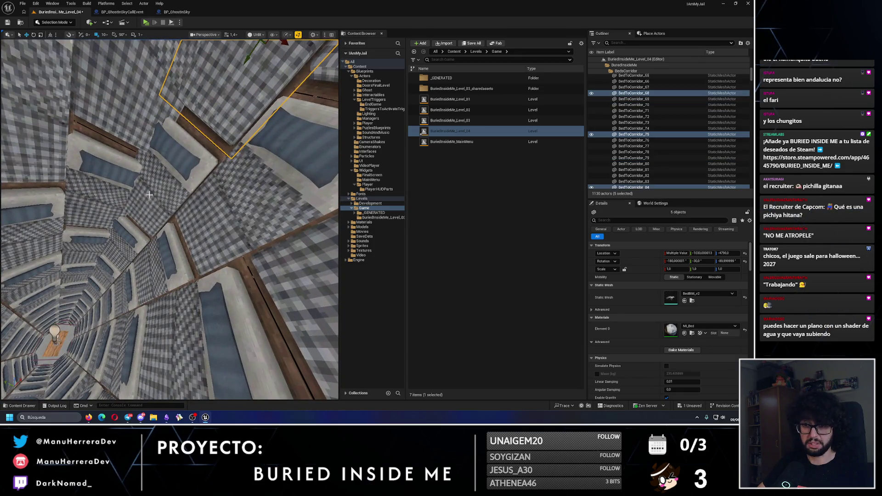
pyautogui.moveTo(189, 246)
pyautogui.mouseDown()
pyautogui.moveTo(207, 232)
pyautogui.moveTo(189, 246)
pyautogui.mouseUp()
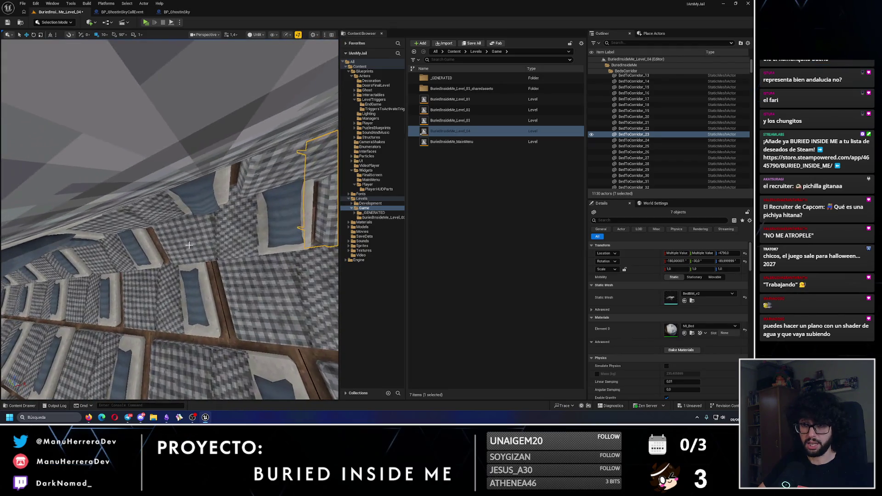
pyautogui.moveTo(170, 212)
pyautogui.mouseDown()
pyautogui.moveTo(120, 216)
pyautogui.moveTo(126, 205)
pyautogui.moveTo(221, 190)
pyautogui.mouseUp()
pyautogui.keyDown('ctrl'); pyautogui.click(126, 205); pyautogui.keyUp('ctrl')
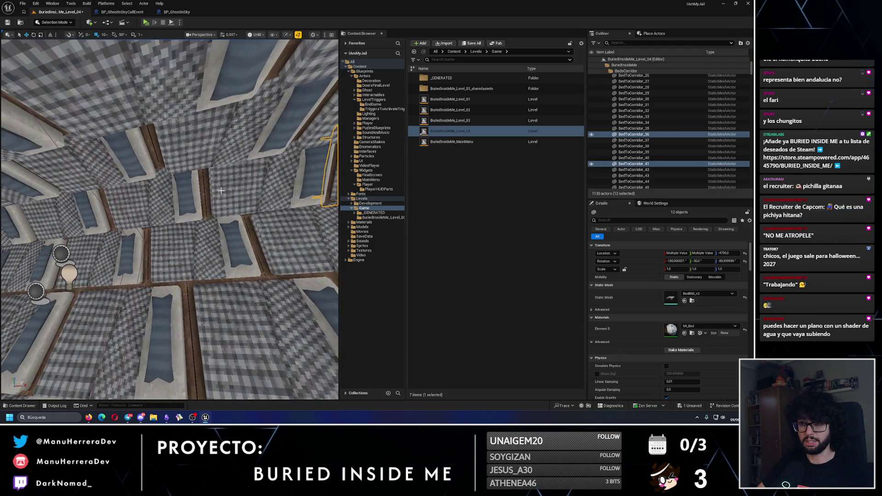
pyautogui.keyDown('ctrl'); pyautogui.click(172, 198); pyautogui.keyUp('ctrl')
pyautogui.keyDown('ctrl'); pyautogui.click(172, 198); pyautogui.keyUp('ctrl')
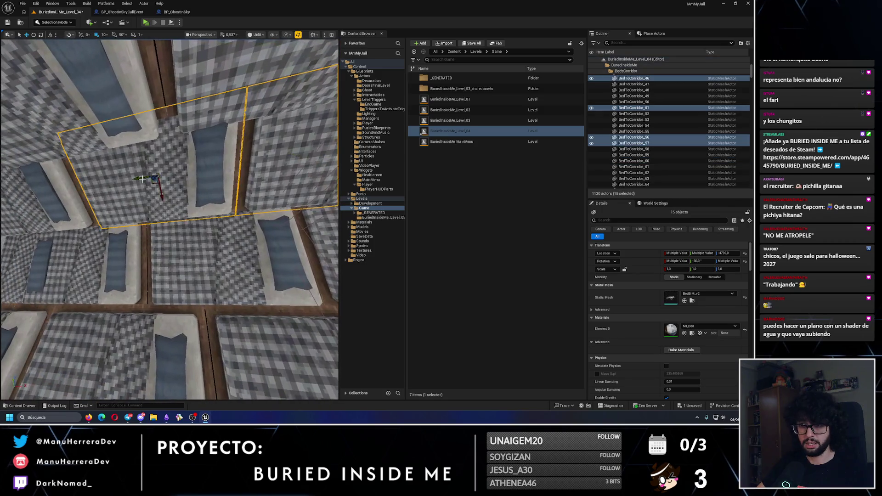
pyautogui.moveTo(205, 176)
pyautogui.mouseDown()
pyautogui.moveTo(193, 198)
pyautogui.moveTo(202, 193)
pyautogui.mouseUp()
pyautogui.keyDown('ctrl'); pyautogui.click(205, 175); pyautogui.keyUp('ctrl')
pyautogui.keyDown('ctrl'); pyautogui.click(204, 175); pyautogui.keyUp('ctrl')
pyautogui.moveTo(129, 226)
pyautogui.mouseDown()
pyautogui.moveTo(170, 215)
pyautogui.moveTo(143, 208)
pyautogui.mouseUp()
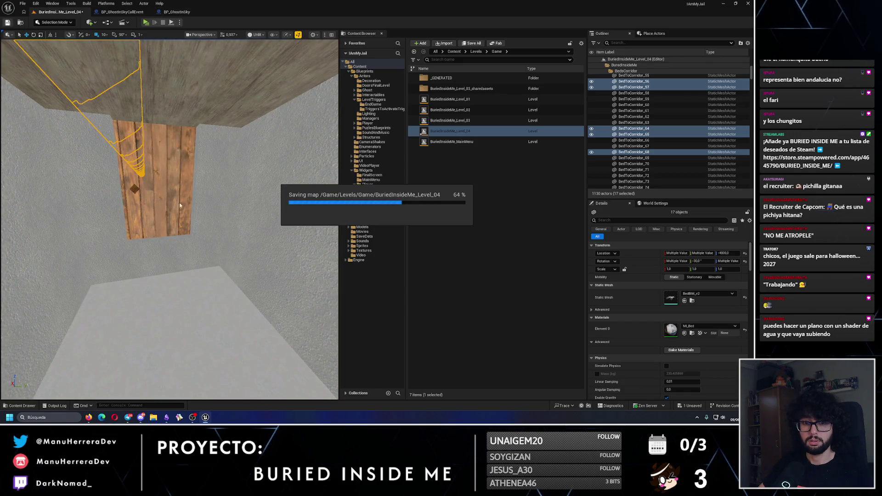
pyautogui.moveTo(143, 208); pyautogui.dragTo(142, 208)
pyautogui.hotkey('alt', '4')
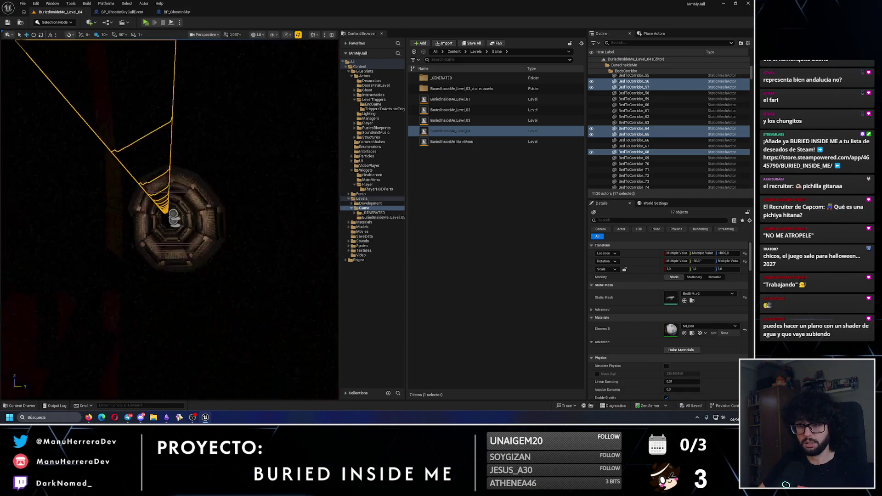
pyautogui.hotkey('alt', '3')
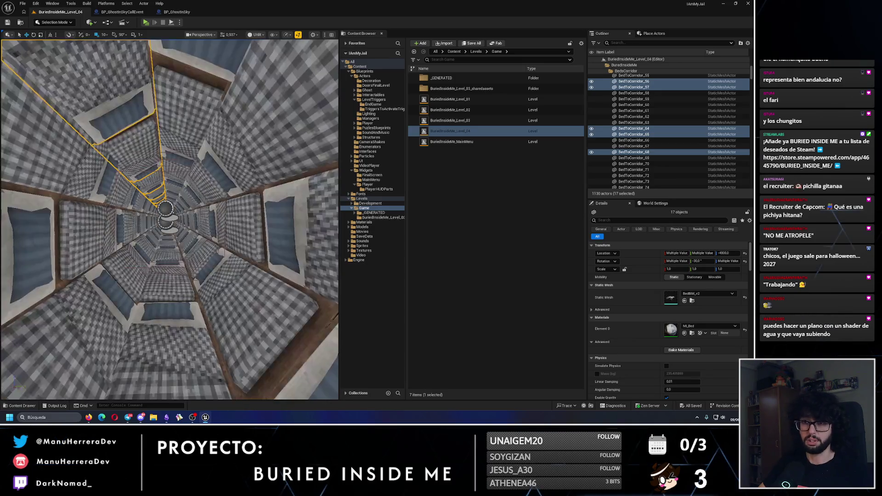
pyautogui.moveTo(203, 183); pyautogui.dragTo(202, 183)
pyautogui.hotkey('alt', '4')
pyautogui.click(196, 164)
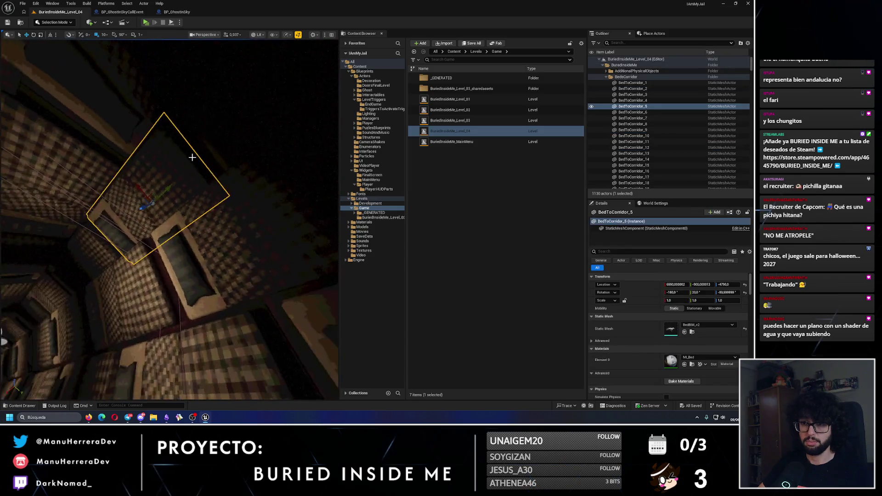
# Step: In unlit view, select BedToCorridor_63, _58, _30, _35 and other tunnel beds, dropping one
pyautogui.hotkey('alt', '3')
pyautogui.keyDown('ctrl'); pyautogui.click(236, 187); pyautogui.keyUp('ctrl')
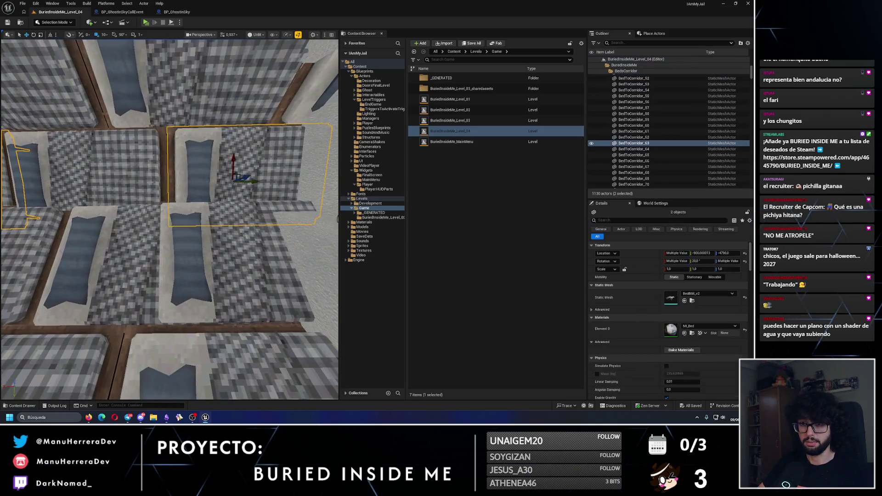
pyautogui.keyDown('ctrl'); pyautogui.click(124, 210); pyautogui.keyUp('ctrl')
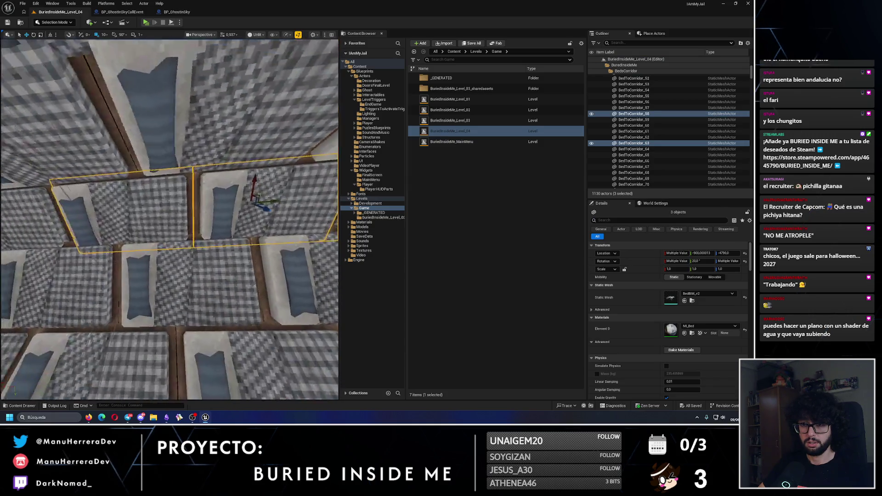
pyautogui.keyDown('ctrl'); pyautogui.click(161, 214); pyautogui.keyUp('ctrl')
pyautogui.keyDown('ctrl'); pyautogui.click(184, 217); pyautogui.keyUp('ctrl')
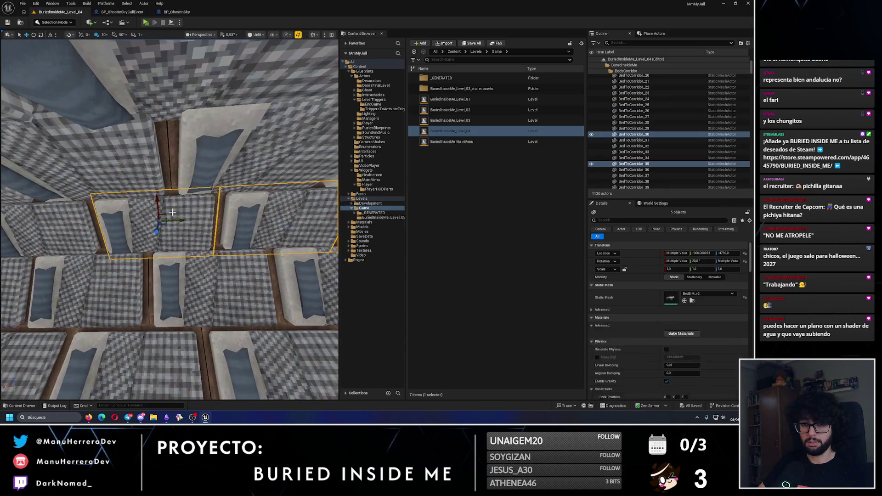
pyautogui.keyDown('ctrl'); pyautogui.click(182, 220); pyautogui.keyUp('ctrl')
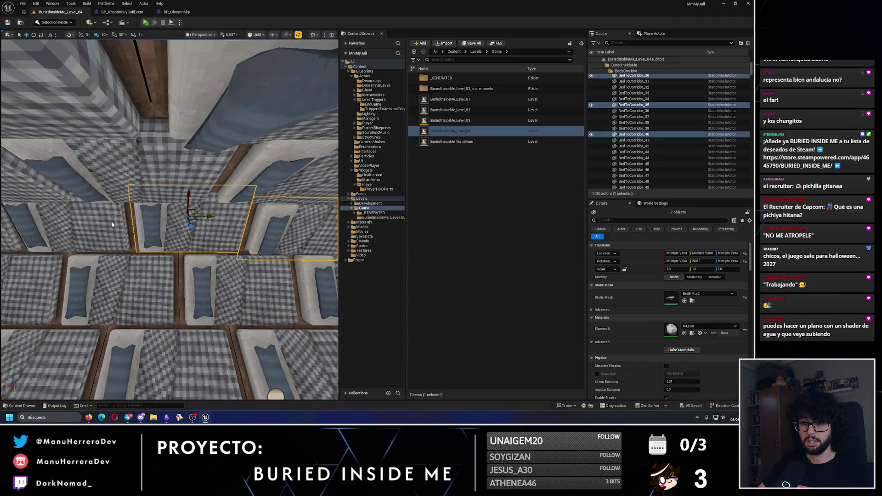
pyautogui.keyDown('ctrl'); pyautogui.click(149, 228); pyautogui.keyUp('ctrl')
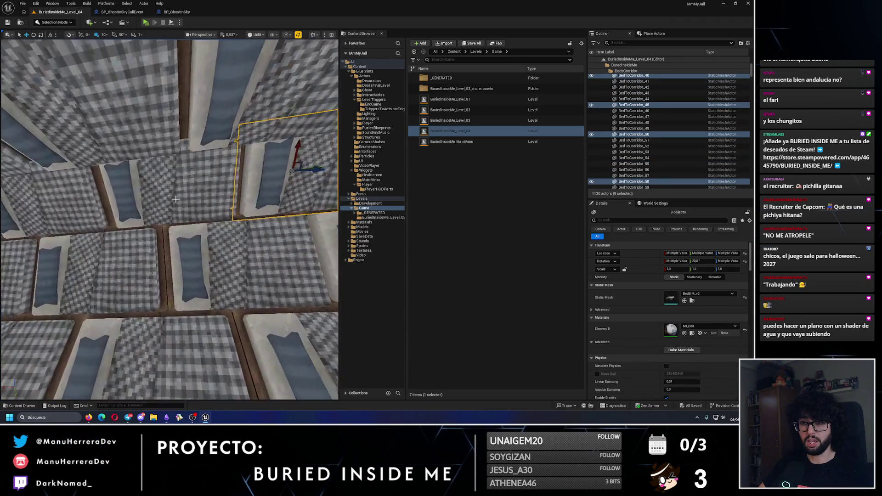
pyautogui.keyDown('ctrl'); pyautogui.click(176, 199); pyautogui.keyUp('ctrl')
pyautogui.keyDown('ctrl'); pyautogui.click(256, 250); pyautogui.keyUp('ctrl')
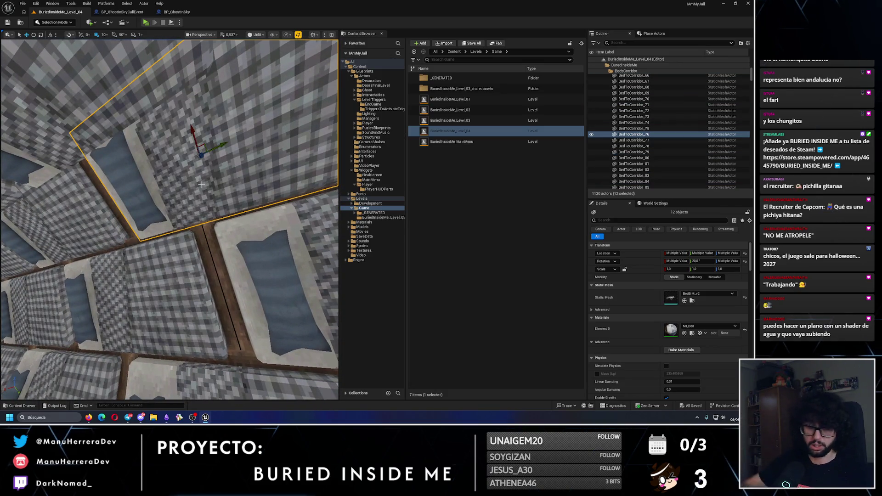
pyautogui.moveTo(188, 176); pyautogui.dragTo(153, 192)
pyautogui.keyDown('ctrl'); pyautogui.click(153, 192); pyautogui.keyUp('ctrl')
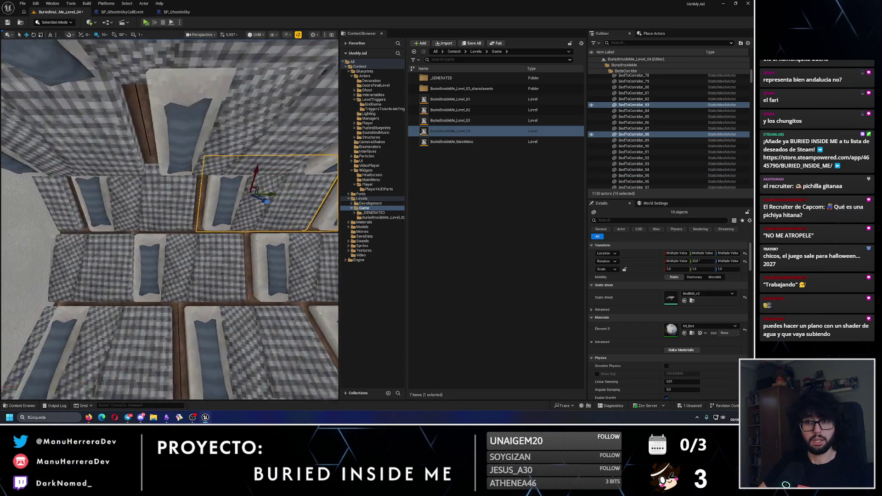
# Step: Restart the selection at BedToCorridor_94, adding _89 and more beds until ten are selected
pyautogui.moveTo(85, 200); pyautogui.dragTo(85, 200)
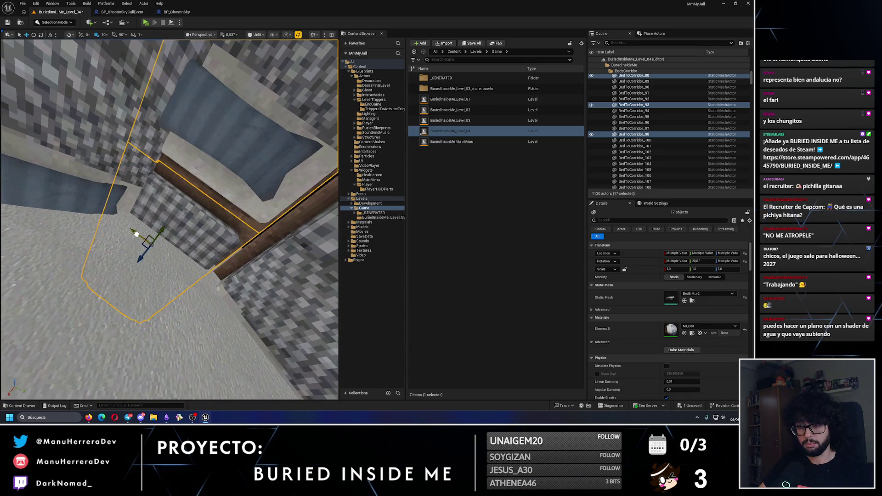
pyautogui.moveTo(85, 200); pyautogui.dragTo(85, 200)
pyautogui.moveTo(292, 177); pyautogui.dragTo(291, 177)
pyautogui.click(292, 178)
pyautogui.moveTo(154, 204)
pyautogui.mouseDown()
pyautogui.moveTo(116, 206)
pyautogui.moveTo(145, 187)
pyautogui.moveTo(117, 194)
pyautogui.moveTo(115, 216)
pyautogui.moveTo(119, 203)
pyautogui.mouseUp()
pyautogui.keyDown('ctrl'); pyautogui.click(154, 204); pyautogui.keyUp('ctrl')
pyautogui.keyDown('ctrl'); pyautogui.click(117, 207); pyautogui.keyUp('ctrl')
pyautogui.keyDown('ctrl'); pyautogui.click(117, 194); pyautogui.keyUp('ctrl')
pyautogui.keyDown('ctrl'); pyautogui.click(117, 194); pyautogui.keyUp('ctrl')
pyautogui.keyDown('ctrl'); pyautogui.click(183, 212); pyautogui.keyUp('ctrl')
# Step: Add BedToCorridor_68 and a few more tunnel beds to the selection
pyautogui.keyDown('ctrl'); pyautogui.click(120, 211); pyautogui.keyUp('ctrl')
pyautogui.keyDown('ctrl'); pyautogui.click(99, 220); pyautogui.keyUp('ctrl')
pyautogui.keyDown('ctrl'); pyautogui.click(99, 220); pyautogui.keyUp('ctrl')
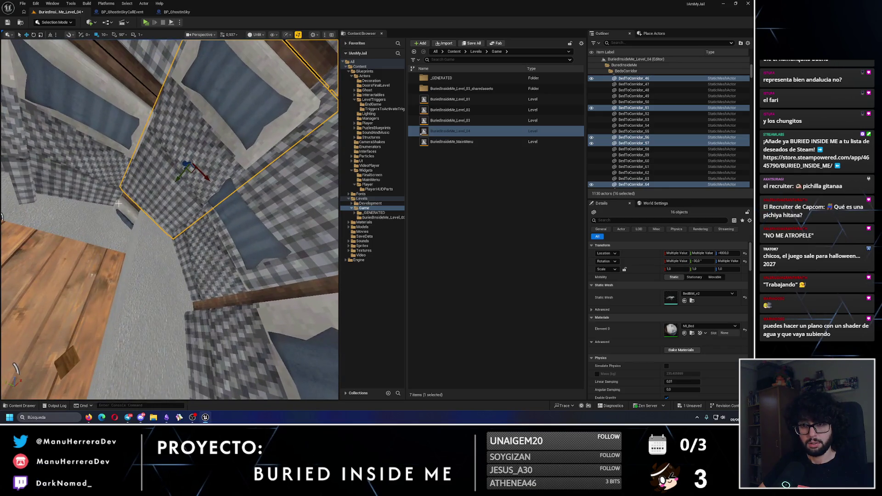
pyautogui.keyDown('ctrl'); pyautogui.click(136, 210); pyautogui.keyUp('ctrl')
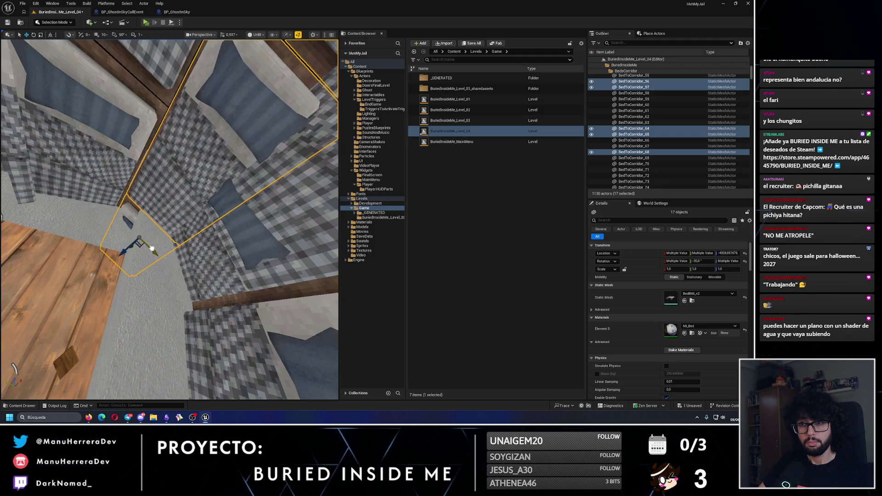
pyautogui.moveTo(151, 249); pyautogui.dragTo(82, 188)
# Step: Start a new selection at BedToCorridor_134, adding _129, _130, _112, _101 and _121
pyautogui.click(69, 184)
pyautogui.keyDown('ctrl'); pyautogui.click(151, 202); pyautogui.keyUp('ctrl')
pyautogui.keyDown('ctrl'); pyautogui.click(196, 203); pyautogui.keyUp('ctrl')
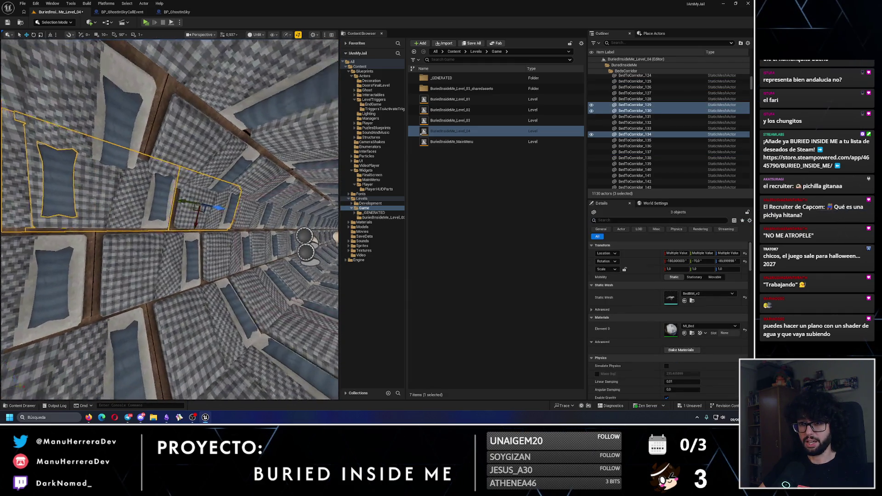
pyautogui.moveTo(237, 212)
pyautogui.mouseDown()
pyautogui.moveTo(200, 212)
pyautogui.moveTo(219, 204)
pyautogui.moveTo(201, 197)
pyautogui.moveTo(186, 166)
pyautogui.mouseUp()
pyautogui.keyDown('ctrl'); pyautogui.click(187, 213); pyautogui.keyUp('ctrl')
pyautogui.scroll(2, 198, 211)
pyautogui.keyDown('ctrl'); pyautogui.click(225, 204); pyautogui.keyUp('ctrl')
pyautogui.keyDown('ctrl'); pyautogui.click(196, 188); pyautogui.keyUp('ctrl')
# Step: Add BedToCorridor_141, _138, _142, _145 and _153 to reach 17 beds, then play-test
pyautogui.keyDown('ctrl'); pyautogui.click(197, 166); pyautogui.keyUp('ctrl')
pyautogui.keyDown('ctrl'); pyautogui.click(230, 164); pyautogui.keyUp('ctrl')
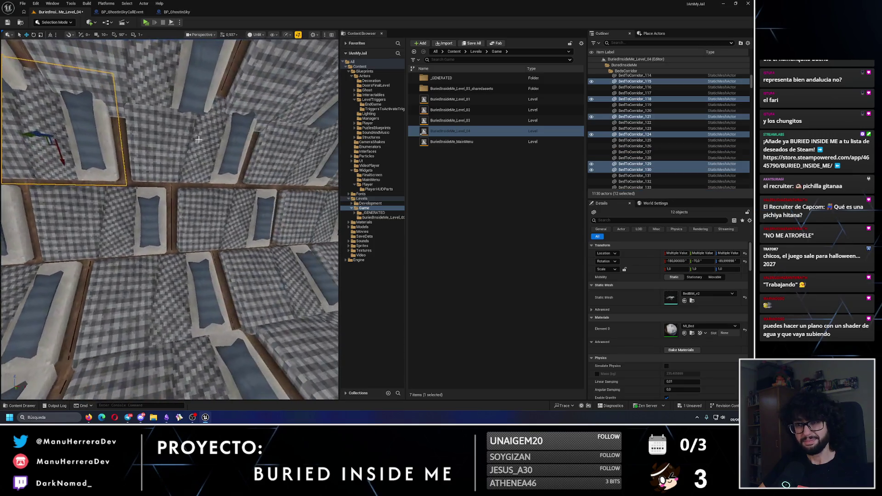
pyautogui.keyDown('ctrl'); pyautogui.click(262, 162); pyautogui.keyUp('ctrl')
pyautogui.keyDown('ctrl'); pyautogui.click(268, 162); pyautogui.keyUp('ctrl')
pyautogui.keyDown('ctrl'); pyautogui.click(294, 220); pyautogui.keyUp('ctrl')
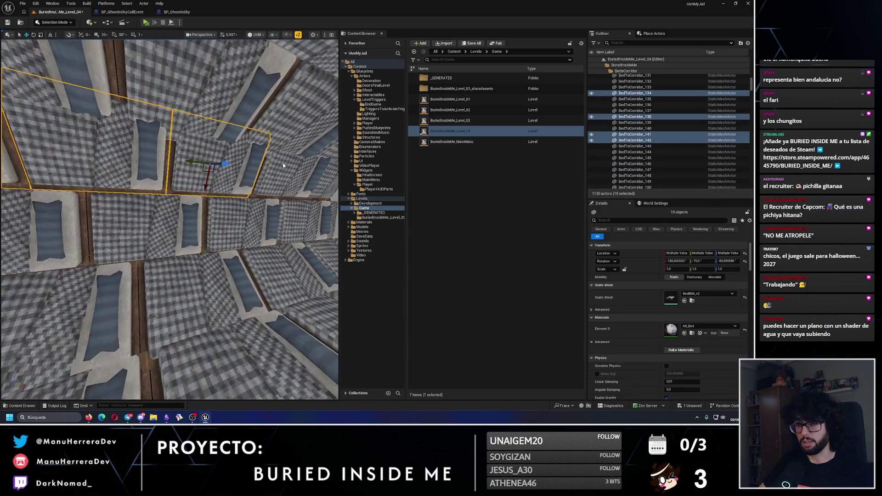
pyautogui.keyDown('ctrl'); pyautogui.click(320, 280); pyautogui.keyUp('ctrl')
pyautogui.keyDown('ctrl'); pyautogui.click(223, 197); pyautogui.keyUp('ctrl')
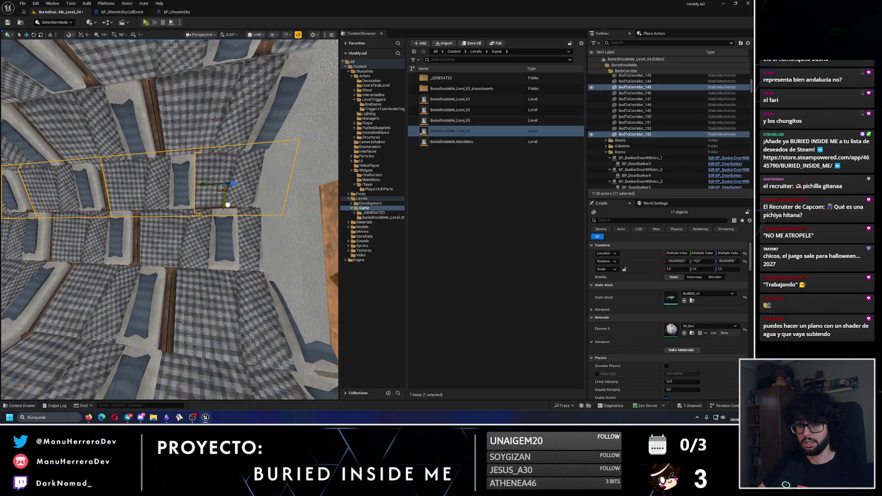
pyautogui.moveTo(227, 205)
pyautogui.mouseDown()
pyautogui.moveTo(174, 200)
pyautogui.moveTo(204, 158)
pyautogui.mouseUp()
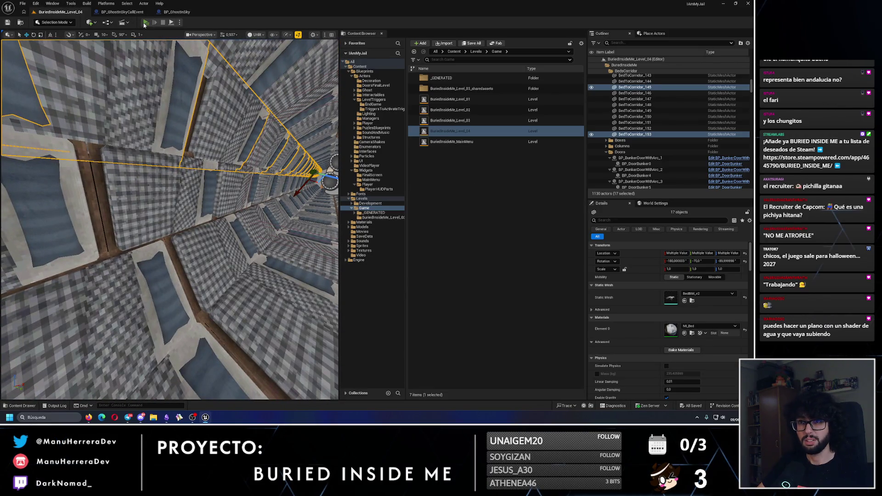
pyautogui.hotkey('alt', 'p')
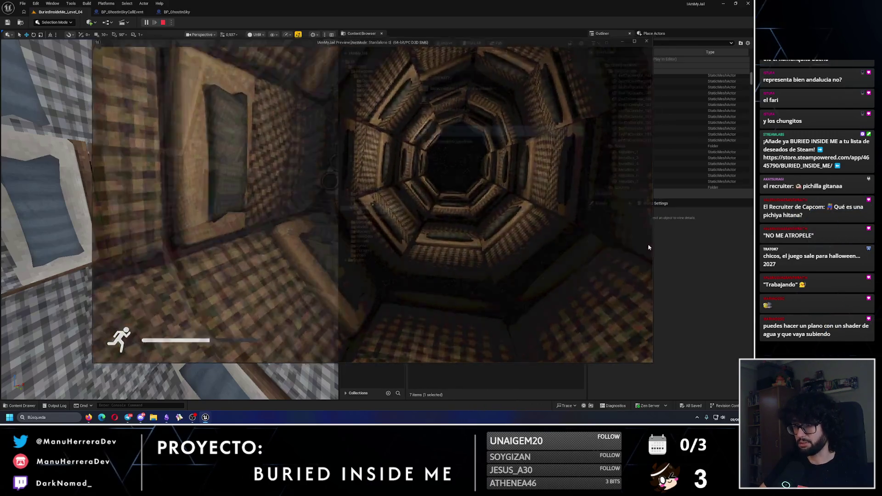
pyautogui.press('Escape')
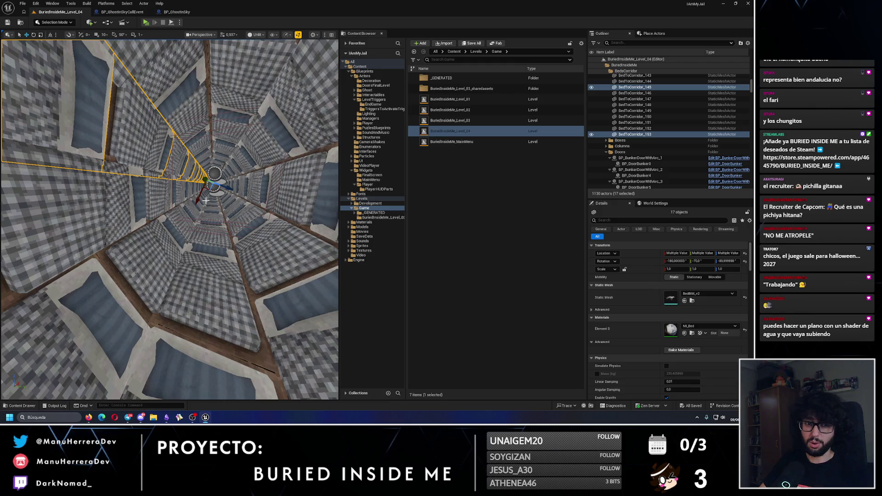
pyautogui.press('Escape')
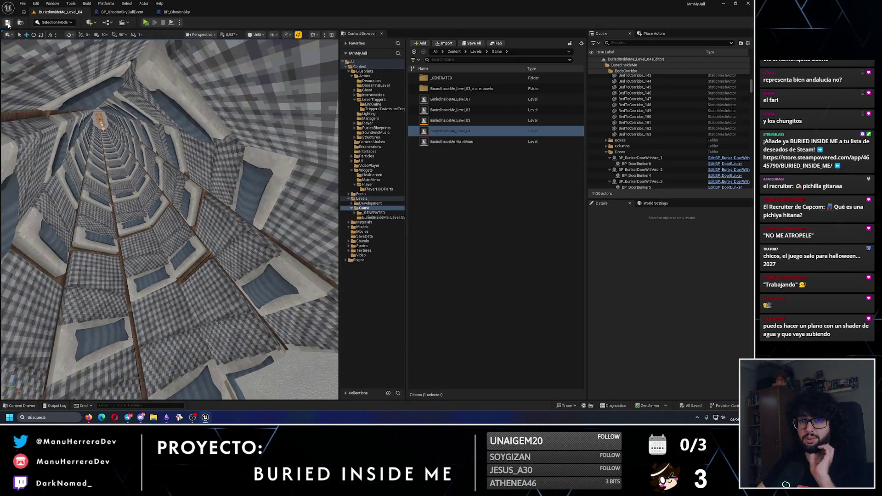
pyautogui.doubleClick(444, 100)
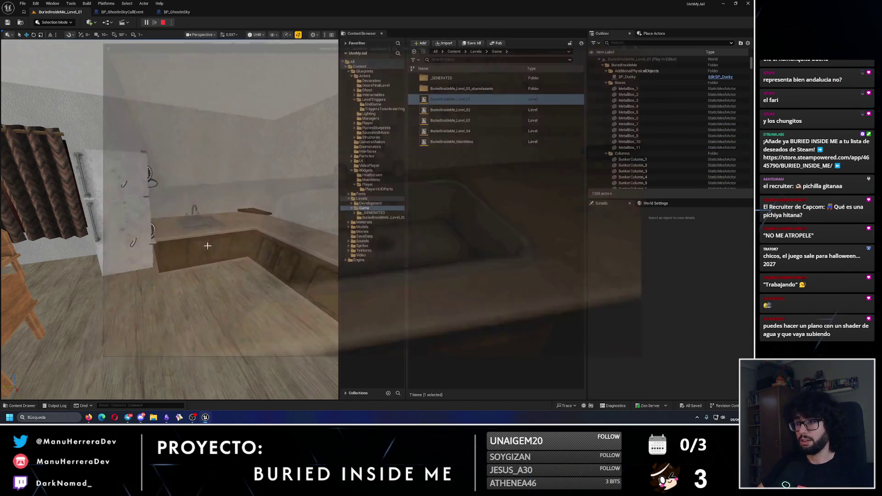
# Step: Show the Blueprints/Actors/Interactables folder with BP_Fridge, BP_Microwave and the other interactables
pyautogui.click(377, 95)
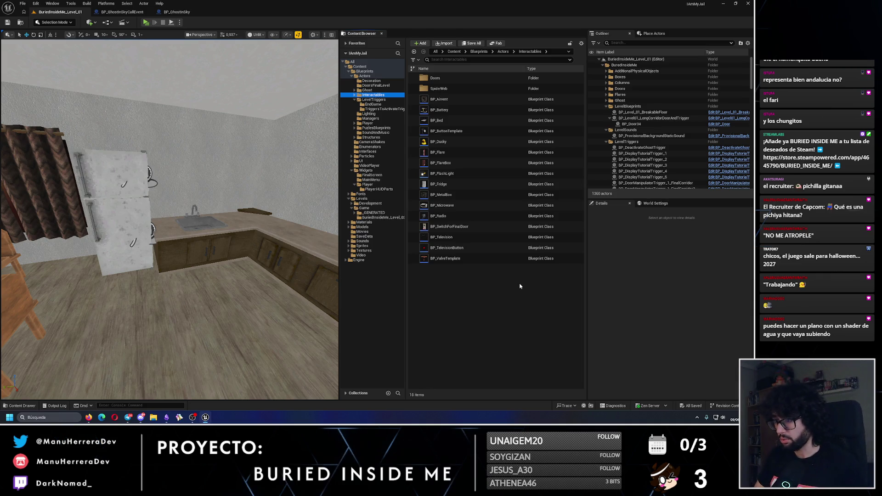
# Step: Create a new Blueprint Class in Interactables named BP_AppartmentWaterTap
pyautogui.rightClick(467, 296)
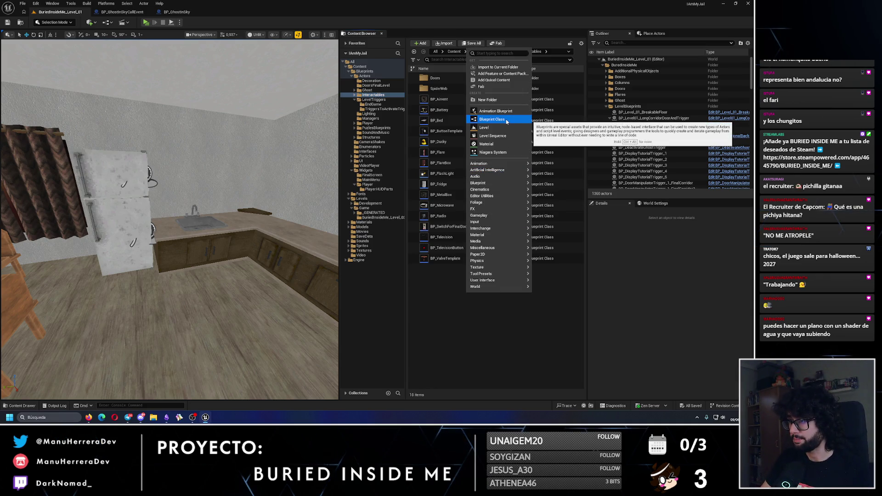
pyautogui.click(491, 119)
pyautogui.click(321, 157)
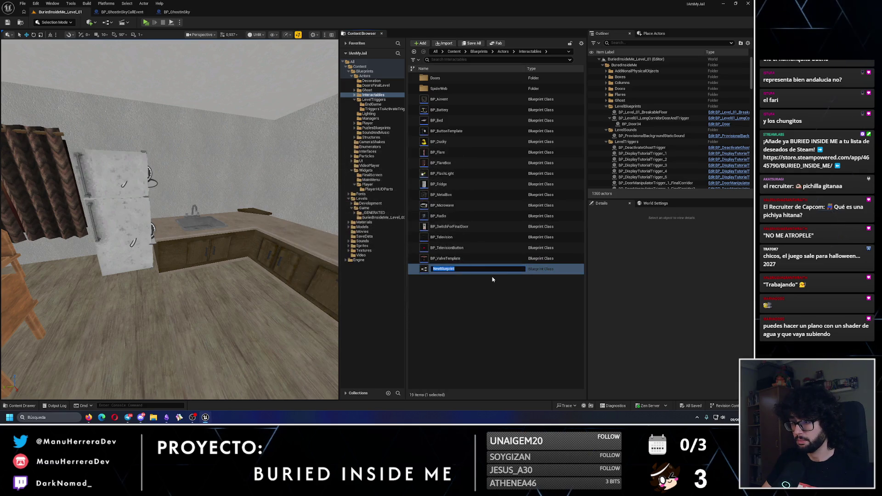
pyautogui.write('BP_Appartment')
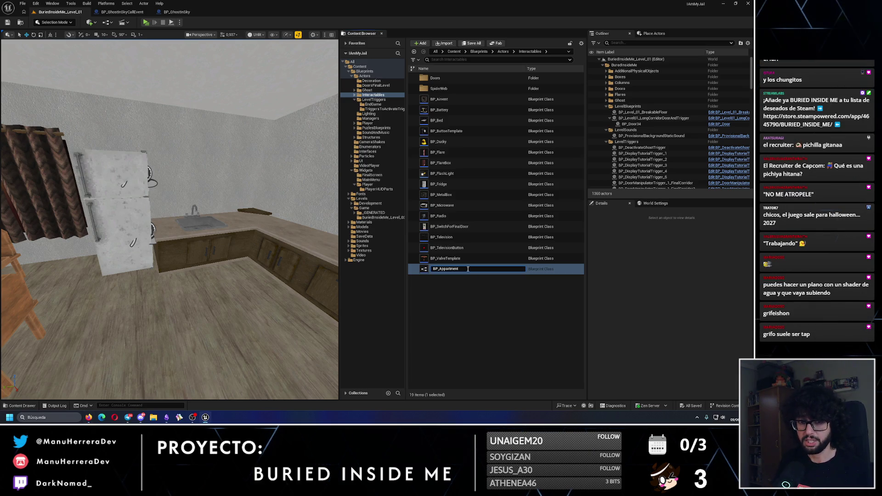
pyautogui.write('T')
pyautogui.press('BackSpace')
pyautogui.press('BackSpace')
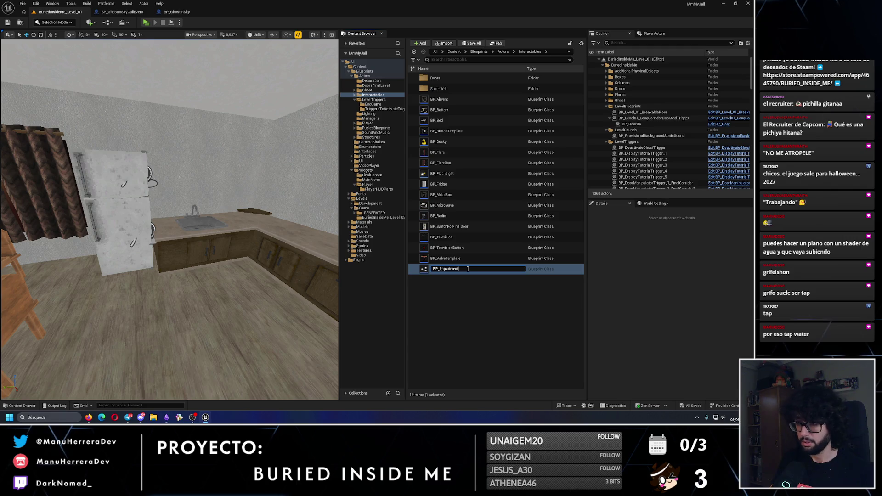
pyautogui.write('WaterTap')
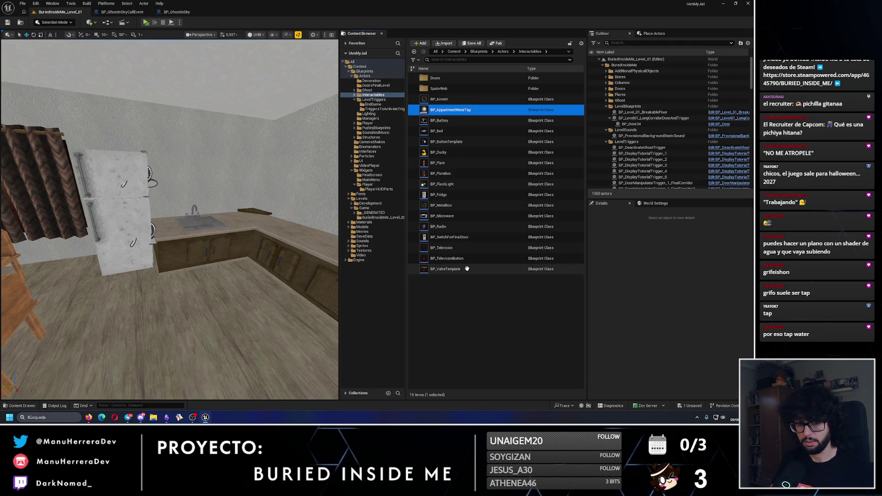
pyautogui.press('Return')
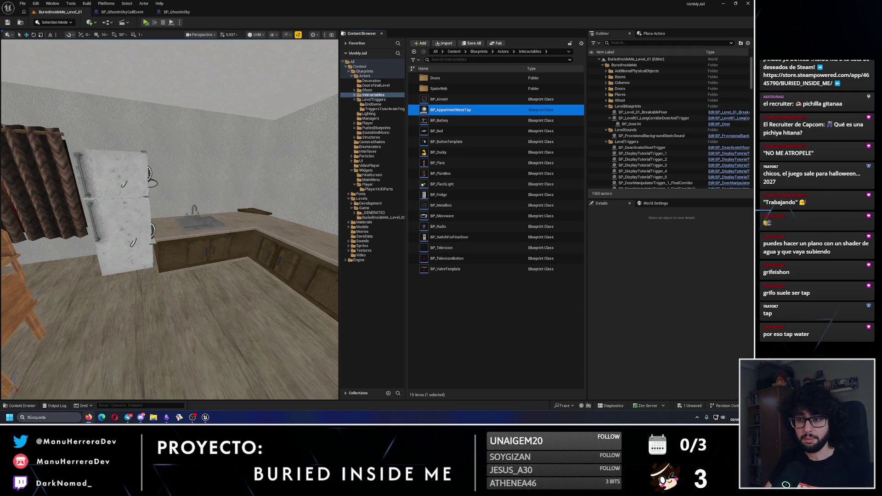
# Step: Add a Cylinder component to BP_AppartmentWaterTap and scale it thinner on X and Y
pyautogui.doubleClick(452, 110)
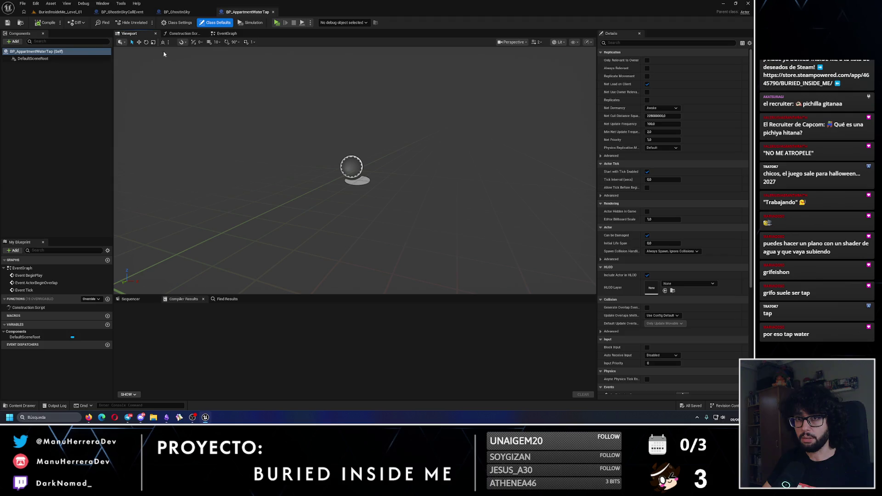
pyautogui.click(13, 43)
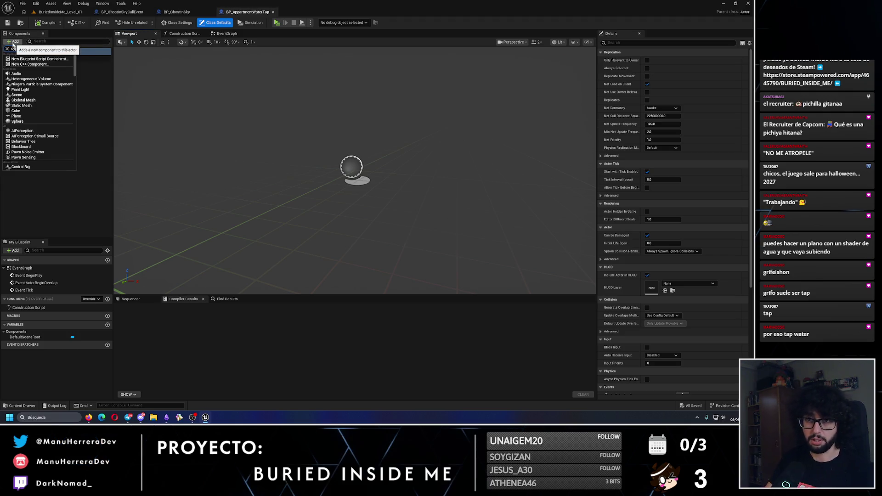
pyautogui.write('cylinder')
pyautogui.press('Return')
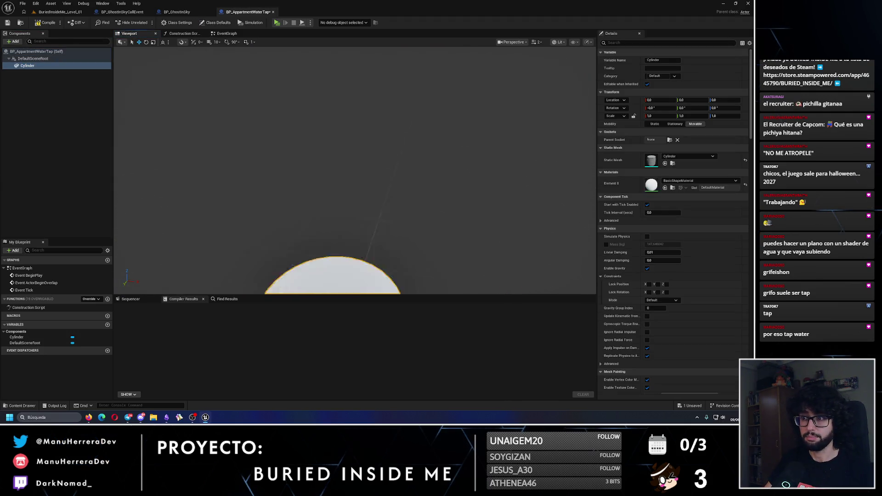
pyautogui.moveTo(661, 116); pyautogui.dragTo(648, 115)
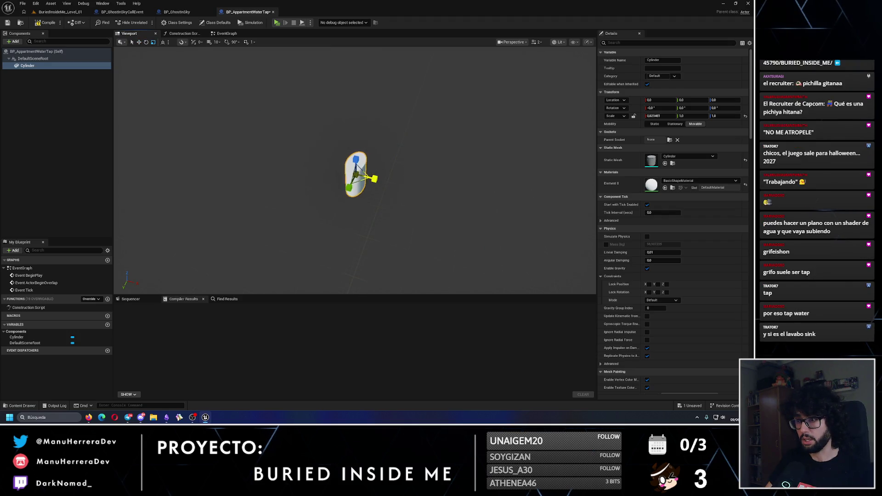
pyautogui.moveTo(375, 178); pyautogui.dragTo(354, 183)
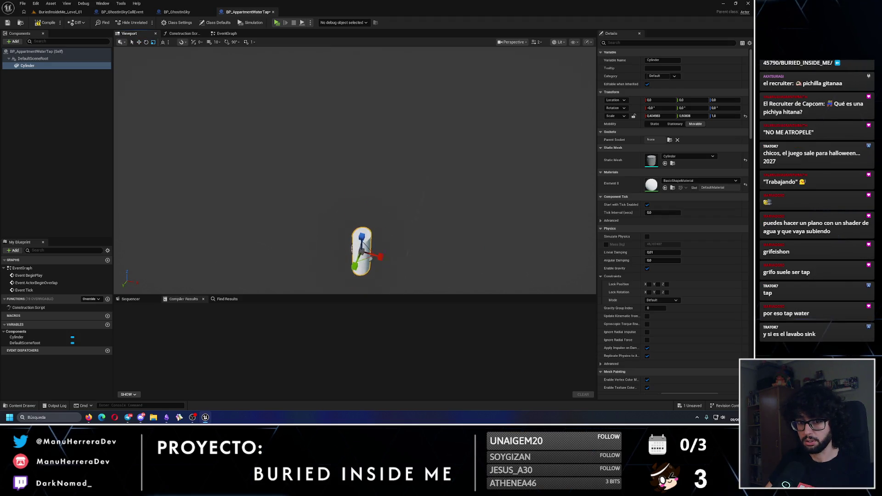
pyautogui.press('f')
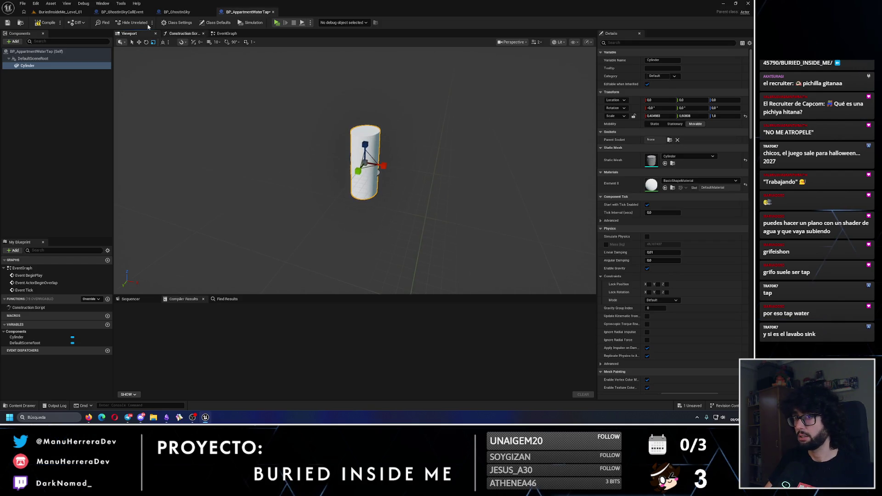
pyautogui.click(60, 12)
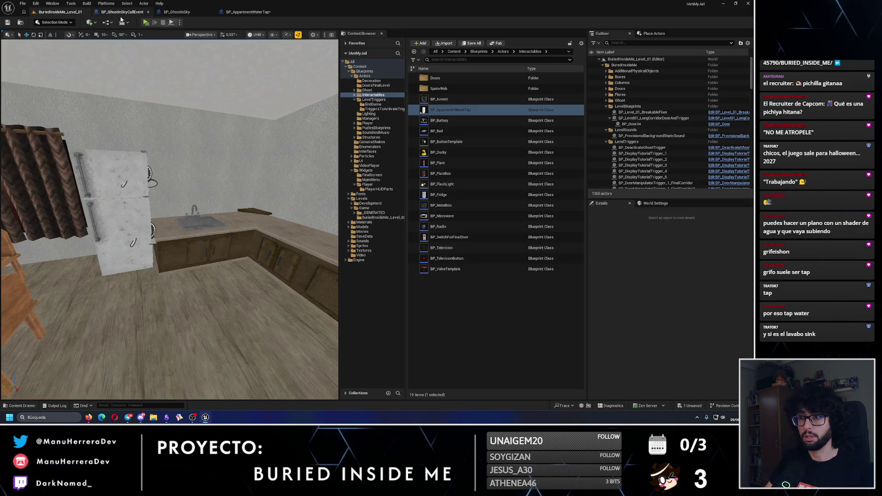
# Step: Rename the blueprint to BP_AppartmentWaterSink and close the BP_GhostInSkyCallEvent and BP_GhostInSky tabs
pyautogui.click(453, 110)
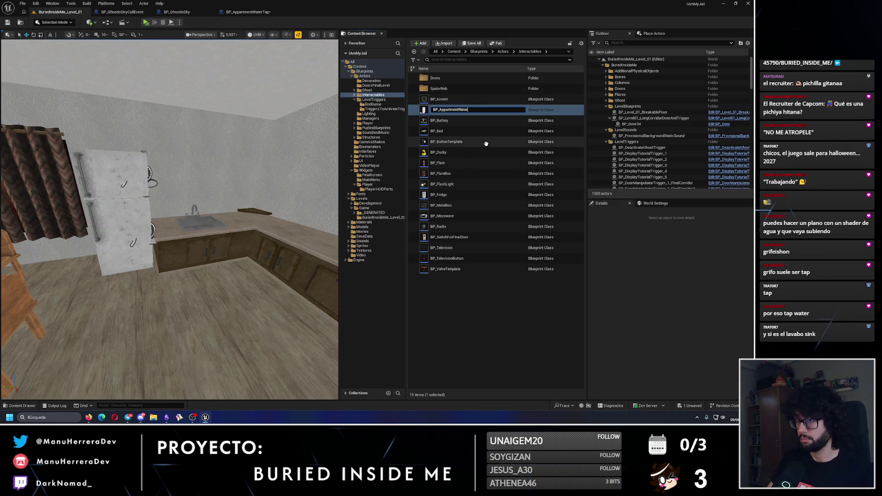
pyautogui.write('Sink')
pyautogui.press('Return')
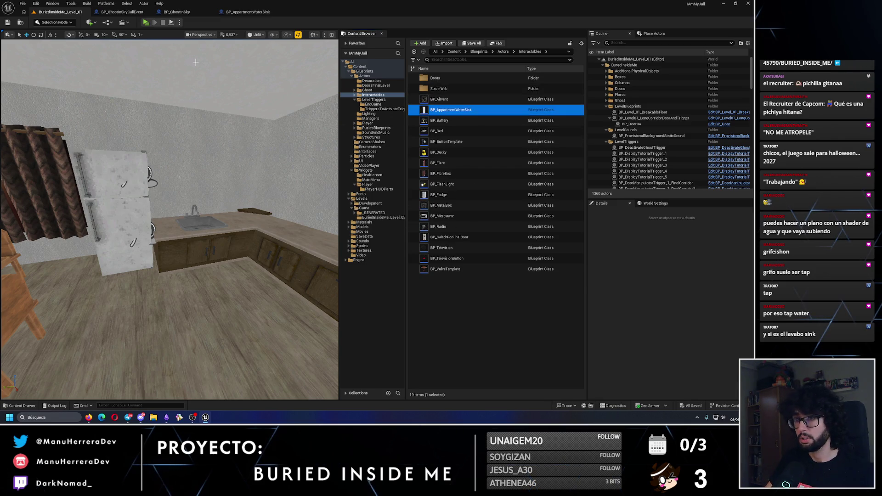
pyautogui.click(138, 12)
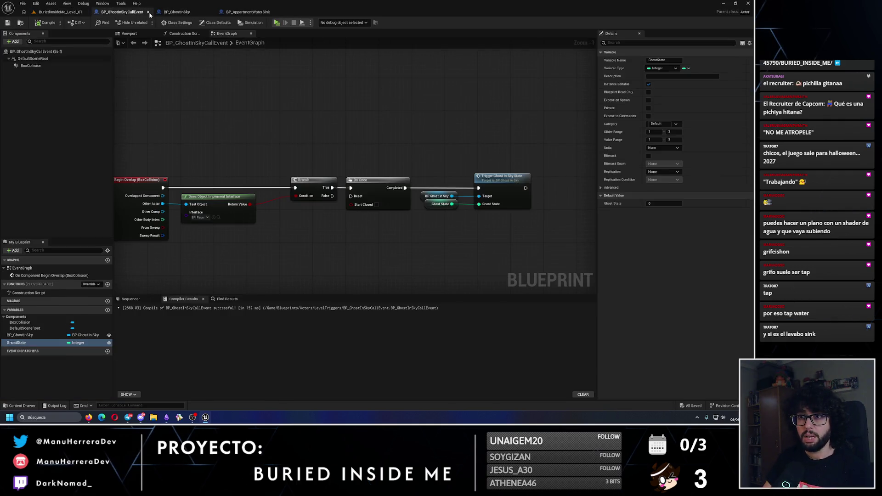
pyautogui.click(148, 12)
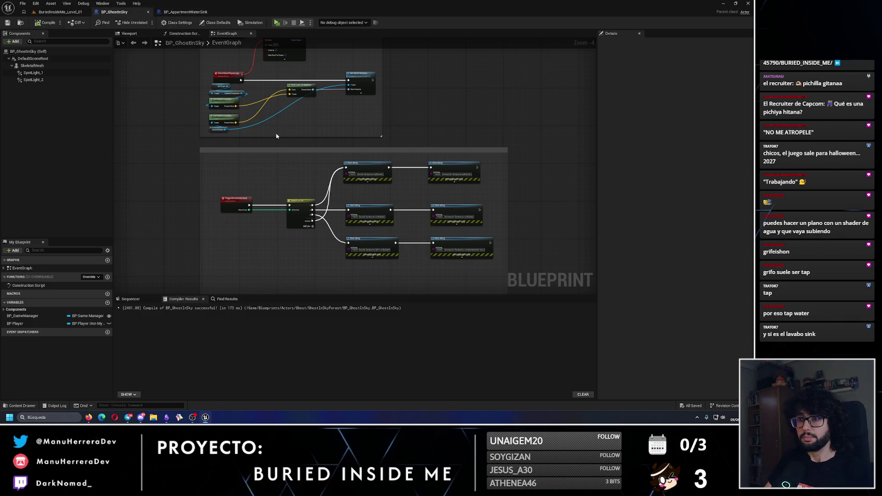
pyautogui.hotkey('ctrl', 'w')
# Step: Apply the MI_Template_BaseBlue material to the cylinder's Element 0
pyautogui.click(685, 181)
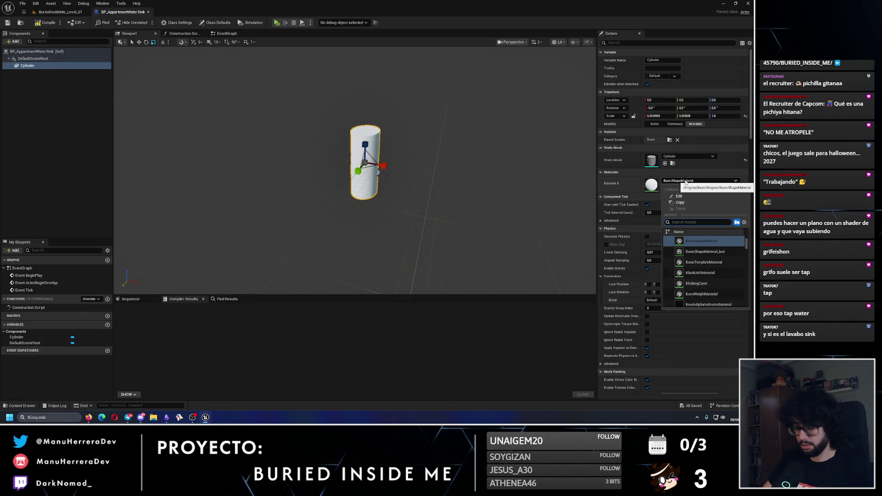
pyautogui.write('blue')
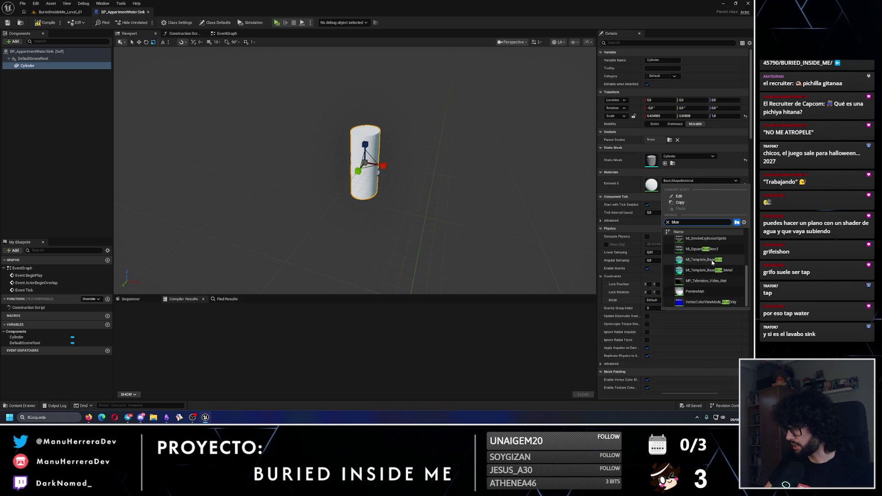
pyautogui.press('Return')
pyautogui.moveTo(461, 199); pyautogui.dragTo(370, 148)
# Step: Set the cylinder's X and Y scale to 0.3
pyautogui.press('w')
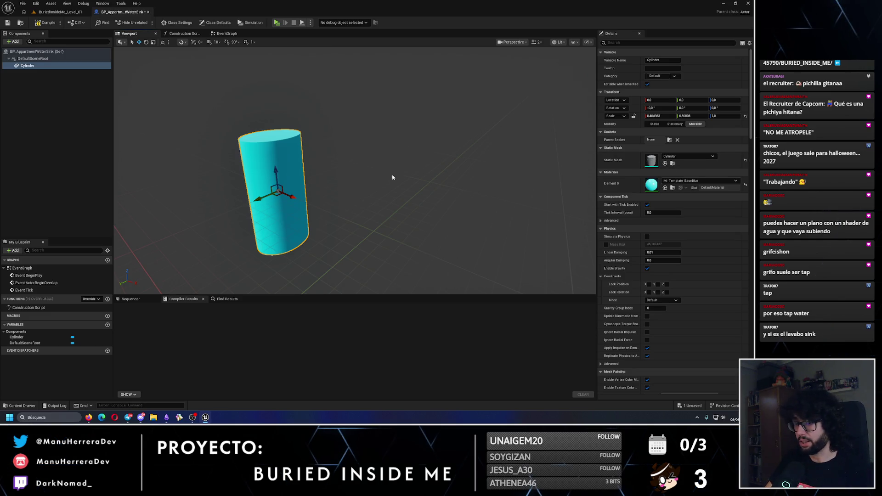
pyautogui.click(665, 116)
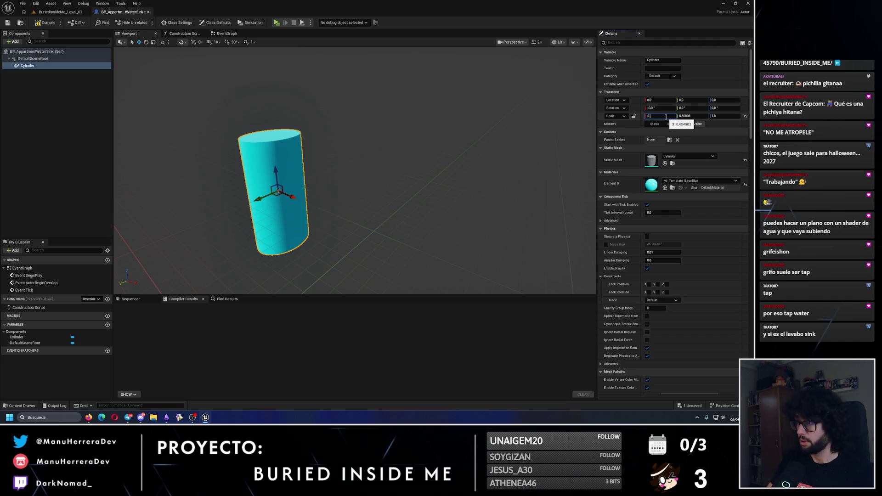
pyautogui.write('.3')
pyautogui.press('Return')
pyautogui.click(685, 116)
pyautogui.write('0.3')
pyautogui.press('Return')
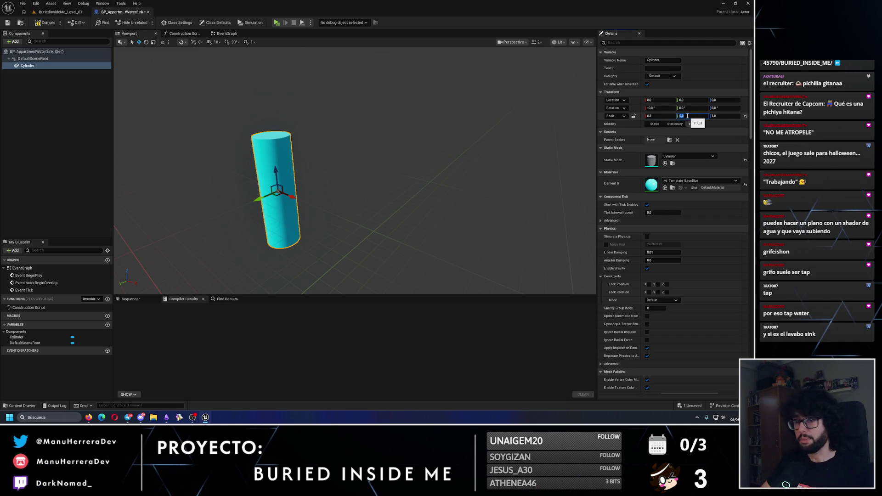
pyautogui.click(59, 12)
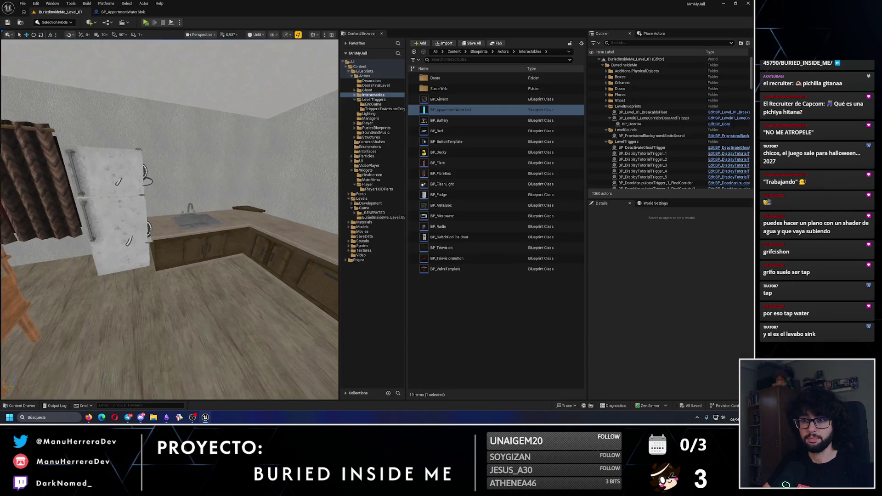
# Step: Place a BP_AppartmentWaterSink actor on the kitchen counter and set the cylinder's X scale to 0.03
pyautogui.moveTo(450, 110)
pyautogui.mouseDown()
pyautogui.moveTo(350, 165)
pyautogui.moveTo(195, 215)
pyautogui.moveTo(171, 257)
pyautogui.mouseUp()
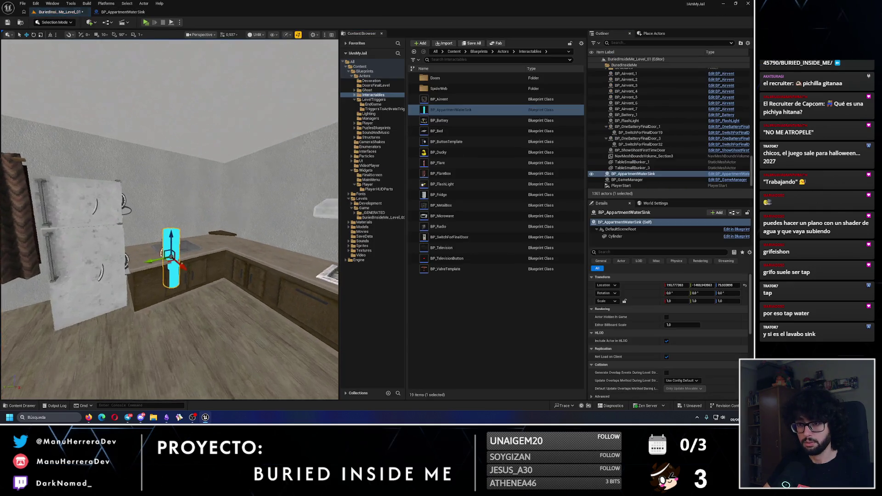
pyautogui.click(122, 12)
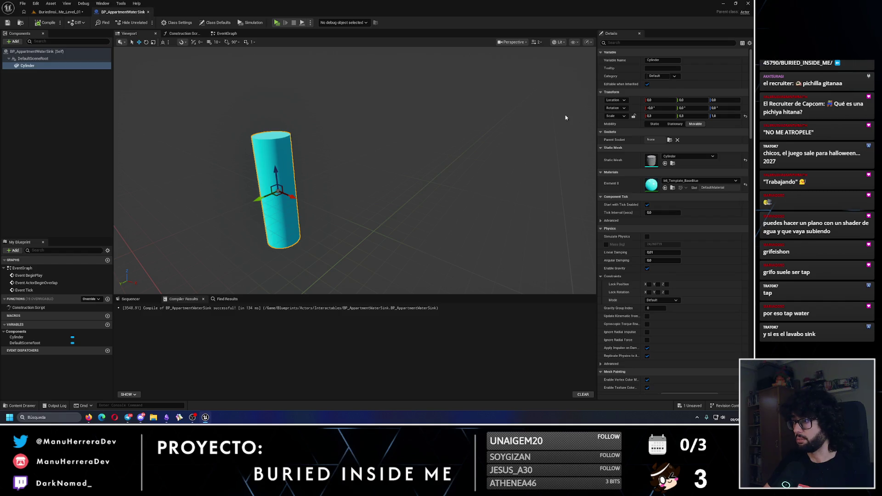
pyautogui.press('r')
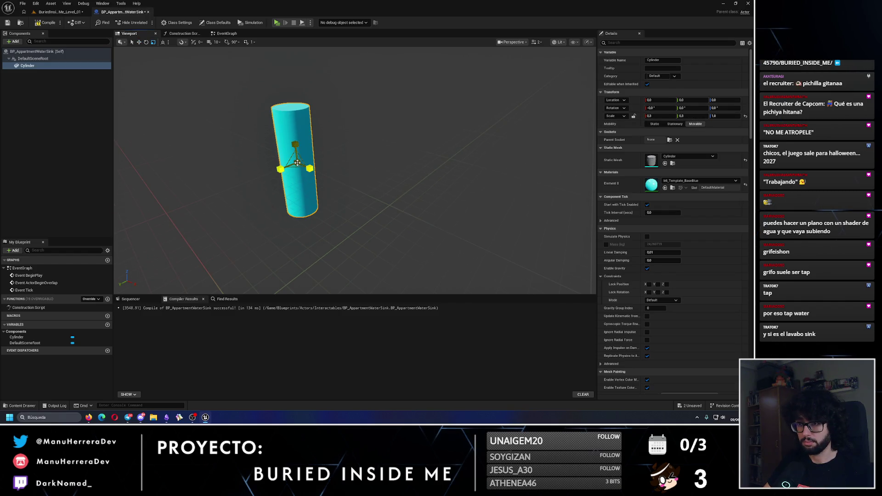
pyautogui.moveTo(296, 168)
pyautogui.mouseDown()
pyautogui.moveTo(311, 172)
pyautogui.moveTo(281, 171)
pyautogui.mouseUp()
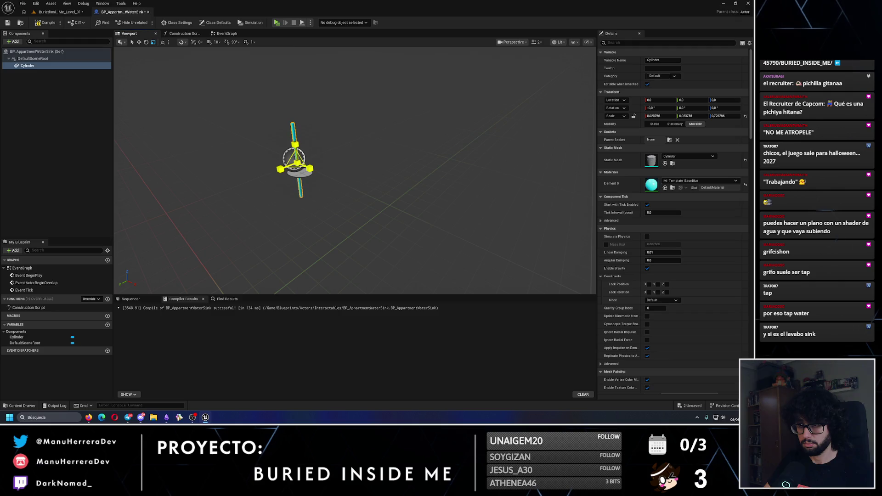
pyautogui.hotkey('ctrl', 'z')
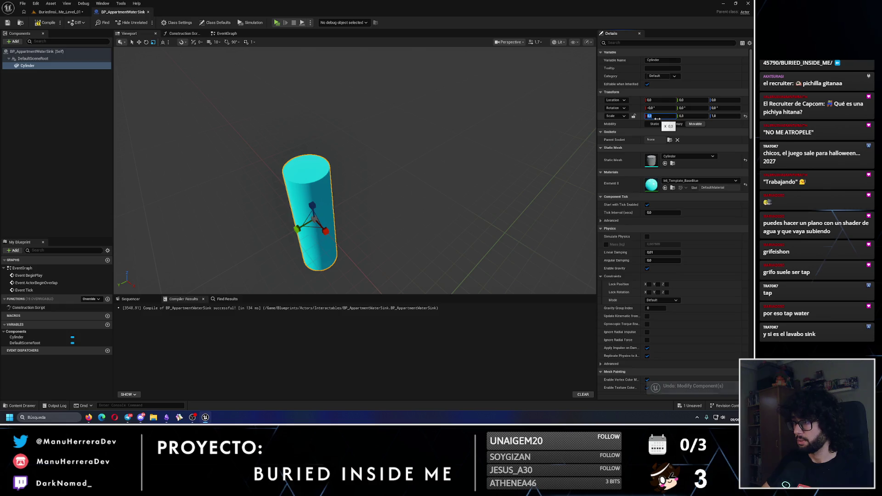
pyautogui.write('3')
pyautogui.press('Return')
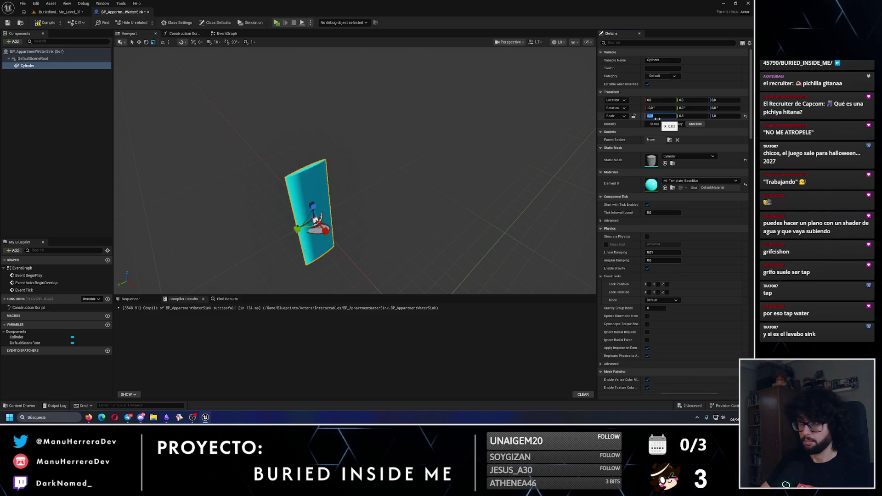
# Step: Set the cylinder's Y scale to 0.03 and Z scale to 0.1, then compile and save
pyautogui.click(683, 116)
pyautogui.write('0.03')
pyautogui.click(729, 116)
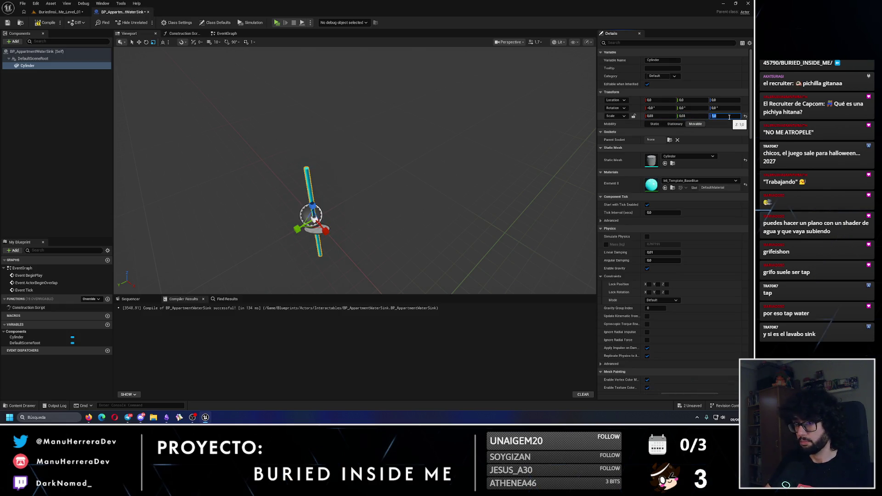
pyautogui.moveTo(331, 207)
pyautogui.mouseDown()
pyautogui.moveTo(336, 174)
pyautogui.moveTo(343, 269)
pyautogui.moveTo(358, 294)
pyautogui.moveTo(357, 193)
pyautogui.moveTo(353, 271)
pyautogui.mouseUp()
pyautogui.scroll(-3, 354, 220)
pyautogui.moveTo(347, 169)
pyautogui.mouseDown()
pyautogui.moveTo(348, 137)
pyautogui.moveTo(348, 161)
pyautogui.mouseUp()
pyautogui.write('0.1')
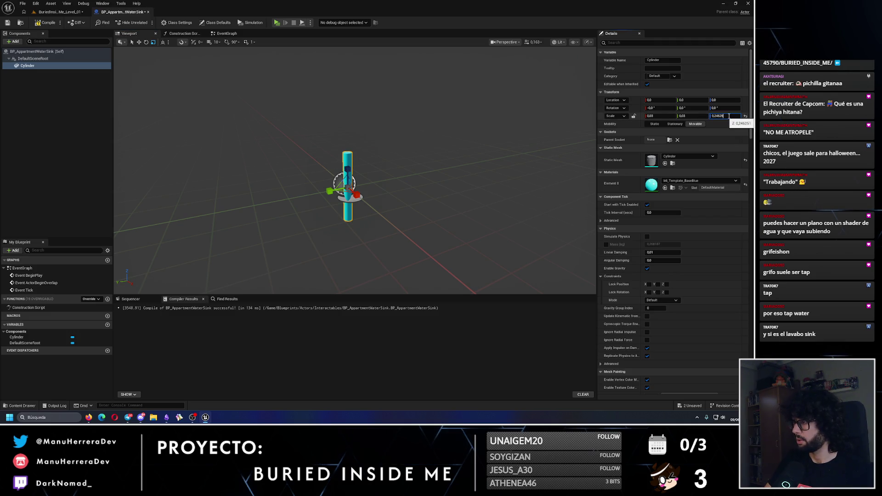
pyautogui.press('Return')
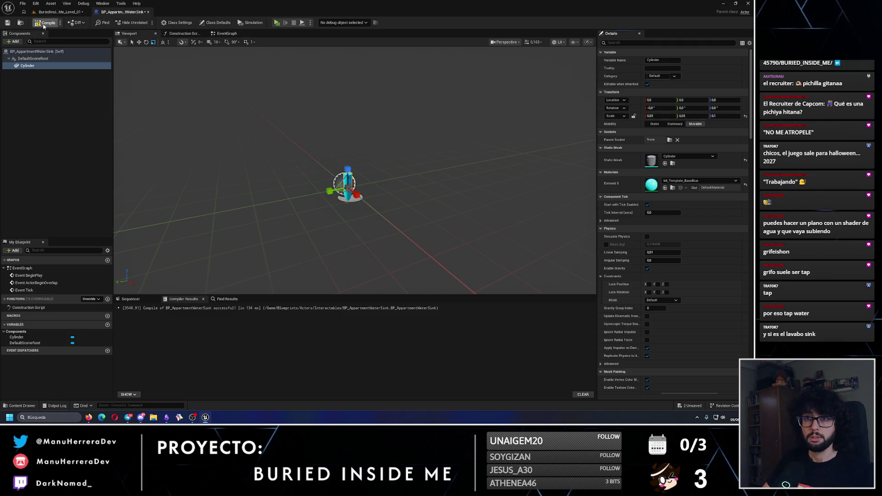
pyautogui.click(46, 22)
pyautogui.click(70, 14)
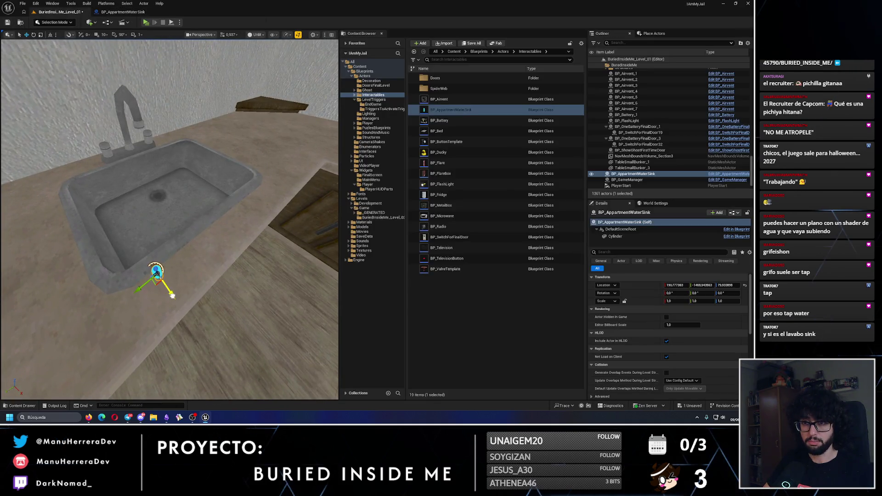
# Step: Move the BP_AppartmentWaterSink actor down into the sink basin and raise it toward the faucet
pyautogui.moveTo(157, 273)
pyautogui.mouseDown()
pyautogui.moveTo(103, 203)
pyautogui.moveTo(145, 198)
pyautogui.moveTo(131, 202)
pyautogui.mouseUp()
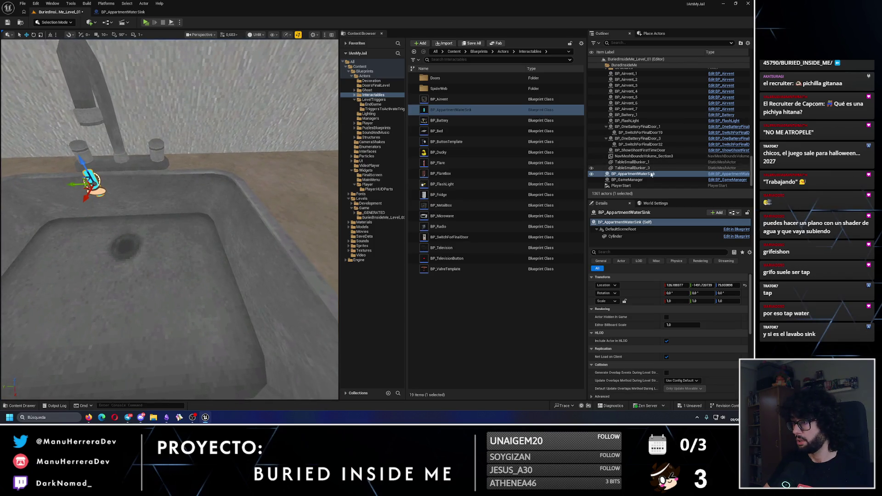
pyautogui.click(634, 174)
pyautogui.moveTo(86, 181); pyautogui.dragTo(109, 192)
pyautogui.scroll(-3, 164, 186)
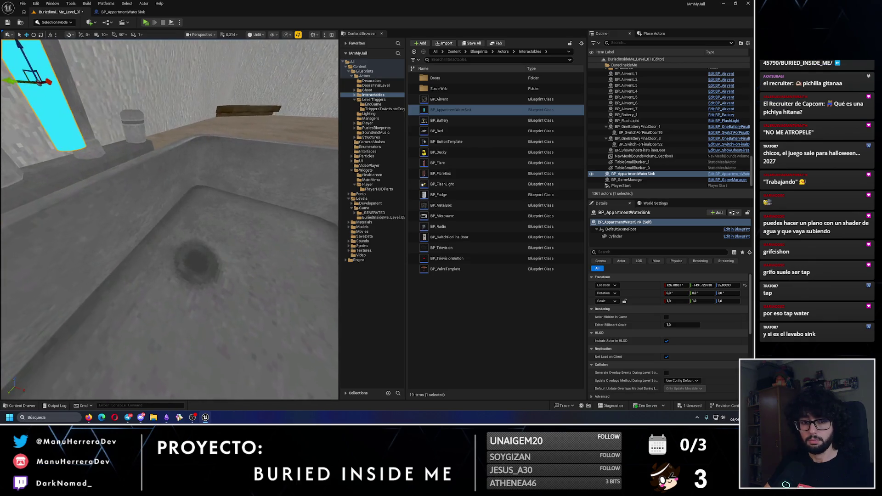
pyautogui.scroll(5, 164, 186)
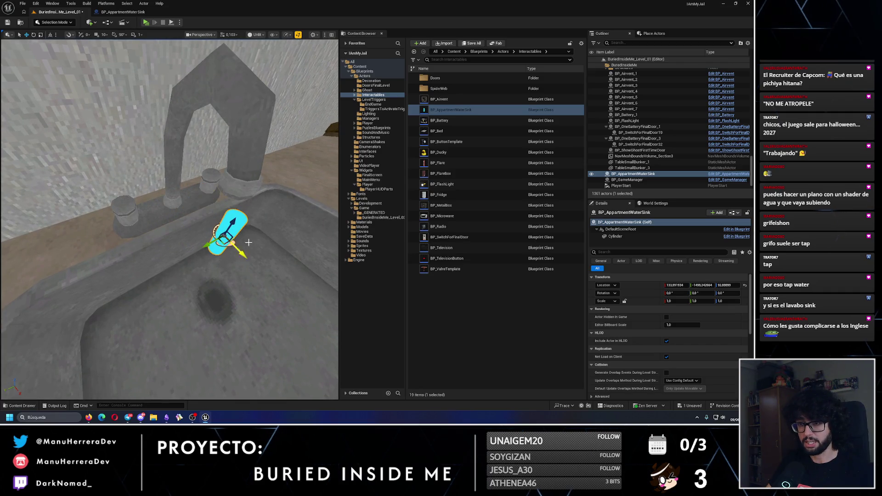
# Step: Slide the cyan water cylinder sideways until it lines up beneath the faucet spout
pyautogui.moveTo(248, 242); pyautogui.dragTo(232, 216)
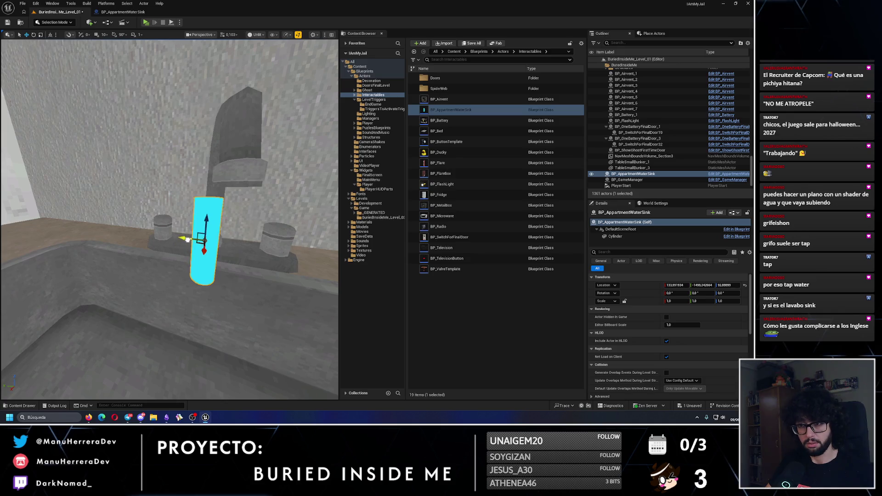
pyautogui.moveTo(187, 240); pyautogui.dragTo(209, 245)
pyautogui.scroll(-5, 209, 245)
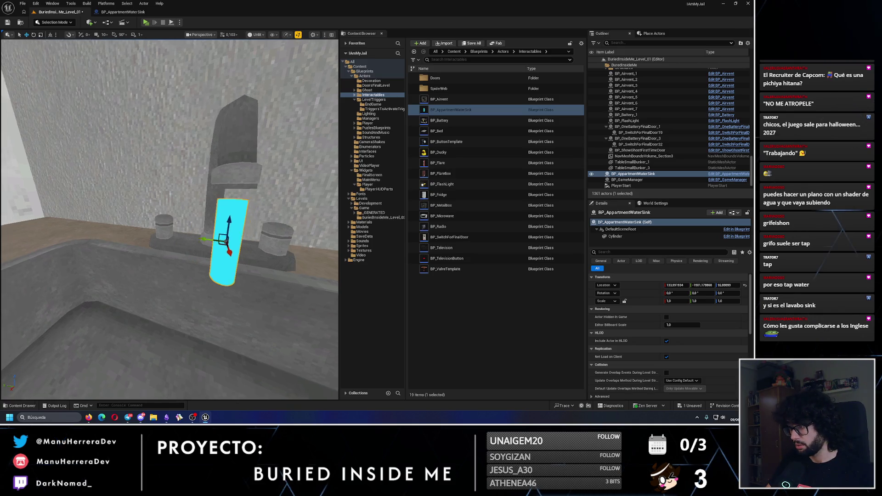
pyautogui.moveTo(224, 225); pyautogui.dragTo(244, 233)
pyautogui.moveTo(118, 225); pyautogui.dragTo(187, 220)
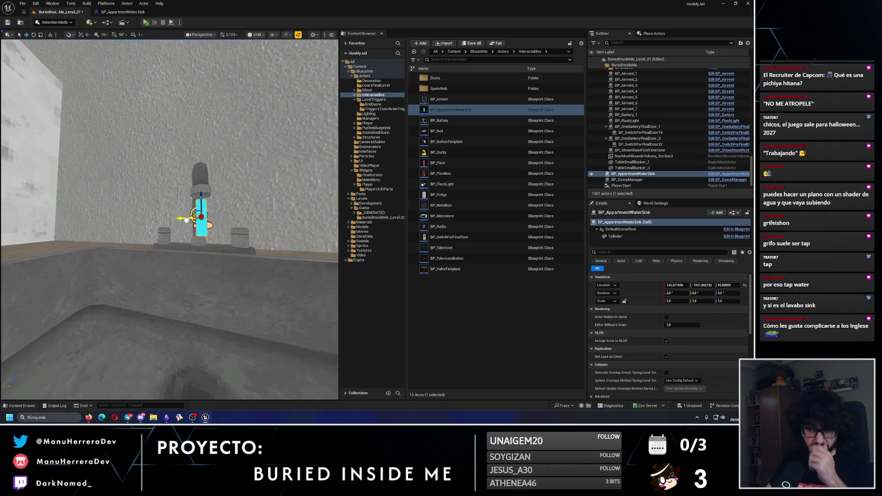
pyautogui.click(186, 220)
pyautogui.click(202, 215)
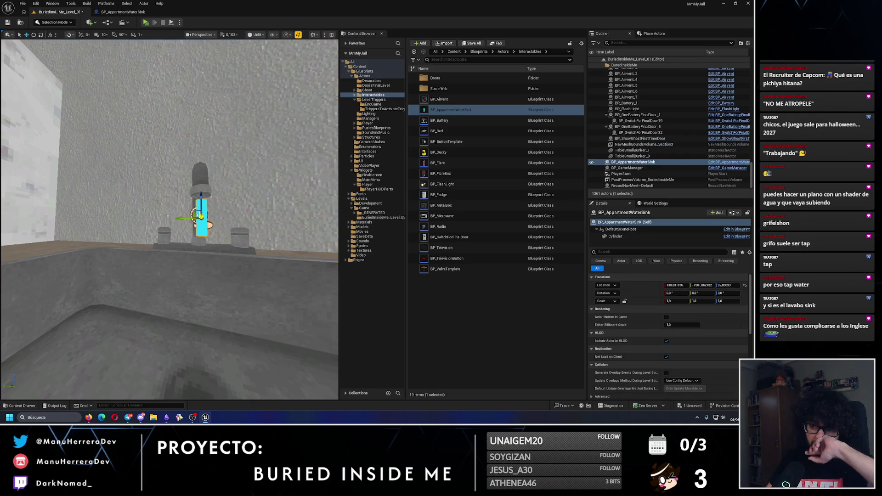
# Step: Save the level and add the BPI Interactable interface to BP_AppartmentWaterSink's Class Settings
pyautogui.click(7, 23)
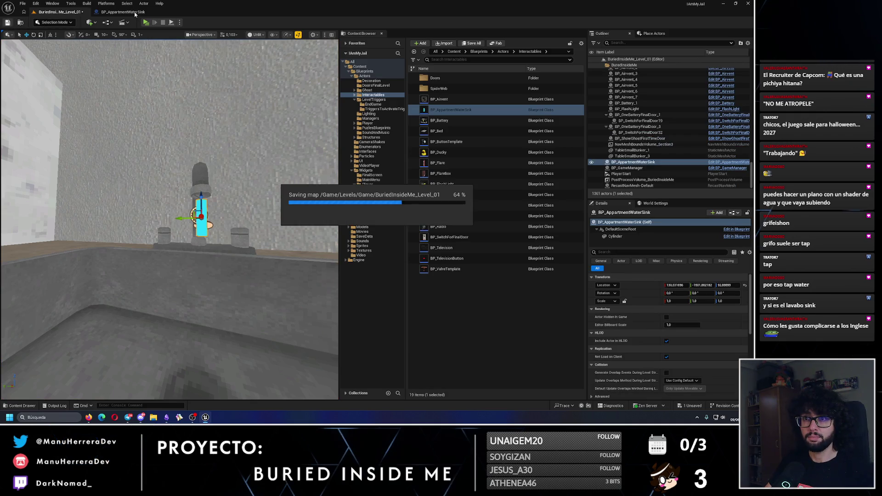
pyautogui.click(134, 13)
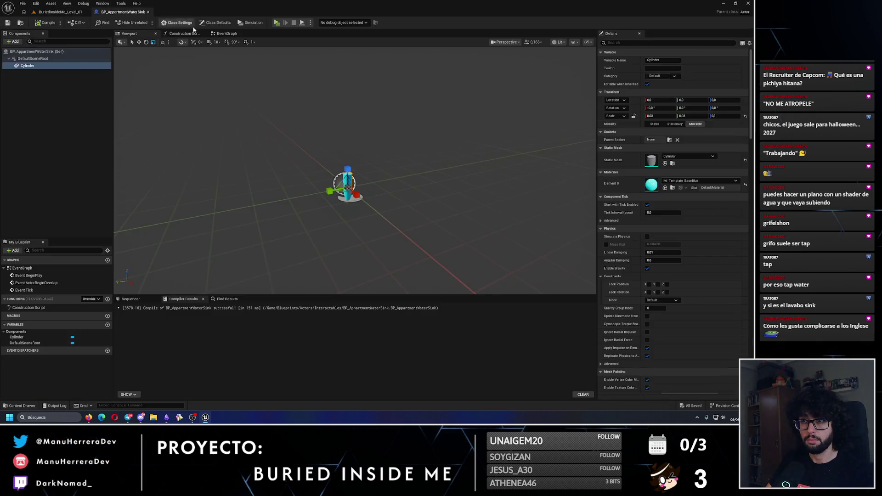
pyautogui.click(179, 22)
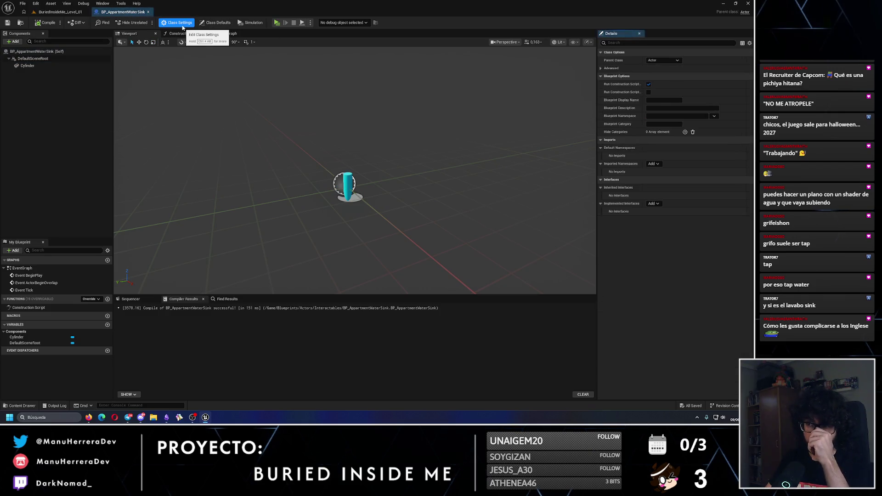
pyautogui.click(653, 204)
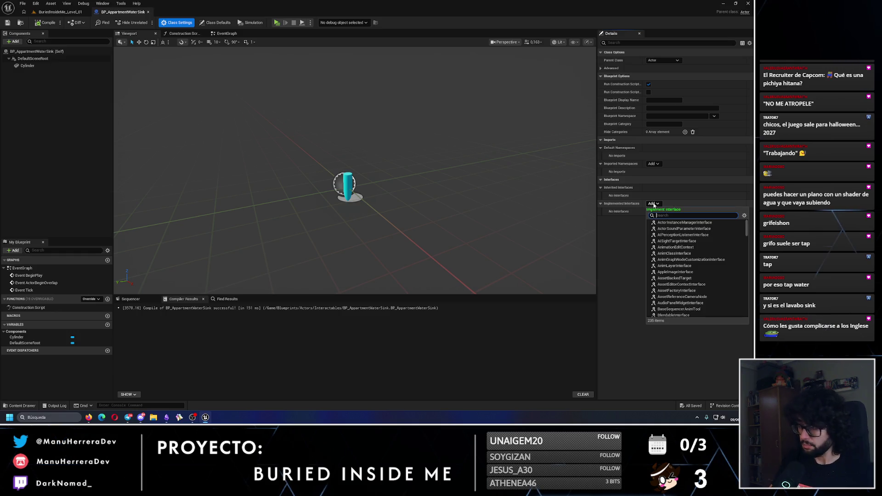
pyautogui.write('interact')
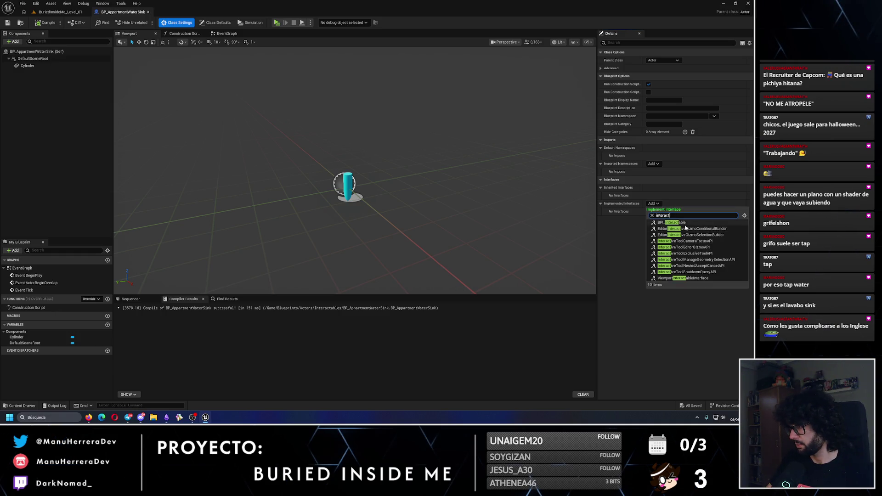
pyautogui.click(684, 223)
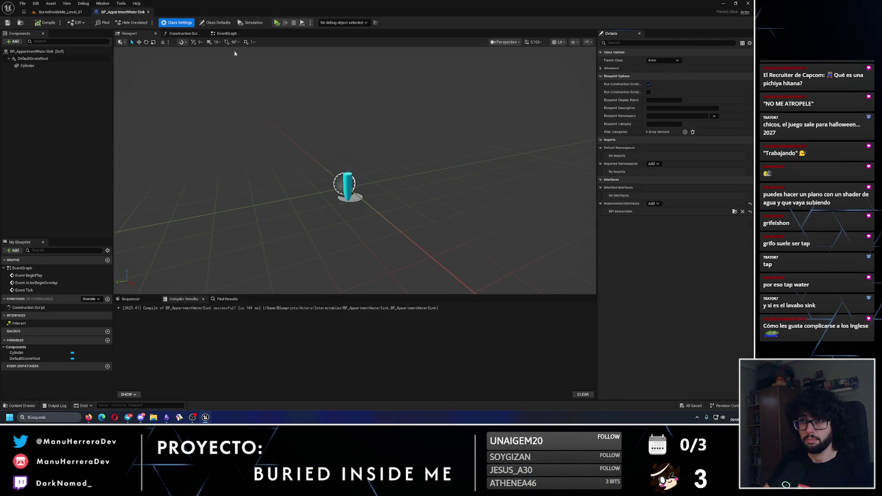
pyautogui.click(226, 33)
pyautogui.click(126, 33)
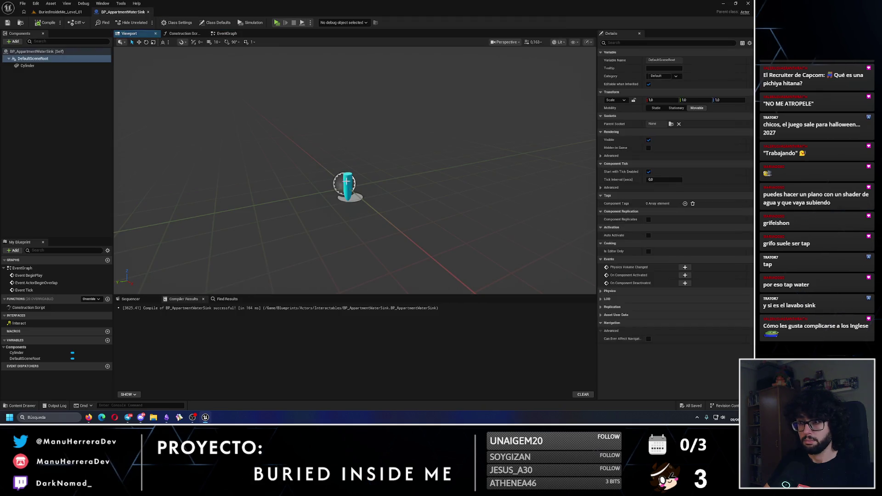
# Step: Give the water cylinder a Z scale of 0.3, save, and lower it toward the basin
pyautogui.click(356, 195)
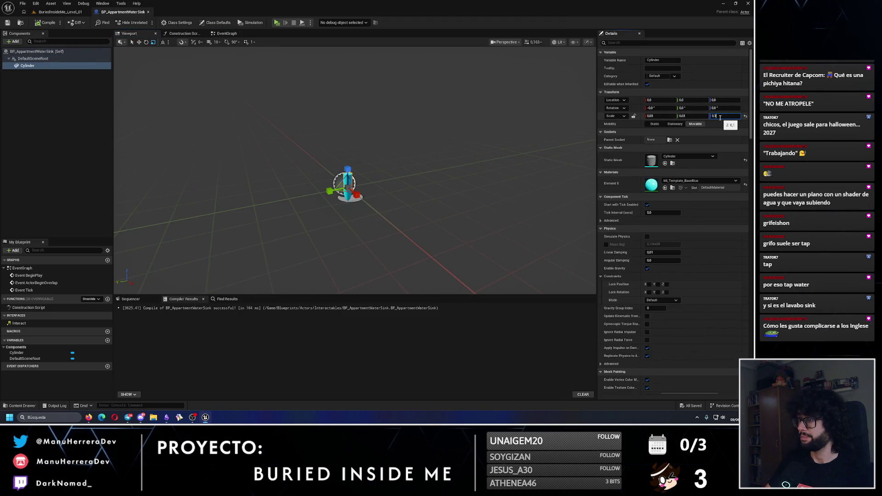
pyautogui.press('BackSpace')
pyautogui.write('3')
pyautogui.press('Return')
pyautogui.click(8, 22)
pyautogui.click(61, 12)
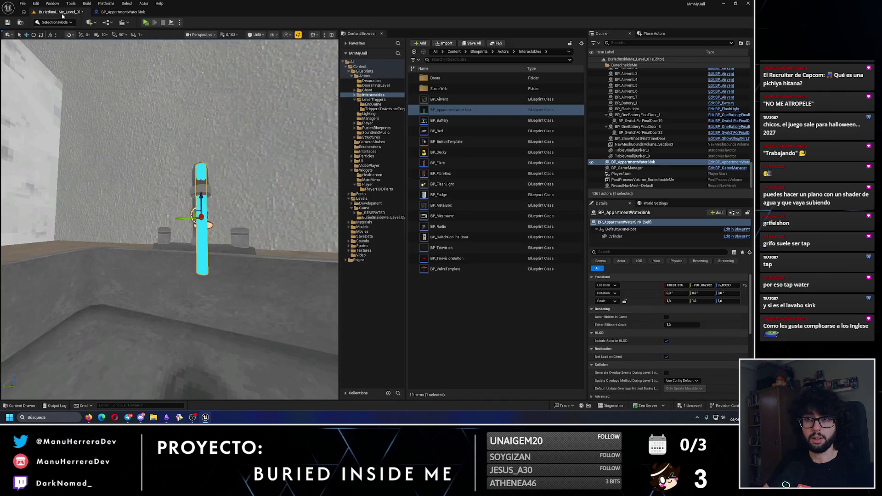
pyautogui.moveTo(203, 200)
pyautogui.mouseDown()
pyautogui.moveTo(206, 234)
pyautogui.moveTo(203, 216)
pyautogui.mouseUp()
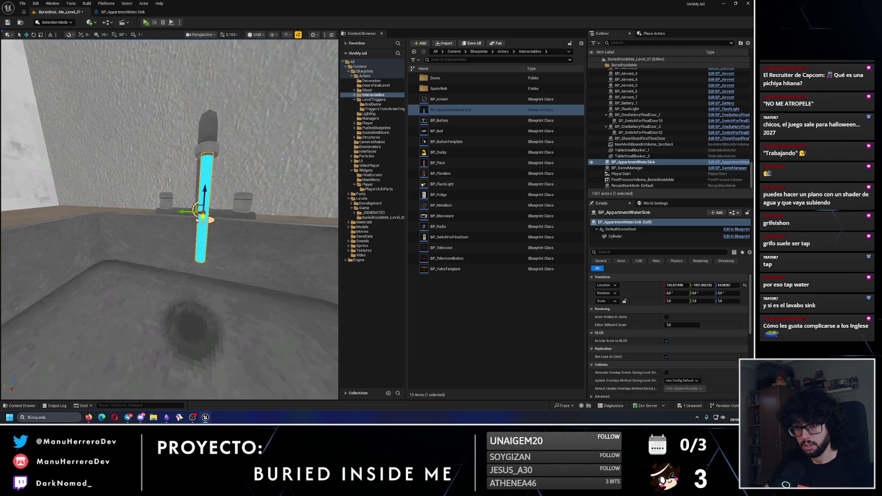
pyautogui.click(185, 212)
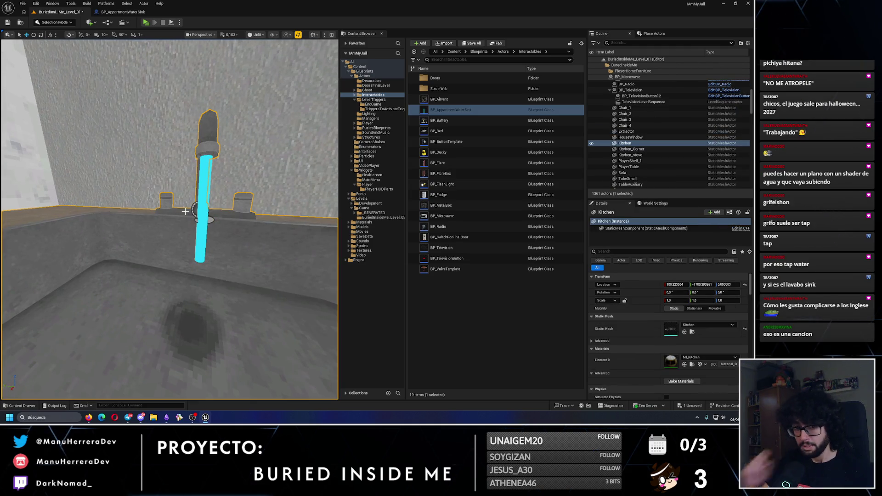
pyautogui.click(201, 221)
pyautogui.moveTo(200, 221); pyautogui.dragTo(158, 213)
# Step: Increase the cylinder's Z scale to 0.5, drop it into the basin, and save the level
pyautogui.click(133, 12)
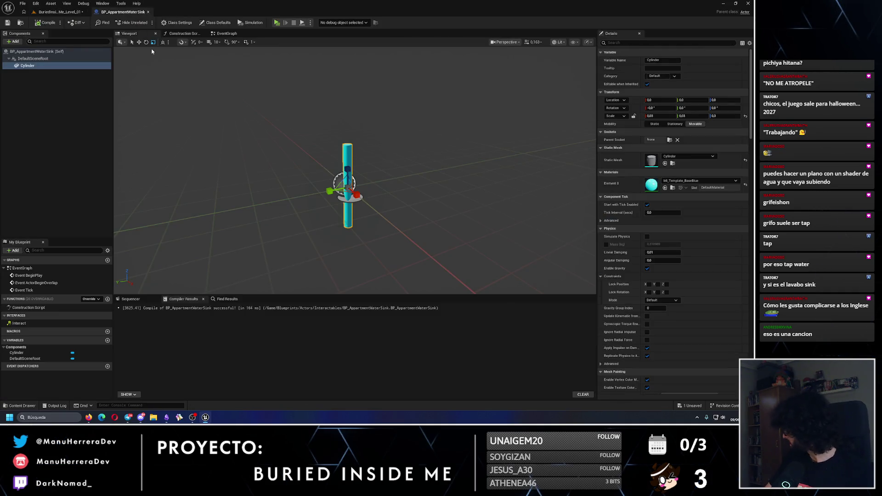
pyautogui.click(726, 116)
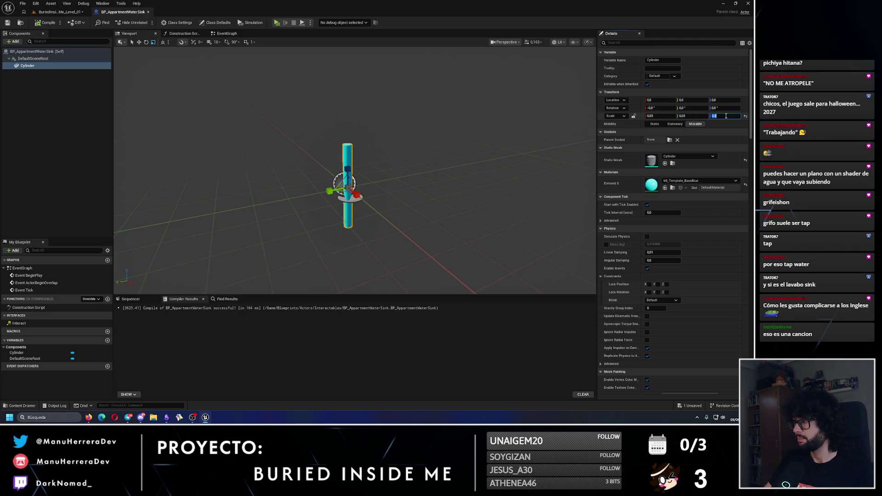
pyautogui.write('0.5')
pyautogui.press('Return')
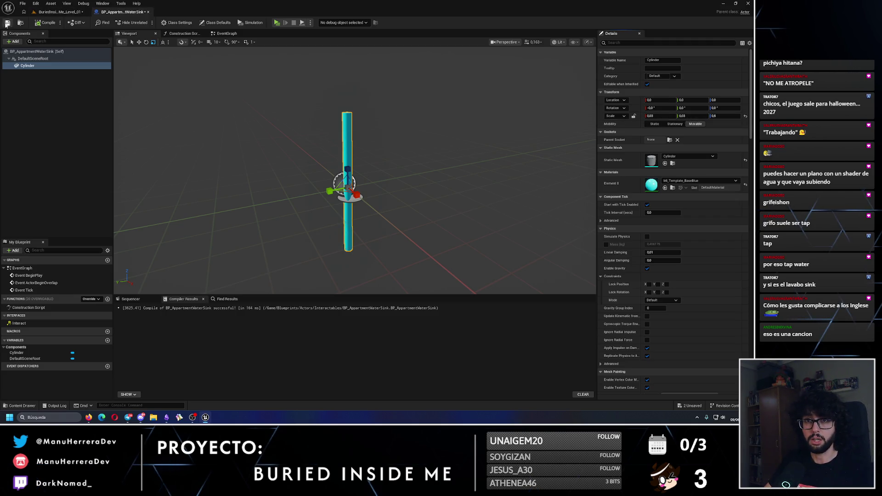
pyautogui.click(6, 22)
pyautogui.click(57, 12)
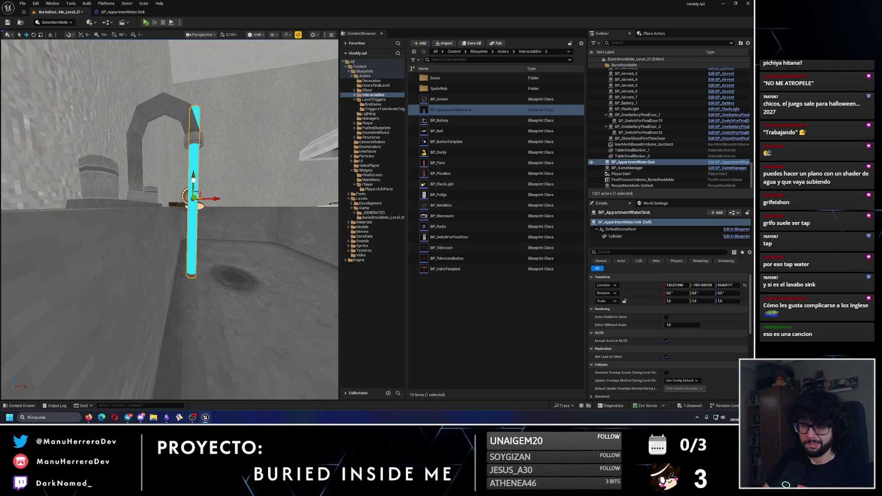
pyautogui.moveTo(194, 176); pyautogui.dragTo(195, 220)
pyautogui.scroll(3, 188, 213)
pyautogui.scroll(-4, 187, 213)
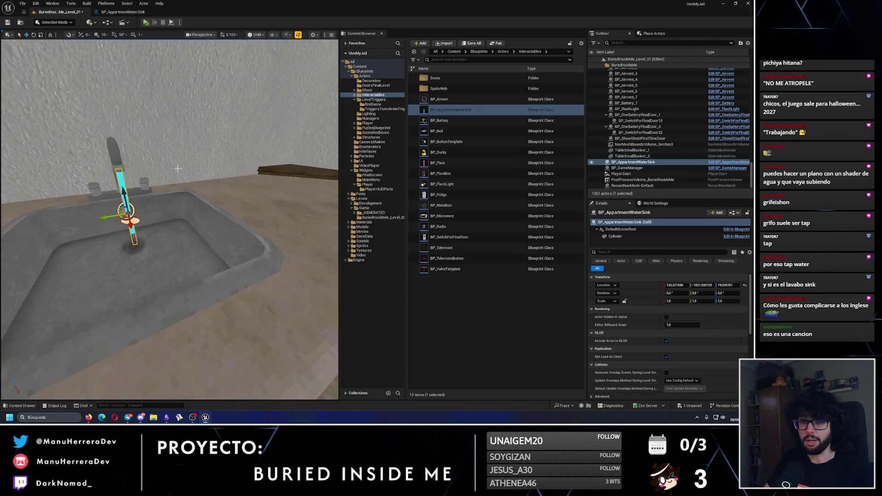
pyautogui.hotkey('ctrl', 's')
pyautogui.click(115, 12)
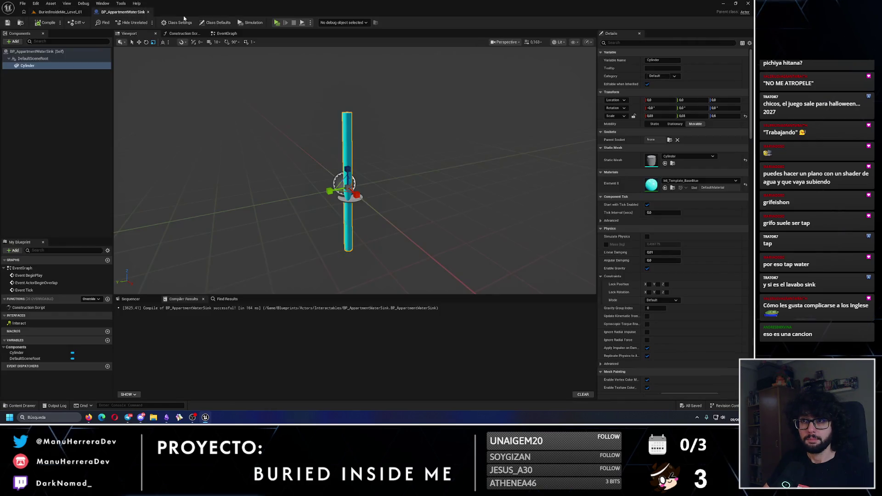
# Step: Delete the unused ActorBeginOverlap and Tick event nodes from the EventGraph
pyautogui.click(228, 34)
pyautogui.scroll(-2, 411, 199)
pyautogui.moveTo(338, 151); pyautogui.dragTo(400, 237)
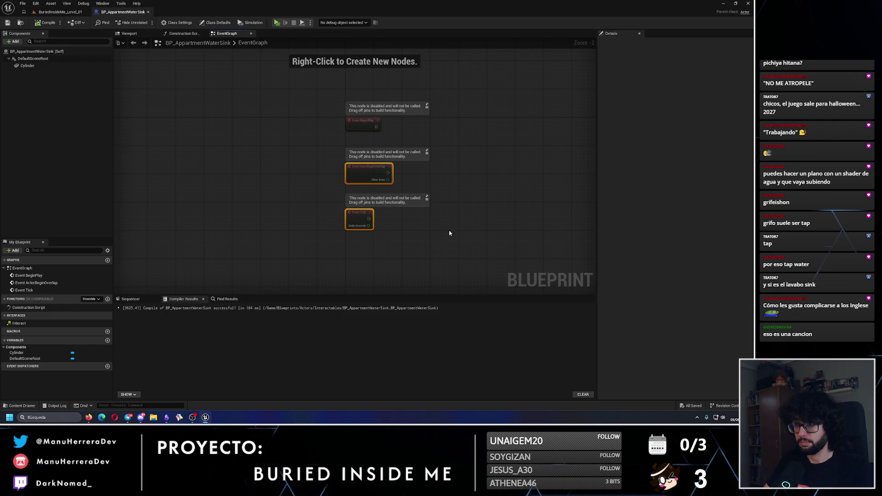
pyautogui.press('Delete')
# Step: Add an Event Interact node to the graph and compile the blueprint
pyautogui.rightClick(396, 227)
pyautogui.write('interact')
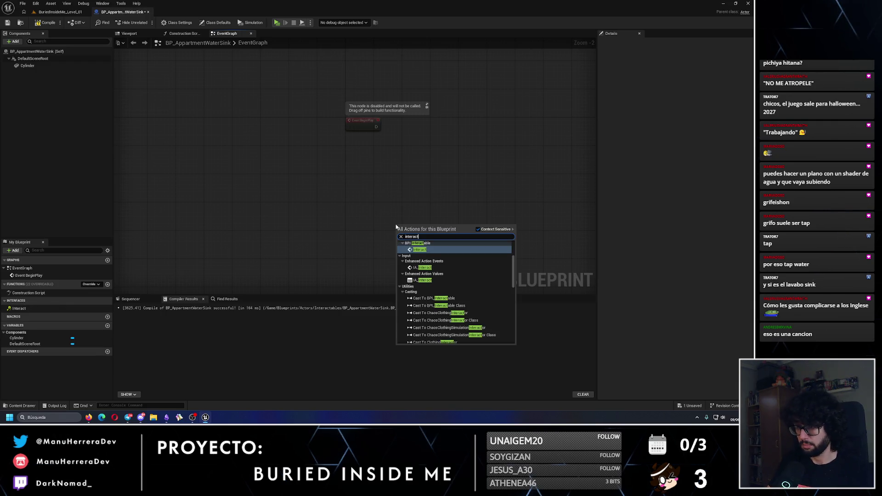
pyautogui.press('Return')
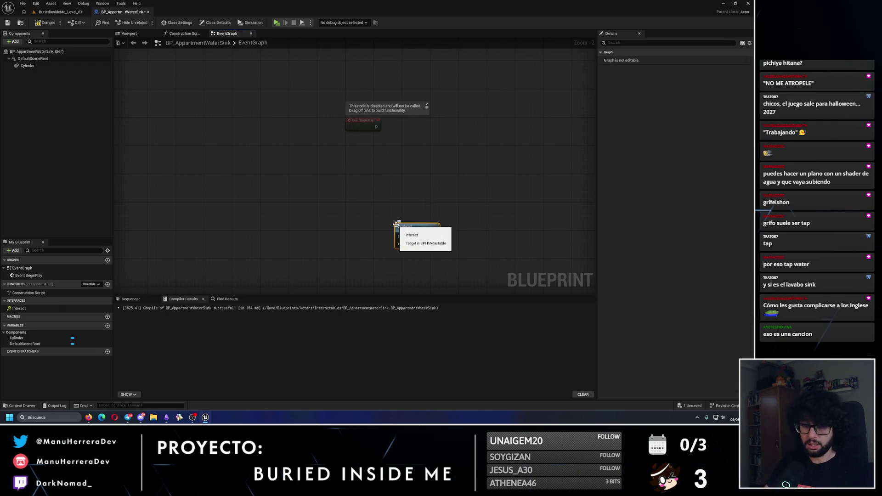
pyautogui.press('Delete')
pyautogui.rightClick(384, 225)
pyautogui.write('interac')
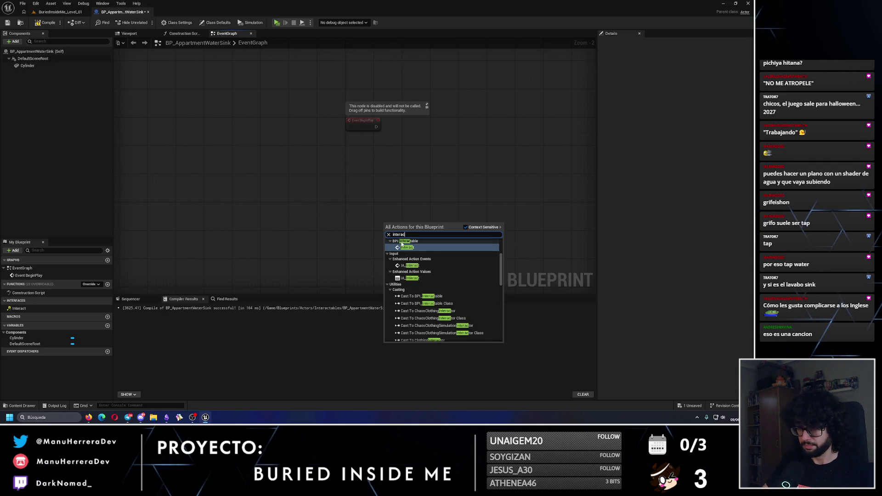
pyautogui.write('t')
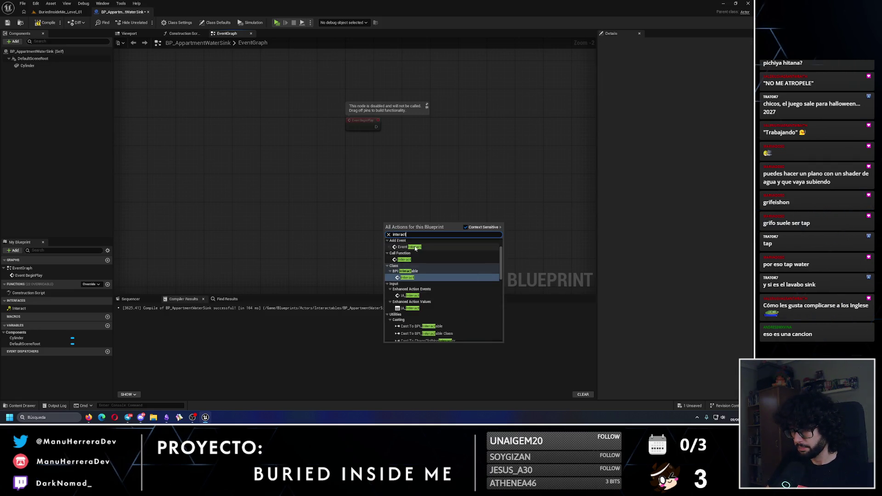
pyautogui.click(415, 248)
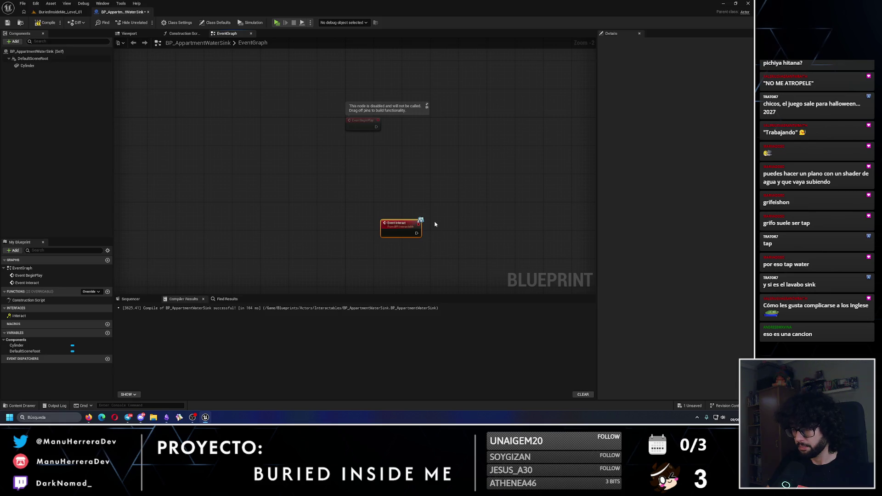
pyautogui.click(52, 22)
pyautogui.click(41, 67)
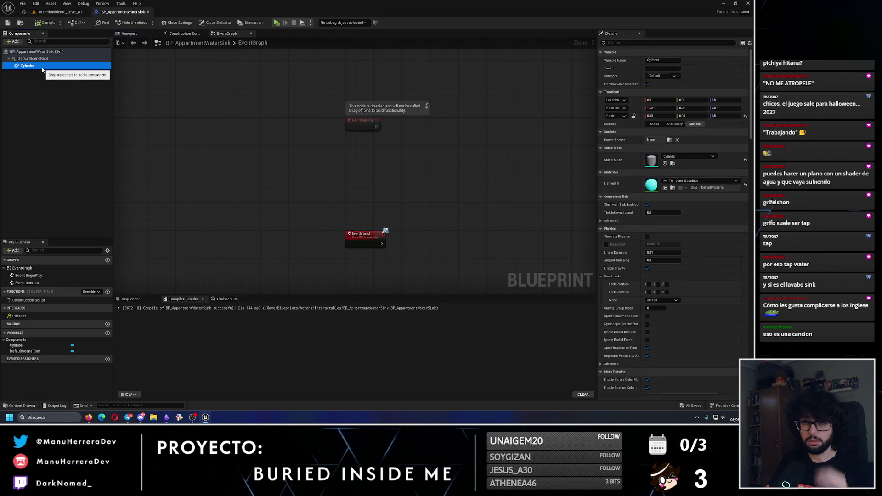
# Step: Rename the Cylinder component to WaterCylinder
pyautogui.press('F2')
pyautogui.write('Water')
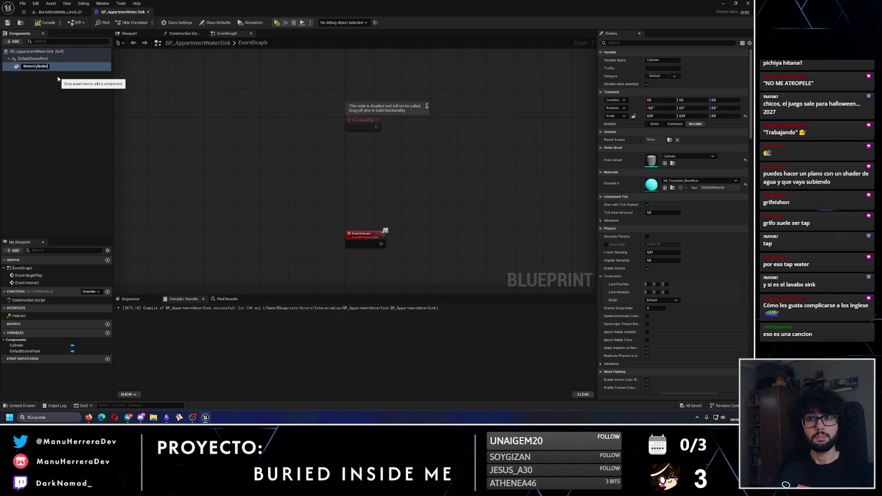
pyautogui.press('Return')
pyautogui.click(48, 22)
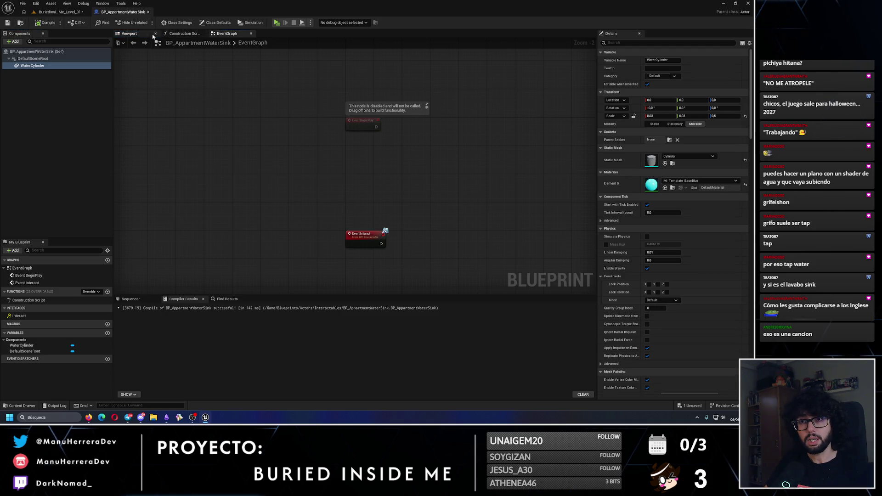
pyautogui.click(151, 35)
pyautogui.moveTo(215, 55); pyautogui.dragTo(163, 118)
# Step: Add a Plane component with the ML_Template_BaseBlue material
pyautogui.click(15, 42)
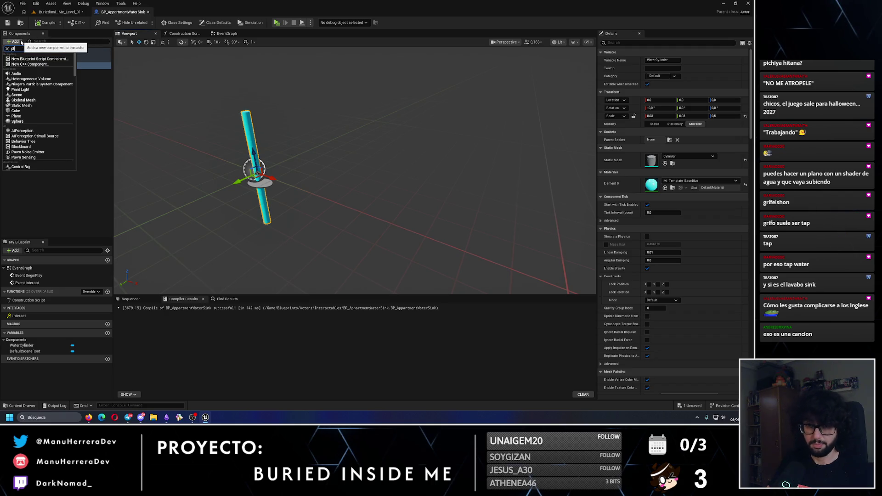
pyautogui.write('ane')
pyautogui.press('Return')
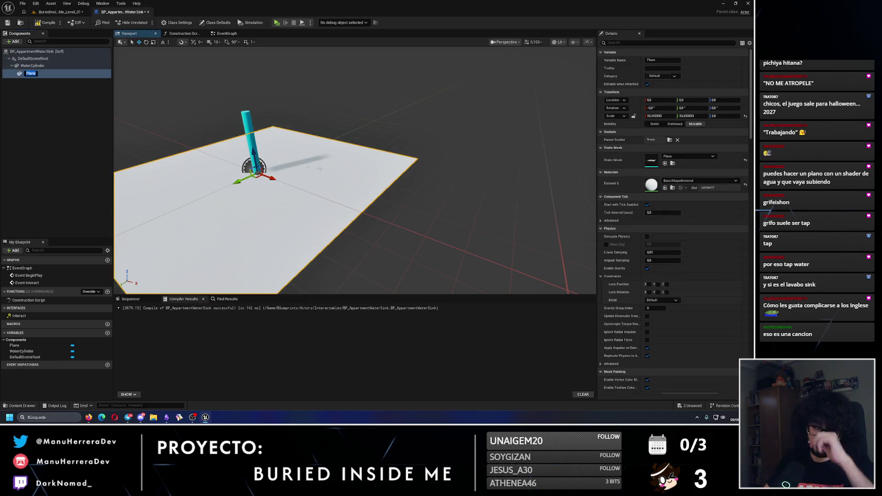
pyautogui.click(695, 181)
pyautogui.write('blue')
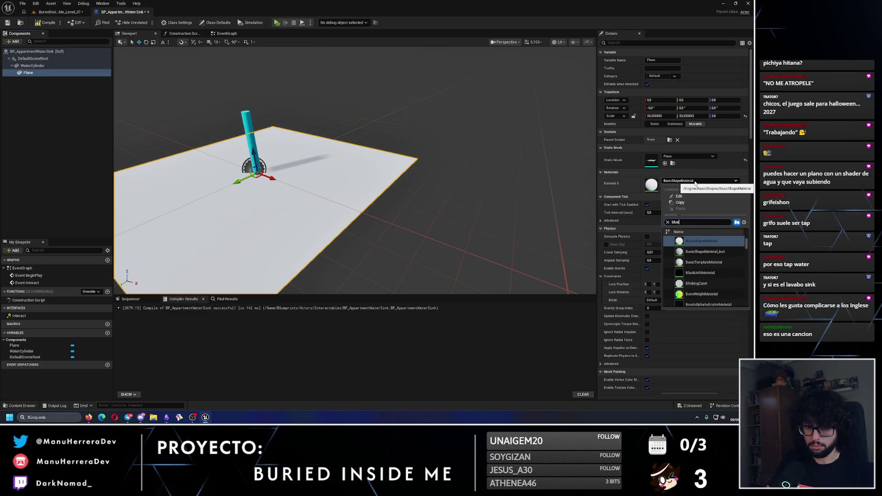
pyautogui.scroll(-3, 720, 261)
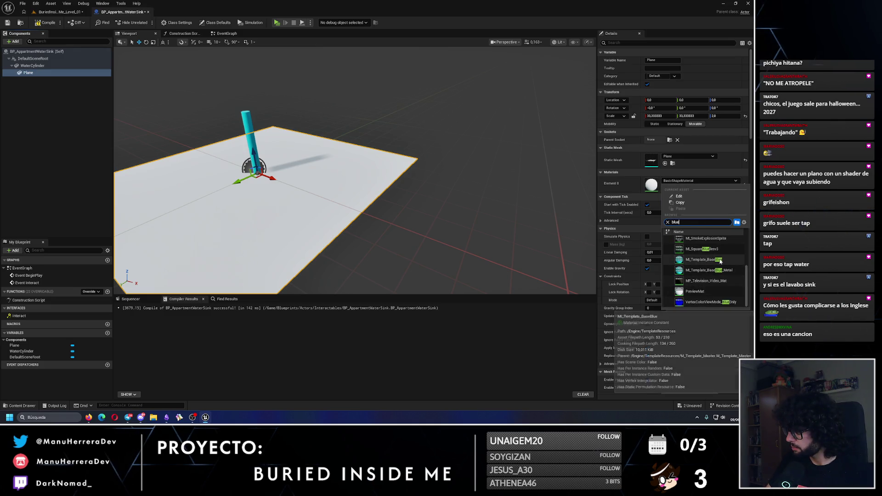
pyautogui.click(720, 261)
pyautogui.moveTo(322, 207)
pyautogui.mouseDown()
pyautogui.moveTo(350, 114)
pyautogui.moveTo(311, 120)
pyautogui.moveTo(335, 152)
pyautogui.mouseUp()
# Step: Parent the Plane to DefaultSceneRoot, scale it to 0.5 on all axes, and save
pyautogui.click(657, 115)
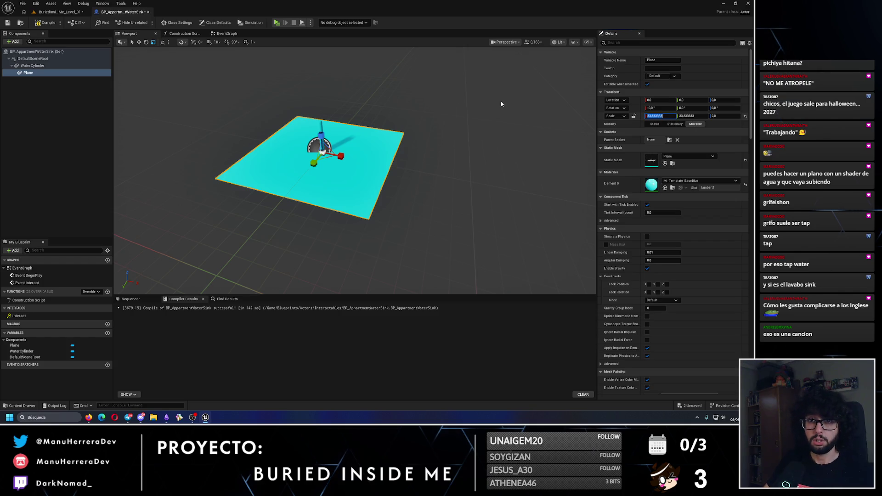
pyautogui.moveTo(48, 75); pyautogui.dragTo(44, 60)
pyautogui.click(656, 116)
pyautogui.write('0.5')
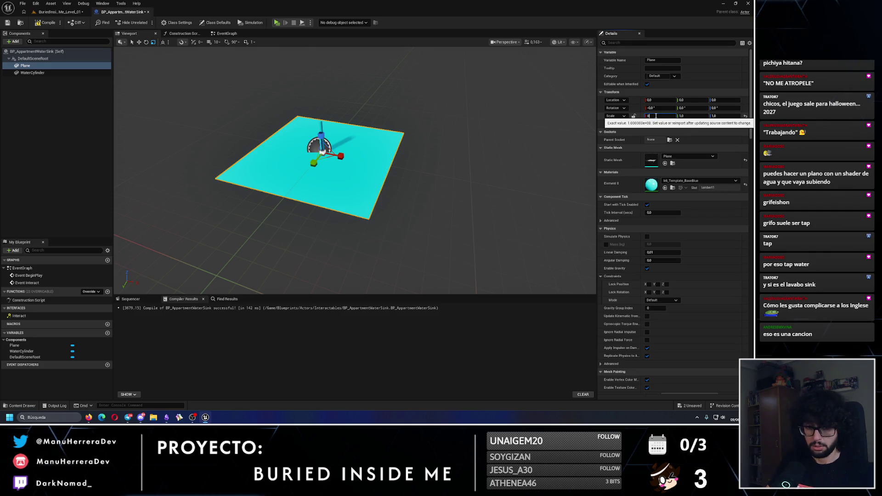
pyautogui.press('Return')
pyautogui.press('Tab')
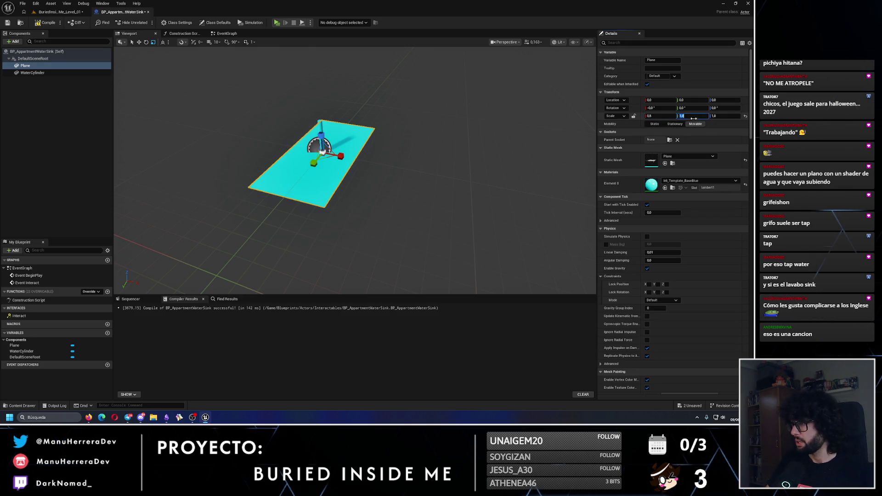
pyautogui.write('0.5')
pyautogui.press('Tab')
pyautogui.write('0.5')
pyautogui.press('Return')
pyautogui.hotkey('ctrl', 's')
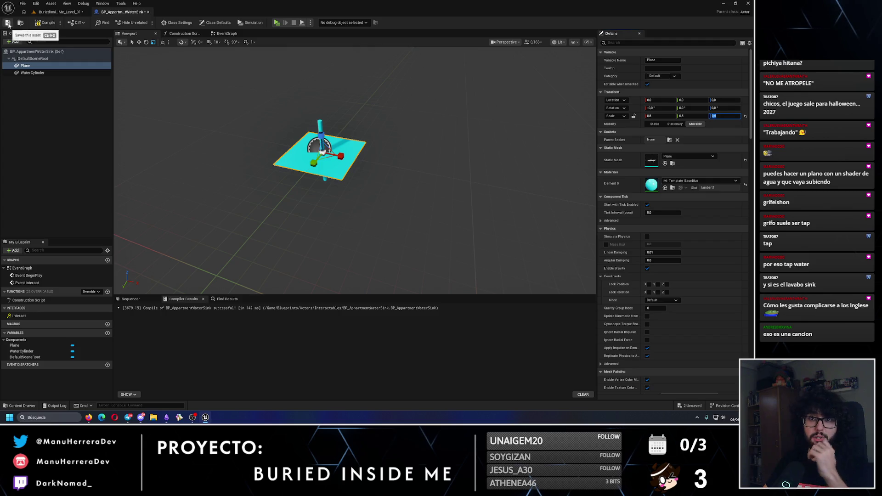
pyautogui.click(59, 11)
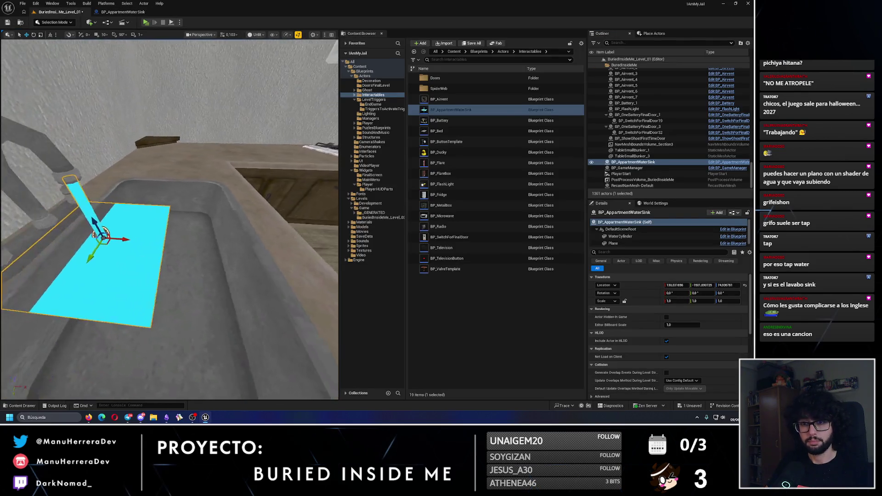
# Step: Lower the plane below the water cylinder, save, and check it in the level
pyautogui.click(123, 11)
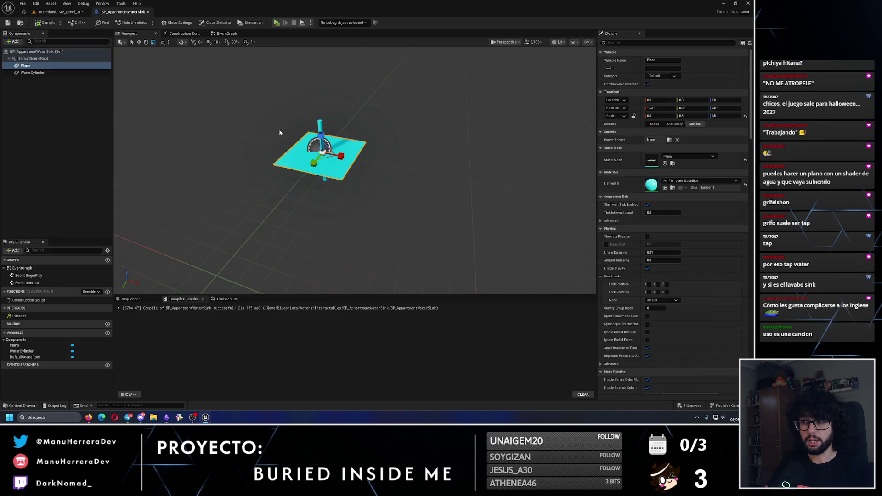
pyautogui.moveTo(321, 137)
pyautogui.mouseDown()
pyautogui.moveTo(313, 206)
pyautogui.moveTo(334, 228)
pyautogui.mouseUp()
pyautogui.scroll(3, 312, 206)
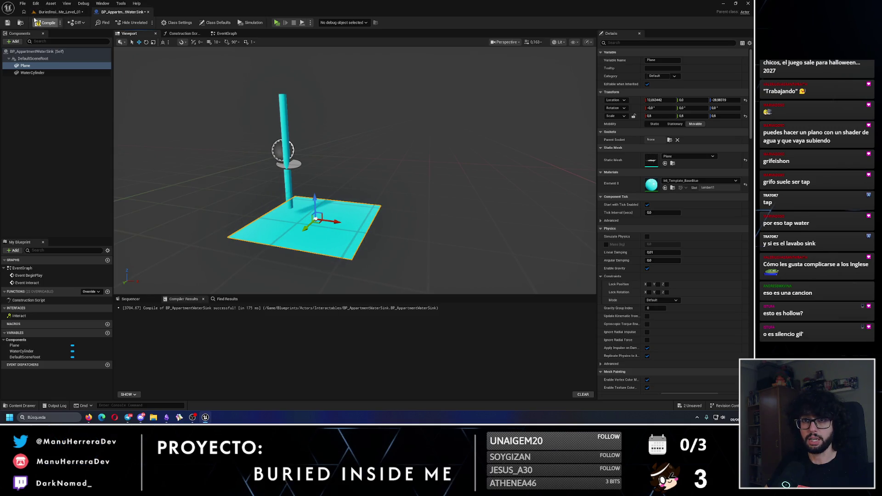
pyautogui.hotkey('ctrl', 's')
pyautogui.click(59, 11)
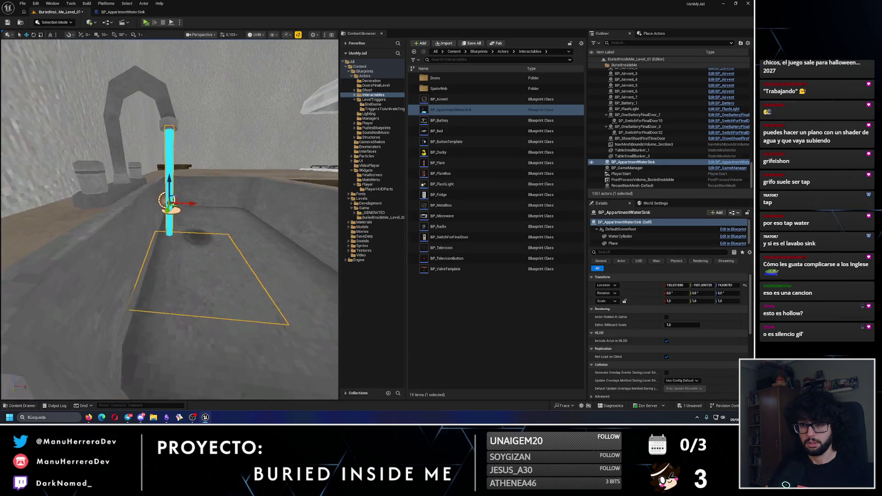
pyautogui.scroll(-10, 169, 219)
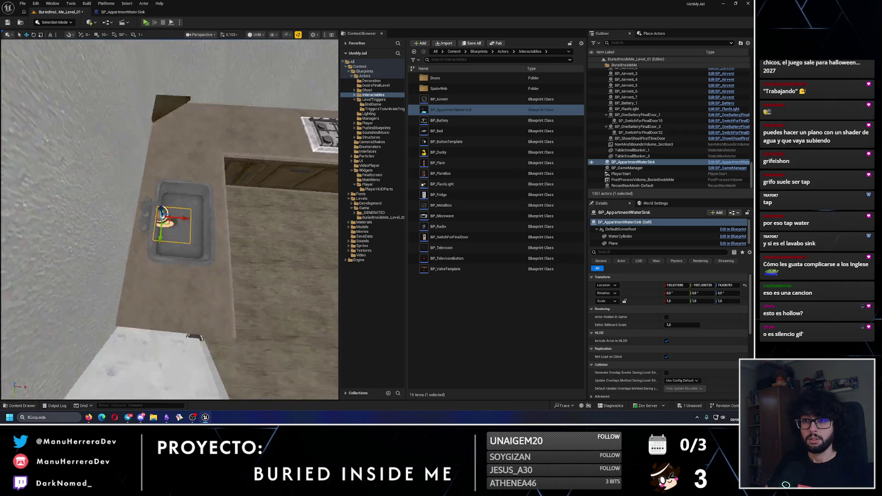
# Step: Resize the plane to X scale 0.5 and Y scale 0.75, comparing against the sink
pyautogui.click(730, 162)
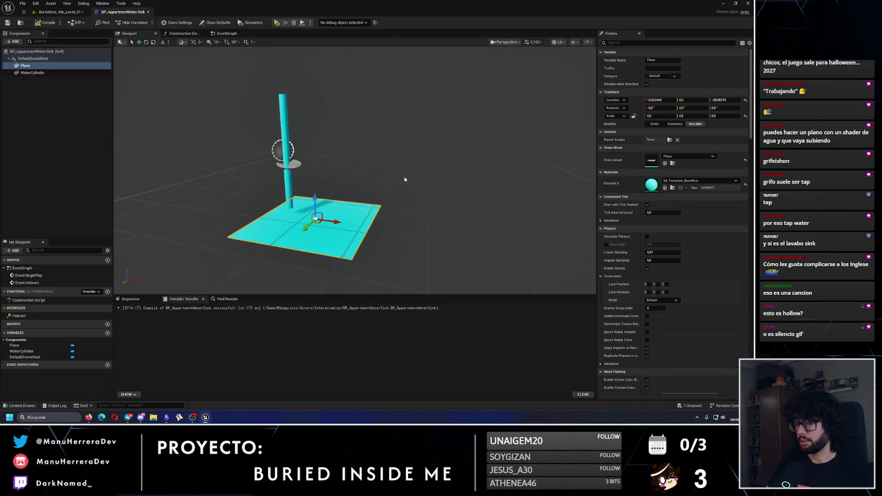
pyautogui.write('1')
pyautogui.press('Return')
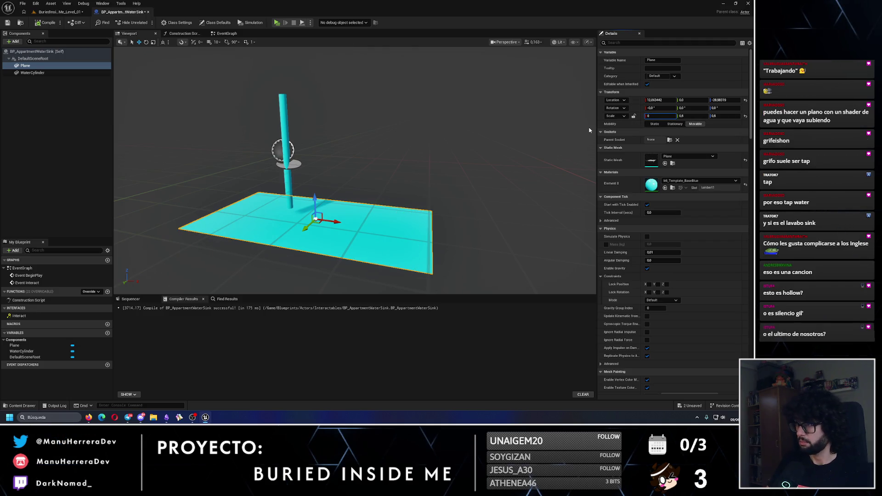
pyautogui.press('Return')
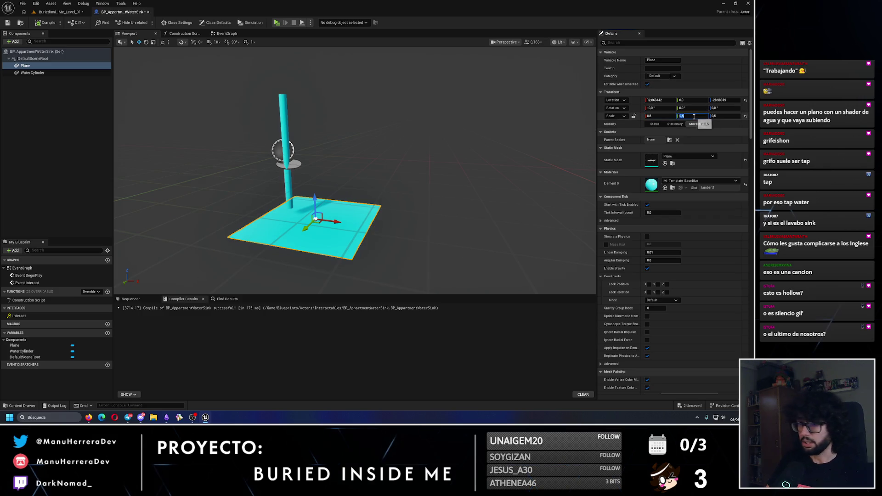
pyautogui.write('1')
pyautogui.press('Return')
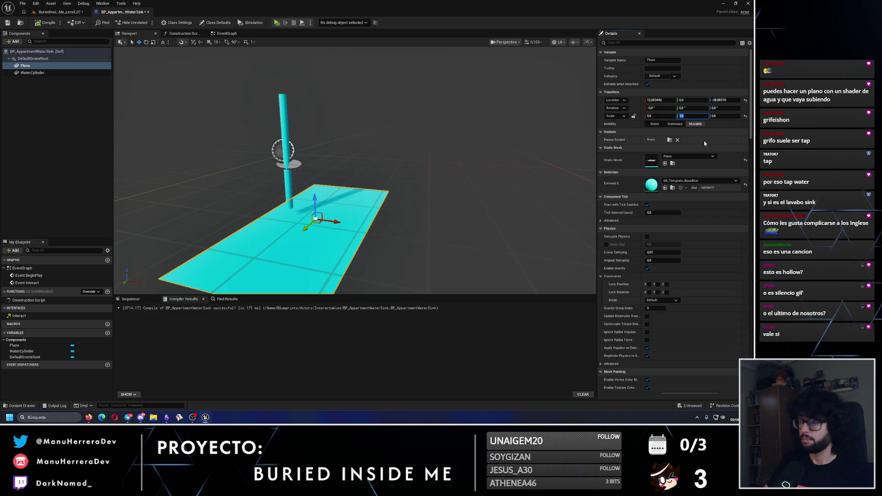
pyautogui.write('0.75')
pyautogui.press('Return')
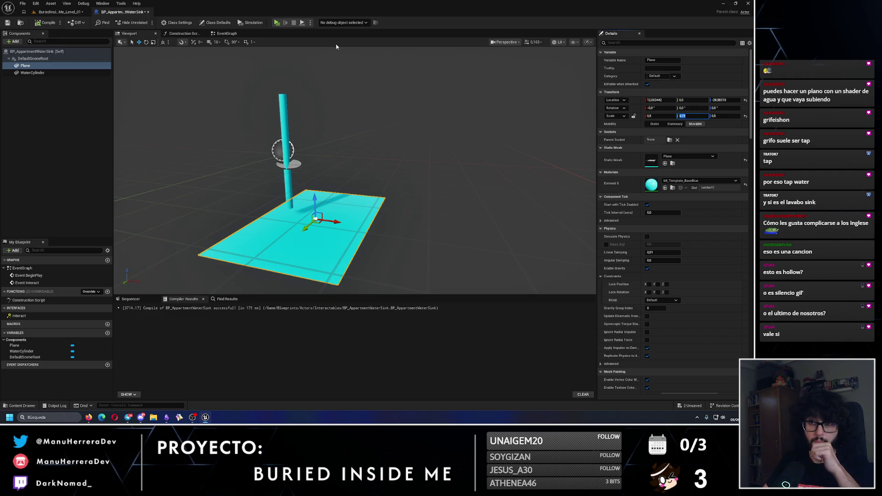
pyautogui.click(59, 11)
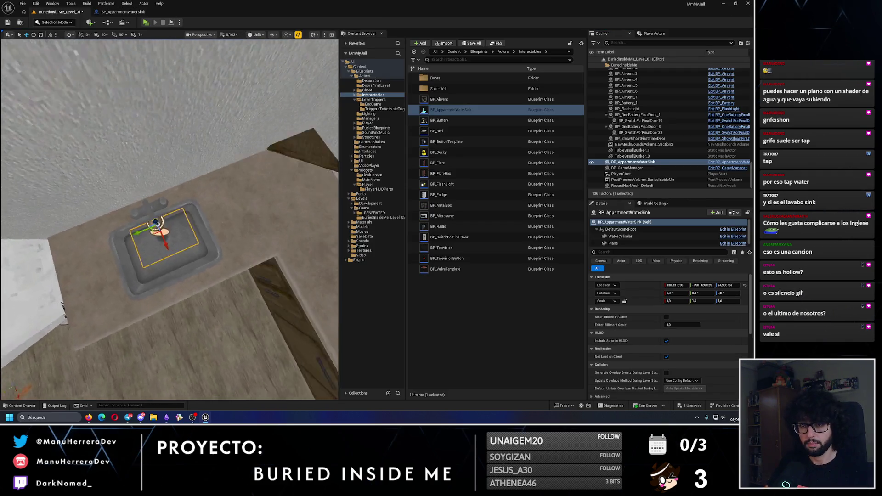
pyautogui.rightClick(225, 171)
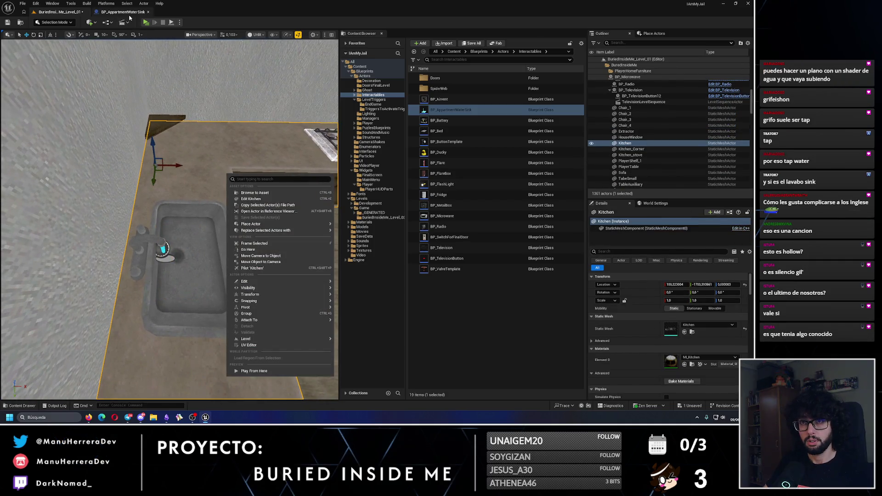
pyautogui.click(123, 12)
# Step: Move the plane to X location 30, compile, and frame the sink in the level
pyautogui.moveTo(332, 223); pyautogui.dragTo(366, 227)
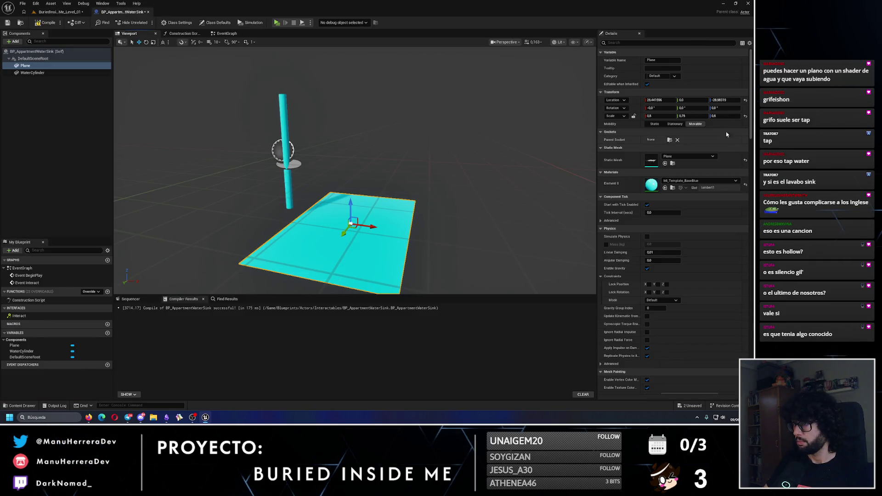
pyautogui.click(670, 99)
pyautogui.write('0')
pyautogui.press('Return')
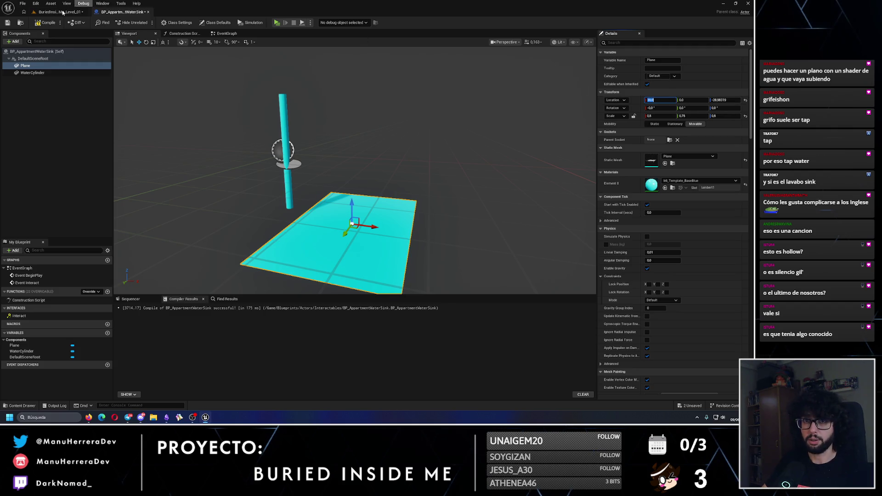
pyautogui.click(39, 24)
pyautogui.click(60, 12)
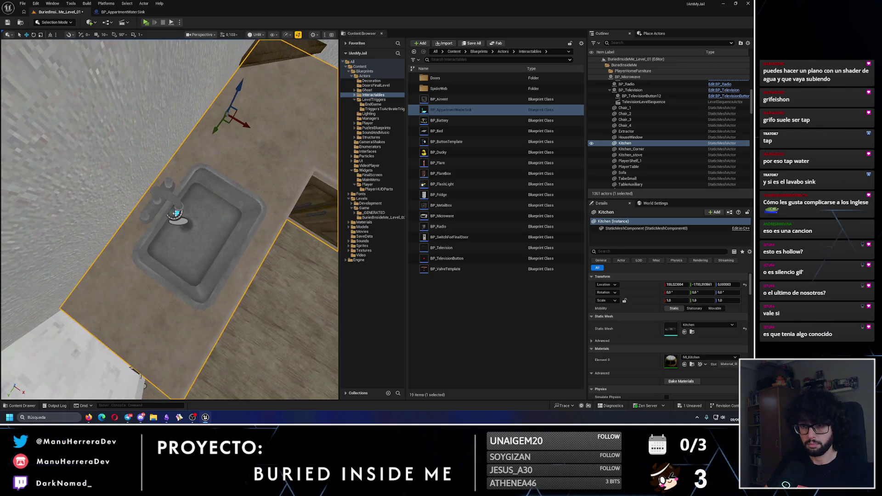
pyautogui.click(177, 214)
pyautogui.press('f')
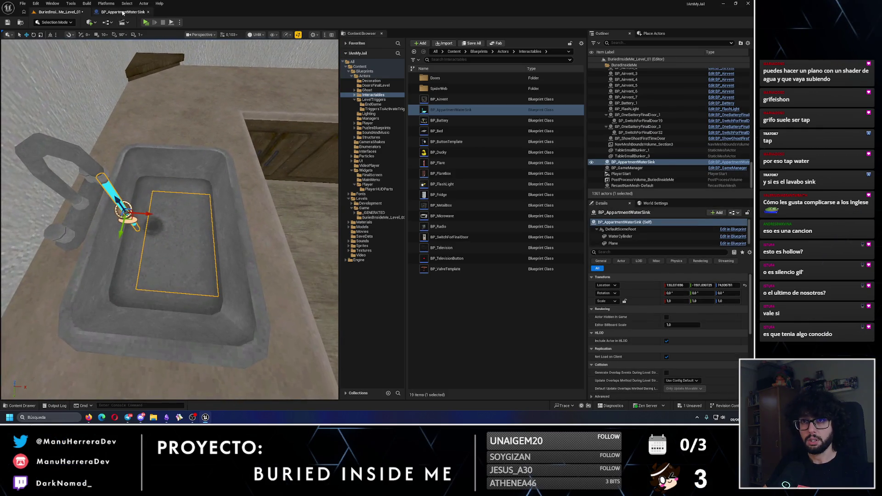
pyautogui.hotkey('ctrl', 'e')
# Step: Set the plane's X location to 25 and X scale to 0.6, then compile
pyautogui.moveTo(374, 227); pyautogui.dragTo(370, 226)
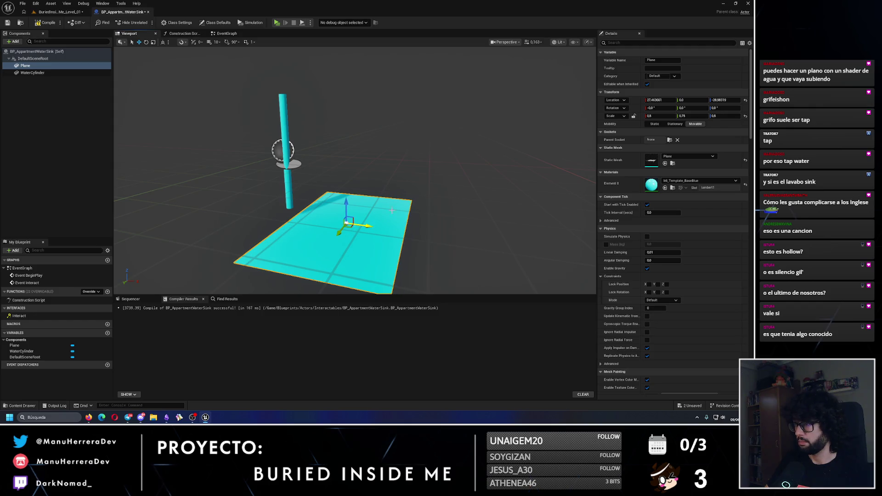
pyautogui.write('5')
pyautogui.press('Return')
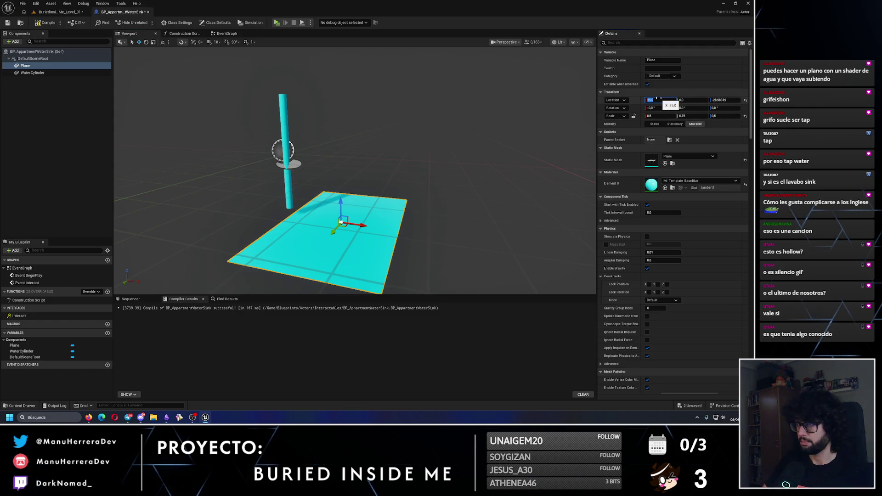
pyautogui.click(651, 115)
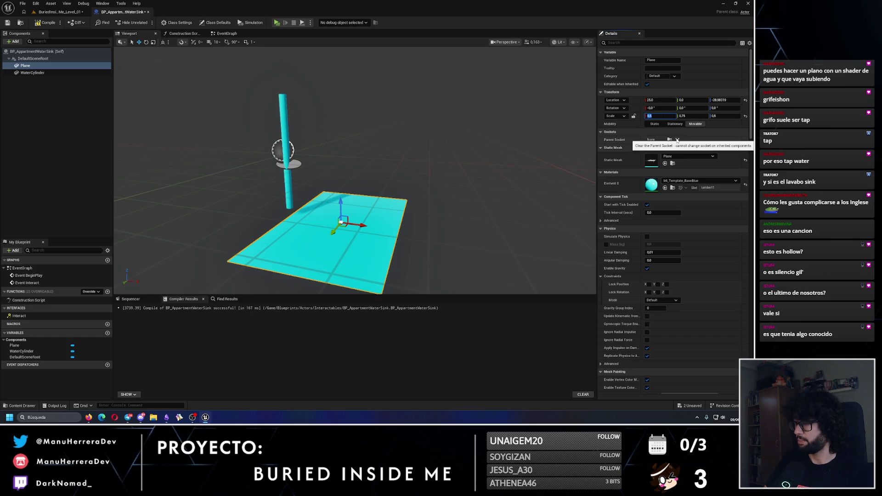
pyautogui.write('6')
pyautogui.press('Return')
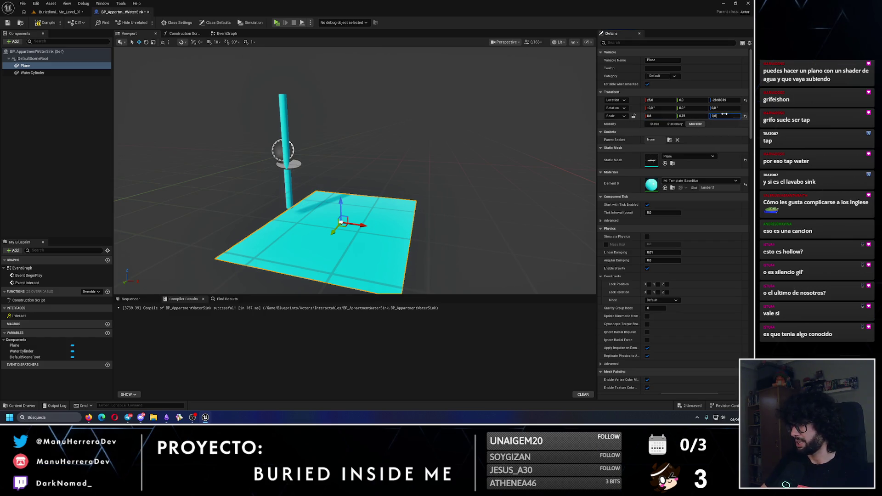
pyautogui.click(38, 23)
pyautogui.click(59, 12)
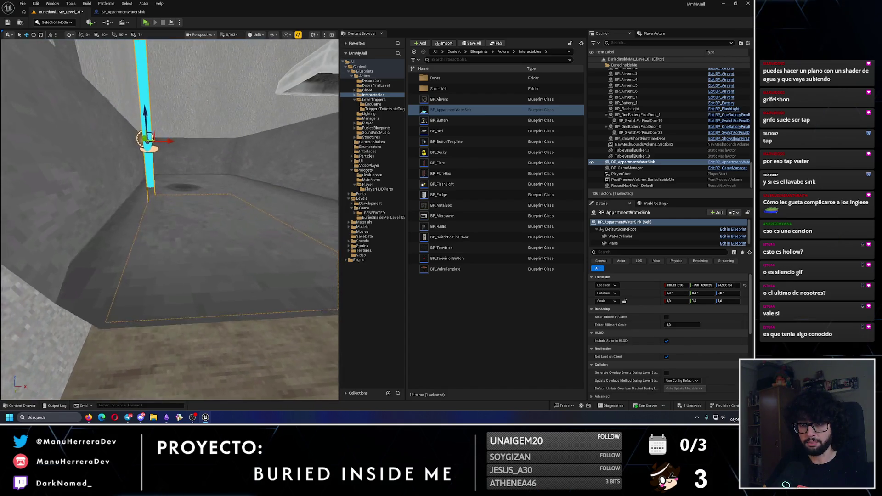
# Step: Try raising the water plane in the level sink, undoing both attempts
pyautogui.click(626, 244)
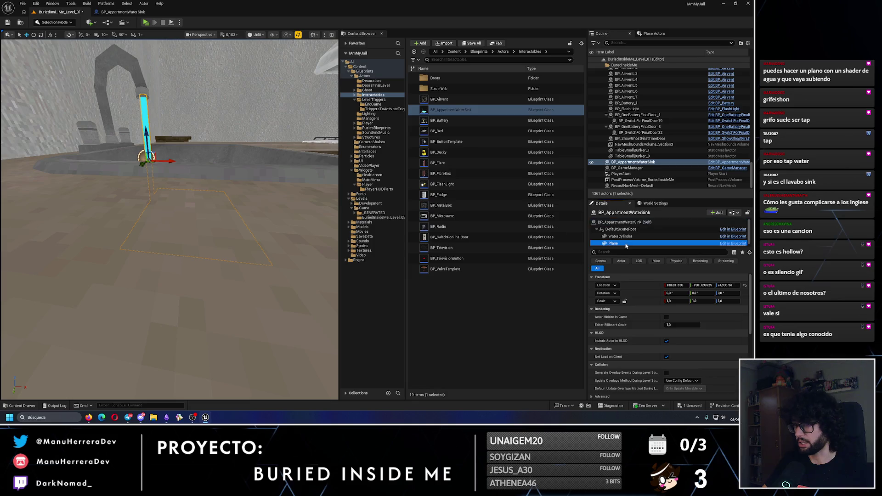
pyautogui.press('f')
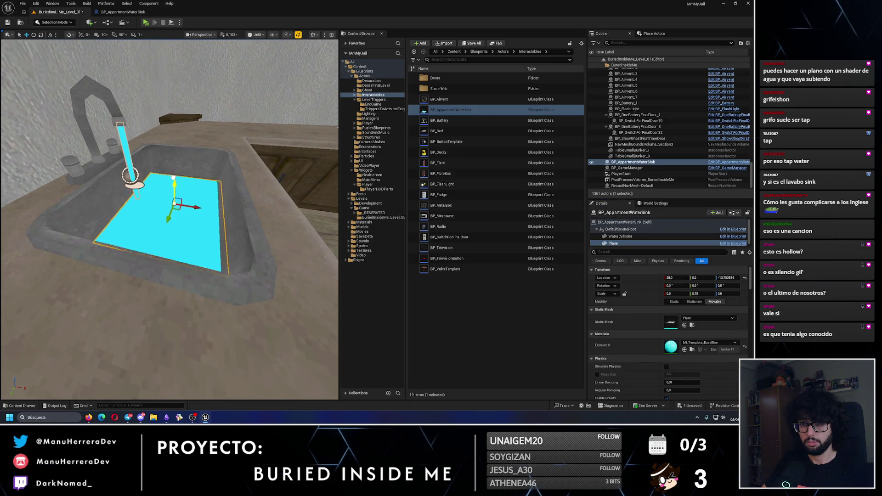
pyautogui.moveTo(173, 178); pyautogui.dragTo(173, 169)
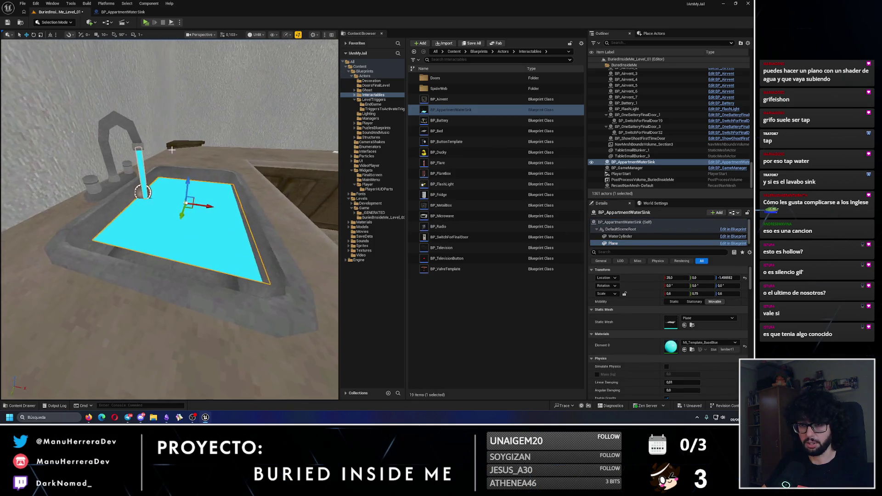
pyautogui.hotkey('ctrl', 'z')
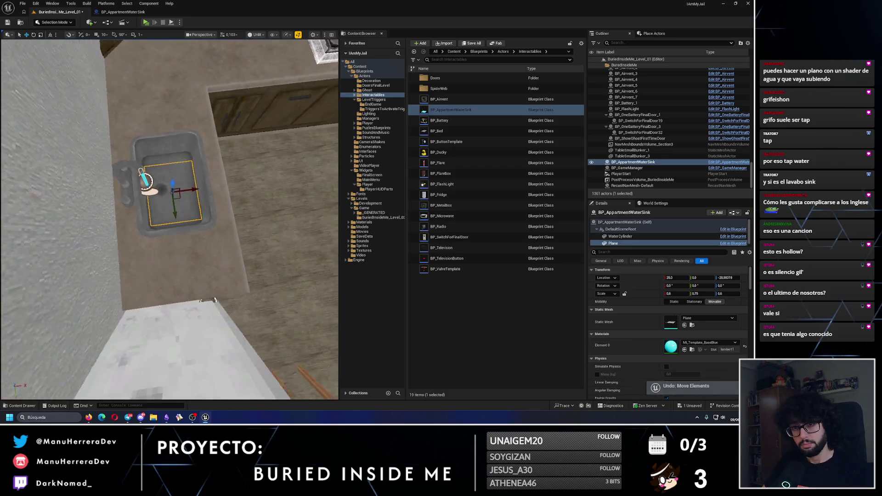
pyautogui.moveTo(192, 209); pyautogui.dragTo(208, 152)
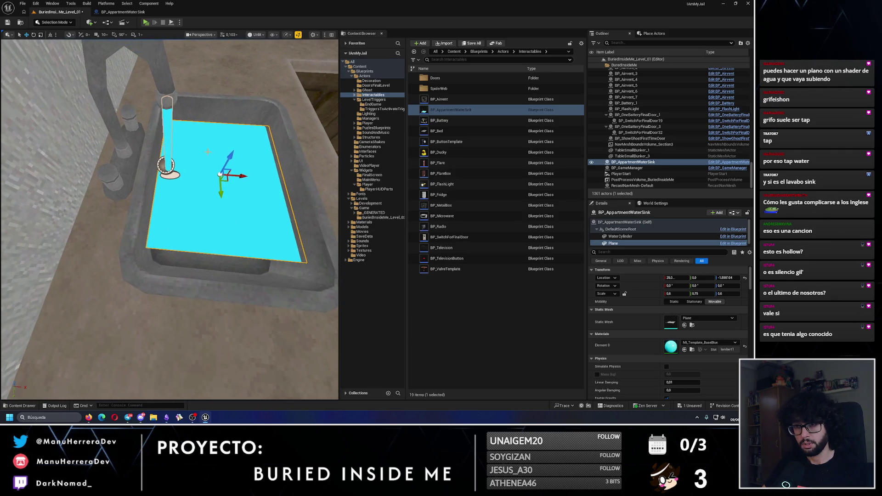
pyautogui.hotkey('ctrl', 'z')
# Step: Shift the plane's X location to 22, then 23.0, compiling and saving the blueprint
pyautogui.click(123, 12)
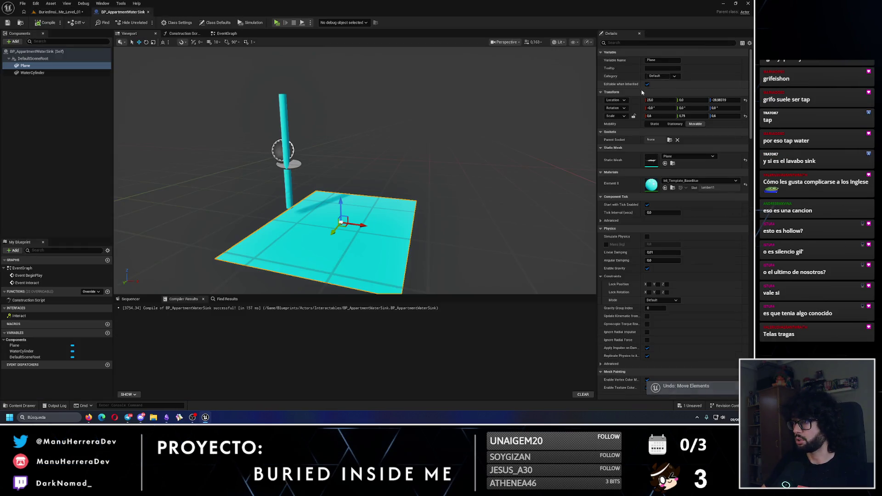
pyautogui.click(663, 99)
pyautogui.write('22')
pyautogui.press('Return')
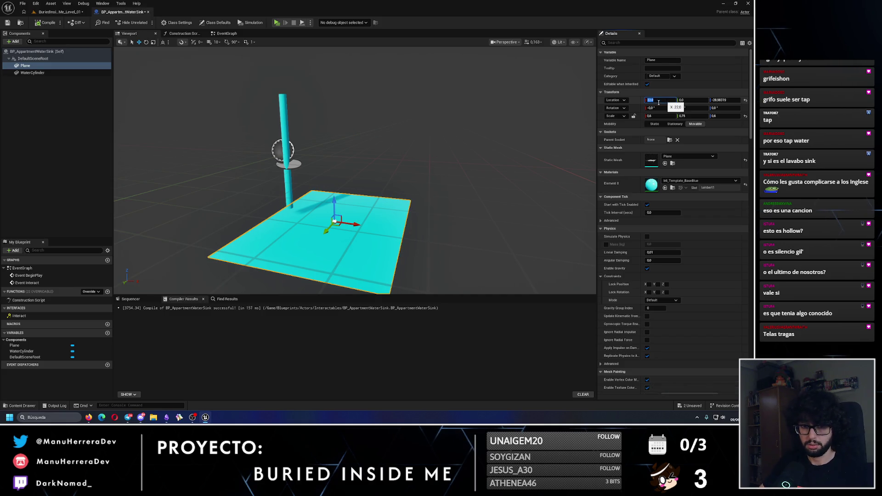
pyautogui.hotkey('ctrl', 's')
pyautogui.click(20, 22)
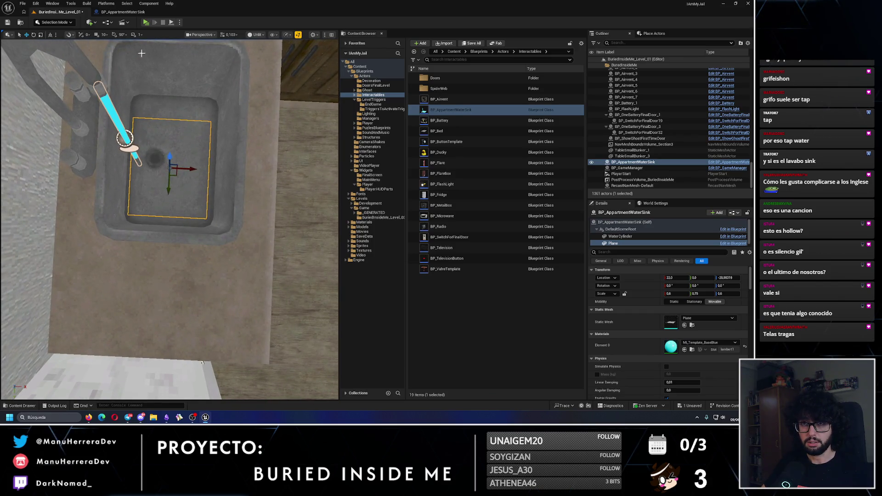
pyautogui.click(122, 12)
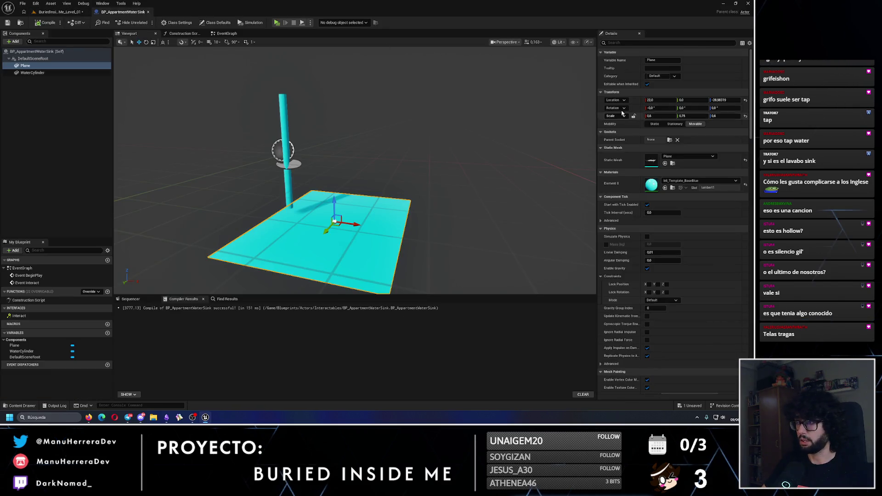
pyautogui.press('Return')
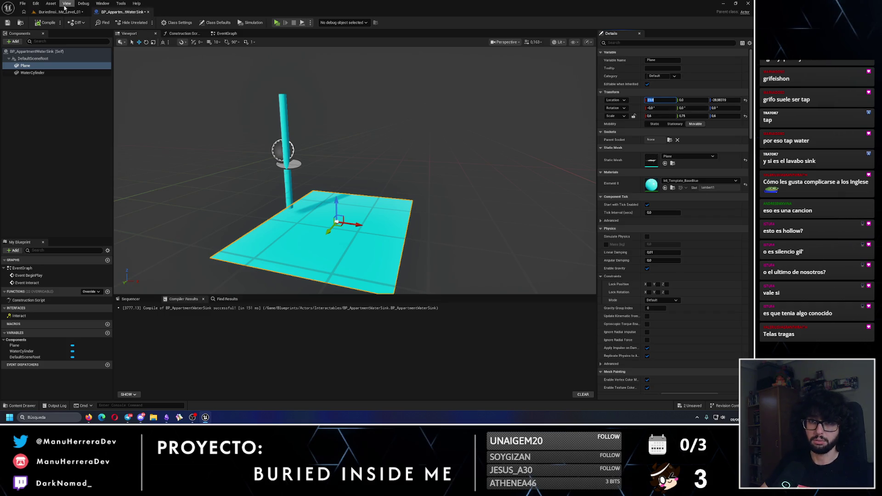
pyautogui.click(37, 23)
pyautogui.click(59, 12)
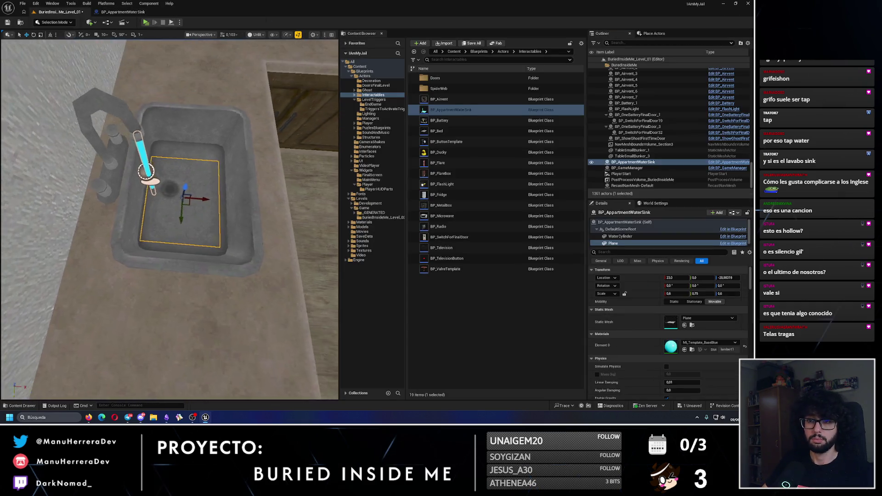
# Step: Set the plane's X scale to 0.65
pyautogui.click(122, 12)
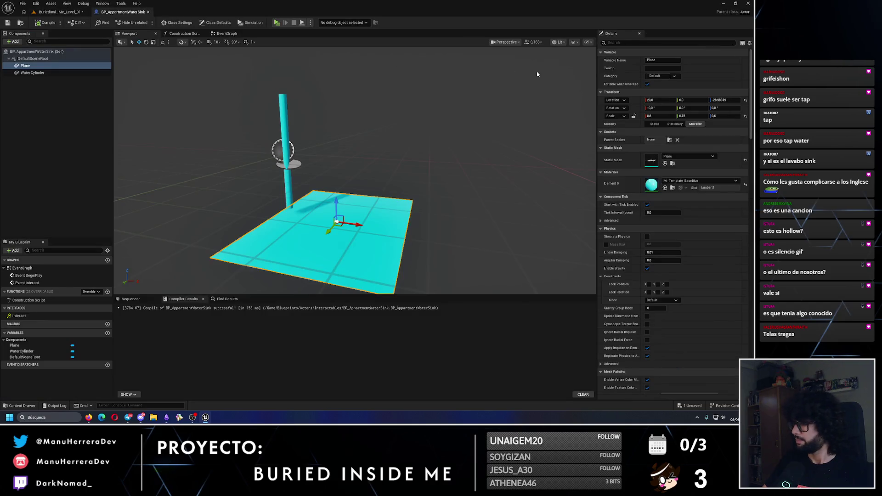
pyautogui.click(662, 116)
pyautogui.press('Return')
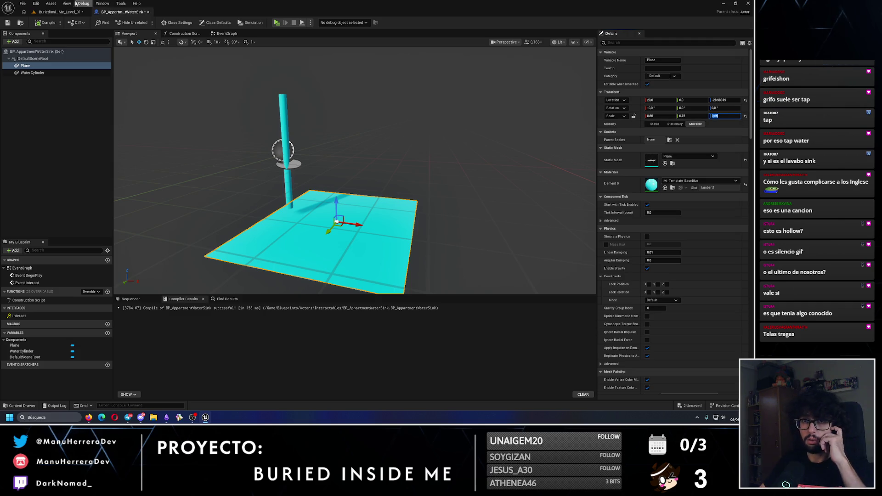
# Step: Save the 0.65 X scale and drag the plane's Y scale higher to lengthen it
pyautogui.click(8, 23)
pyautogui.click(59, 12)
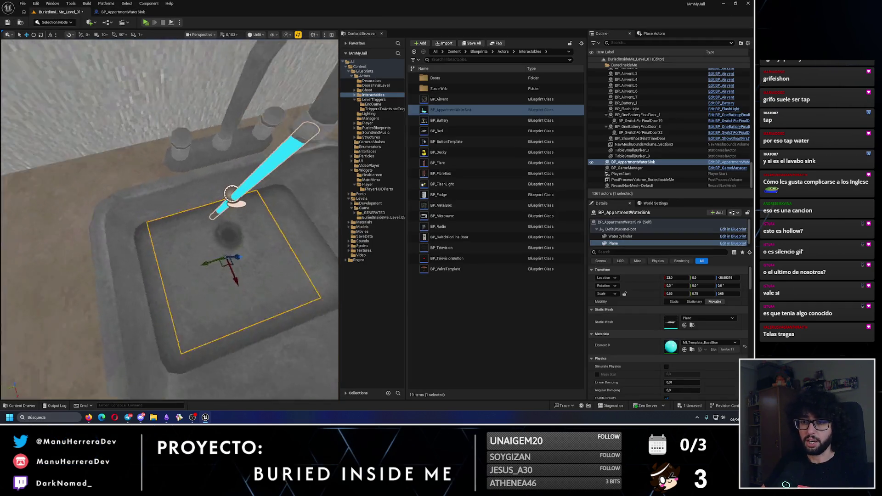
pyautogui.moveTo(176, 65); pyautogui.dragTo(170, 64)
pyautogui.click(132, 12)
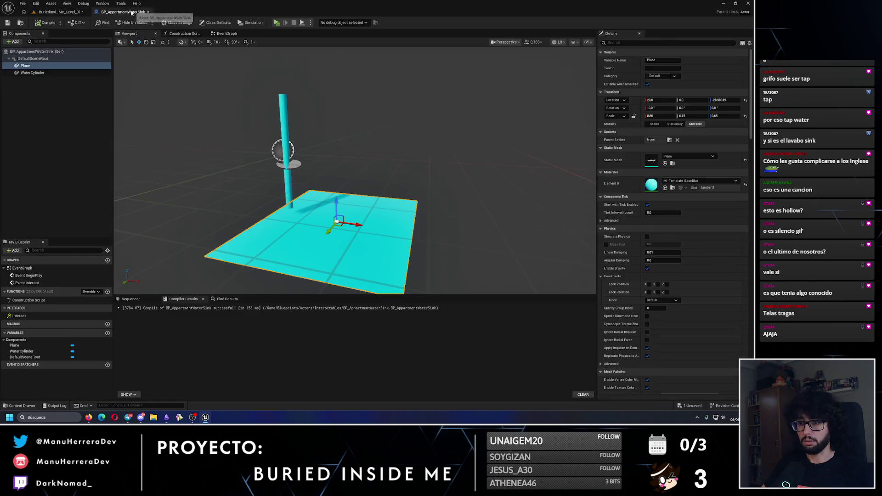
pyautogui.moveTo(509, 151); pyautogui.dragTo(432, 146)
pyautogui.moveTo(693, 116); pyautogui.dragTo(713, 116)
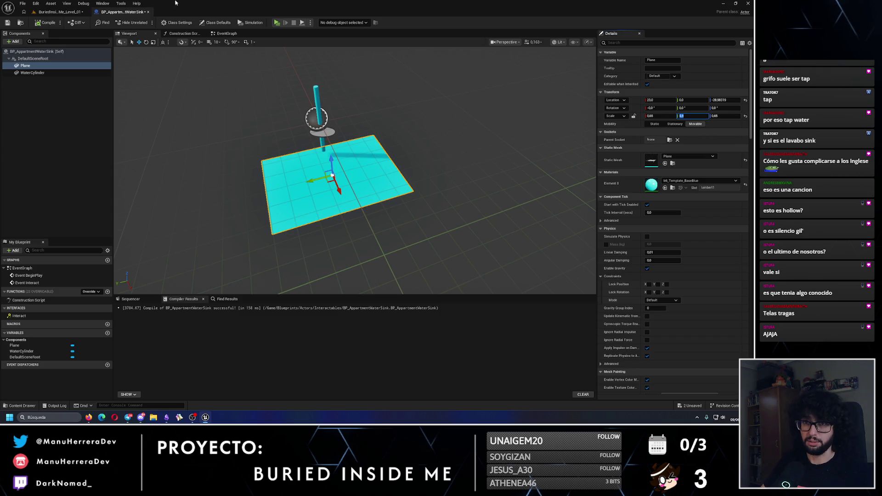
# Step: Inspect the resized water plane in the lit level viewport, undoing a trial raise
pyautogui.click(51, 12)
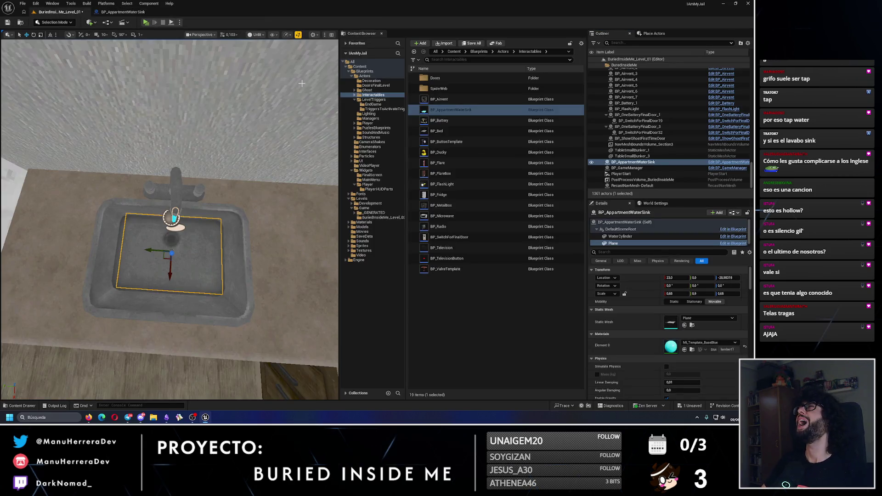
pyautogui.moveTo(265, 145); pyautogui.dragTo(216, 193)
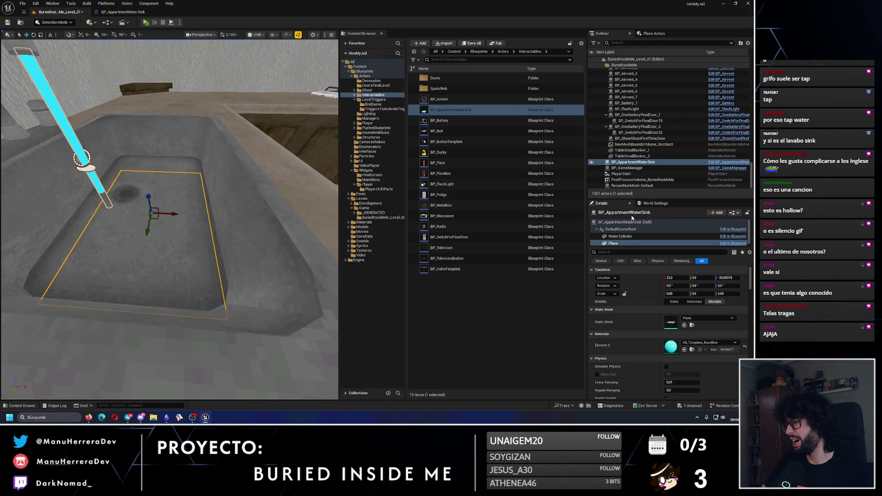
pyautogui.moveTo(149, 200)
pyautogui.mouseDown()
pyautogui.moveTo(143, 170)
pyautogui.moveTo(153, 166)
pyautogui.moveTo(156, 180)
pyautogui.moveTo(153, 158)
pyautogui.mouseUp()
pyautogui.hotkey('ctrl', 'z')
pyautogui.hotkey('alt', '4')
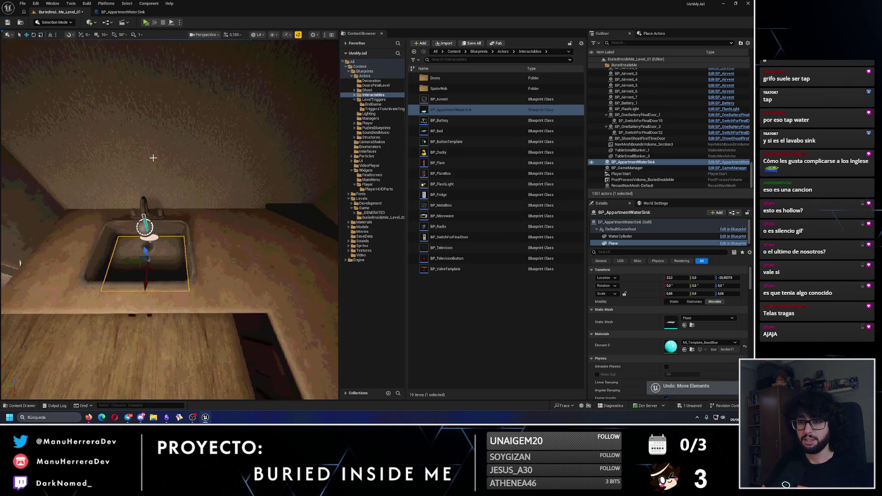
pyautogui.moveTo(11, 236); pyautogui.dragTo(137, 16)
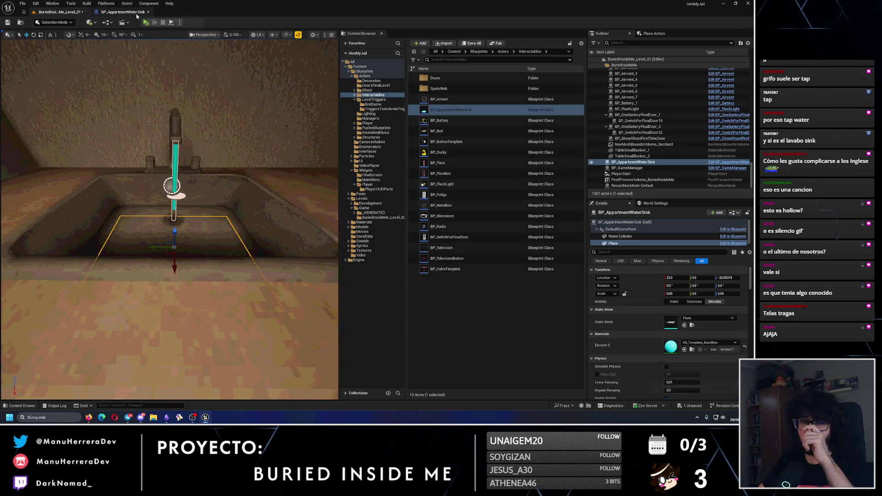
pyautogui.click(137, 16)
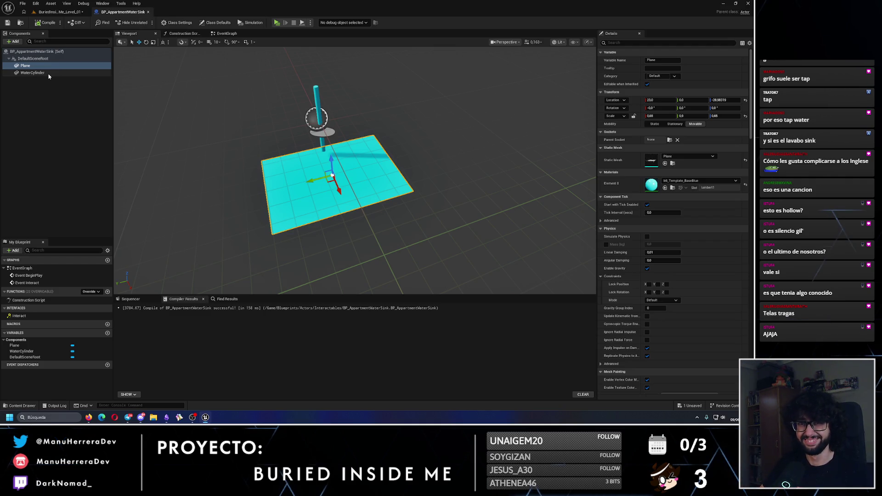
pyautogui.press('F2')
pyautogui.write('Water')
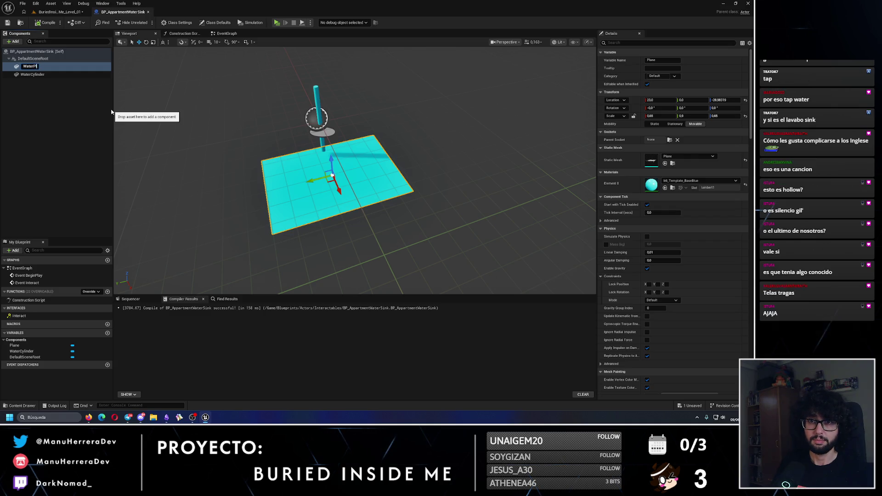
# Step: Name the water component 'Plane' (WaterPlane) and save the sink blueprint
pyautogui.write('Plane')
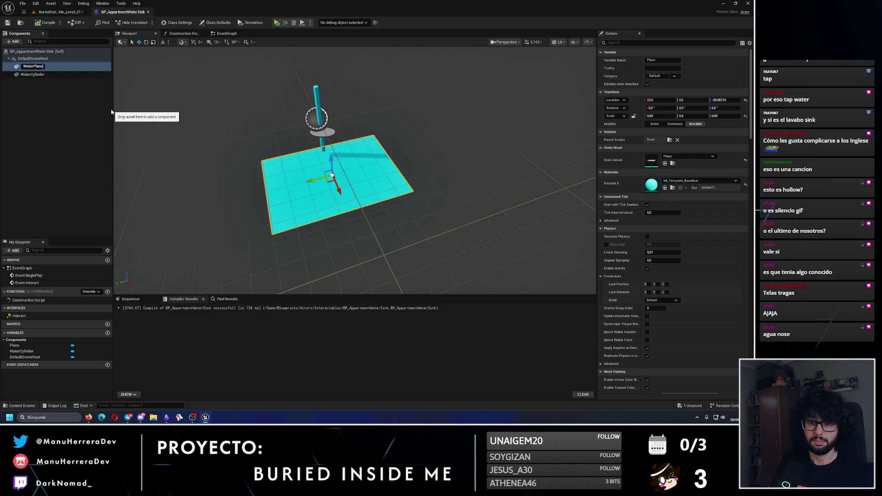
pyautogui.press('Return')
pyautogui.hotkey('ctrl', 's')
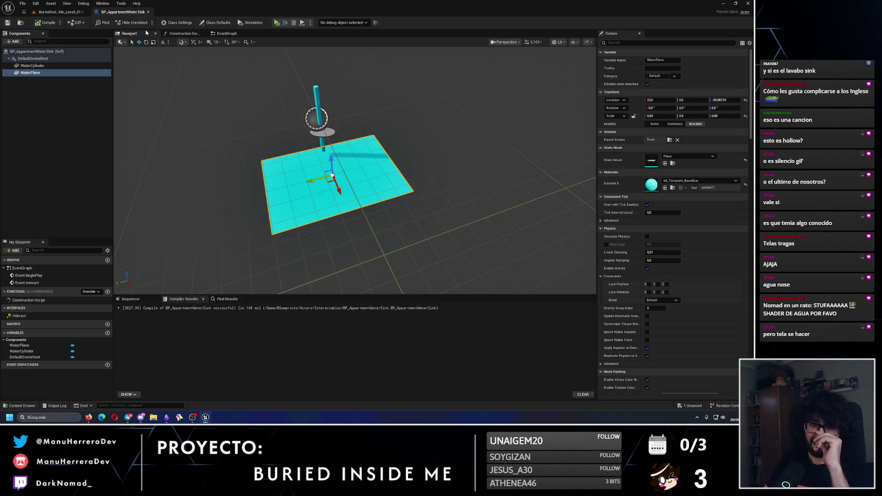
# Step: Return to the BP_AppartmentWaterSink event graph and inspect the WaterPlane and WaterCylinder components
pyautogui.click(222, 34)
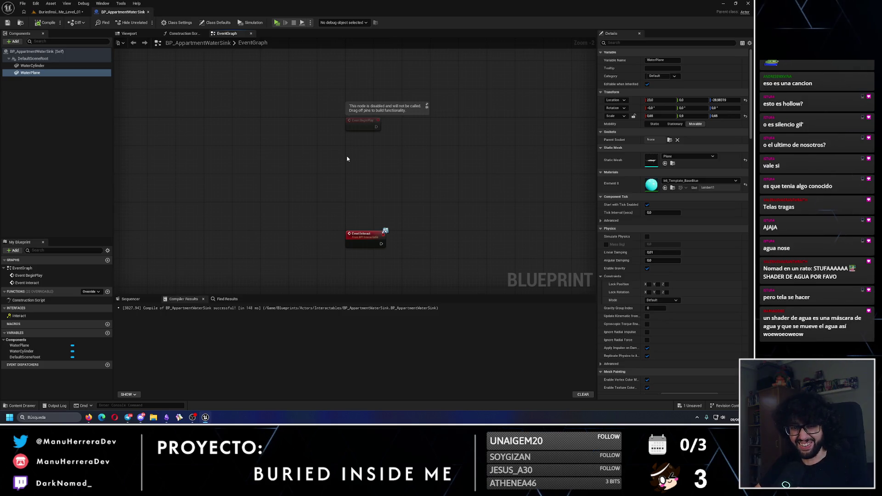
pyautogui.click(66, 13)
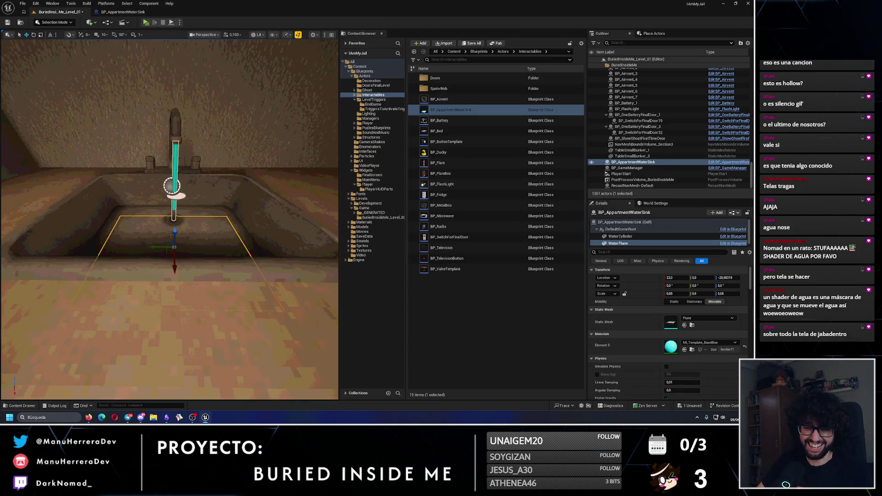
pyautogui.click(122, 12)
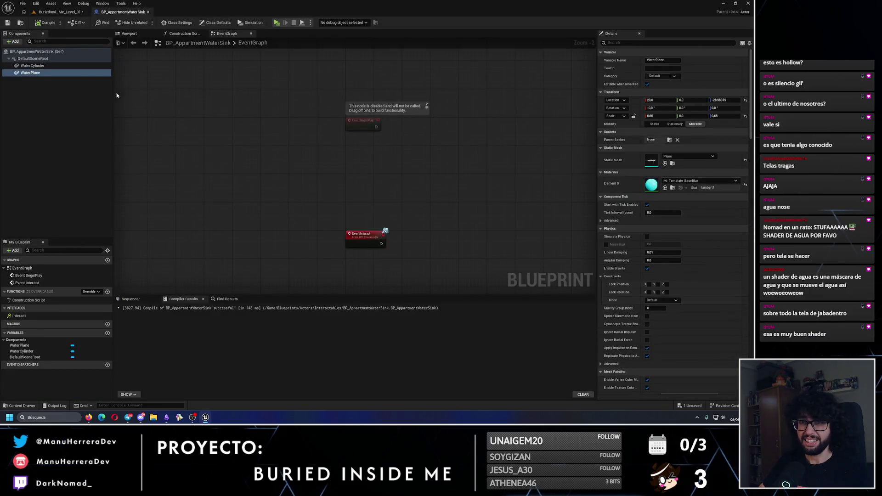
pyautogui.click(46, 75)
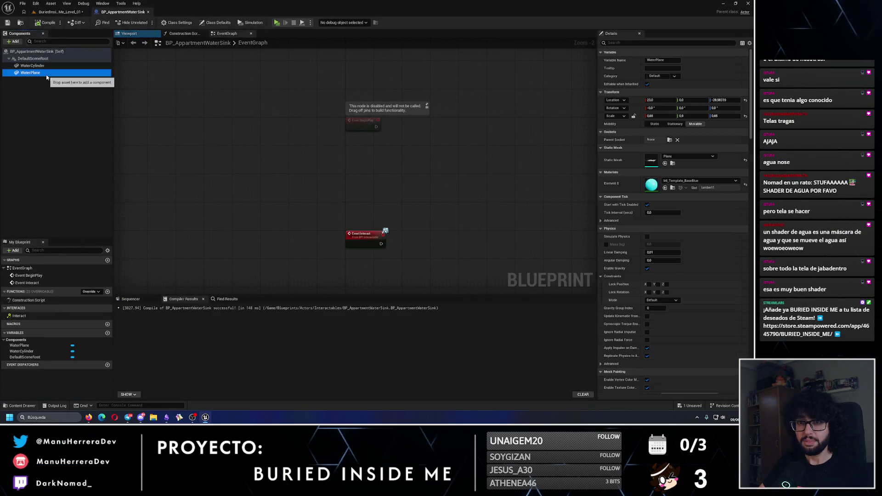
pyautogui.click(32, 66)
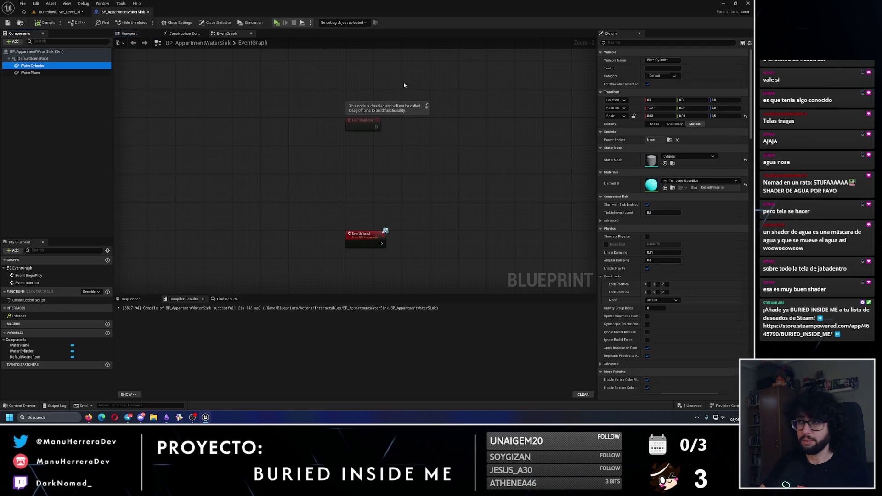
# Step: Untick Visible on WaterCylinder, found by filtering Details for 'visi', then compile
pyautogui.click(648, 44)
pyautogui.write('set v')
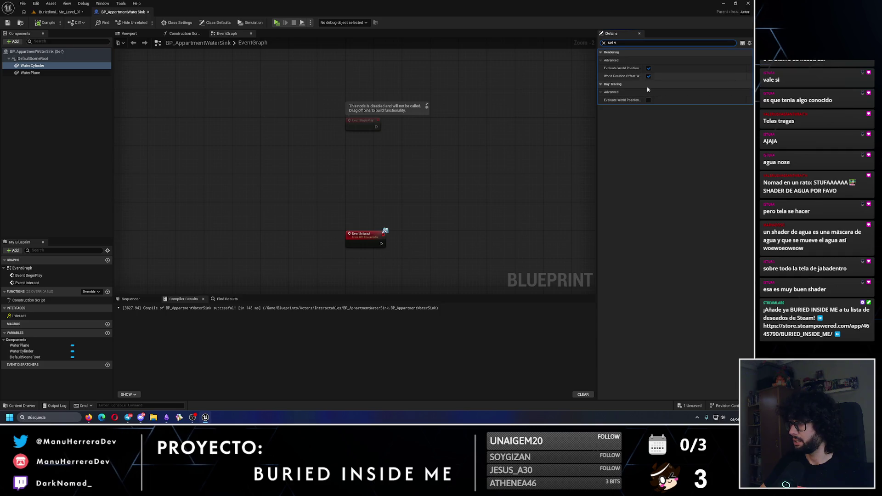
pyautogui.press('BackSpace')
pyautogui.press('BackSpace')
pyautogui.press('BackSpace')
pyautogui.write('visi')
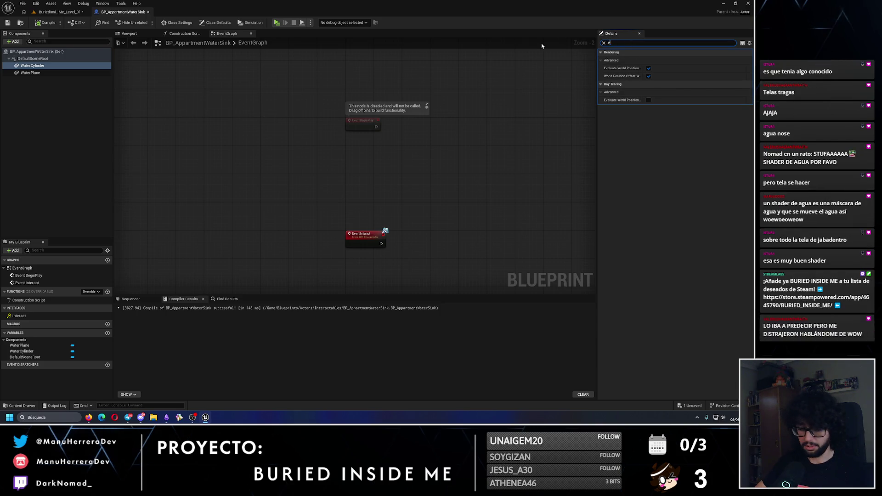
pyautogui.click(648, 84)
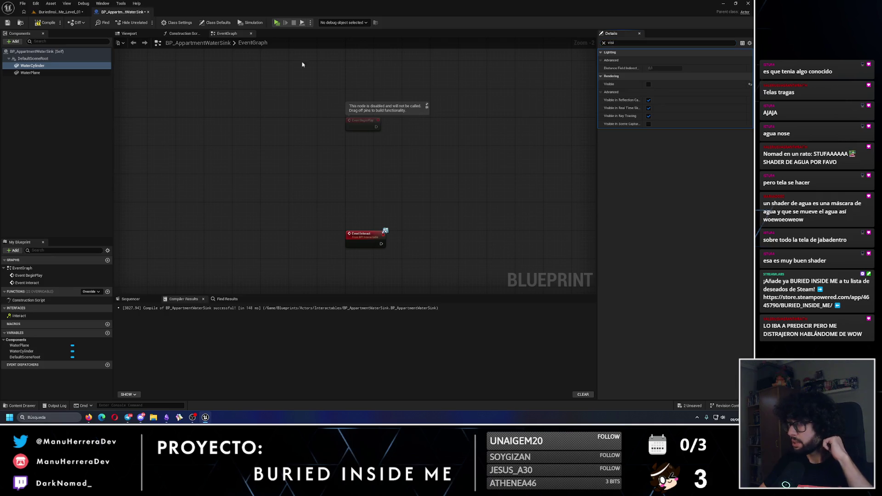
pyautogui.click(39, 23)
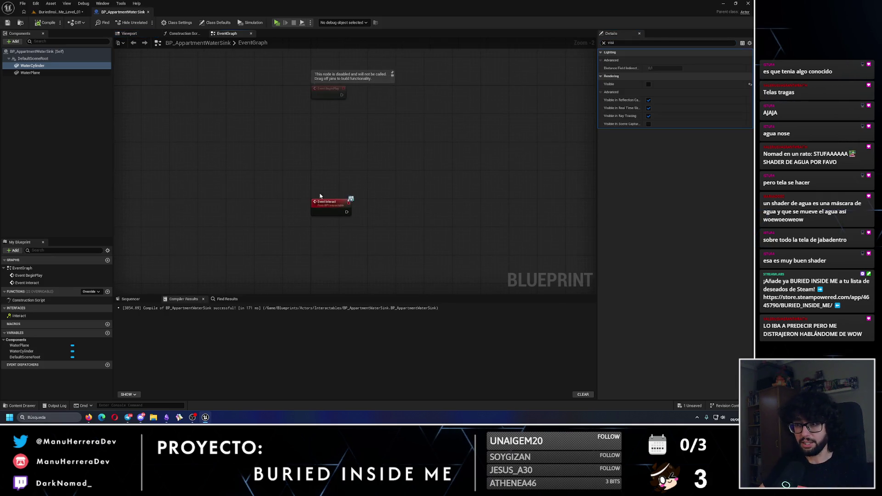
# Step: Add a Boolean variable named WaterSinkActivated
pyautogui.click(107, 333)
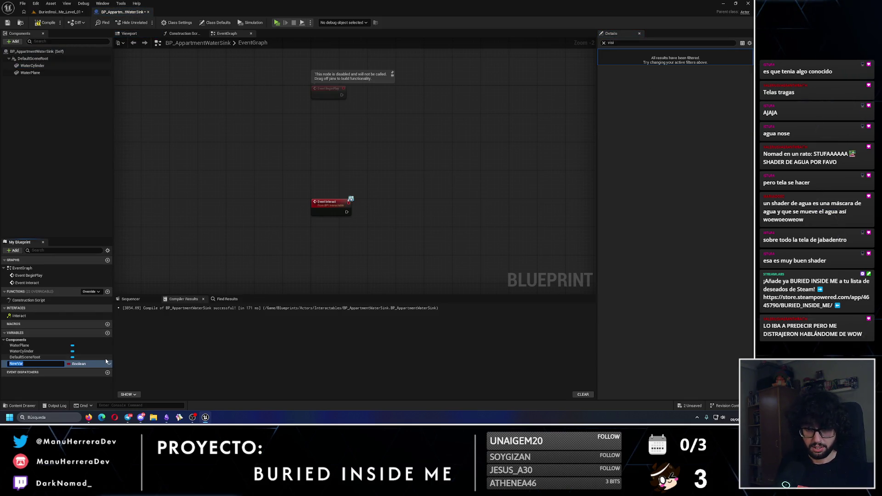
pyautogui.write('WaterSinkActivated')
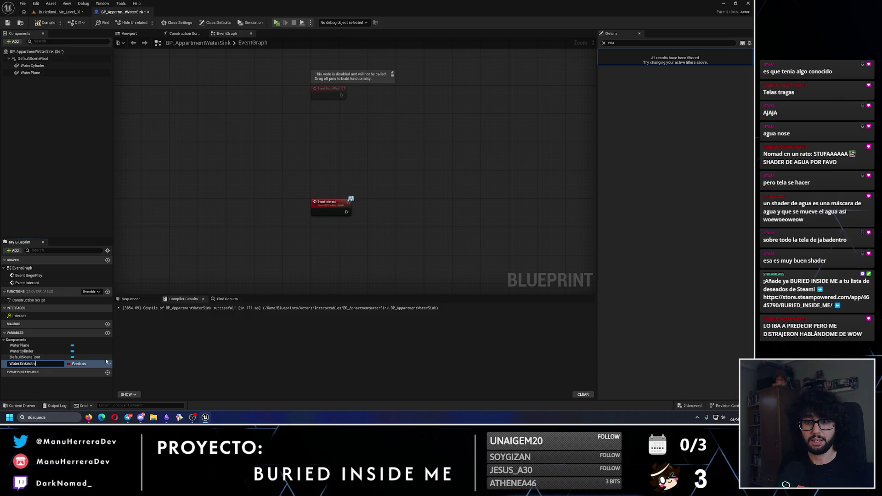
pyautogui.press('Return')
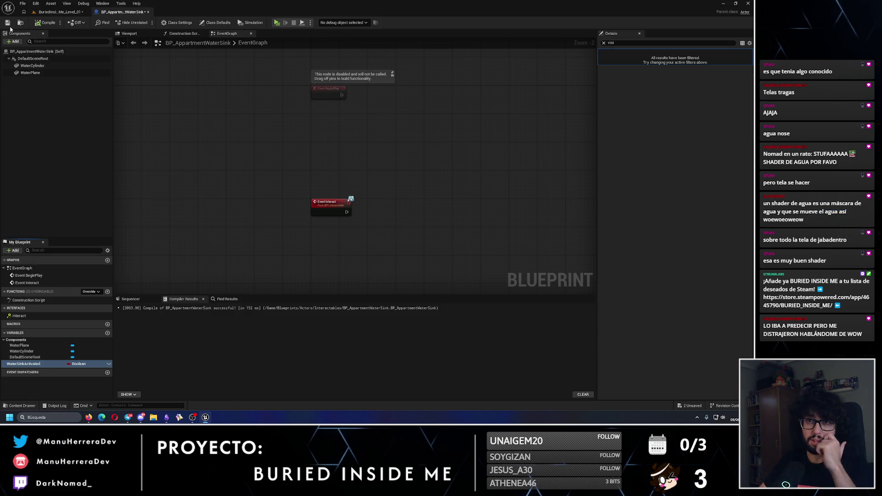
pyautogui.scroll(2, 337, 191)
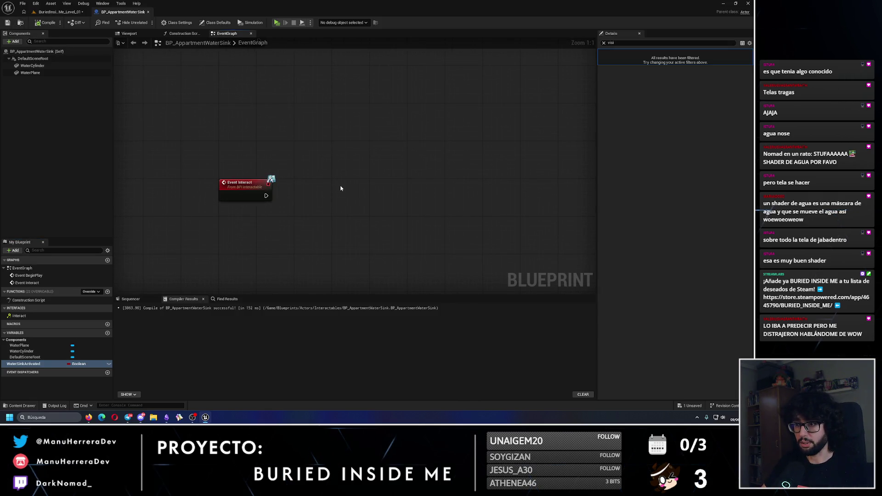
# Step: Place a Branch node and a WaterSinkActivated getter in the graph, then compile and save
pyautogui.click(340, 188)
pyautogui.moveTo(22, 364)
pyautogui.mouseDown()
pyautogui.moveTo(297, 226)
pyautogui.moveTo(346, 205)
pyautogui.moveTo(366, 222)
pyautogui.mouseUp()
pyautogui.click(329, 238)
pyautogui.click(52, 75)
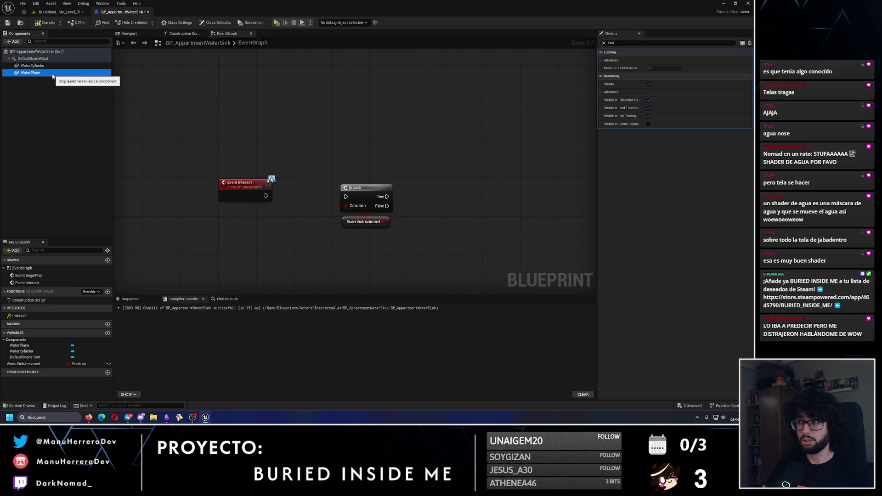
pyautogui.click(47, 23)
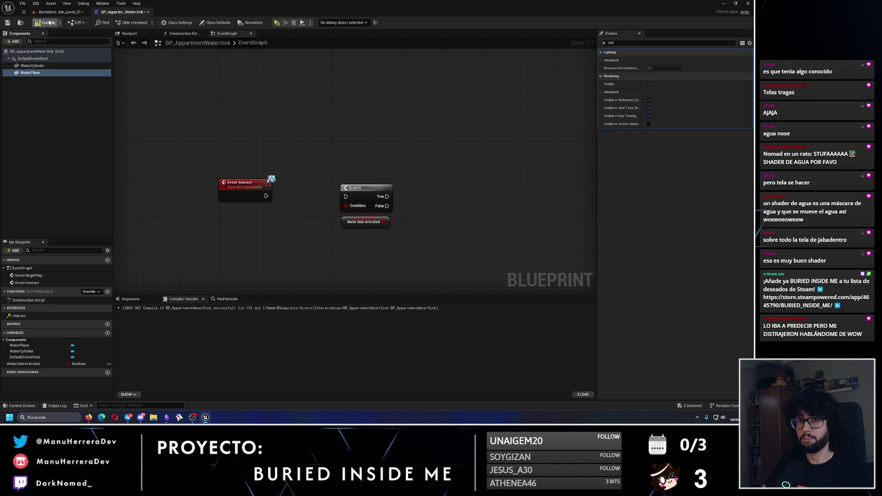
pyautogui.click(7, 24)
# Step: Set the Collision Presets of both WaterPlane and WaterCylinder to NoCollision and recompile
pyautogui.click(604, 43)
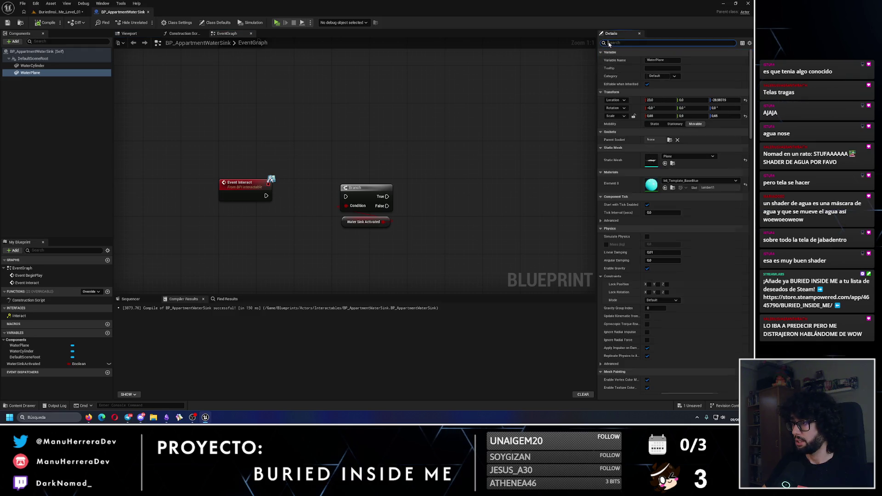
pyautogui.write('collsi')
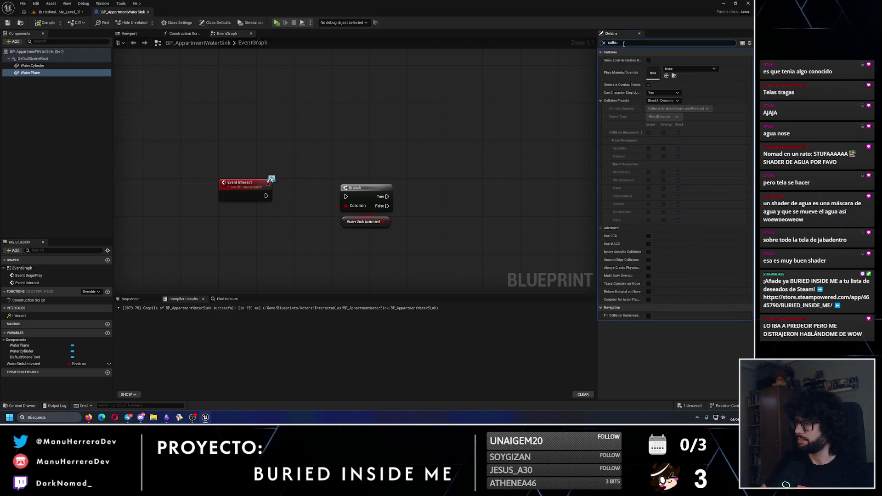
pyautogui.click(665, 101)
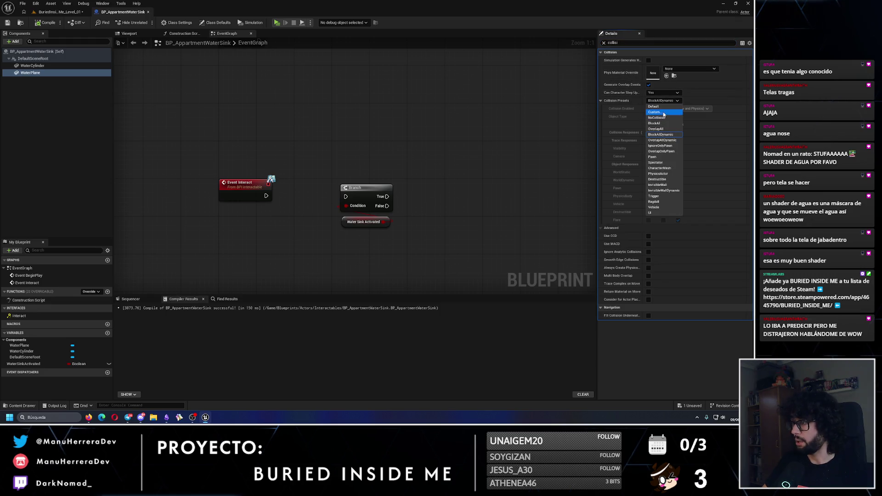
pyautogui.click(656, 117)
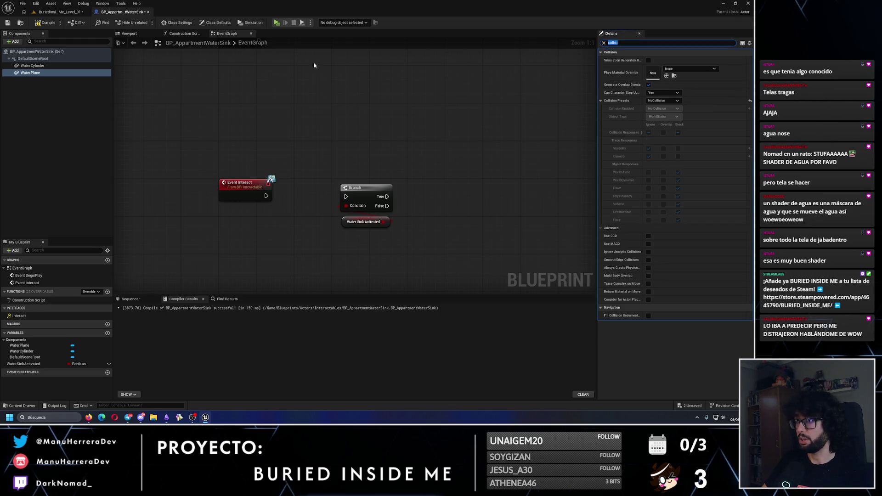
pyautogui.click(38, 24)
pyautogui.click(32, 66)
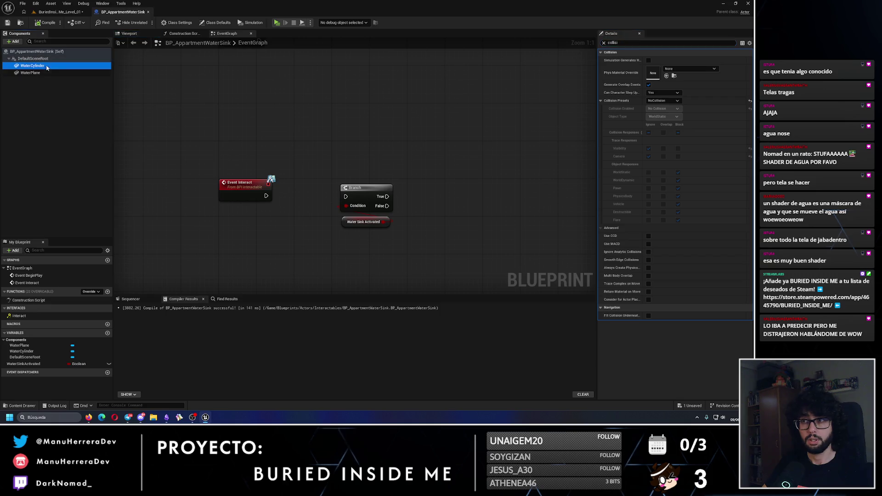
pyautogui.click(657, 100)
pyautogui.click(657, 118)
pyautogui.click(46, 23)
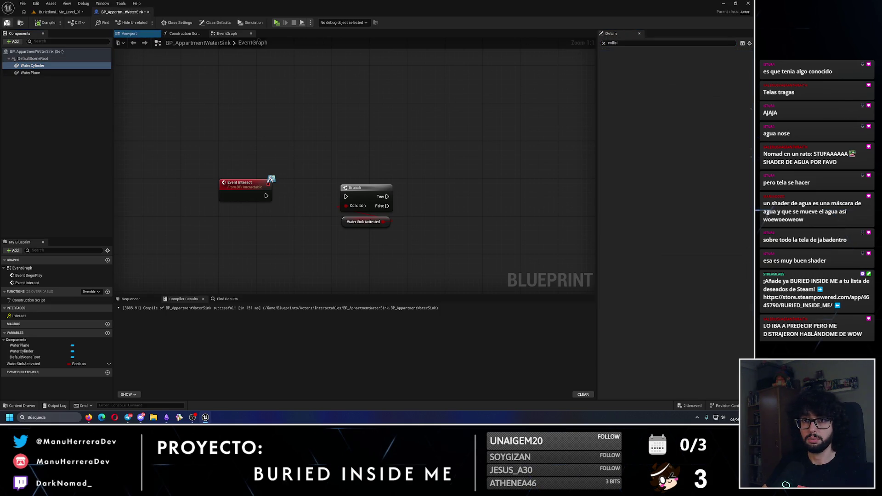
pyautogui.click(32, 65)
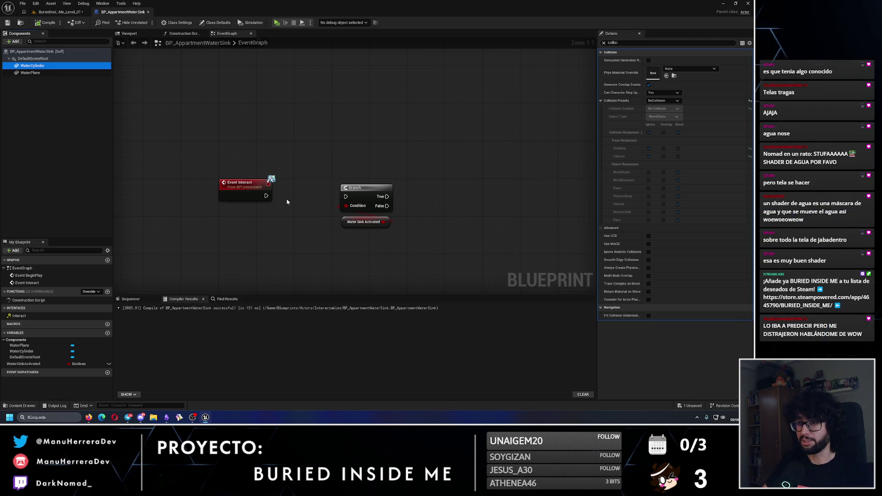
# Step: Wire Event Interact's execution into the Branch node in the event graph
pyautogui.moveTo(265, 197); pyautogui.dragTo(344, 199)
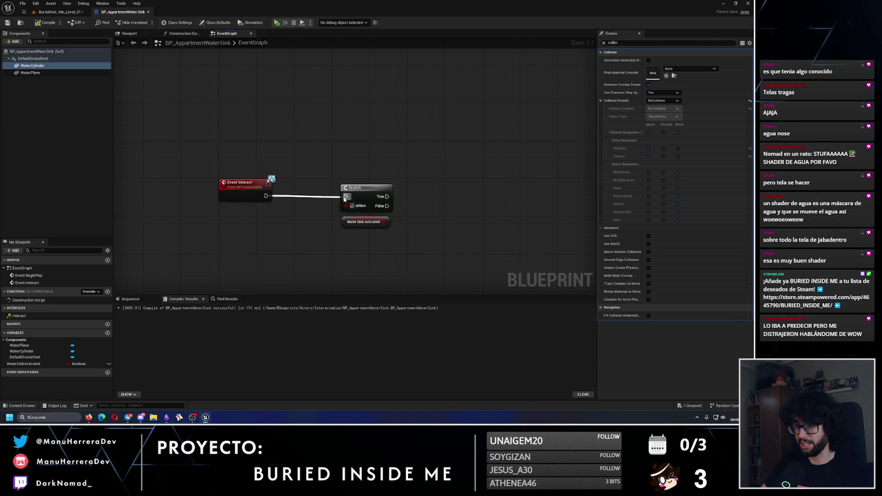
pyautogui.click(350, 168)
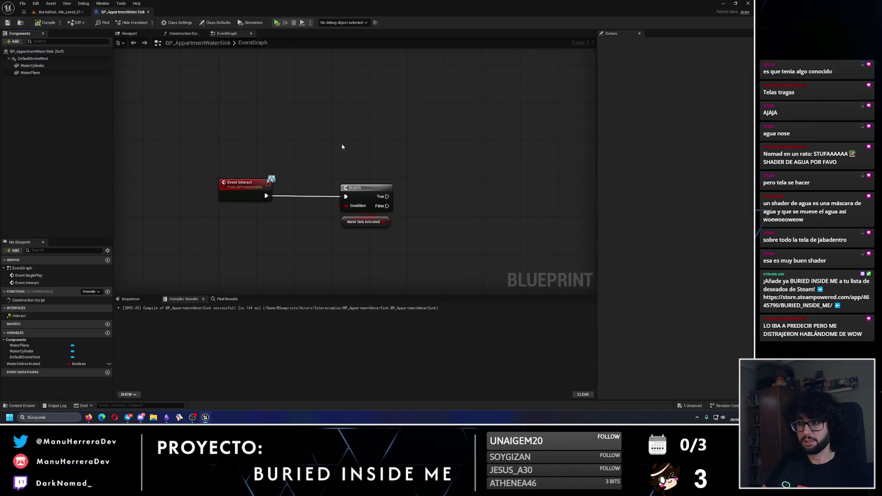
pyautogui.moveTo(277, 174); pyautogui.dragTo(395, 216)
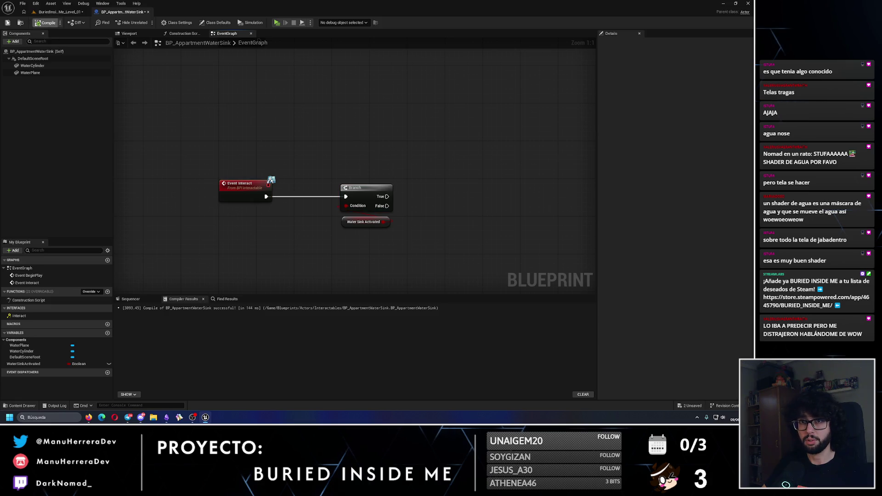
pyautogui.click(30, 73)
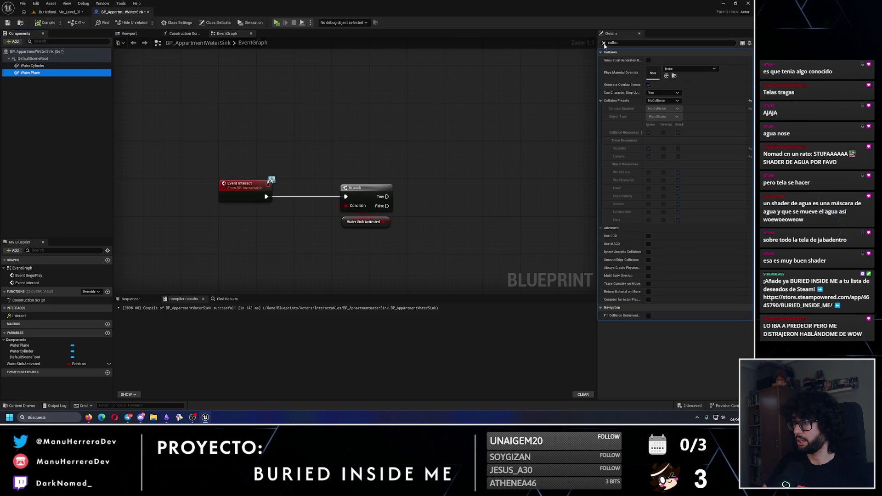
pyautogui.click(604, 43)
pyautogui.click(45, 23)
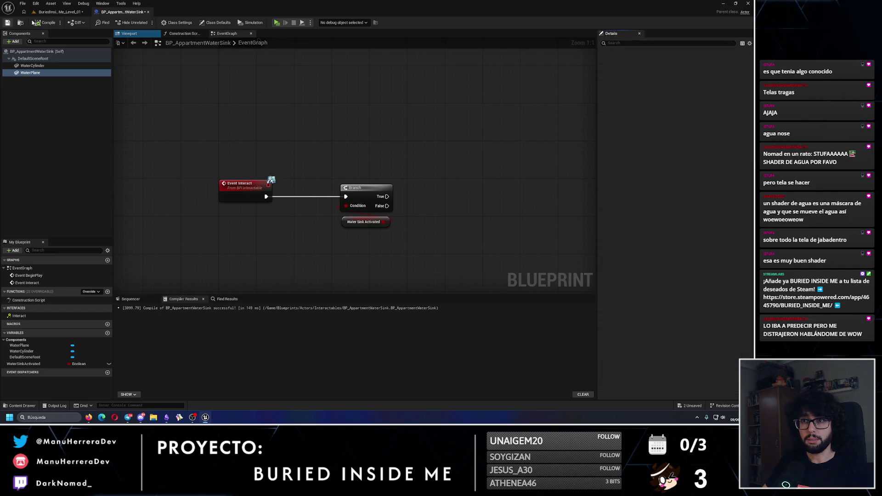
# Step: Add a Cube component directly under DefaultSceneRoot
pyautogui.click(14, 41)
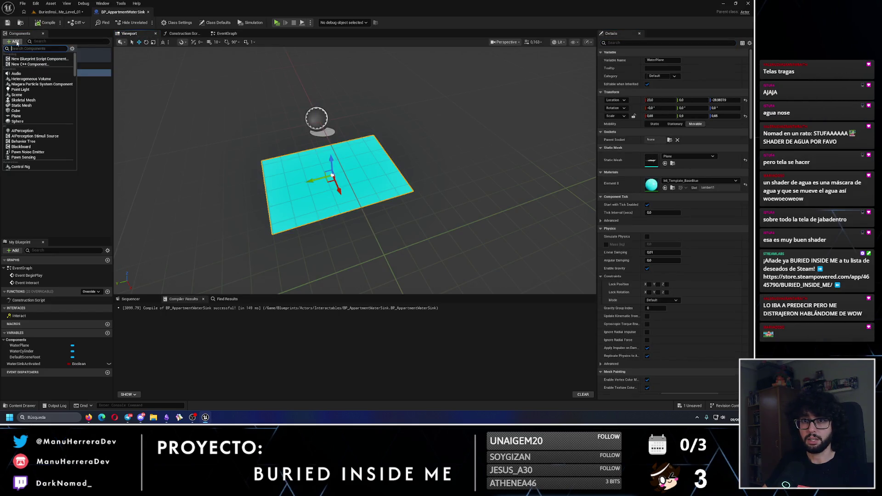
pyautogui.write('box')
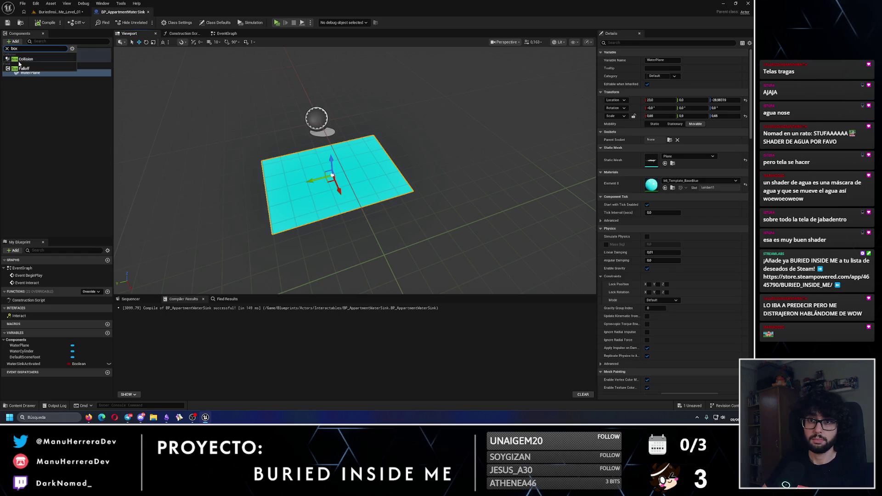
pyautogui.write('cube')
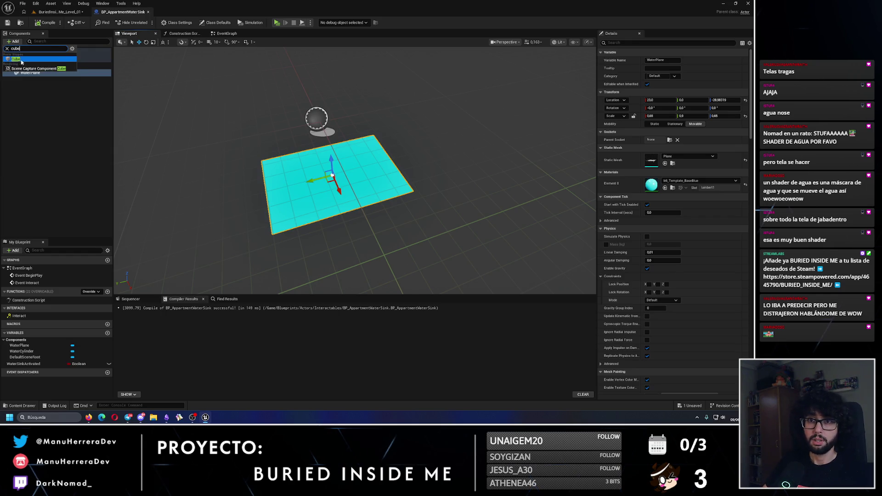
pyautogui.click(21, 60)
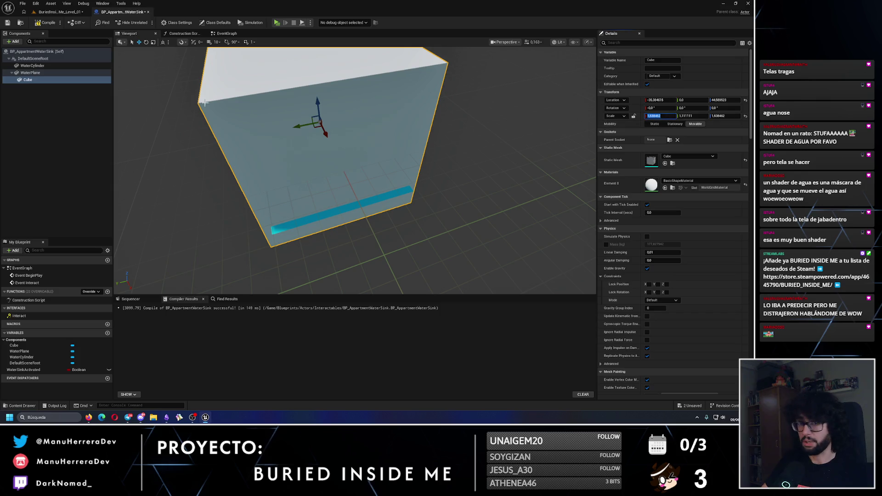
pyautogui.moveTo(25, 80); pyautogui.dragTo(33, 65)
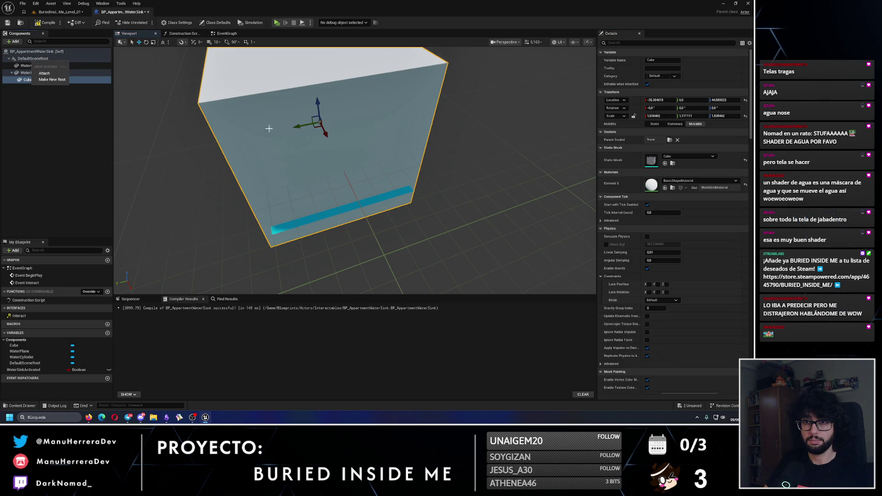
pyautogui.click(68, 80)
# Step: Shrink the cube to a scale of 0.2 on all axes
pyautogui.click(665, 115)
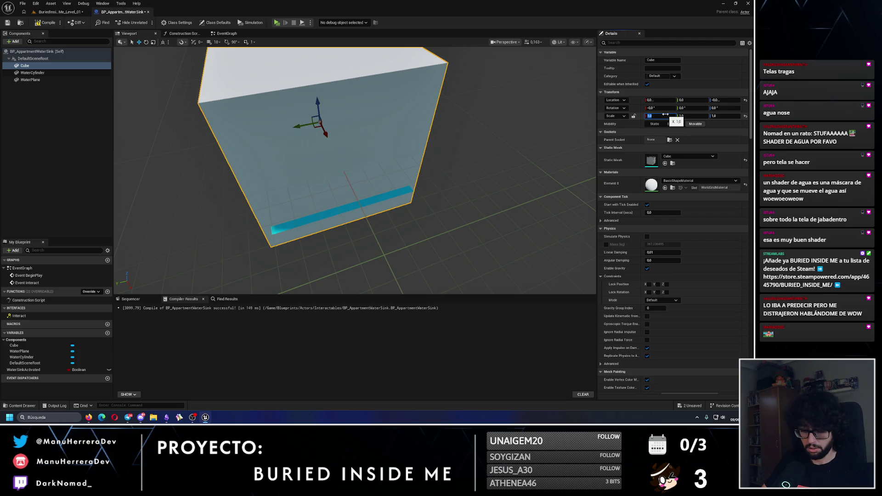
pyautogui.press('Return')
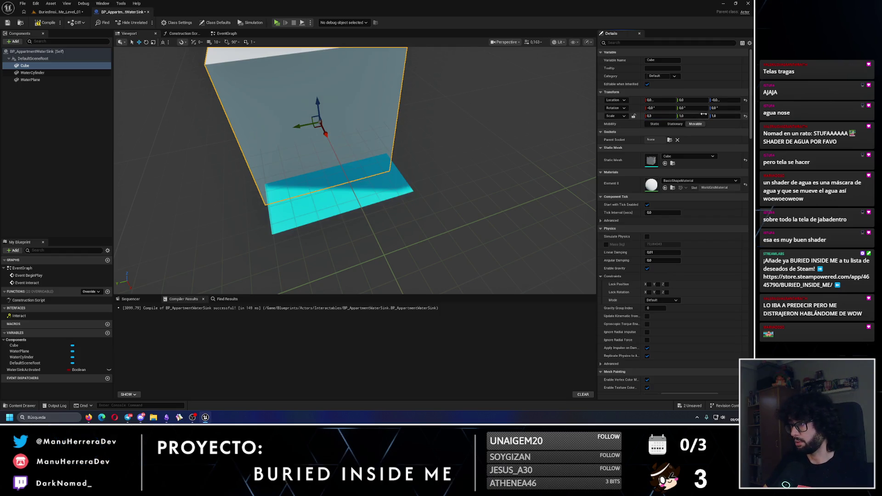
pyautogui.press('Return')
pyautogui.click(728, 116)
pyautogui.write('0.3')
pyautogui.press('Return')
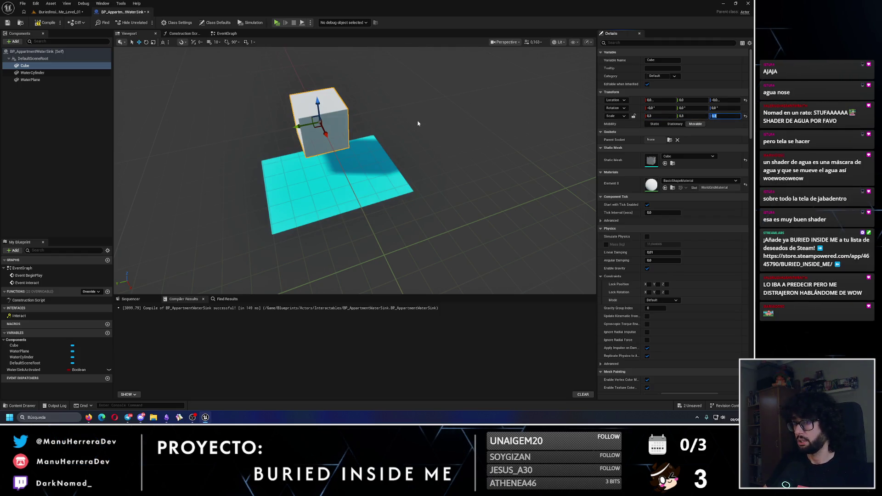
pyautogui.moveTo(419, 122)
pyautogui.mouseDown()
pyautogui.moveTo(419, 152)
pyautogui.moveTo(424, 124)
pyautogui.mouseUp()
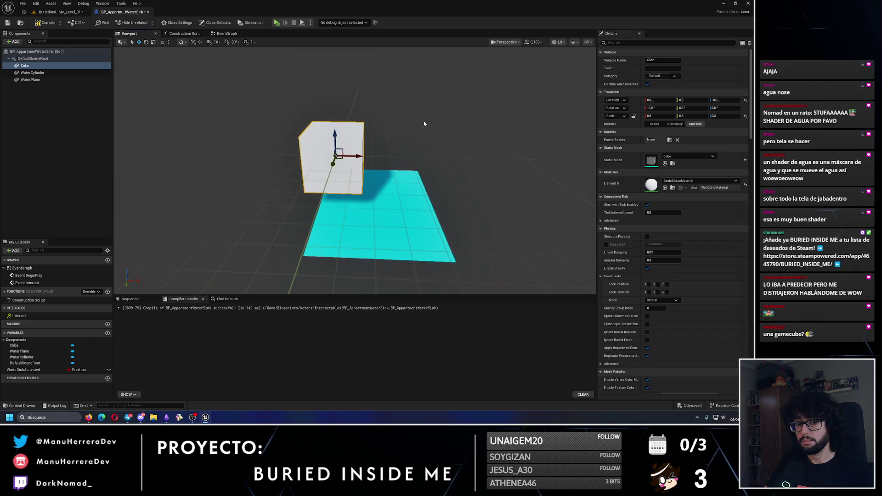
pyautogui.click(656, 116)
pyautogui.write('0.2')
pyautogui.press('Return')
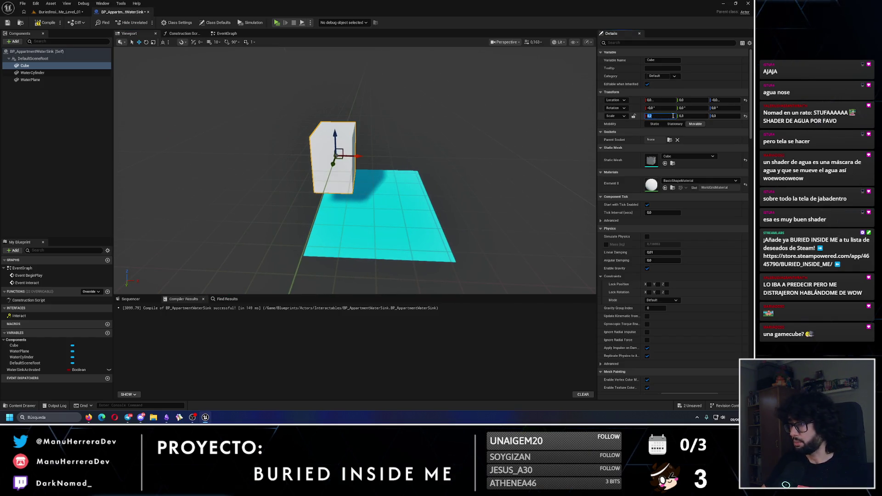
pyautogui.click(687, 115)
pyautogui.click(726, 117)
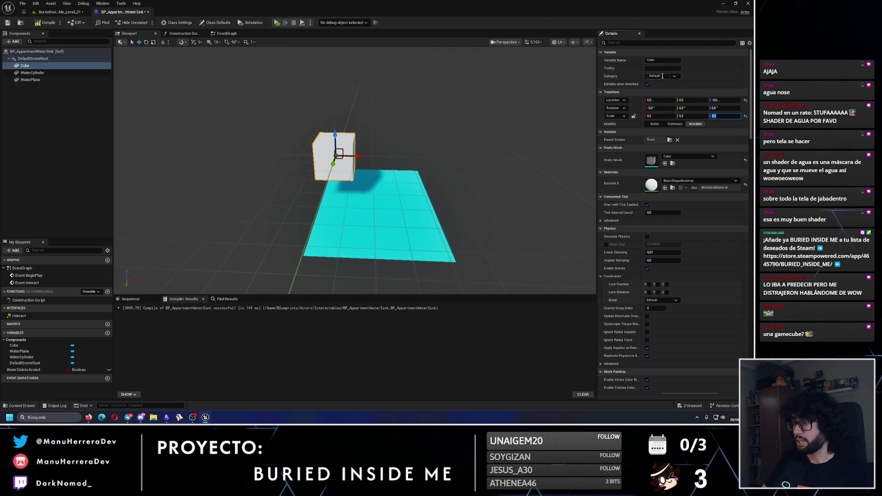
pyautogui.click(646, 44)
pyautogui.write('visi')
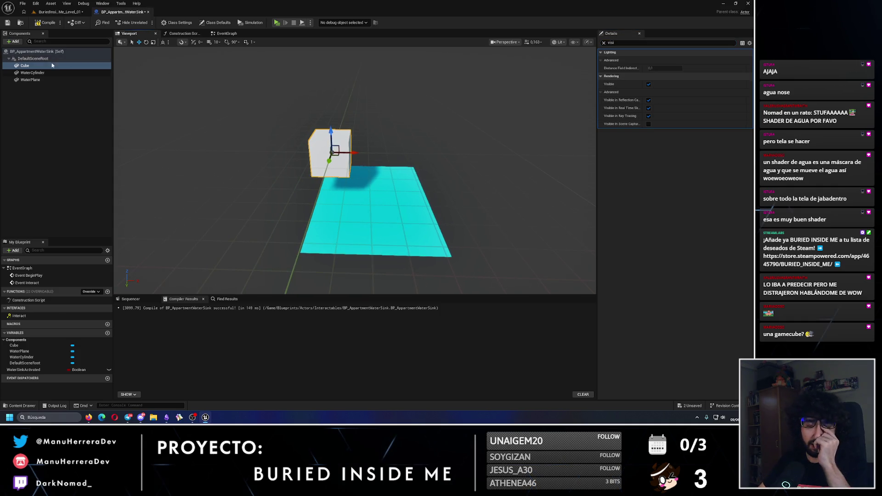
# Step: Rename the cube WaterSinkInteract_1 and duplicate it as WaterSinkInteract_2
pyautogui.press('F2')
pyautogui.write('WaterSinkInteract_E')
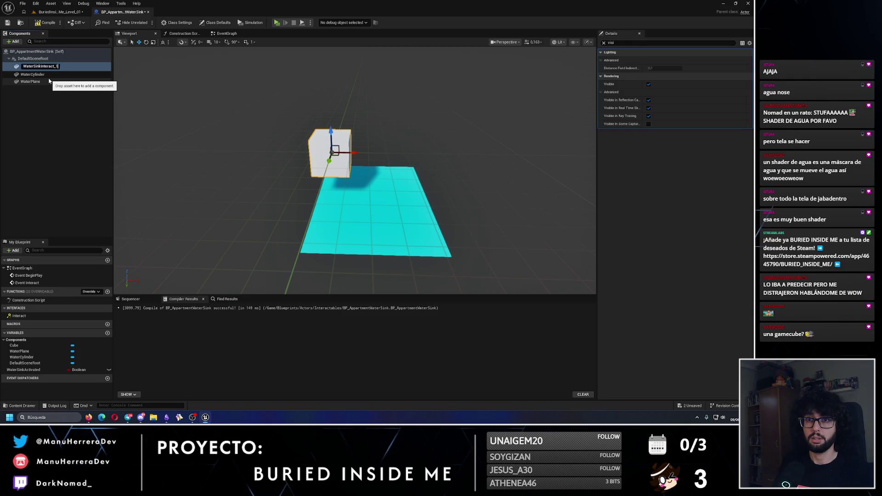
pyautogui.press('Return')
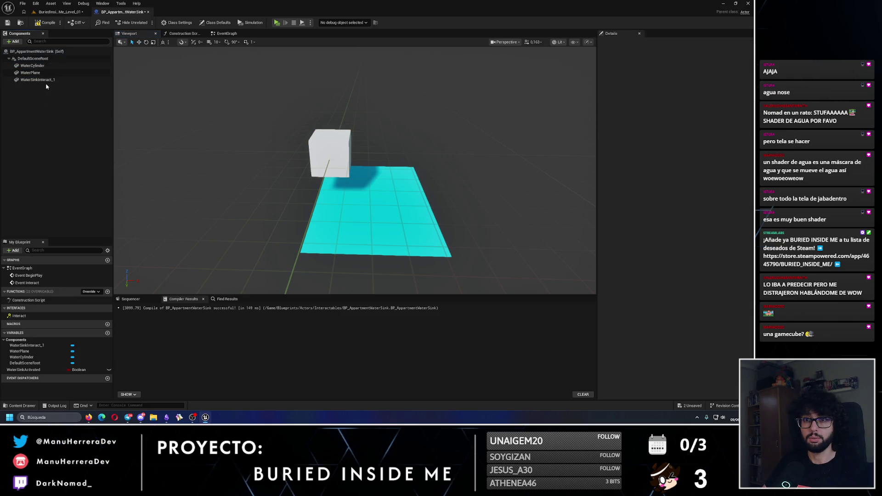
pyautogui.hotkey('ctrl', 'd')
pyautogui.click(97, 150)
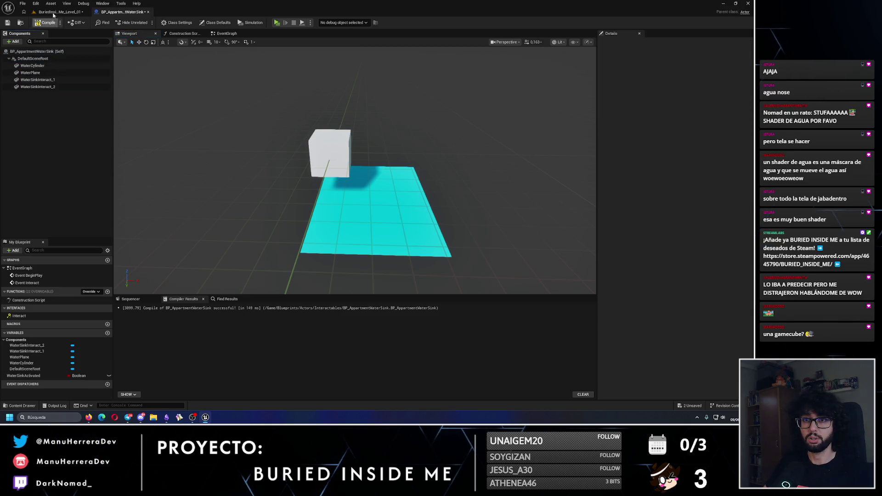
# Step: In the level, move WaterSinkInteract_1 beside the faucet at Location -20, 17, 8
pyautogui.click(69, 14)
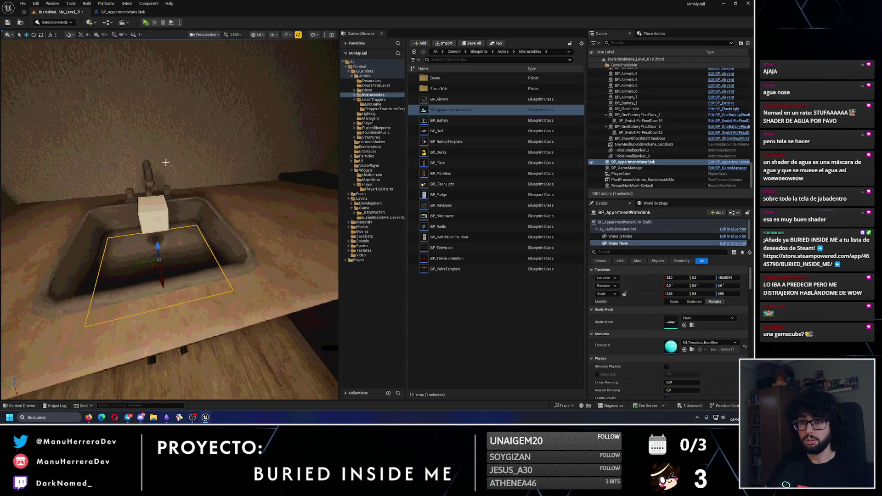
pyautogui.moveTo(166, 162); pyautogui.dragTo(148, 119)
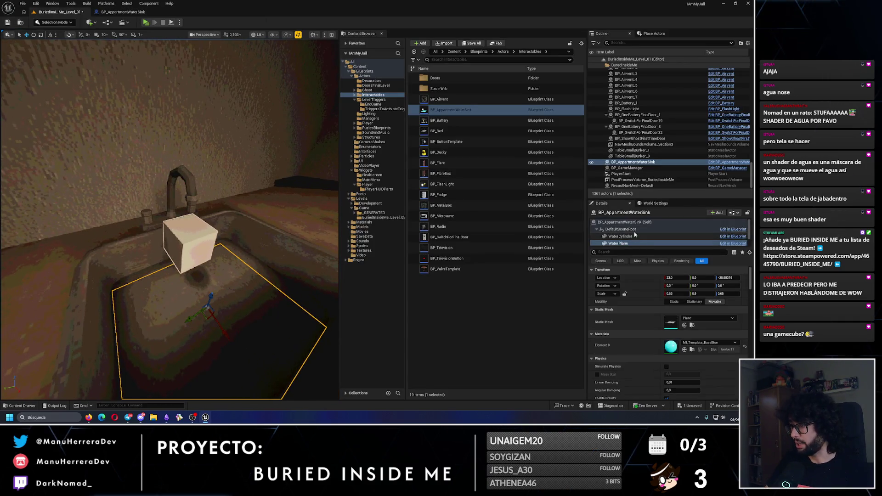
pyautogui.scroll(-2, 635, 235)
pyautogui.doubleClick(626, 235)
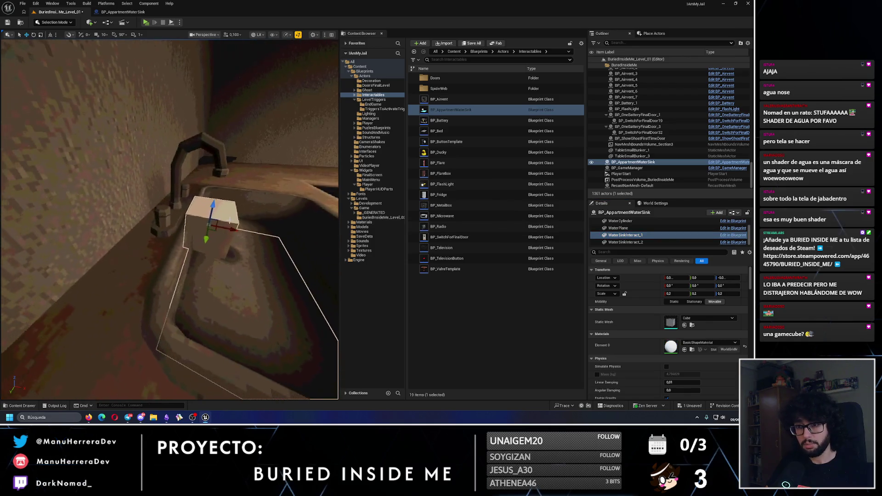
pyautogui.moveTo(232, 229); pyautogui.dragTo(189, 229)
pyautogui.press('f')
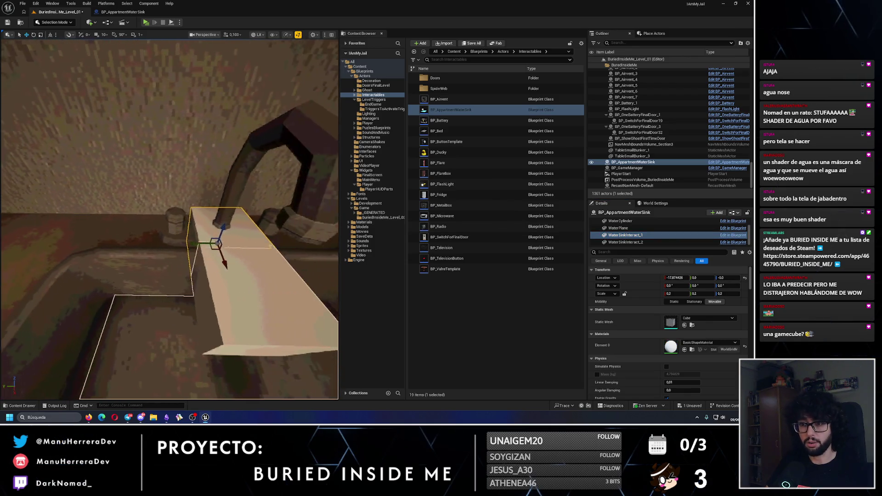
pyautogui.moveTo(223, 262)
pyautogui.mouseDown()
pyautogui.moveTo(207, 246)
pyautogui.moveTo(146, 235)
pyautogui.moveTo(166, 198)
pyautogui.mouseUp()
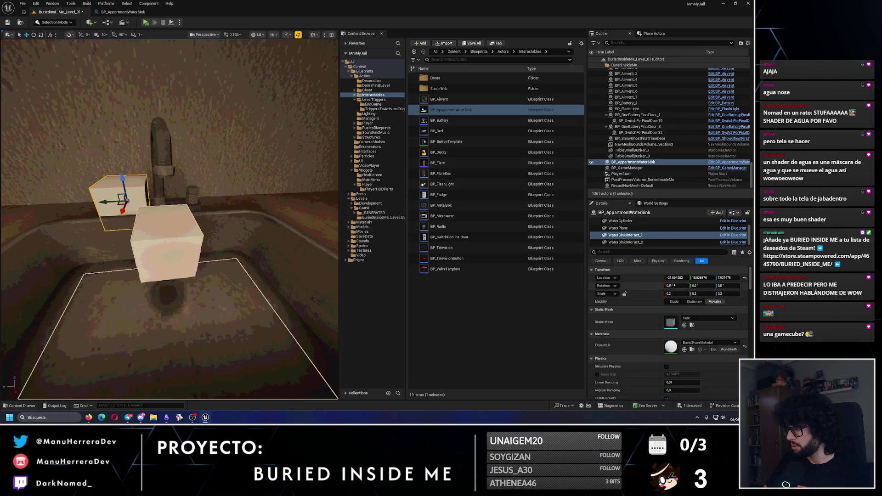
pyautogui.write('-20')
pyautogui.press('Return')
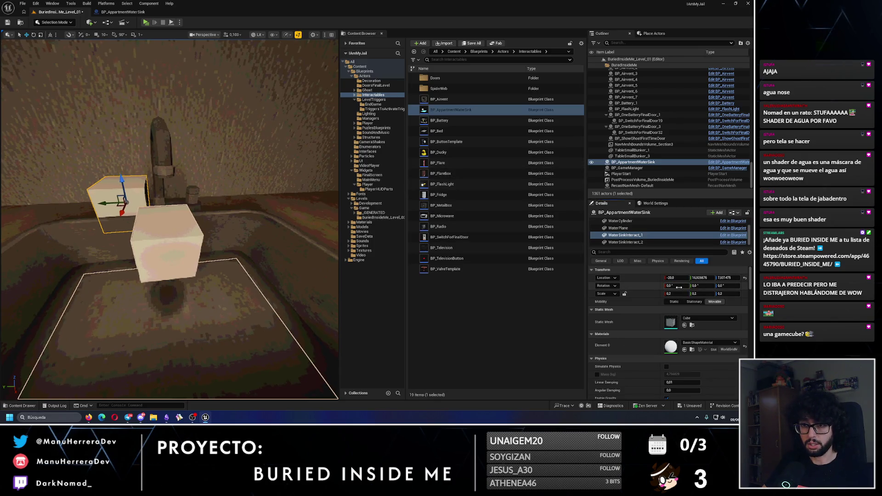
pyautogui.press('Tab')
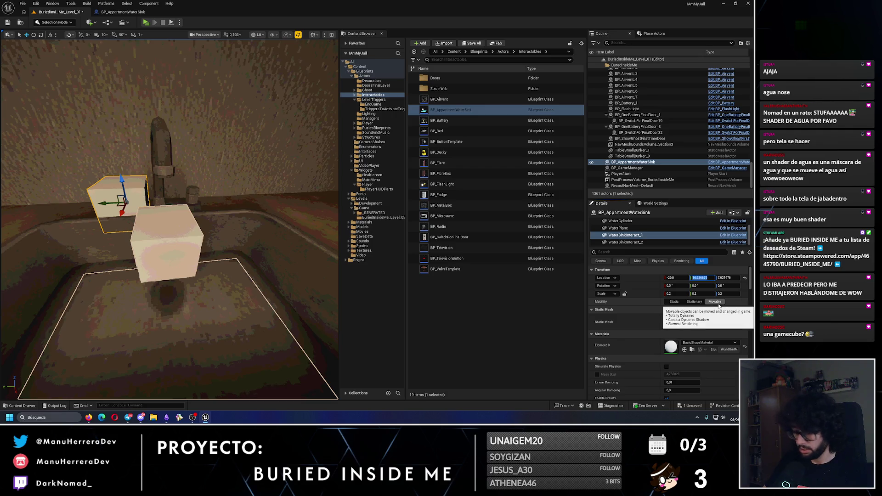
pyautogui.press('Tab')
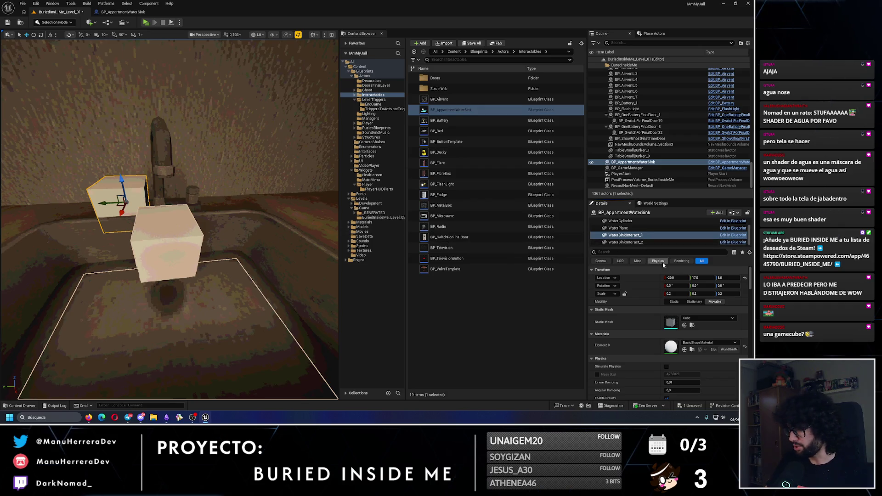
# Step: Adjust WaterSinkInteract_2's Location, setting Y to 17, checking it against WaterSinkInteract_1
pyautogui.click(644, 243)
pyautogui.click(677, 278)
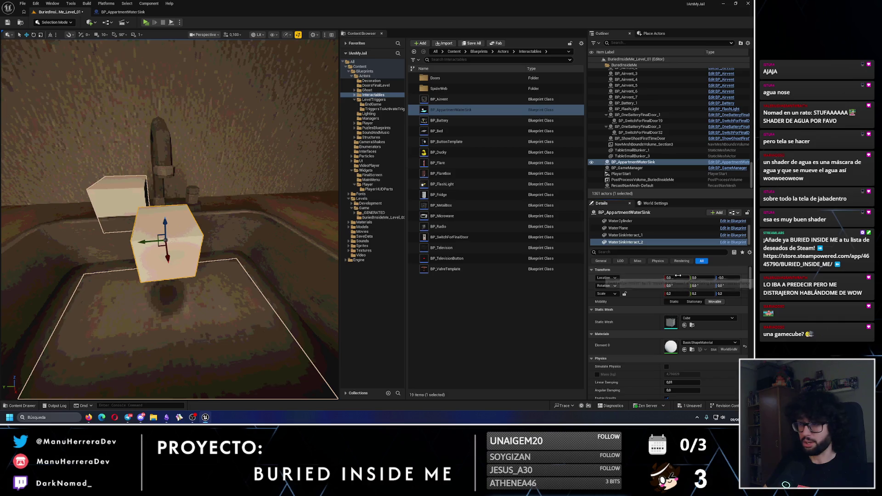
pyautogui.press('Tab')
pyautogui.write('0')
pyautogui.press('Tab')
pyautogui.write('0')
pyautogui.press('Return')
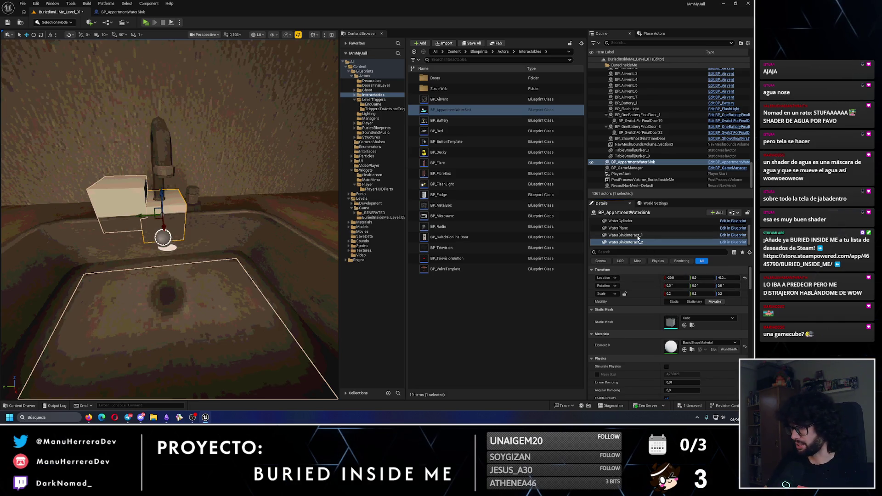
pyautogui.click(643, 236)
pyautogui.click(644, 242)
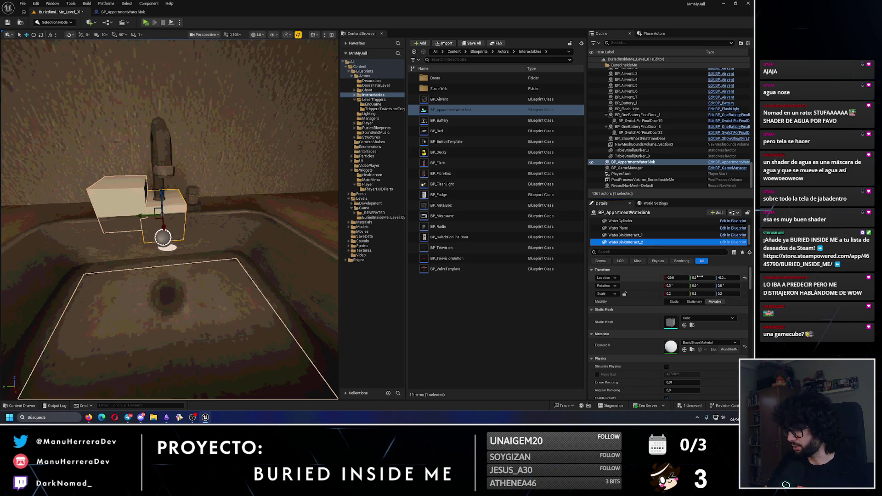
pyautogui.click(703, 278)
pyautogui.write('17')
pyautogui.press('Return')
pyautogui.click(635, 236)
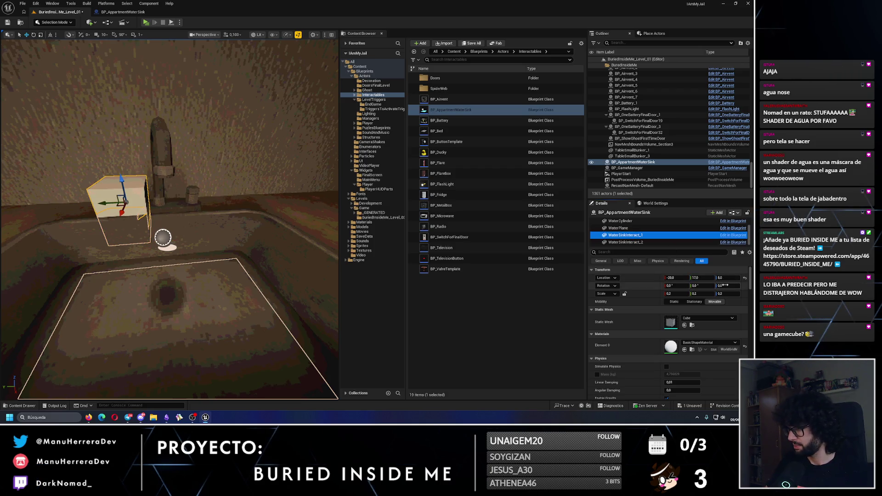
pyautogui.click(725, 279)
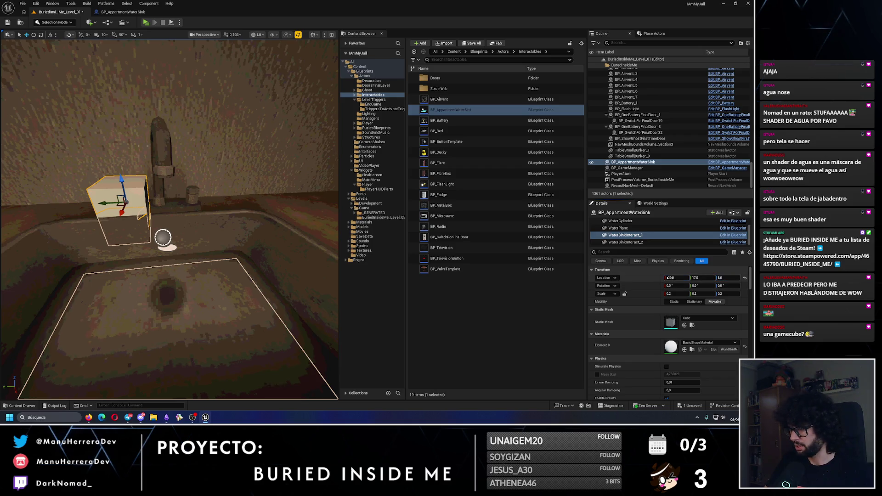
pyautogui.click(670, 277)
pyautogui.click(625, 242)
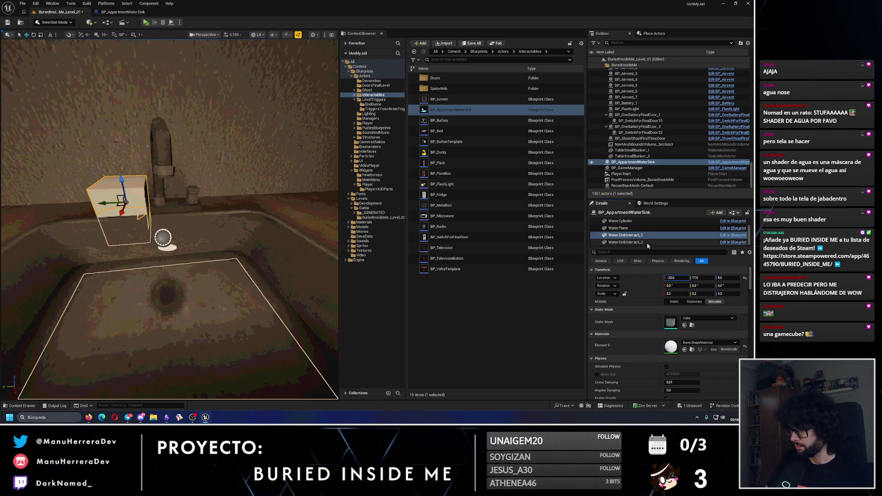
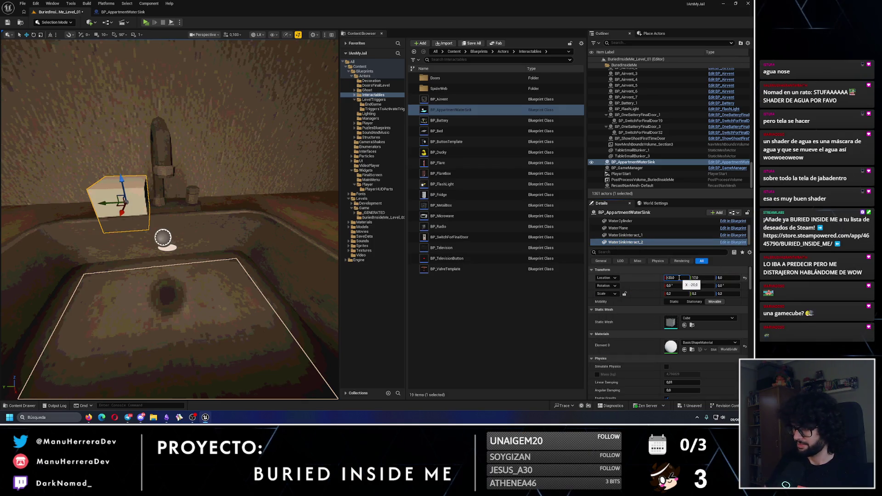
# Step: Move the interaction cube to X -20, Y -17 beside the faucet and open BP_AppartmentWaterSink for editing
pyautogui.press('Return')
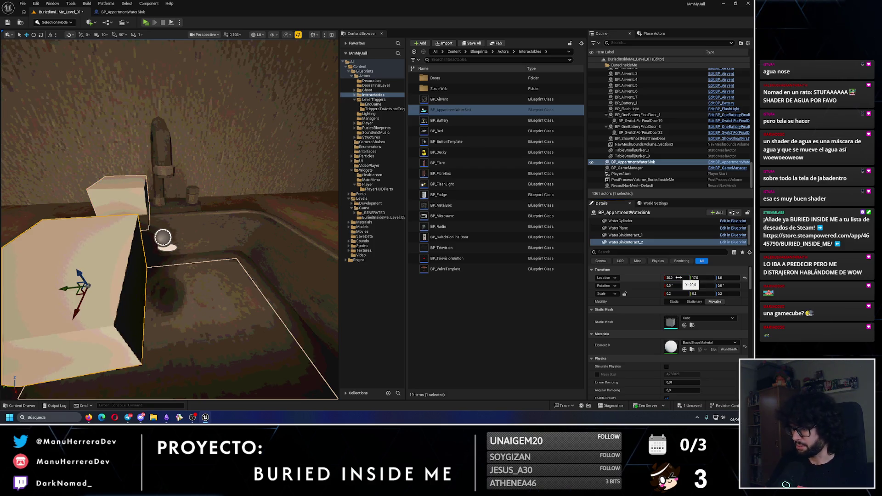
pyautogui.click(678, 277)
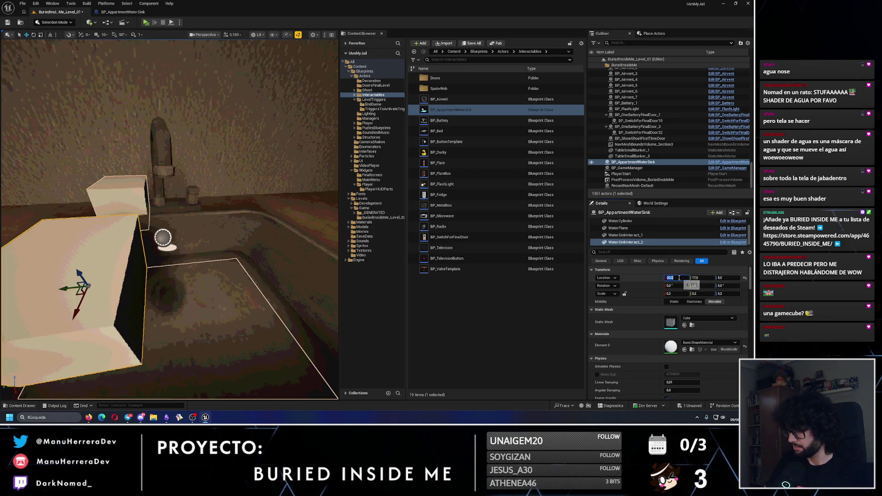
pyautogui.write('-20')
pyautogui.press('Return')
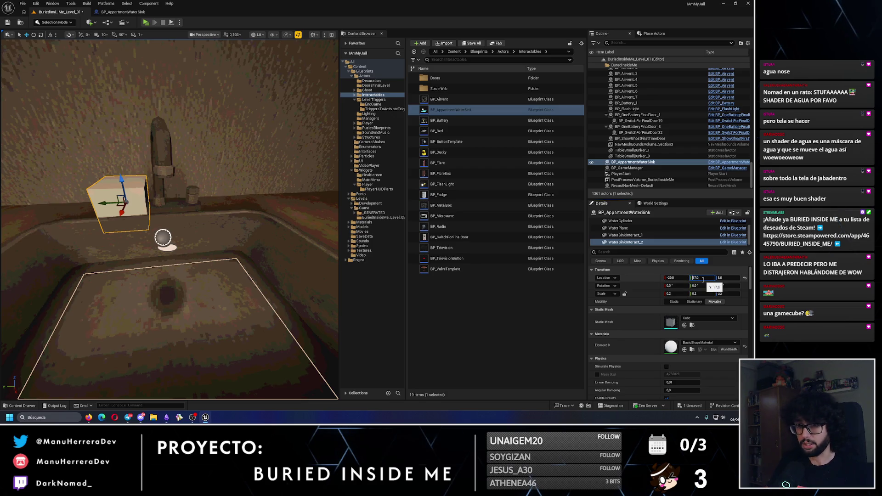
pyautogui.write('-17')
pyautogui.press('Return')
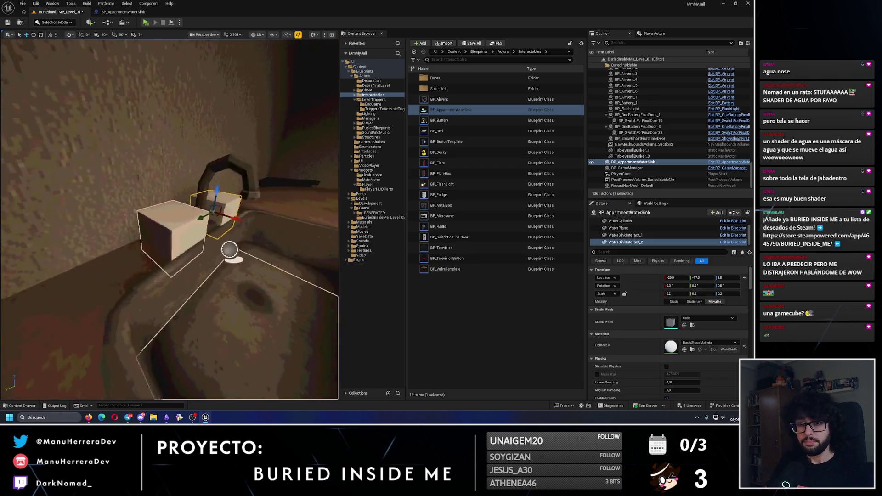
pyautogui.hotkey('ctrl', 'e')
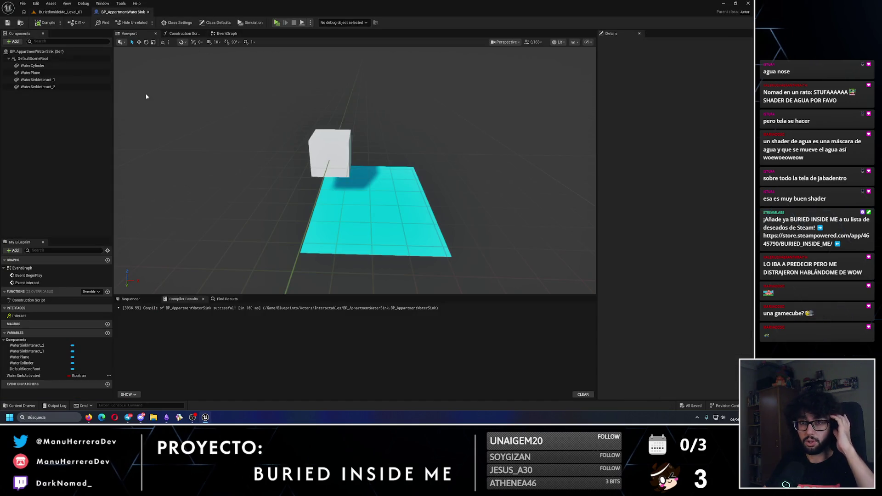
# Step: Hide the WaterSinkInteract_1 and WaterSinkInteract_2 cubes and compile the Blueprint
pyautogui.click(38, 80)
pyautogui.click(648, 84)
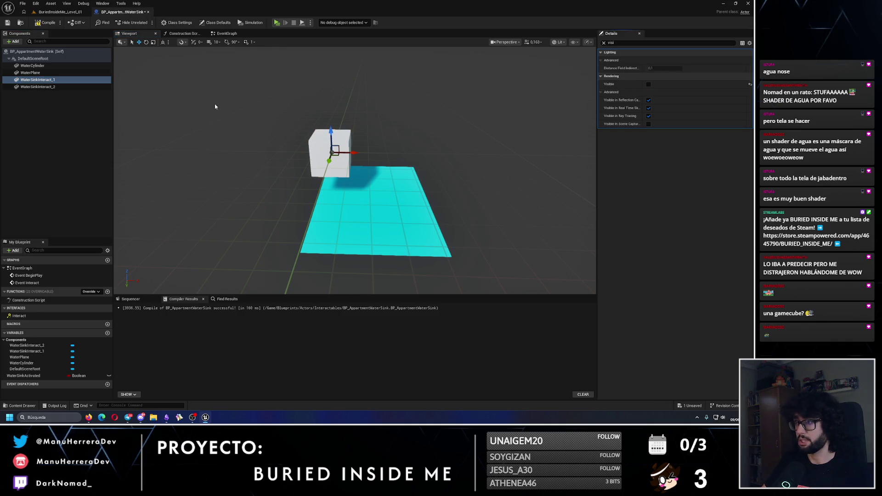
pyautogui.click(38, 87)
pyautogui.click(648, 84)
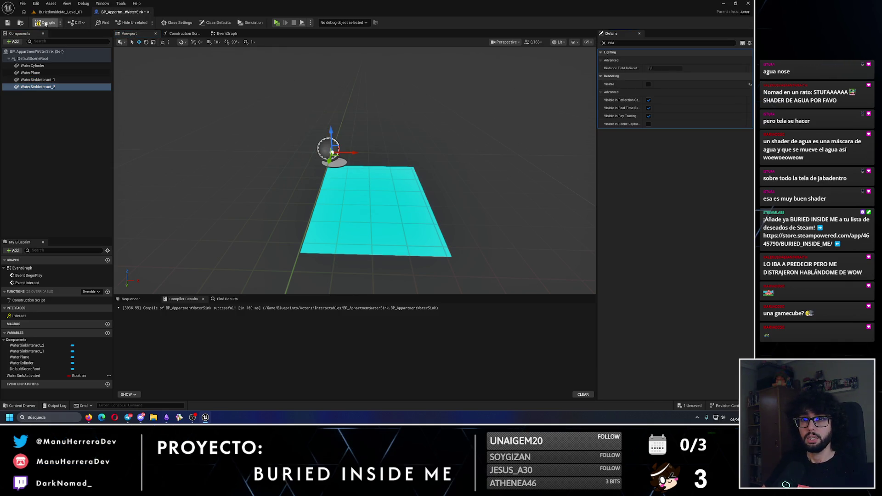
pyautogui.click(45, 24)
# Step: Add a WaterCylinder Set Visibility node on the Branch True path with visibility checked
pyautogui.click(232, 33)
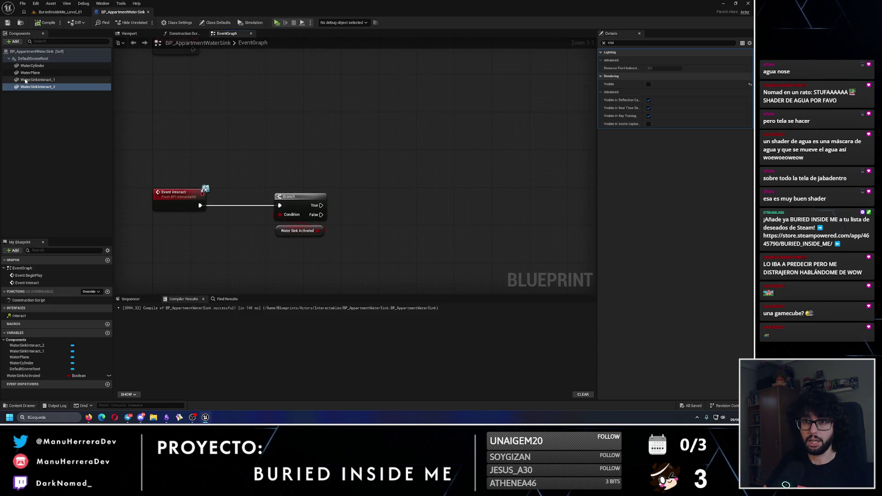
pyautogui.moveTo(36, 66)
pyautogui.mouseDown()
pyautogui.moveTo(138, 35)
pyautogui.moveTo(321, 180)
pyautogui.moveTo(388, 194)
pyautogui.mouseUp()
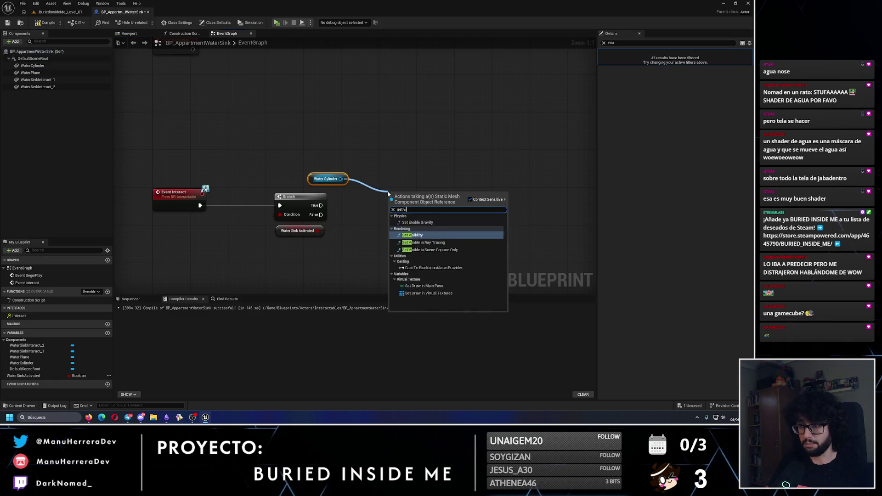
pyautogui.press('Escape')
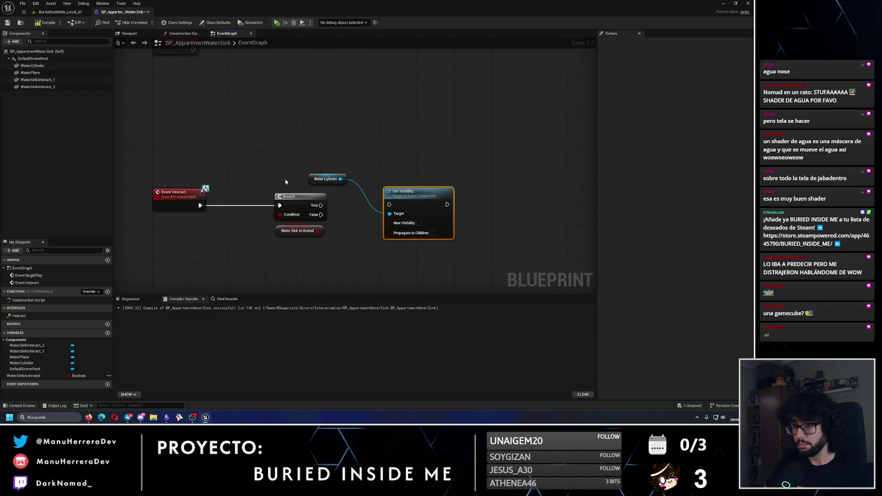
pyautogui.moveTo(285, 182); pyautogui.dragTo(301, 232)
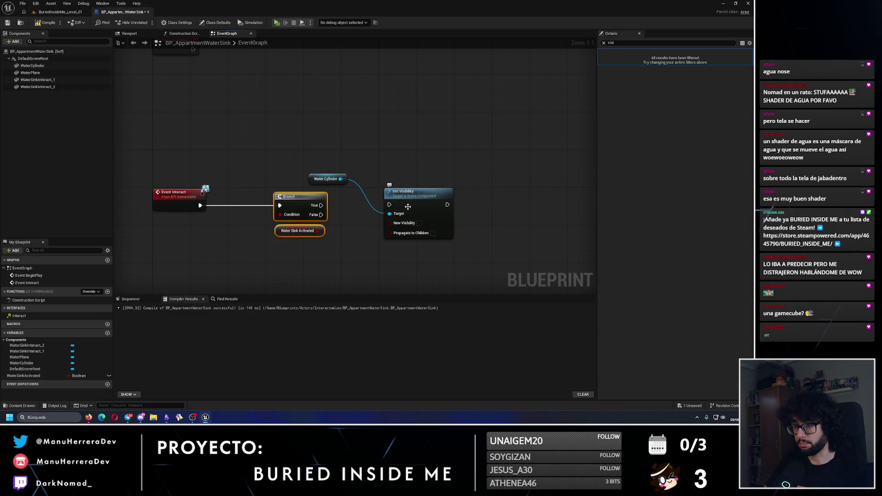
pyautogui.moveTo(418, 210); pyautogui.dragTo(413, 132)
pyautogui.moveTo(324, 208)
pyautogui.mouseDown()
pyautogui.moveTo(358, 155)
pyautogui.moveTo(316, 208)
pyautogui.moveTo(385, 129)
pyautogui.mouseUp()
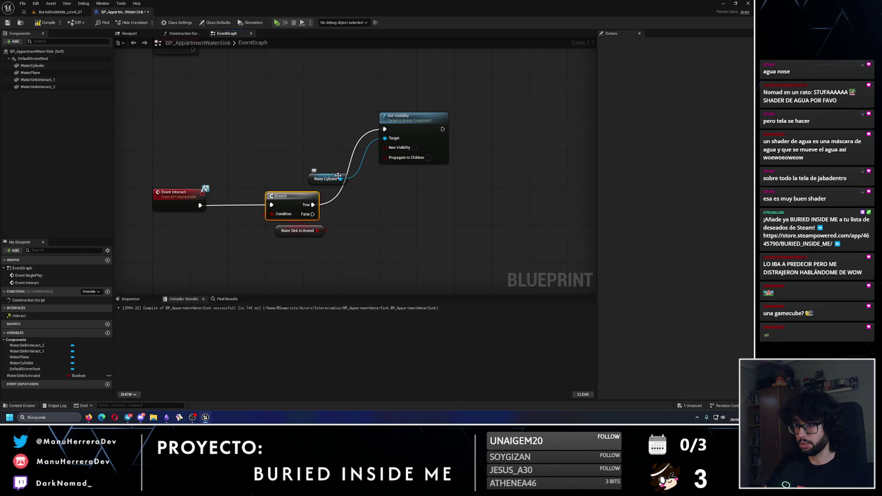
pyautogui.moveTo(328, 179); pyautogui.dragTo(333, 132)
pyautogui.click(414, 147)
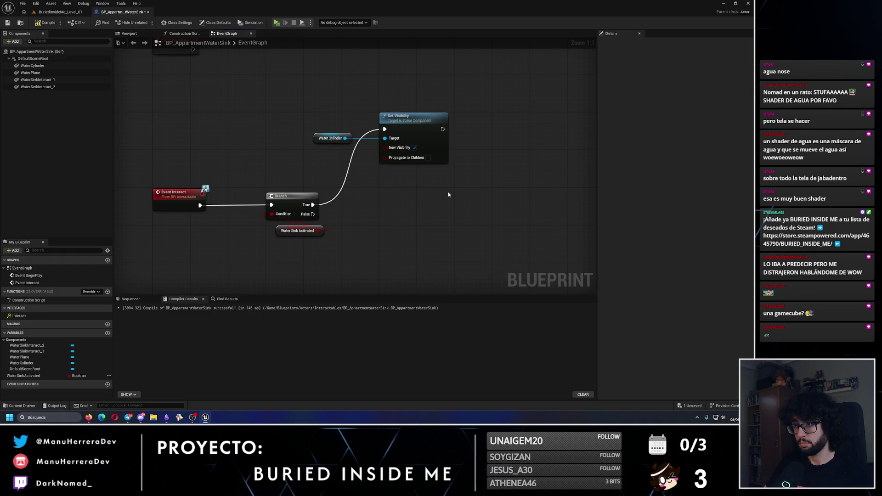
# Step: Duplicate the visibility nodes for Branch False with visibility unchecked, then save the Blueprint
pyautogui.moveTo(303, 107); pyautogui.dragTo(452, 168)
pyautogui.hotkey('ctrl', 'c')
pyautogui.hotkey('ctrl', 'v')
pyautogui.moveTo(453, 246); pyautogui.dragTo(406, 280)
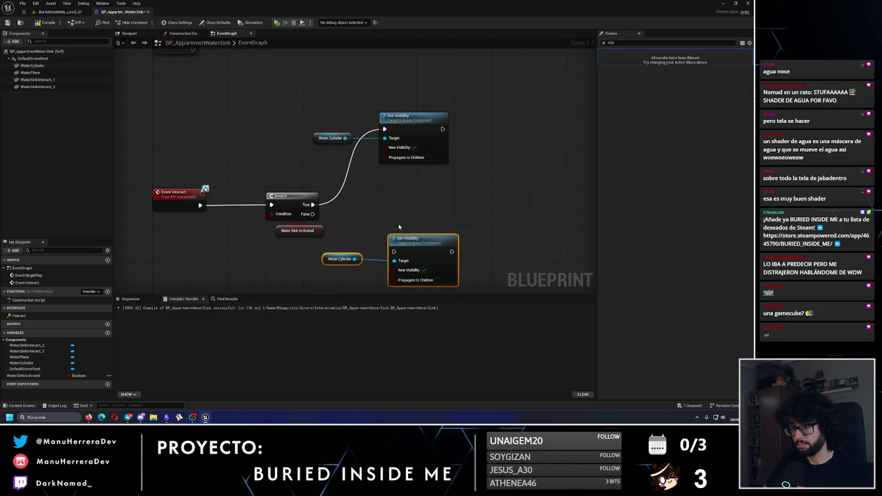
pyautogui.moveTo(313, 214); pyautogui.dragTo(405, 256)
pyautogui.click(424, 269)
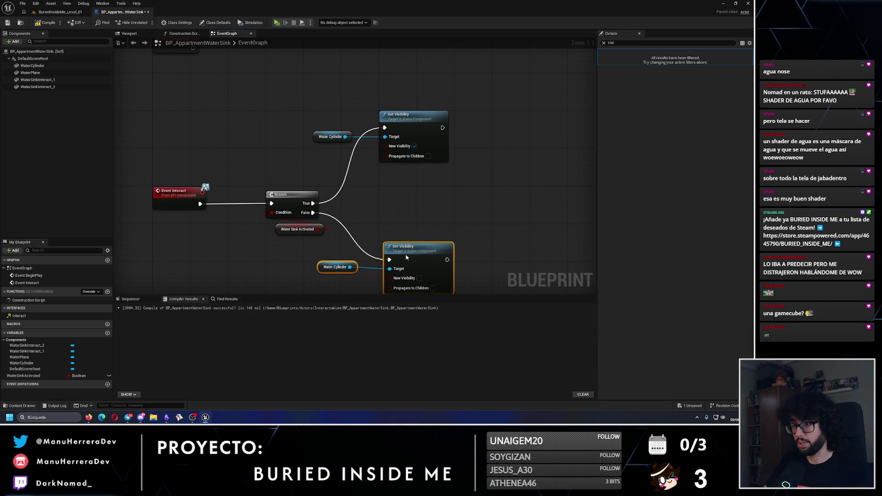
pyautogui.click(408, 220)
pyautogui.click(7, 22)
pyautogui.click(60, 12)
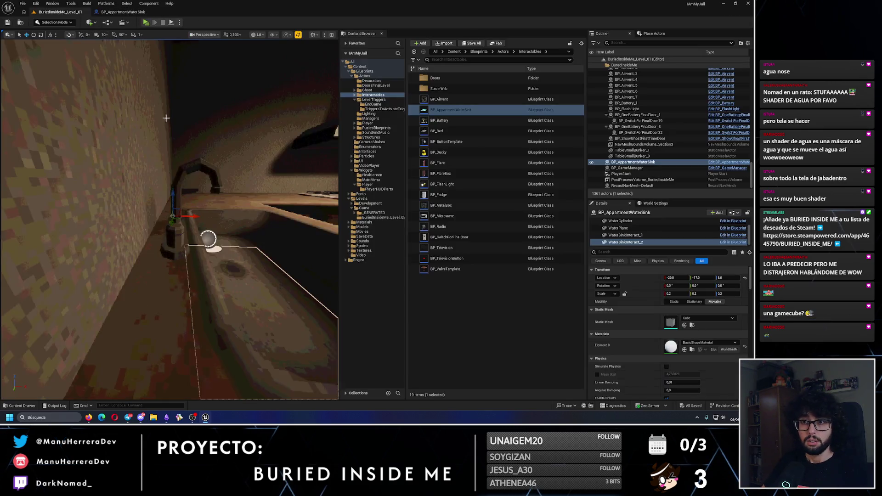
# Step: Test the sink in a standalone play preview, then return to the BP_AppartmentWaterSink graph
pyautogui.scroll(3, 170, 219)
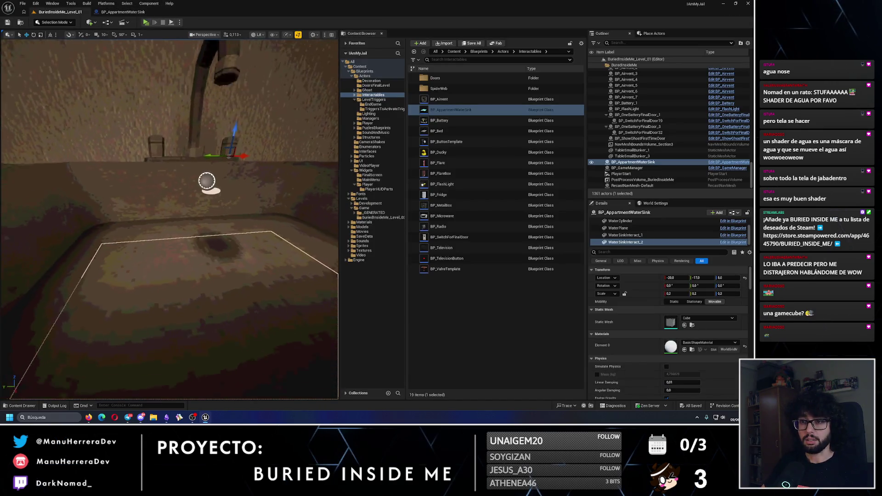
pyautogui.scroll(-5, 170, 220)
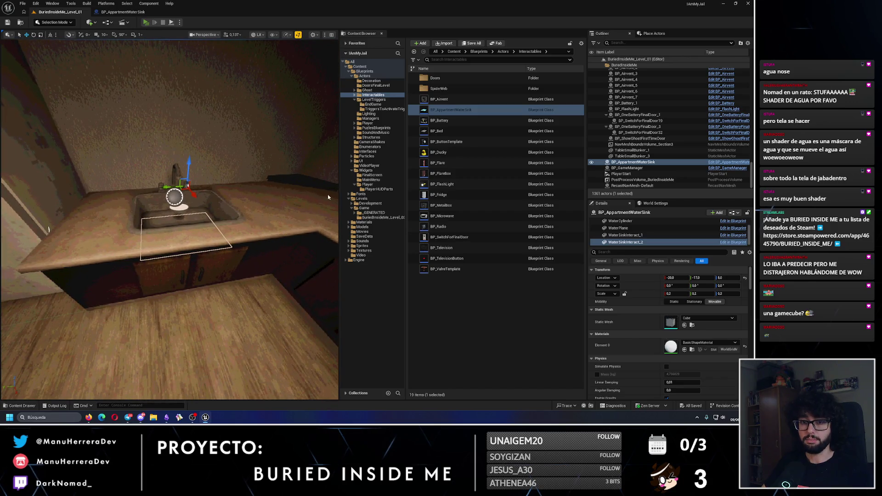
pyautogui.hotkey('alt', 'p')
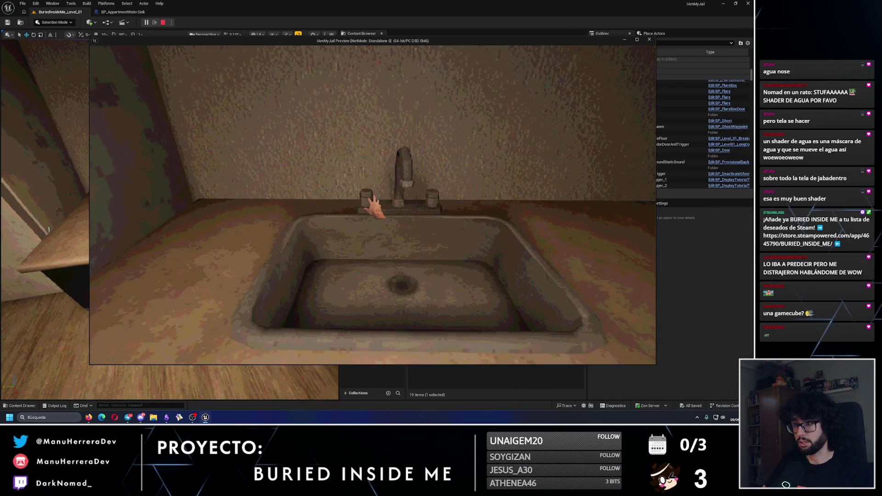
pyautogui.press('Escape')
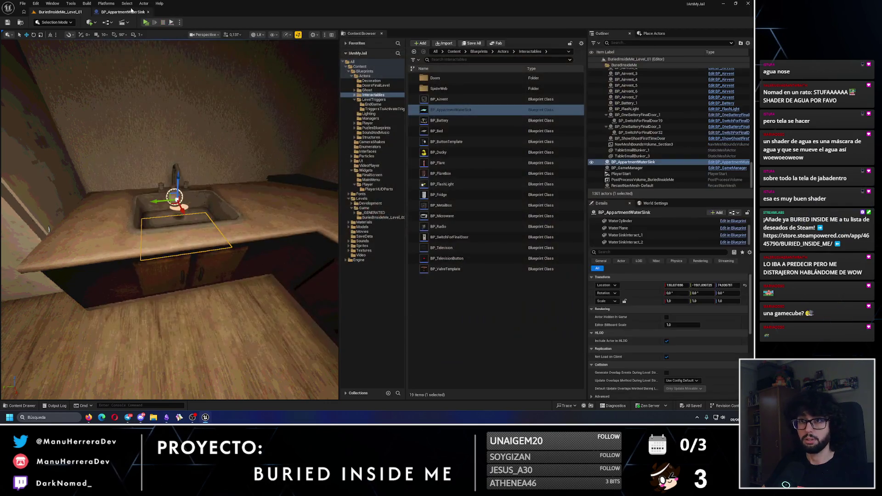
pyautogui.click(123, 12)
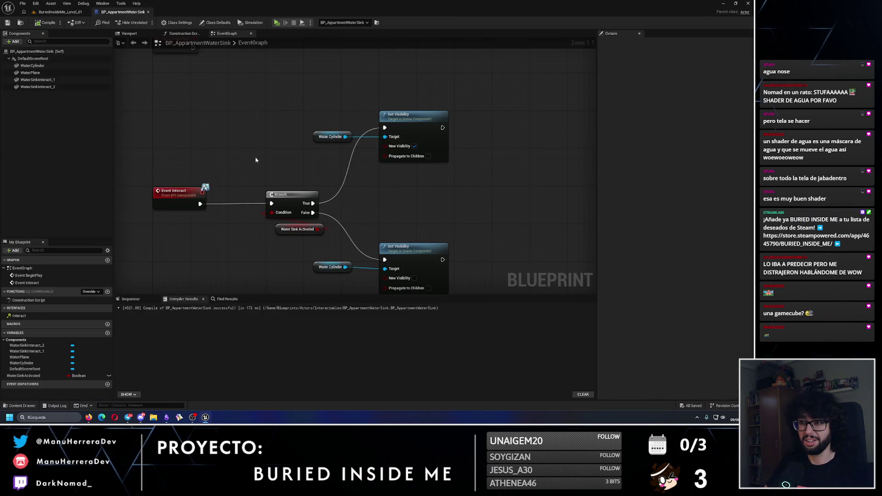
# Step: Route Branch True through a new SET WaterSinkActivated node before the cylinder's Set Visibility
pyautogui.moveTo(317, 229); pyautogui.dragTo(313, 229)
pyautogui.click(318, 225)
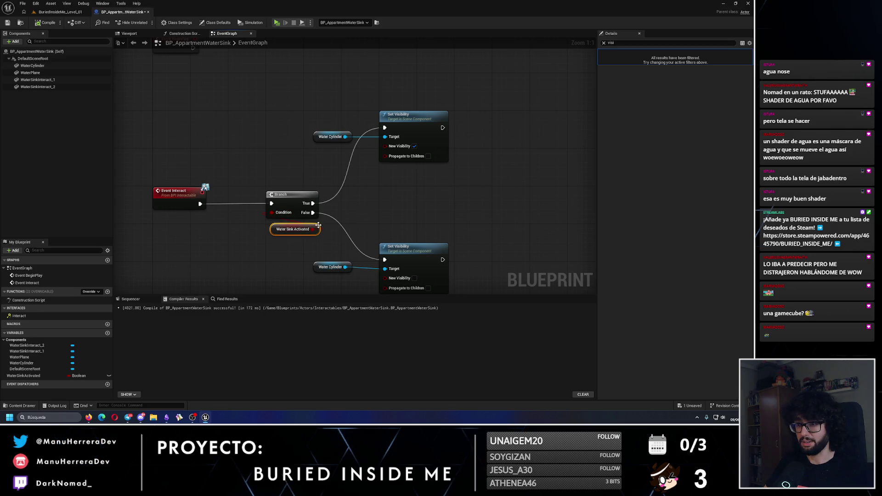
pyautogui.moveTo(432, 165); pyautogui.dragTo(280, 104)
pyautogui.moveTo(386, 110); pyautogui.dragTo(457, 110)
pyautogui.hotkey('ctrl', 'v')
pyautogui.click(227, 203)
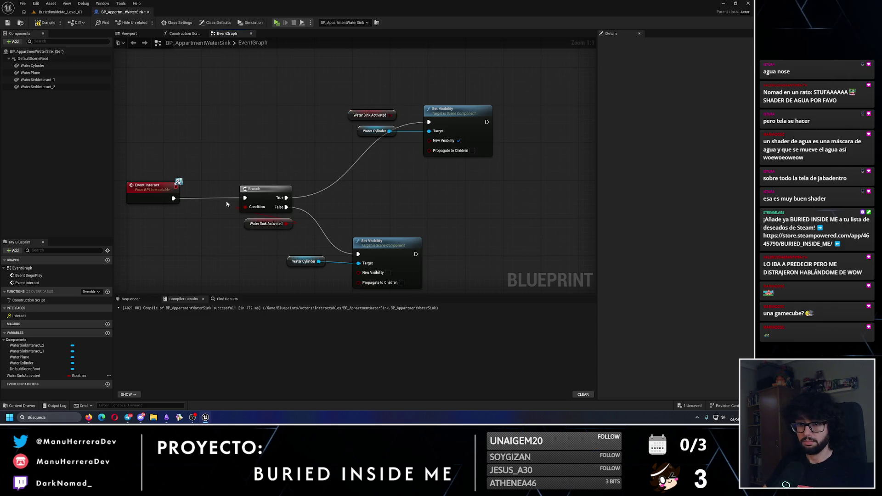
pyautogui.click(369, 114)
pyautogui.press('Delete')
pyautogui.moveTo(24, 376); pyautogui.dragTo(304, 138)
pyautogui.click(322, 153)
pyautogui.moveTo(286, 198)
pyautogui.mouseDown()
pyautogui.moveTo(307, 141)
pyautogui.moveTo(348, 119)
pyautogui.moveTo(429, 122)
pyautogui.mouseUp()
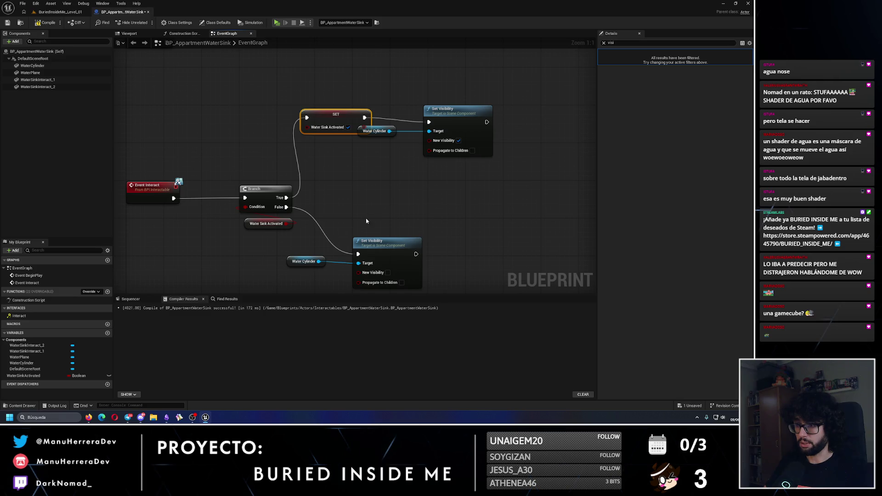
# Step: Copy the SET node to the False path, wiring Branch False through it into Set Visibility
pyautogui.moveTo(366, 221); pyautogui.dragTo(322, 265)
pyautogui.moveTo(351, 235)
pyautogui.mouseDown()
pyautogui.moveTo(425, 236)
pyautogui.moveTo(417, 236)
pyautogui.mouseUp()
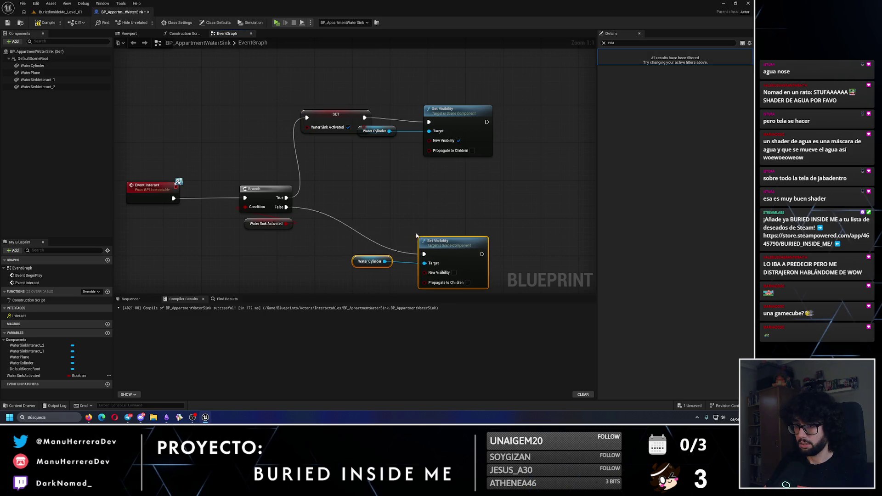
pyautogui.moveTo(23, 376); pyautogui.dragTo(369, 200)
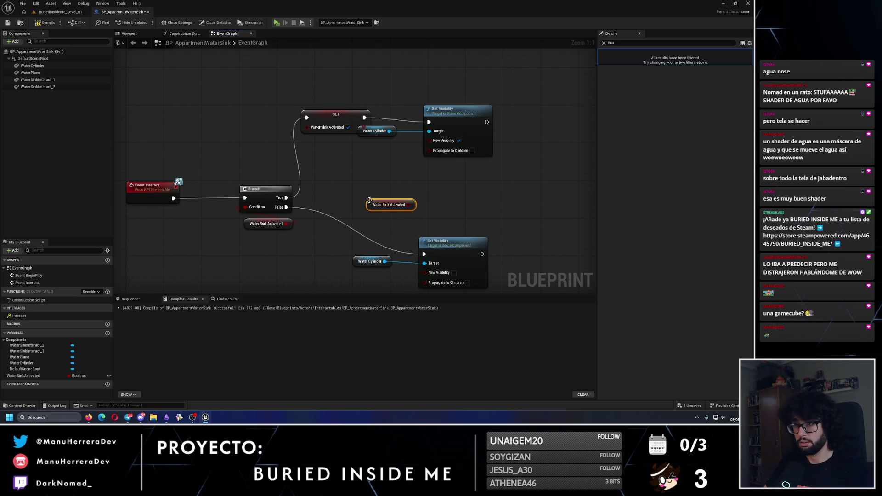
pyautogui.press('Delete')
pyautogui.click(346, 132)
pyautogui.hotkey('ctrl', 'c')
pyautogui.hotkey('ctrl', 'v')
pyautogui.moveTo(379, 202); pyautogui.dragTo(327, 260)
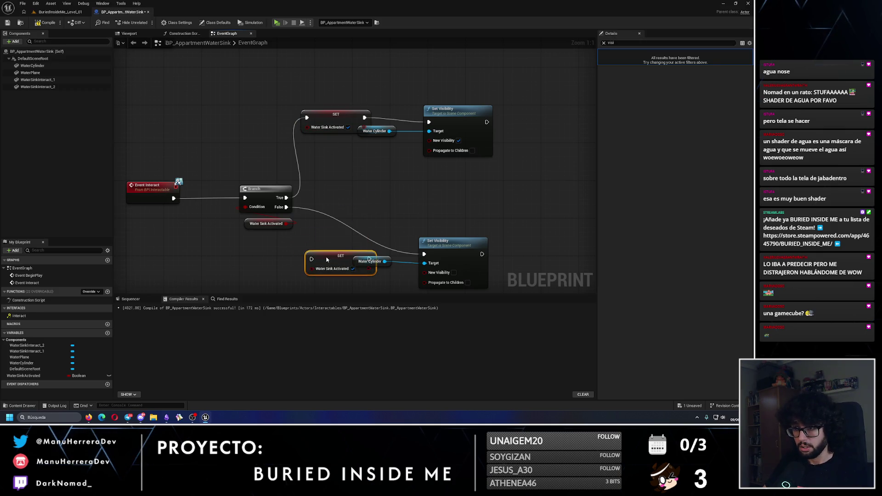
pyautogui.moveTo(287, 207); pyautogui.dragTo(313, 255)
pyautogui.press('Escape')
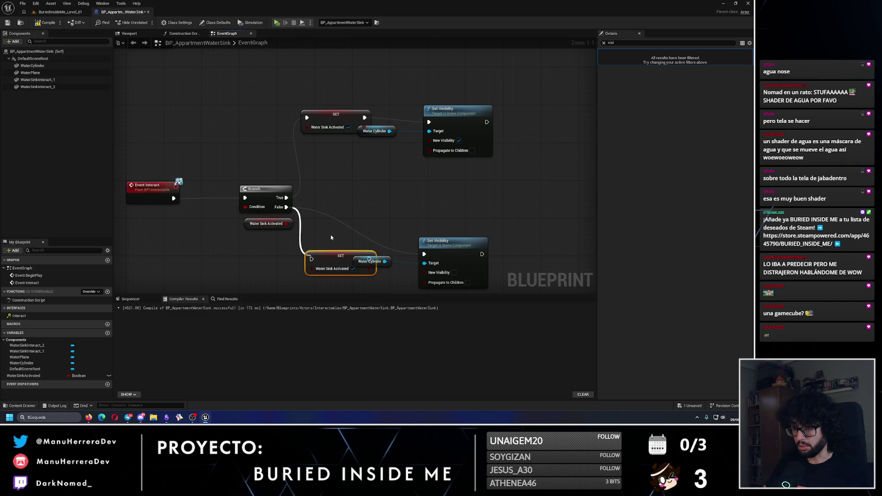
pyautogui.moveTo(287, 207); pyautogui.dragTo(311, 259)
pyautogui.moveTo(370, 260); pyautogui.dragTo(425, 254)
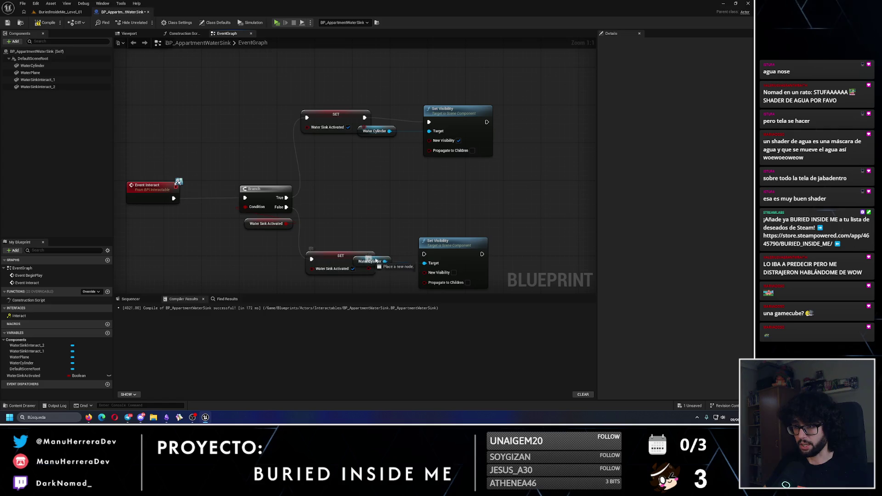
# Step: Rearrange the visibility nodes, feed Water Sink Activated into the upper New Visibility, and compile
pyautogui.moveTo(501, 232); pyautogui.dragTo(356, 276)
pyautogui.moveTo(455, 243); pyautogui.dragTo(479, 245)
pyautogui.click(440, 214)
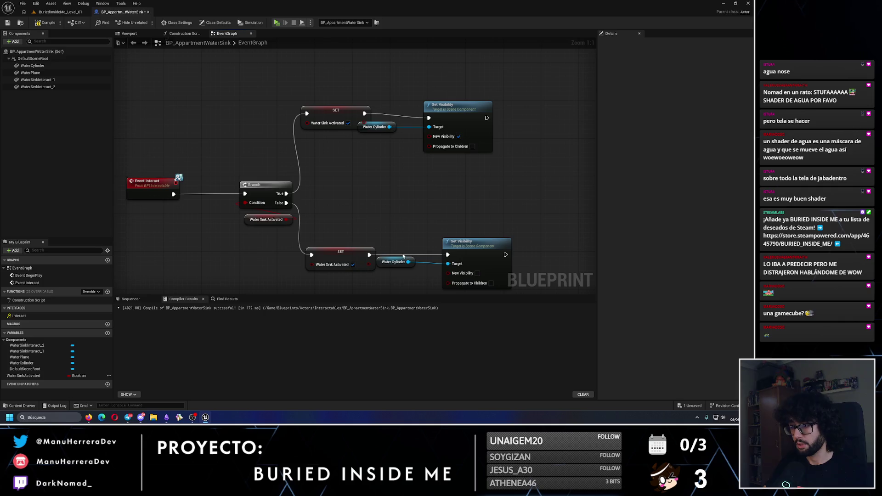
pyautogui.moveTo(407, 261); pyautogui.dragTo(475, 228)
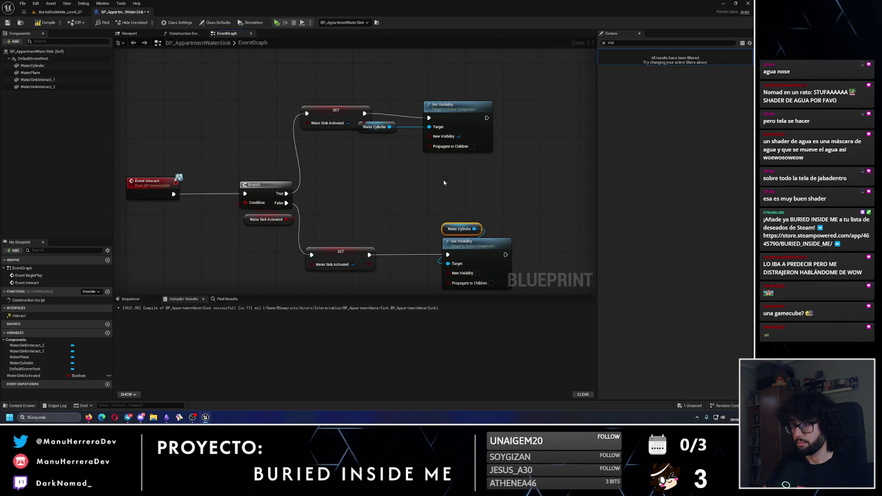
pyautogui.moveTo(393, 122); pyautogui.dragTo(459, 93)
pyautogui.moveTo(382, 126)
pyautogui.mouseDown()
pyautogui.moveTo(443, 141)
pyautogui.moveTo(465, 115)
pyautogui.mouseUp()
pyautogui.keyDown('shift'); pyautogui.click(462, 119); pyautogui.keyUp('shift')
pyautogui.click(439, 190)
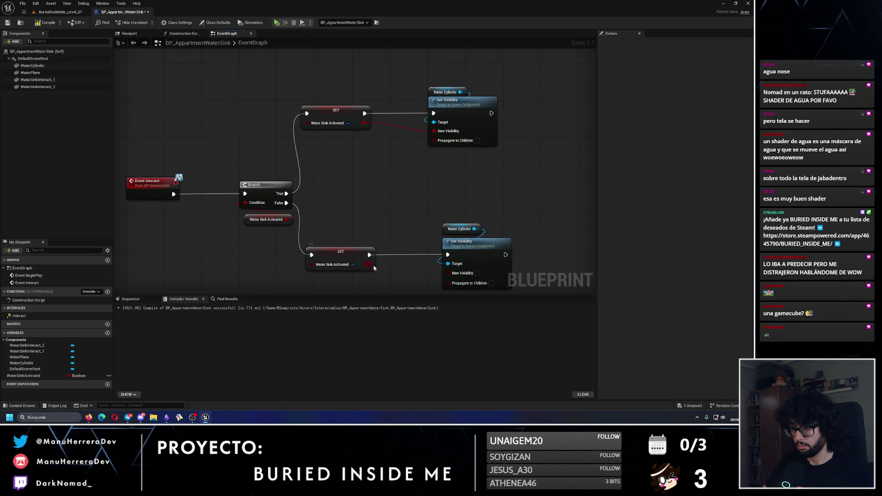
pyautogui.moveTo(374, 269); pyautogui.dragTo(317, 235)
pyautogui.moveTo(407, 192)
pyautogui.mouseDown()
pyautogui.moveTo(417, 212)
pyautogui.moveTo(408, 212)
pyautogui.mouseUp()
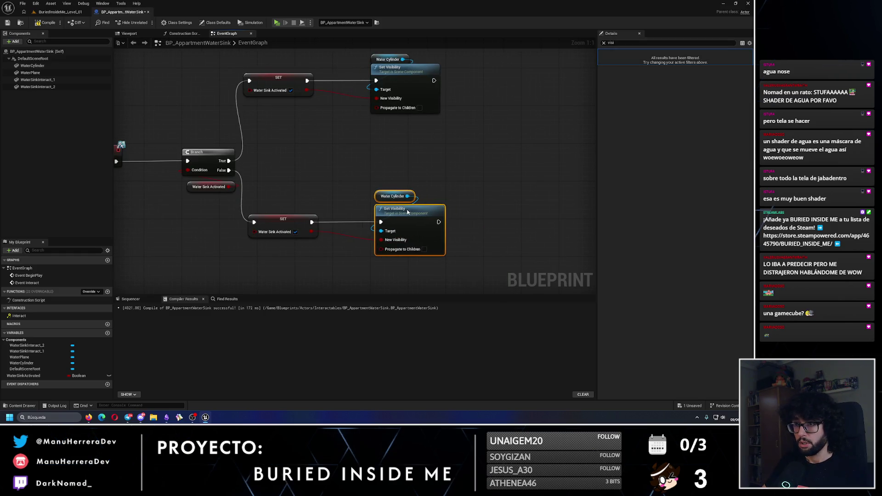
pyautogui.click(341, 162)
pyautogui.moveTo(341, 161); pyautogui.dragTo(383, 178)
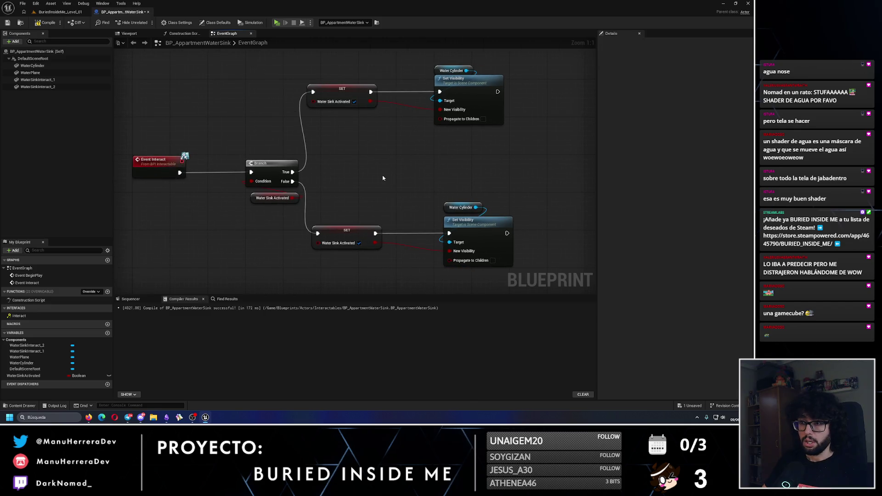
pyautogui.click(50, 23)
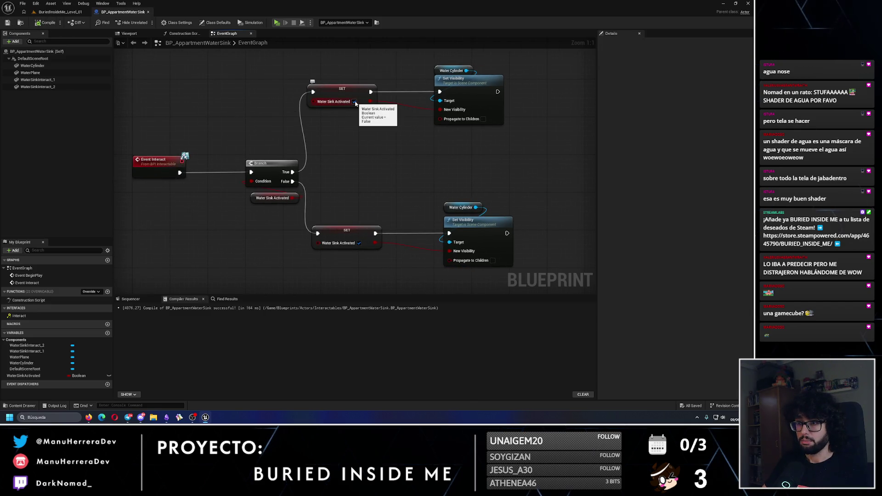
# Step: Unwire both New Visibility pins and wrap the lower SET and Set Visibility nodes in a comment
pyautogui.keyDown('alt'); pyautogui.click(447, 111); pyautogui.keyUp('alt')
pyautogui.keyDown('alt'); pyautogui.click(449, 252); pyautogui.keyUp('alt')
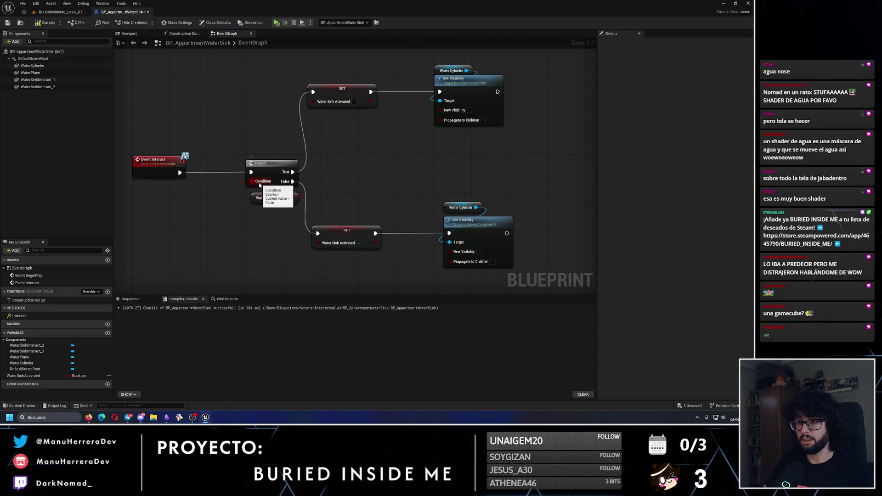
pyautogui.moveTo(337, 206); pyautogui.dragTo(487, 239)
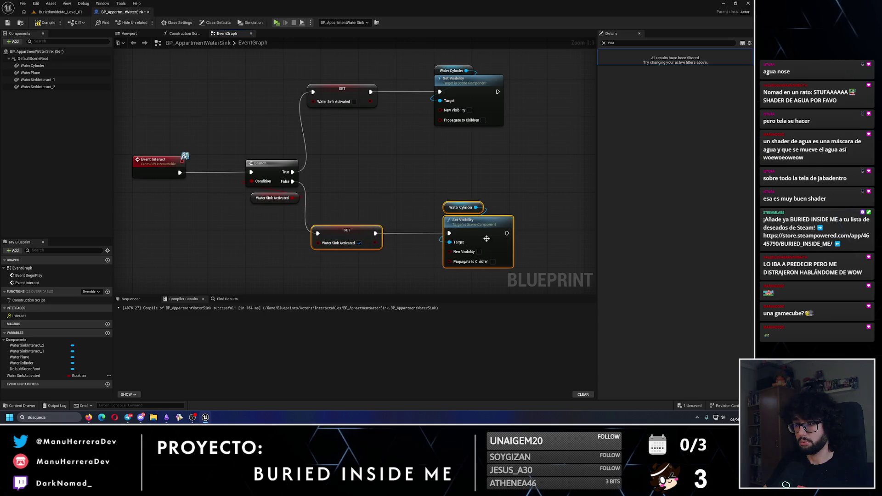
pyautogui.scroll(-3, 195, 166)
pyautogui.moveTo(378, 205); pyautogui.dragTo(381, 205)
pyautogui.write('c')
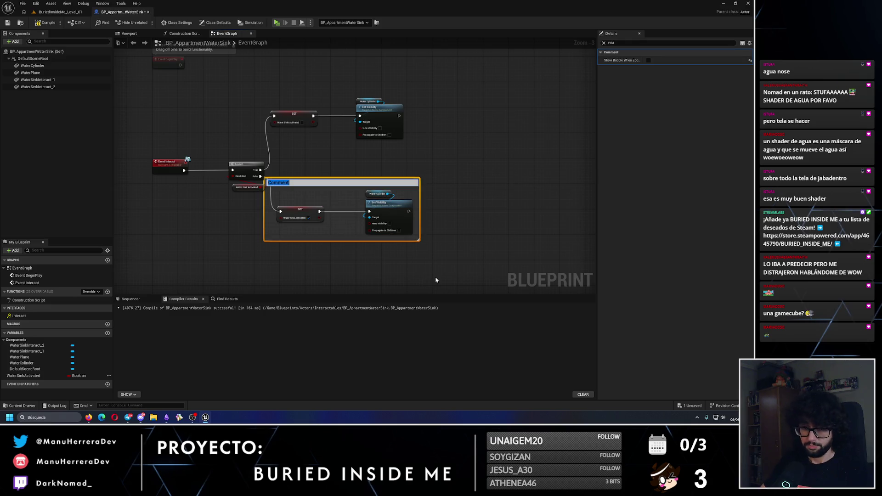
pyautogui.write('Sink activated')
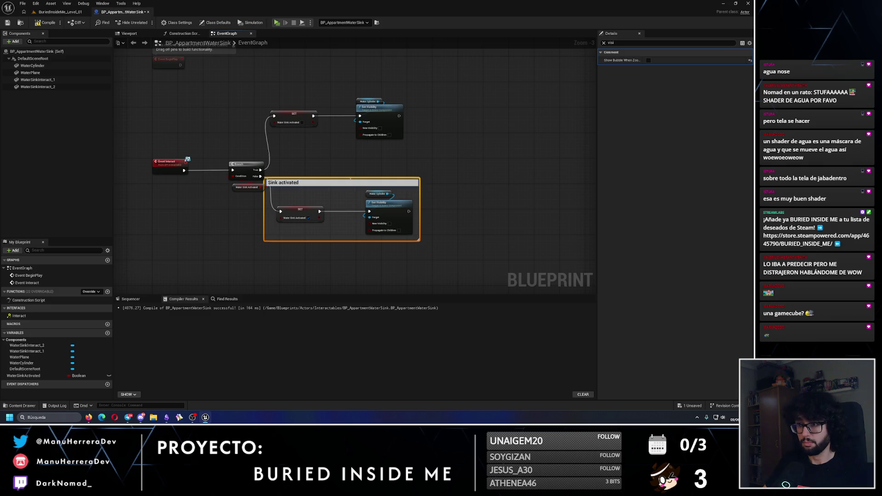
# Step: Title the lower comment 'Sink activated' and wrap the upper nodes in a 'Sink disabled' comment
pyautogui.press('Return')
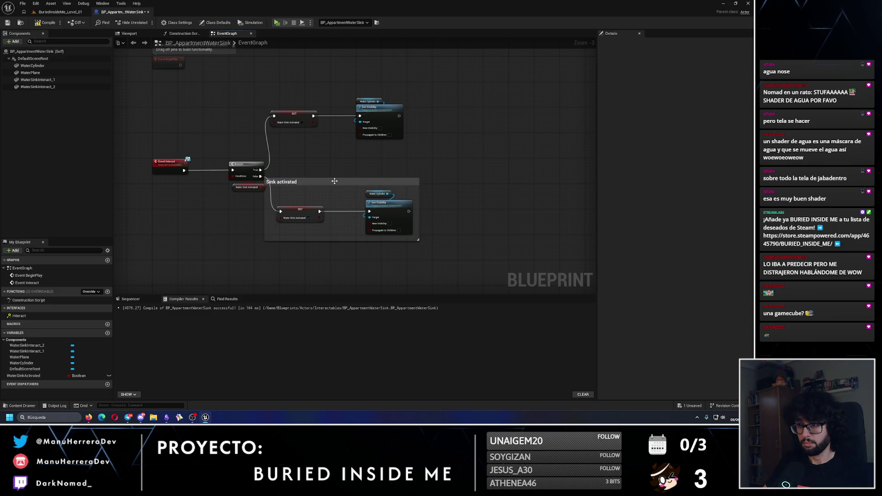
pyautogui.moveTo(339, 184); pyautogui.dragTo(352, 207)
pyautogui.moveTo(297, 84); pyautogui.dragTo(409, 136)
pyautogui.press('c')
pyautogui.write('Sink disable')
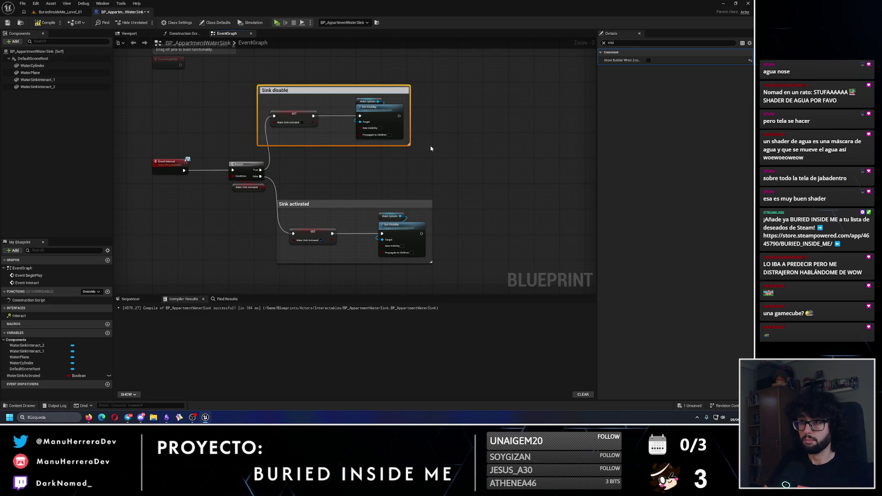
pyautogui.write('d')
pyautogui.press('Return')
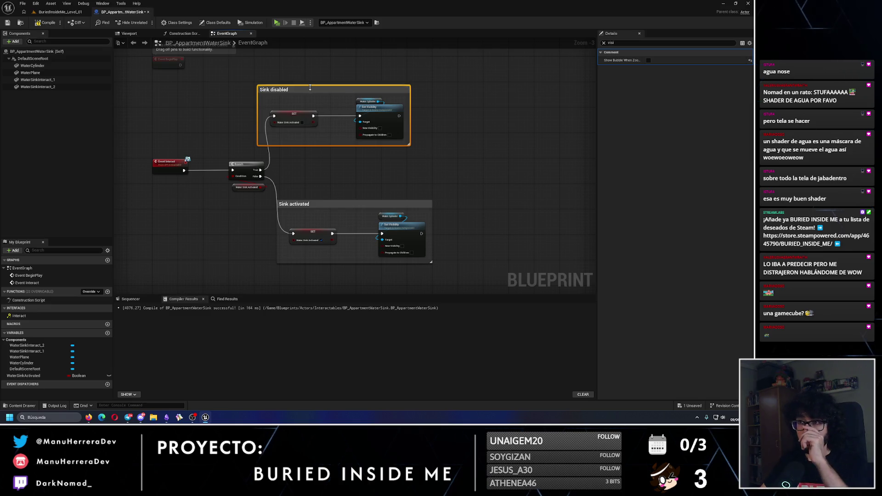
pyautogui.moveTo(322, 96); pyautogui.dragTo(331, 96)
pyautogui.click(424, 122)
# Step: Wire each SET value into its New Visibility pin, compile, and play the level
pyautogui.scroll(3, 423, 122)
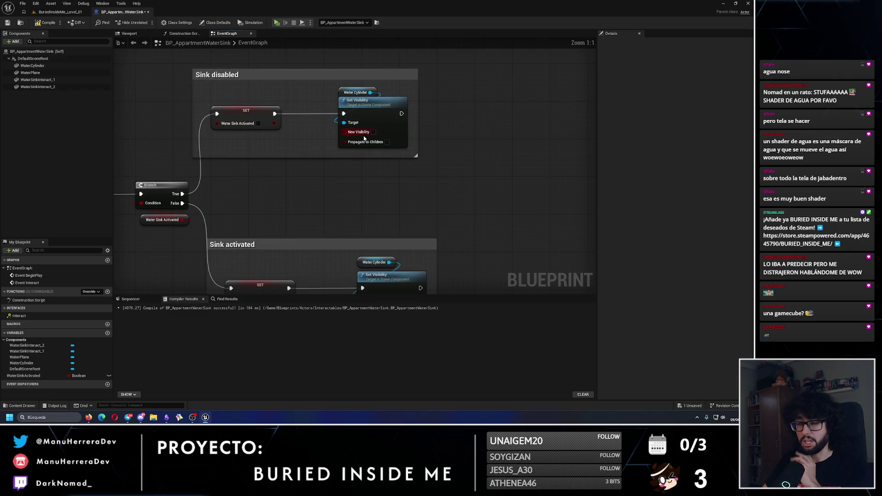
pyautogui.moveTo(176, 200); pyautogui.dragTo(203, 183)
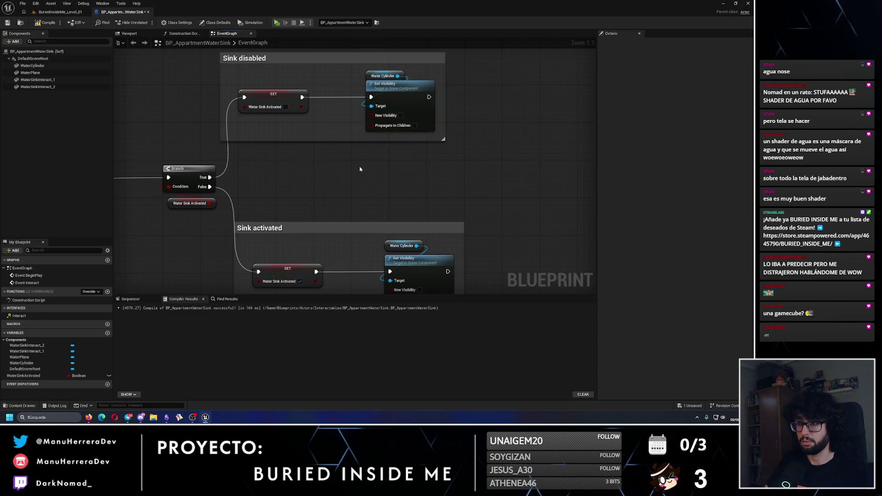
pyautogui.moveTo(449, 290); pyautogui.dragTo(436, 238)
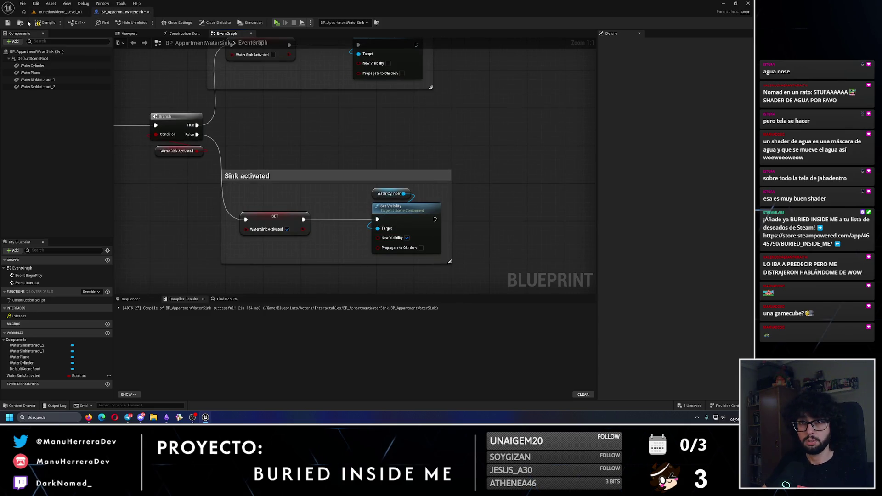
pyautogui.moveTo(303, 227)
pyautogui.mouseDown()
pyautogui.moveTo(378, 237)
pyautogui.moveTo(385, 283)
pyautogui.mouseUp()
pyautogui.moveTo(296, 100); pyautogui.dragTo(367, 108)
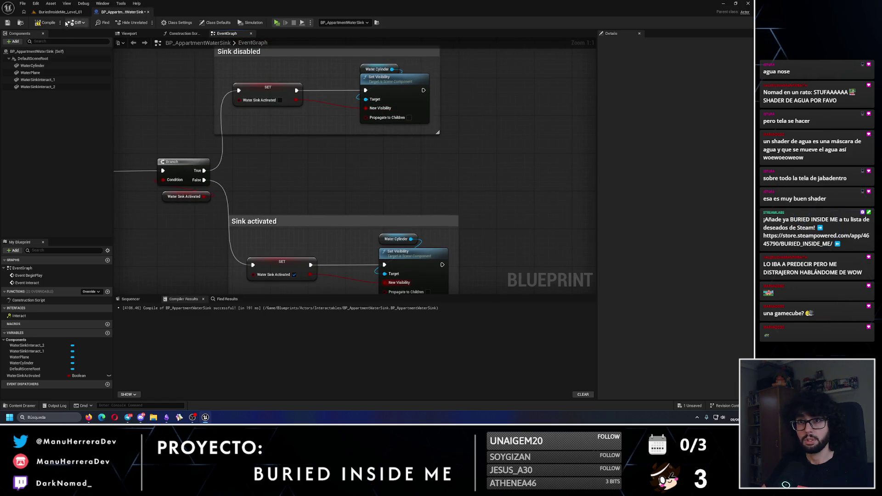
pyautogui.click(46, 22)
pyautogui.click(60, 12)
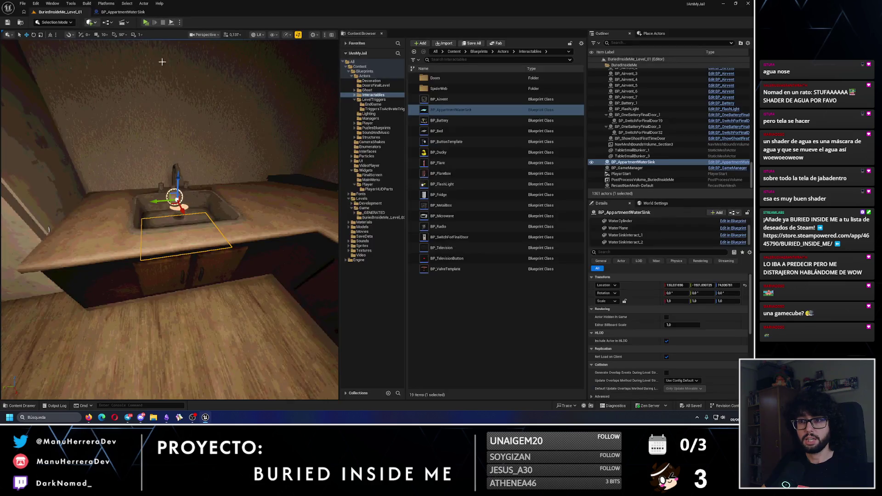
pyautogui.hotkey('alt', 'p')
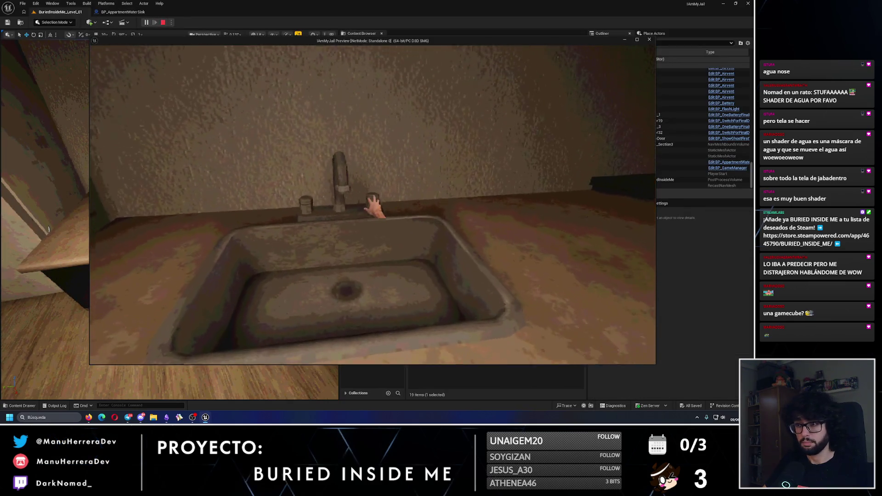
# Step: Toggle the sink's water stream on and off several times, then stop the play session
pyautogui.click(374, 207)
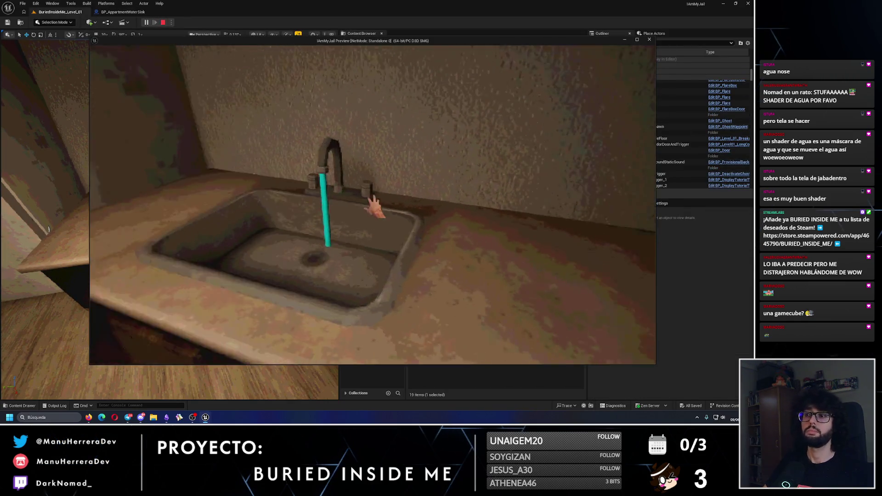
pyautogui.click(374, 205)
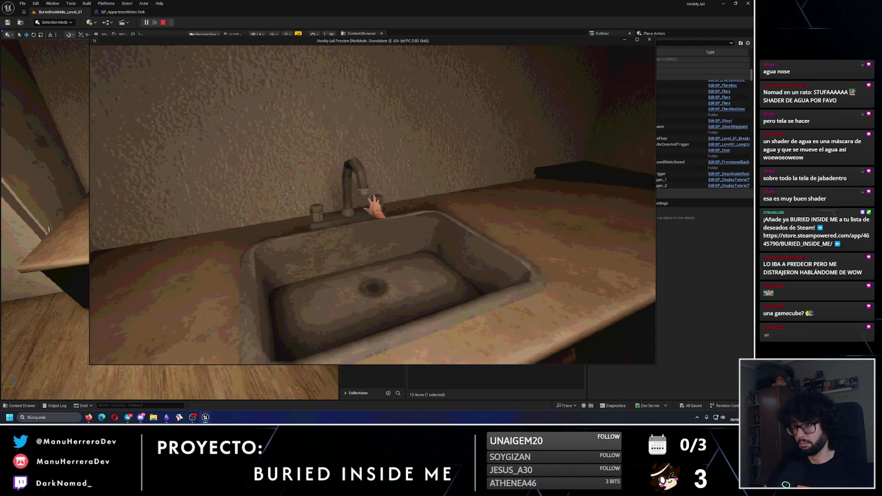
pyautogui.click(375, 206)
pyautogui.click(374, 205)
pyautogui.click(375, 205)
pyautogui.click(375, 205)
pyautogui.click(375, 205)
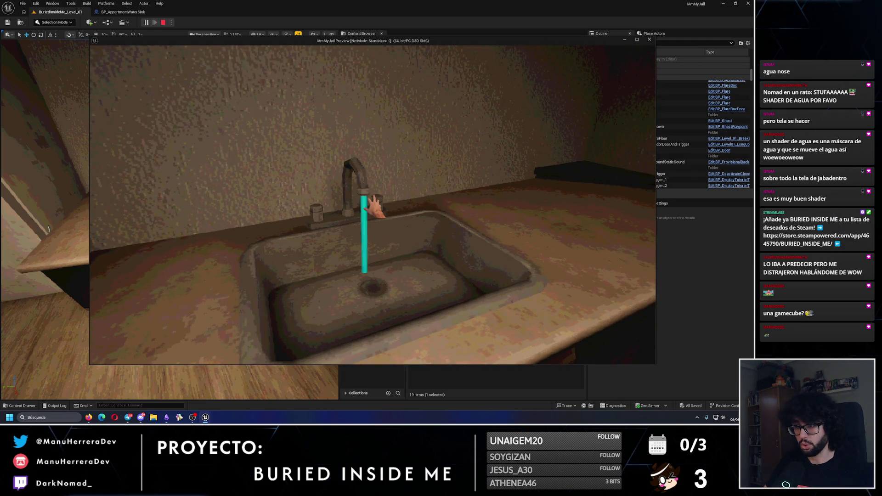
pyautogui.click(375, 205)
pyautogui.press('Escape')
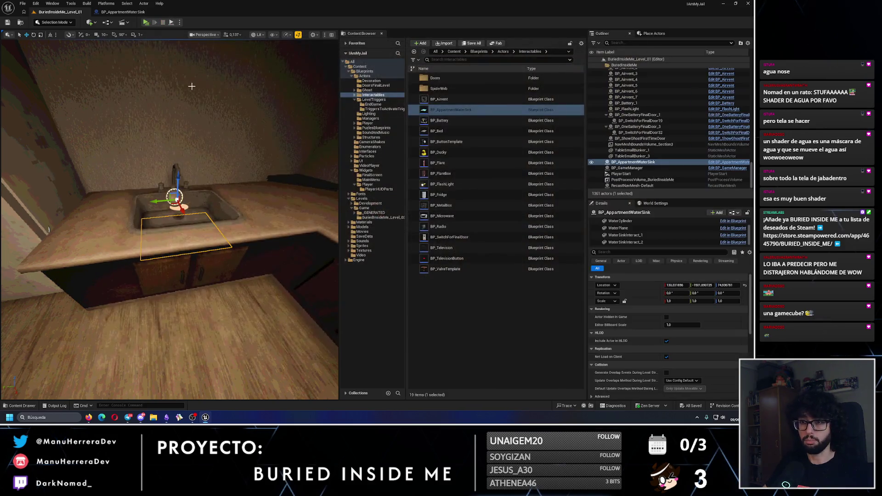
# Step: Add a Timeline node named WaterPlaneGoinUp to the sink's event graph and open it
pyautogui.click(123, 12)
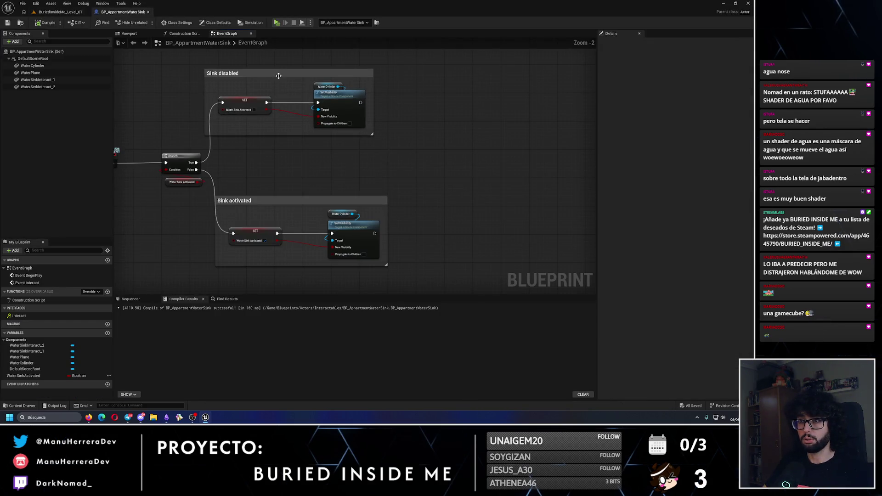
pyautogui.moveTo(279, 76); pyautogui.dragTo(289, 75)
pyautogui.click(356, 177)
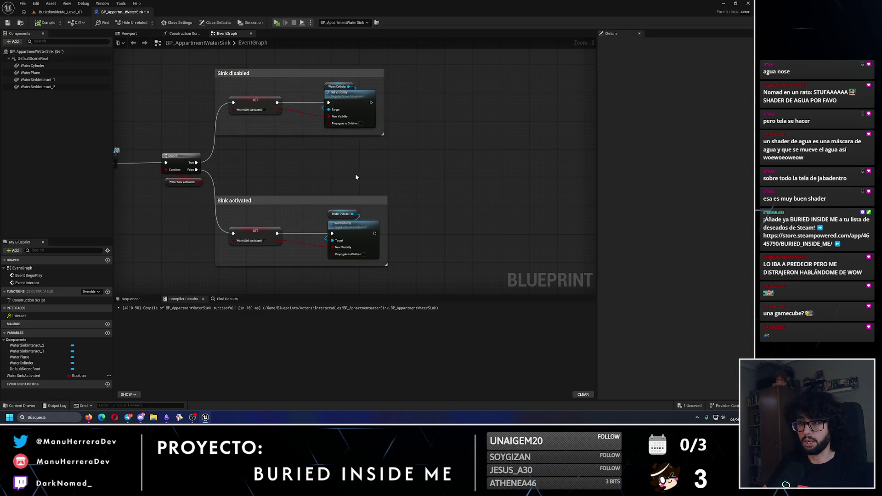
pyautogui.rightClick(461, 205)
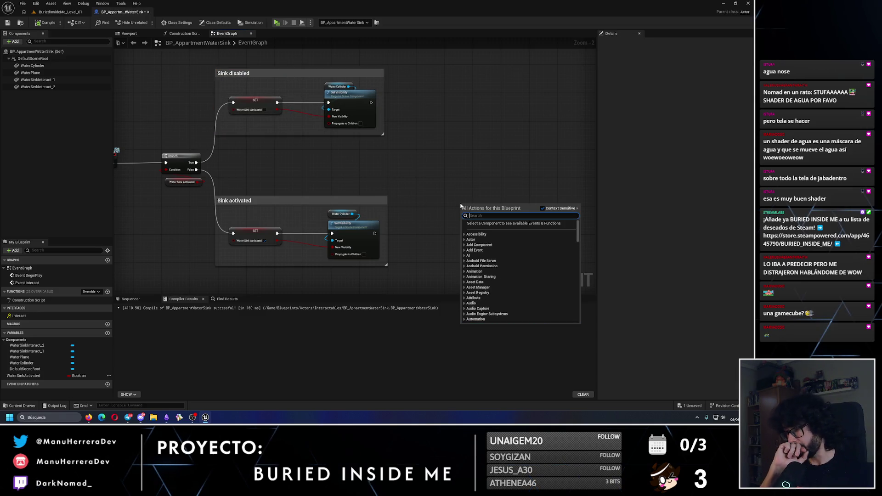
pyautogui.write('t')
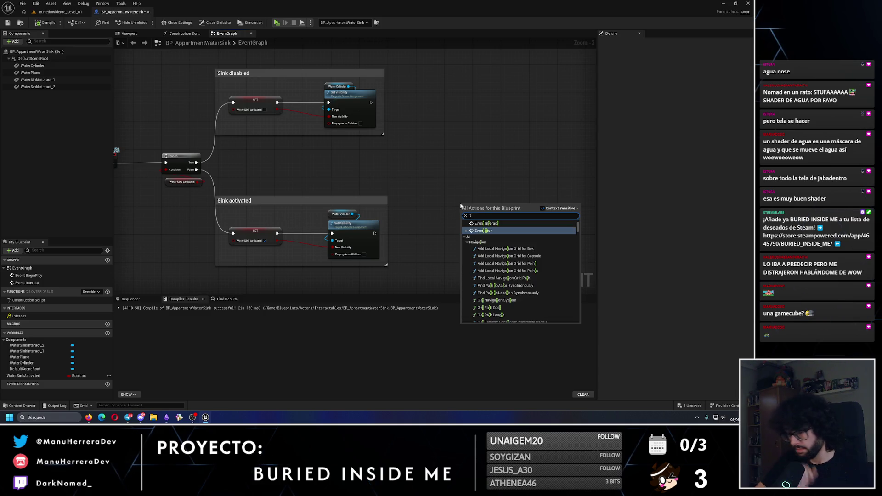
pyautogui.write('imelin')
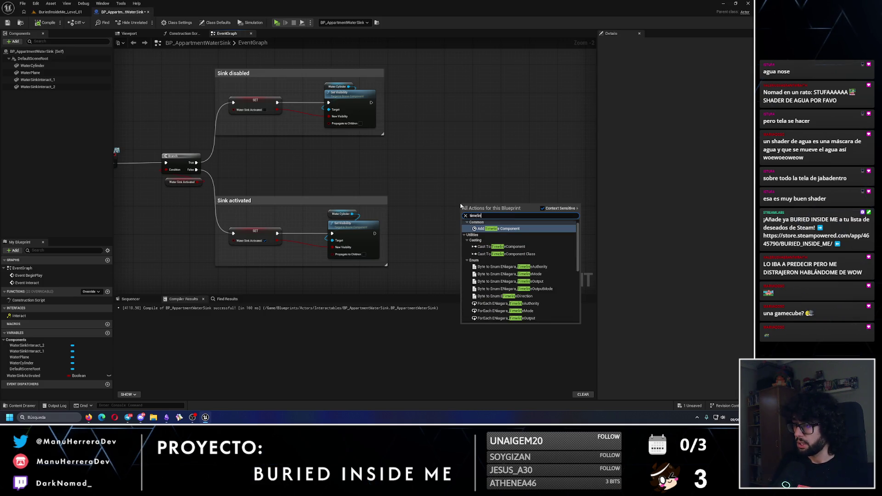
pyautogui.press('Down')
pyautogui.press('Down')
pyautogui.press('Down')
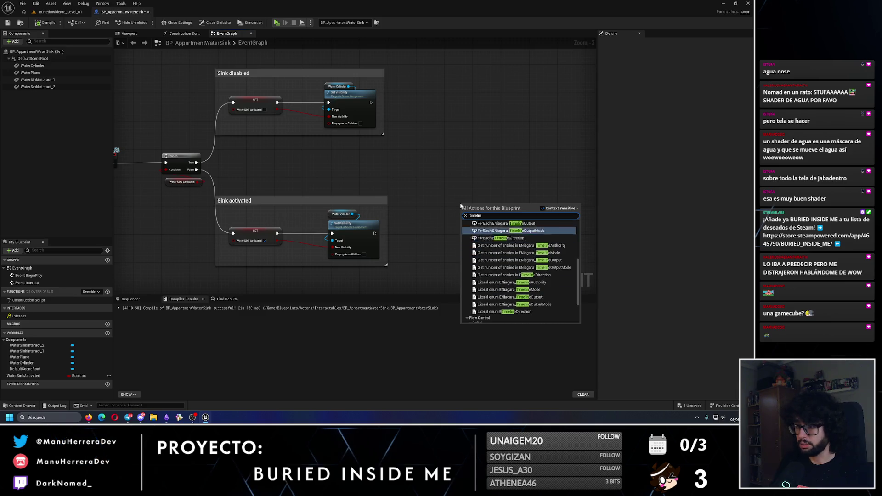
pyautogui.press('Return')
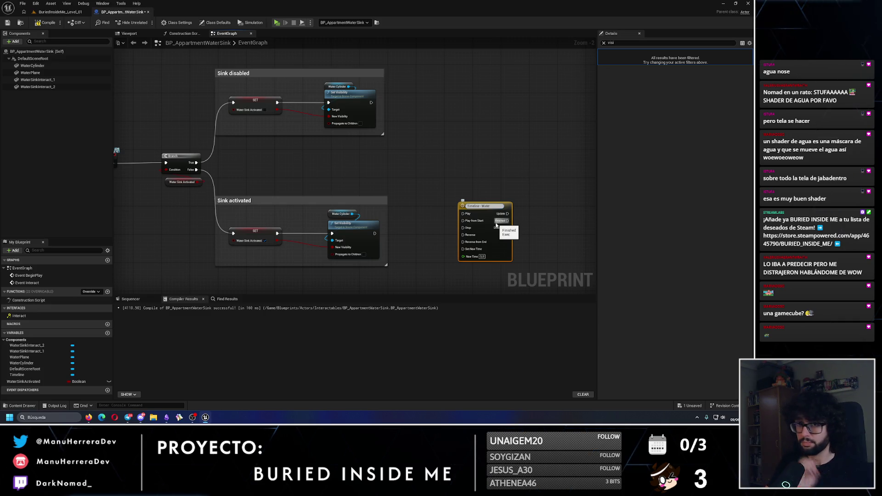
pyautogui.write('PlaneGoinUp')
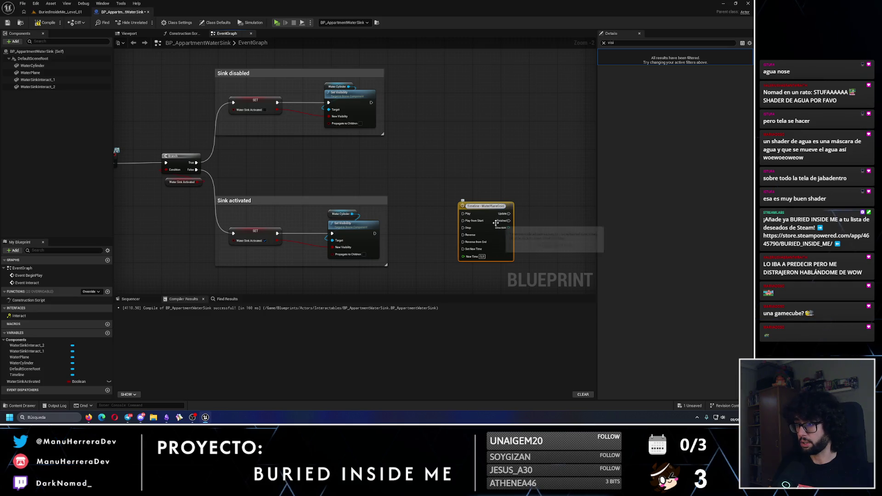
pyautogui.press('Return')
pyautogui.doubleClick(489, 212)
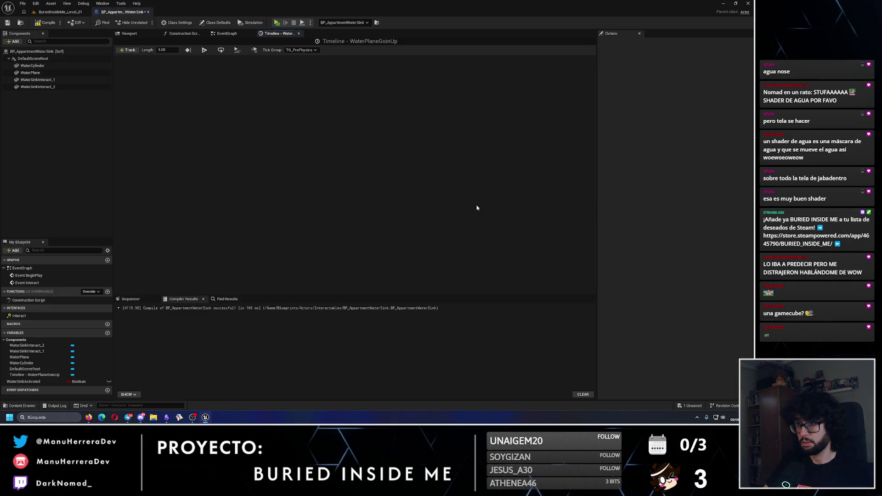
# Step: Give WaterPlaneGoinUp a float track keyed from 0 at time 0 to 5 at time 5, then compile and save
pyautogui.click(129, 50)
pyautogui.click(138, 59)
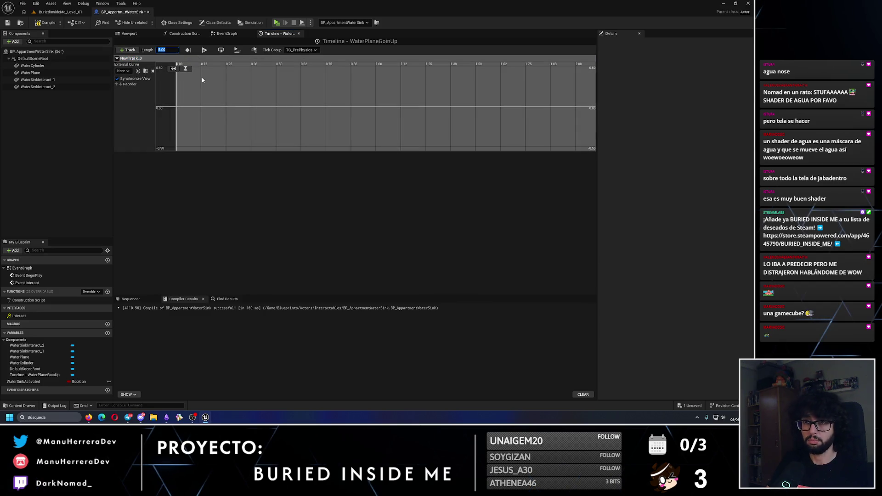
pyautogui.write('10')
pyautogui.press('Return')
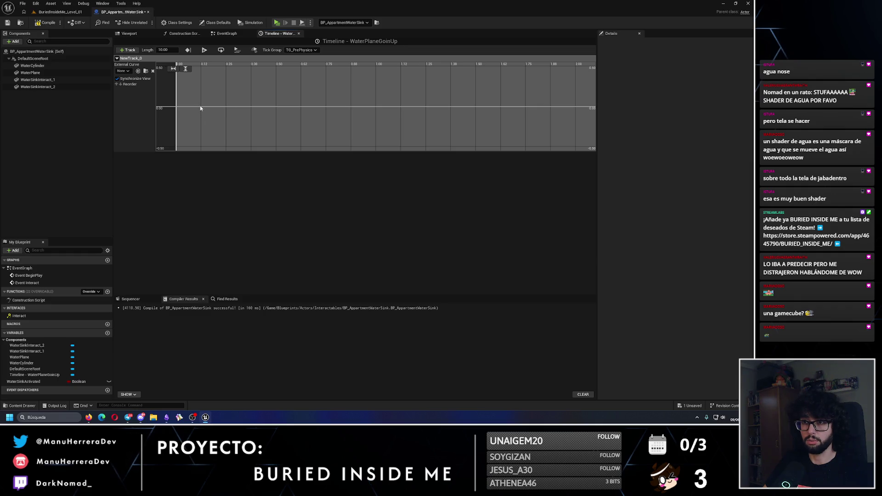
pyautogui.rightClick(200, 108)
pyautogui.click(216, 115)
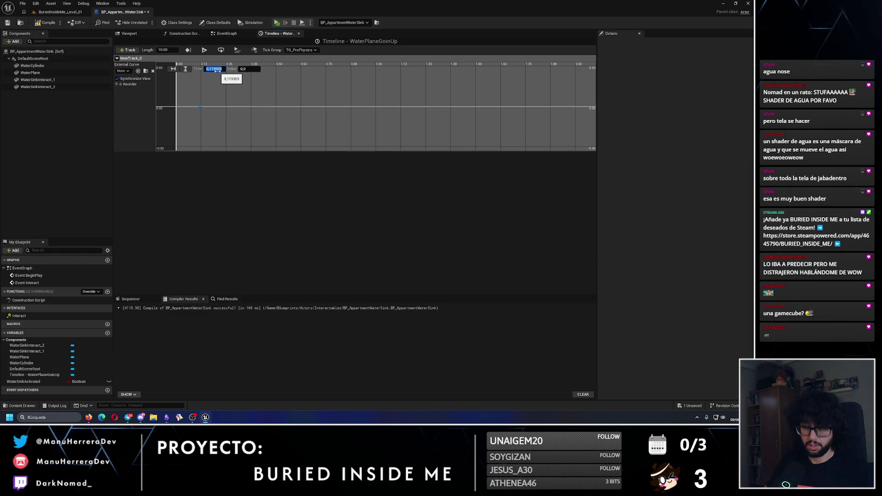
pyautogui.rightClick(294, 110)
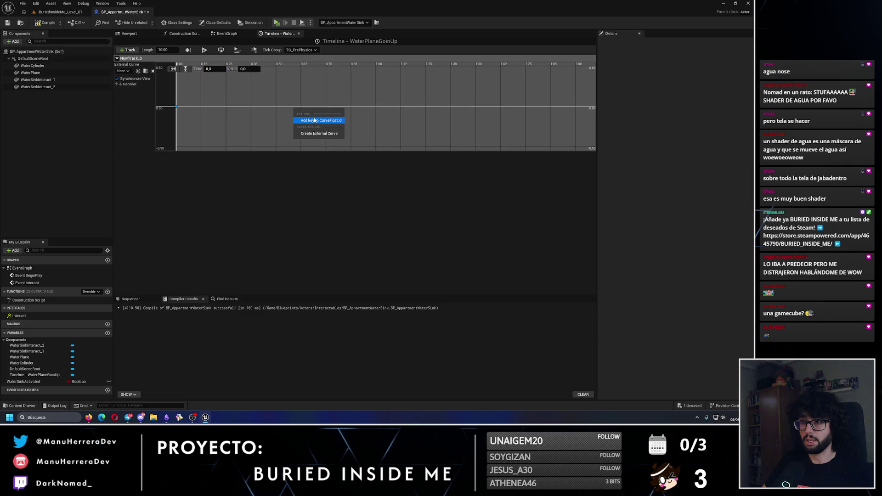
pyautogui.click(307, 118)
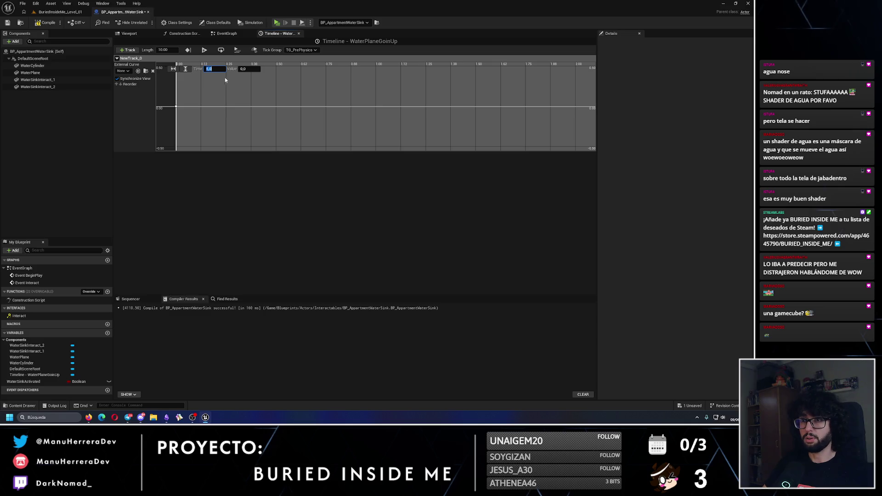
pyautogui.press('Return')
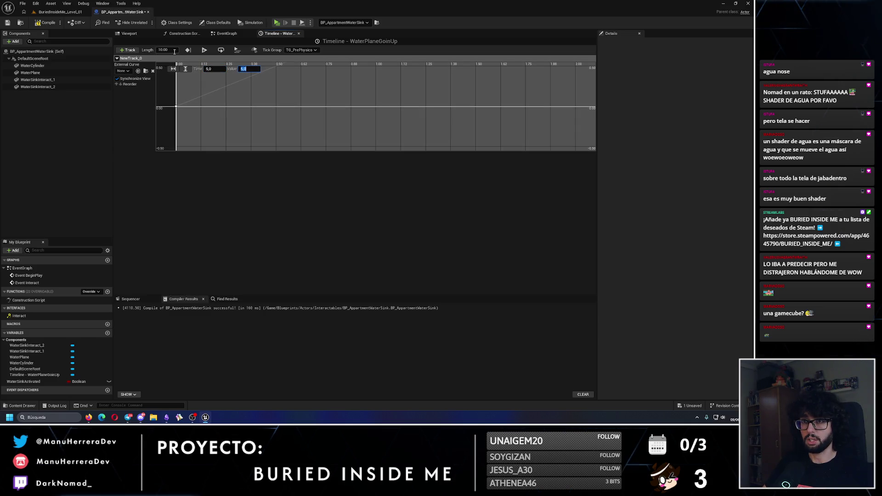
pyautogui.scroll(-2, 358, 86)
pyautogui.scroll(-4, 358, 86)
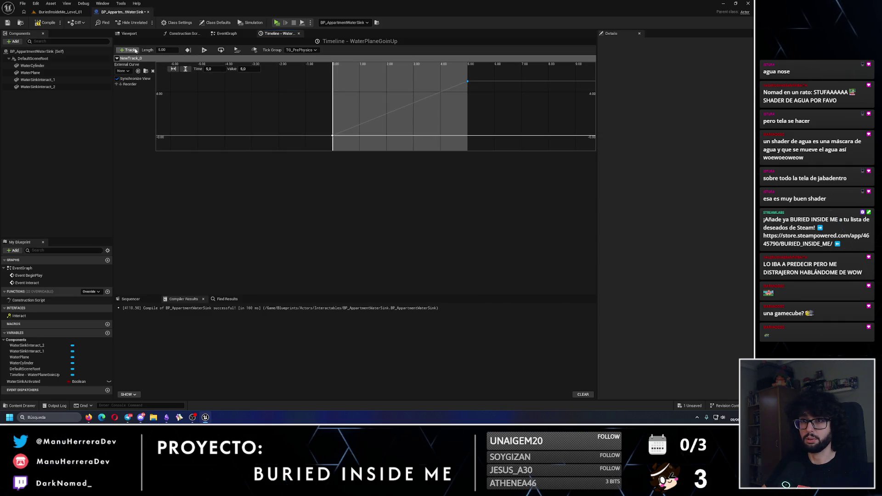
pyautogui.click(48, 22)
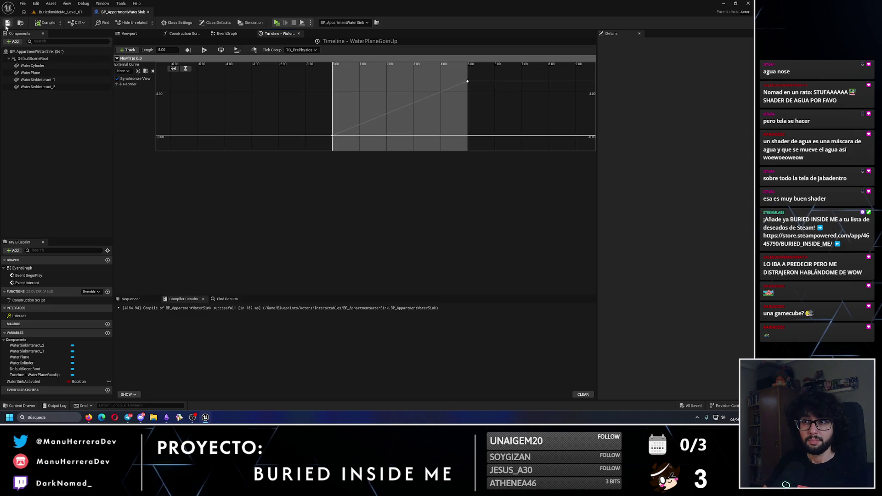
# Step: Place a Water Plane reference in the event graph and rename the timeline track to PlaneGoinUpAlpha
pyautogui.click(228, 36)
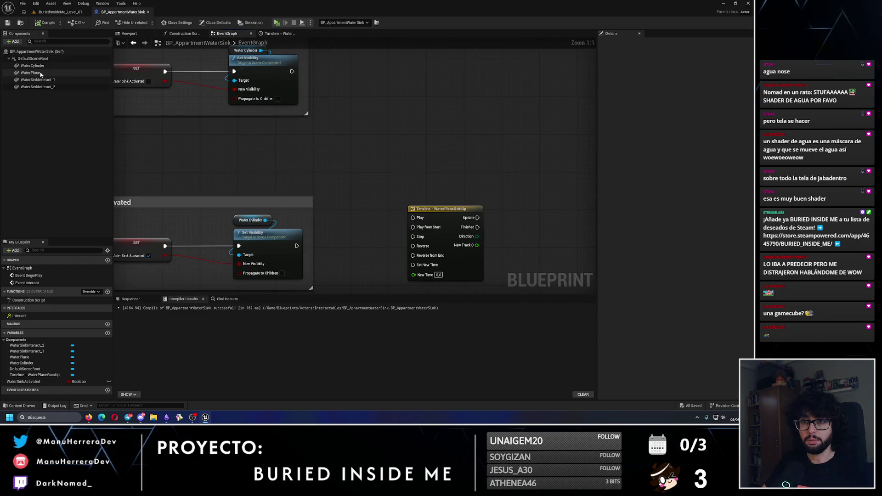
pyautogui.moveTo(41, 72); pyautogui.dragTo(368, 171)
pyautogui.click(409, 206)
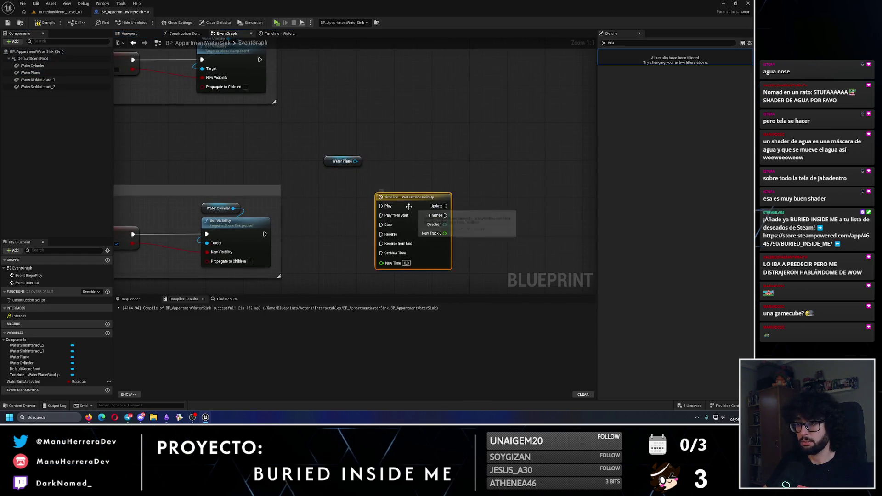
pyautogui.doubleClick(409, 206)
pyautogui.doubleClick(155, 58)
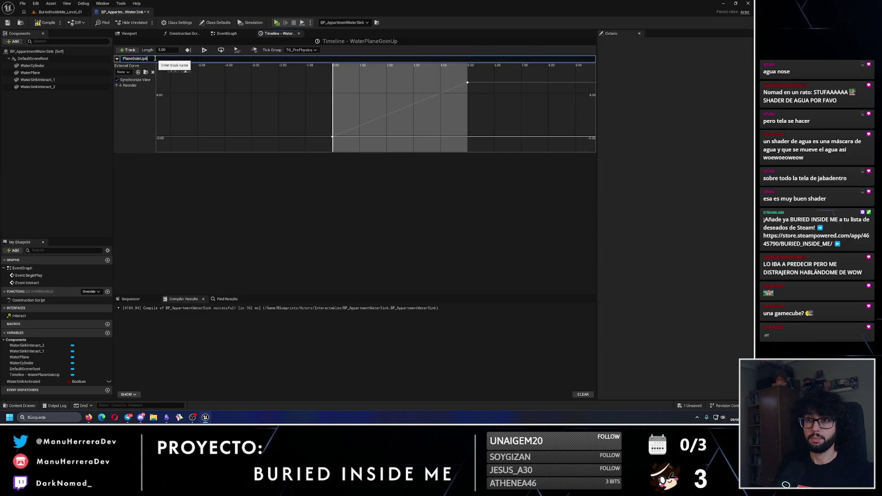
pyautogui.write('lpha')
pyautogui.press('Return')
pyautogui.press('F7')
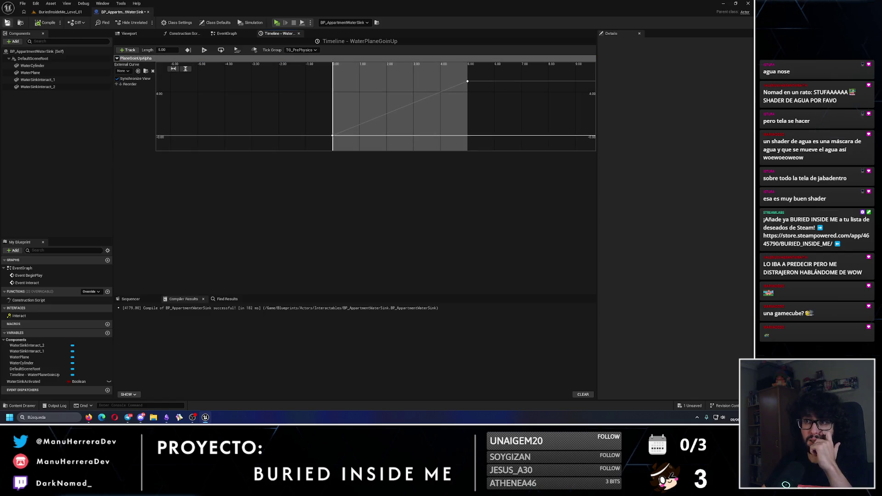
pyautogui.click(249, 35)
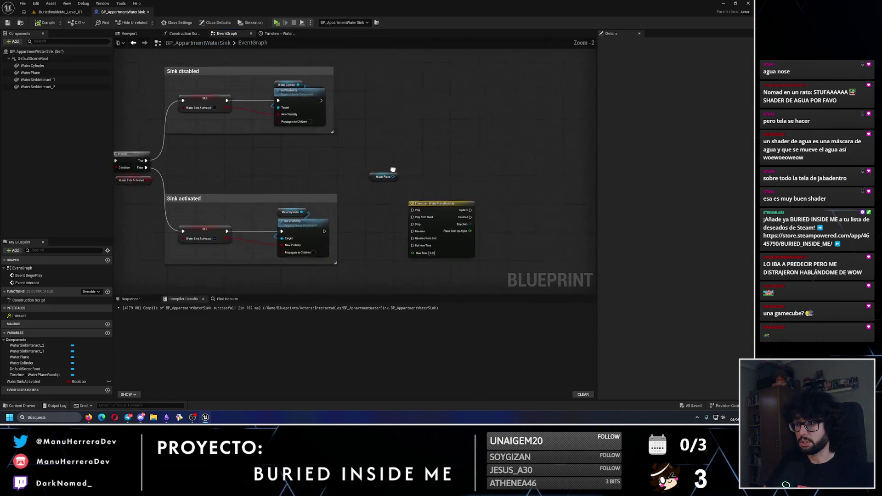
# Step: Make the sink-disabled path stop the timeline, feed PlaneGoinUpAlpha into a Lerp, and save
pyautogui.moveTo(292, 86)
pyautogui.mouseDown()
pyautogui.moveTo(397, 239)
pyautogui.moveTo(397, 230)
pyautogui.mouseUp()
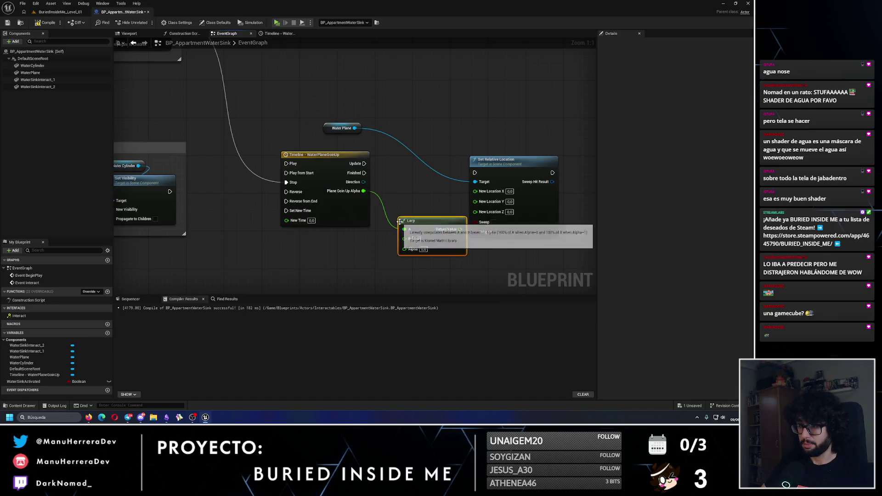
pyautogui.moveTo(394, 229); pyautogui.dragTo(417, 250)
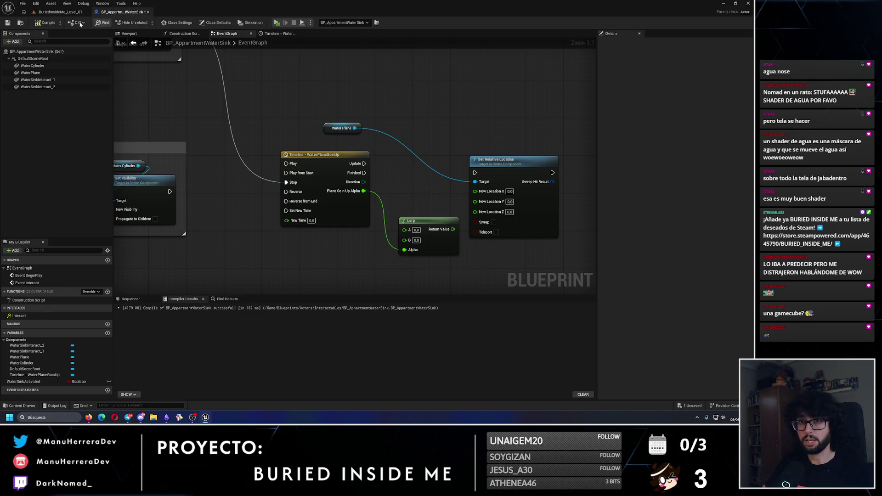
pyautogui.click(7, 23)
# Step: Check the sink in the level, then select the WaterPlane component in the Blueprint viewport
pyautogui.click(64, 12)
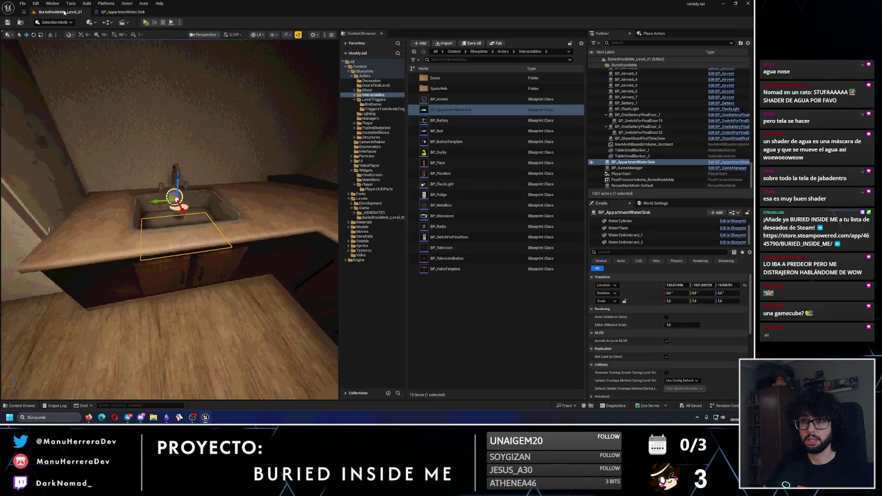
pyautogui.press('w')
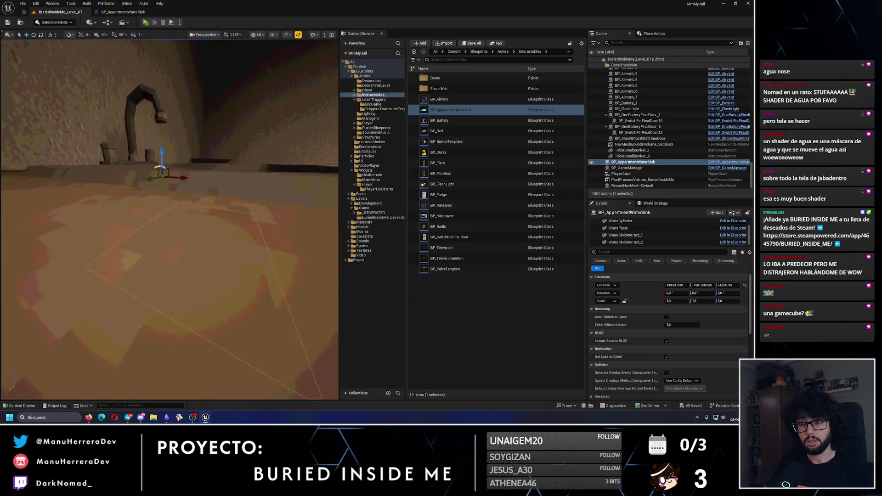
pyautogui.click(123, 12)
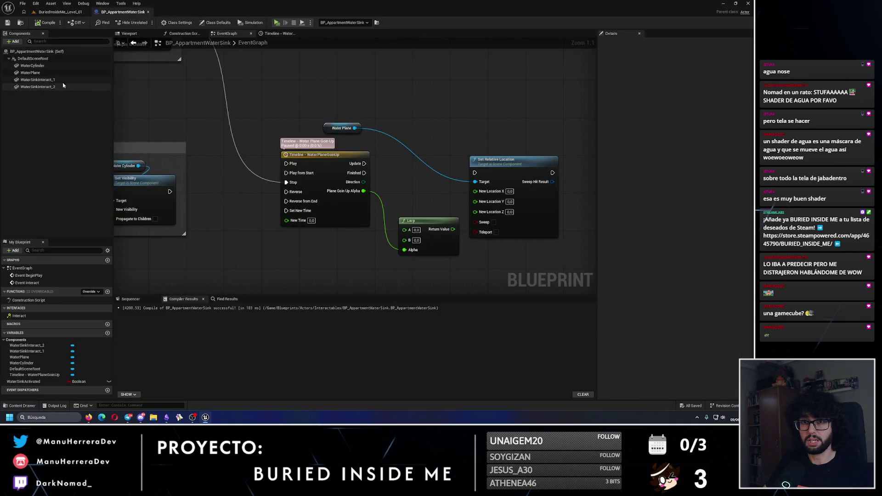
pyautogui.click(31, 72)
pyautogui.click(148, 33)
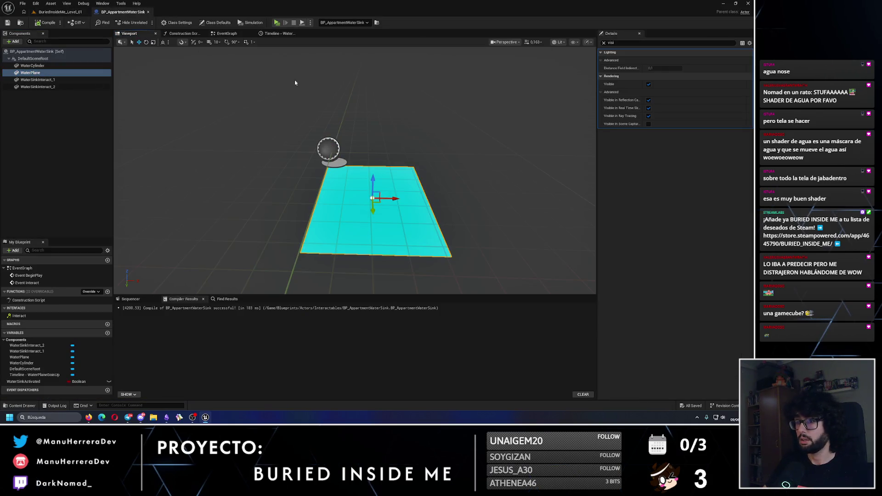
# Step: Clear the Details filter, set WaterPlane's Location Z to -25, save, and check it in the level
pyautogui.click(604, 43)
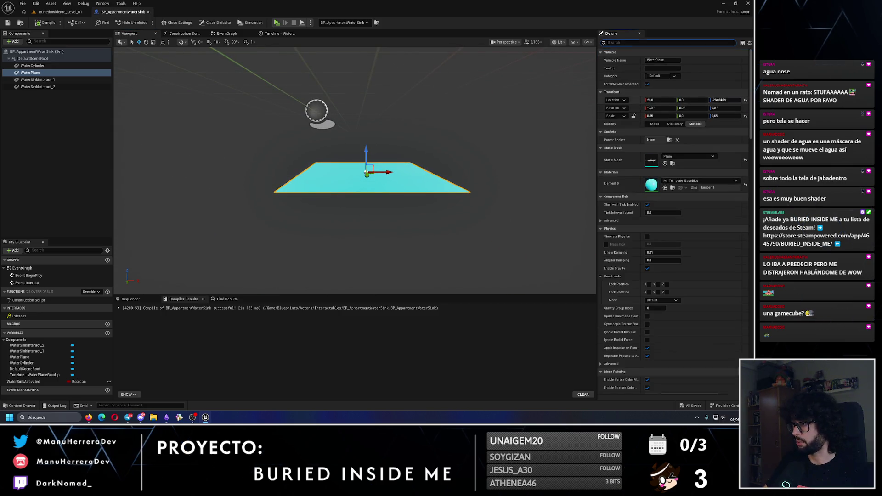
pyautogui.click(720, 100)
pyautogui.write('-3')
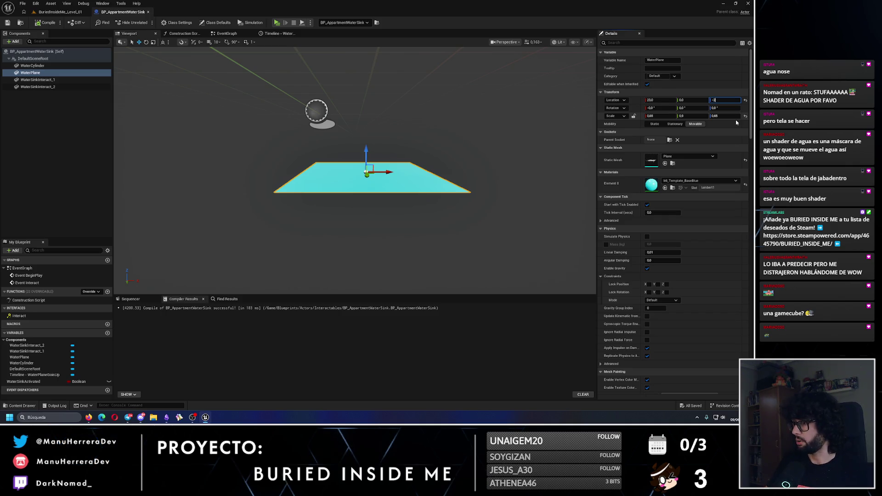
pyautogui.write('5')
pyautogui.press('Return')
pyautogui.click(8, 22)
pyautogui.click(60, 12)
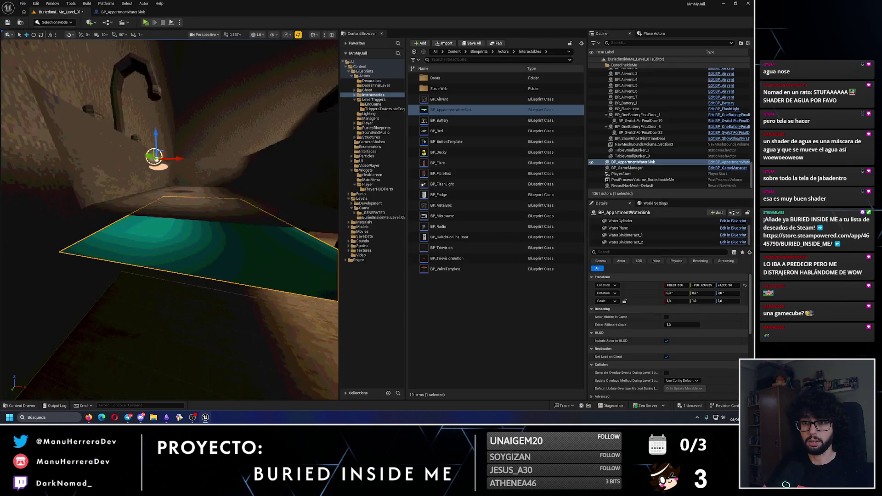
pyautogui.click(123, 12)
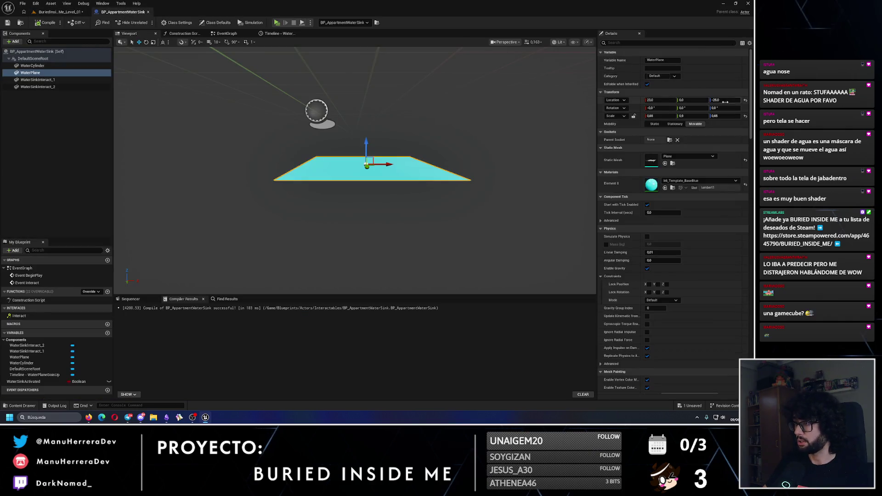
# Step: Change WaterPlane's Location Z to -20, save, and verify the water height in the level
pyautogui.press('Return')
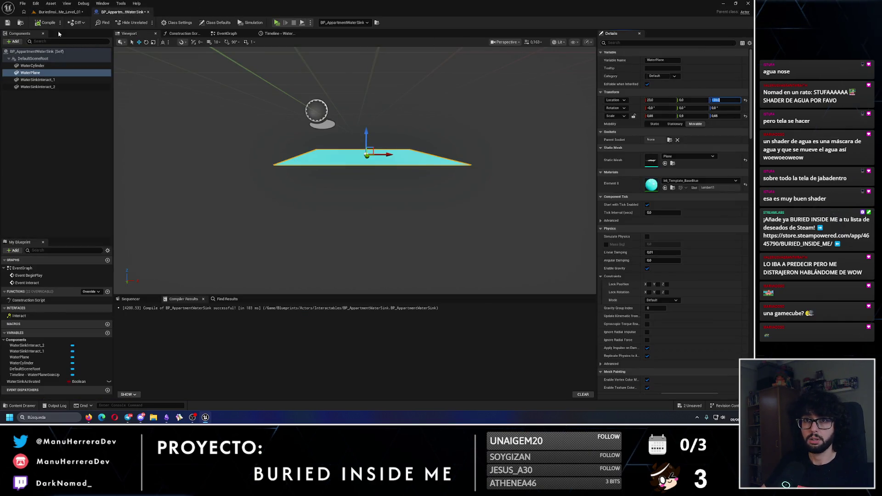
pyautogui.click(7, 22)
pyautogui.click(60, 11)
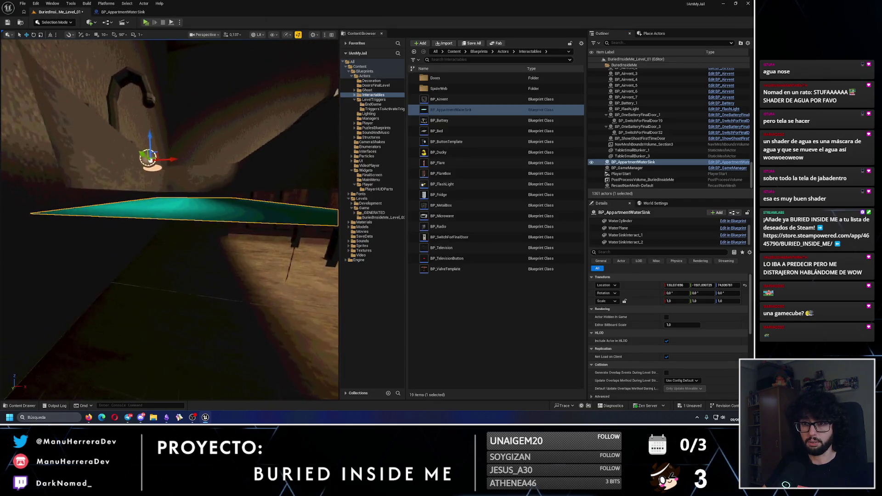
pyautogui.click(123, 11)
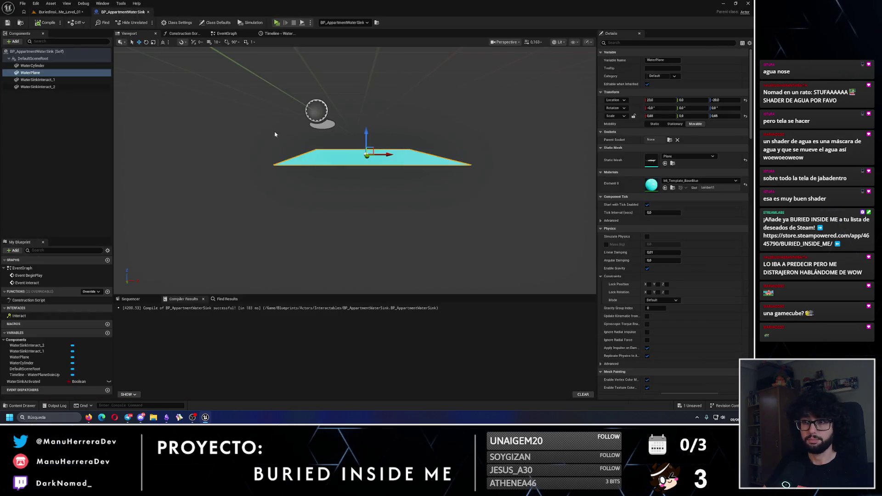
pyautogui.press('f')
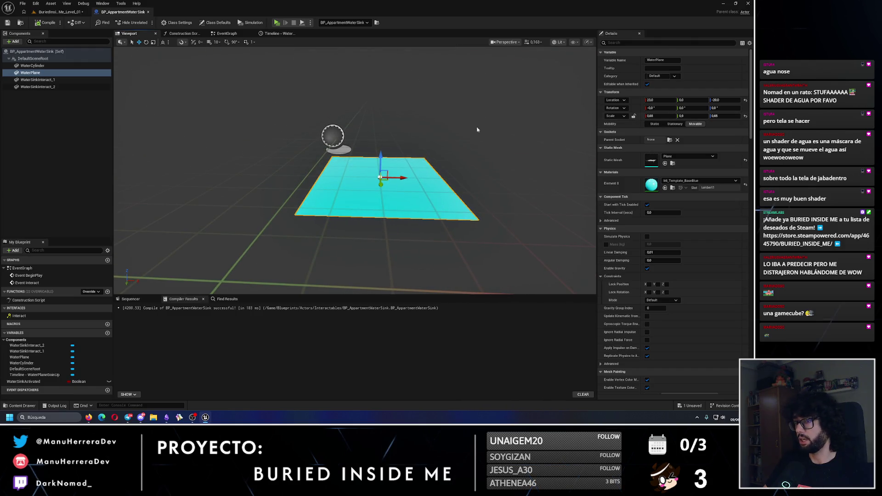
pyautogui.click(59, 11)
pyautogui.click(123, 12)
pyautogui.click(227, 33)
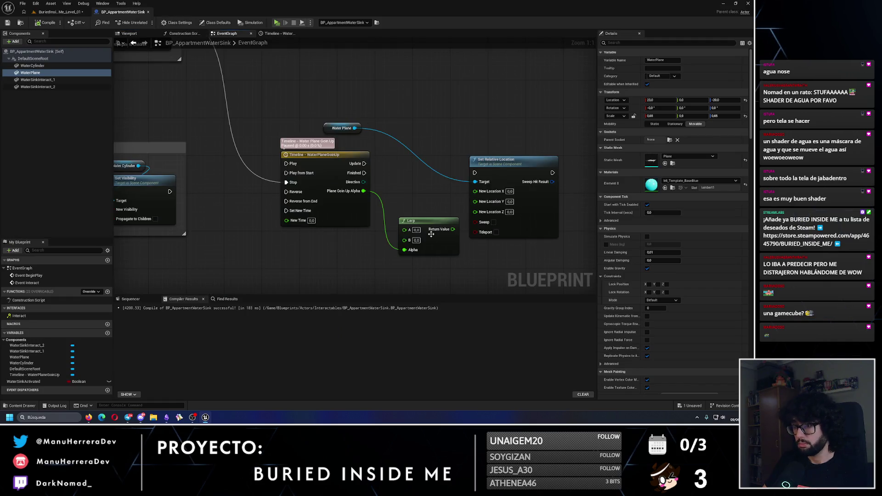
# Step: Set the Lerp's A value to -20 and feed its result into the water plane's Z location
pyautogui.write('-20')
pyautogui.press('Return')
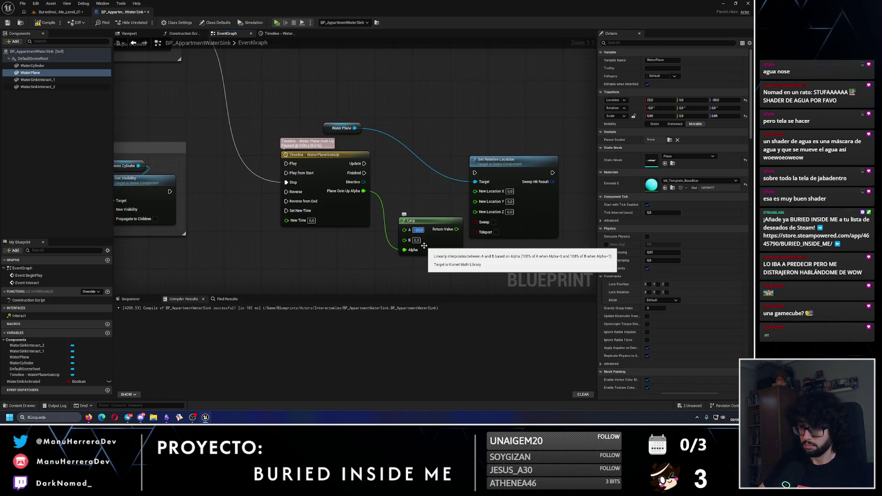
pyautogui.moveTo(456, 229); pyautogui.dragTo(476, 211)
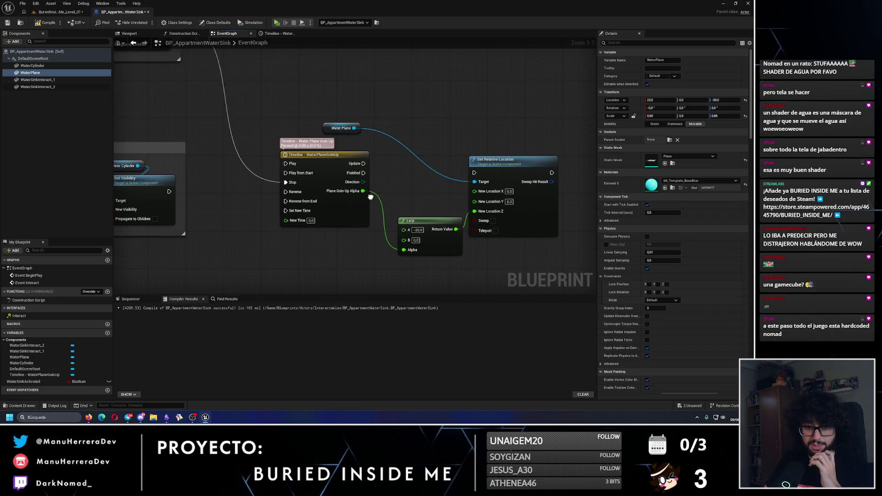
# Step: Wire the timeline's Update to Set Relative Location and trigger Play from the sink-activated Set Visibility
pyautogui.moveTo(496, 261); pyautogui.dragTo(454, 256)
pyautogui.click(491, 156)
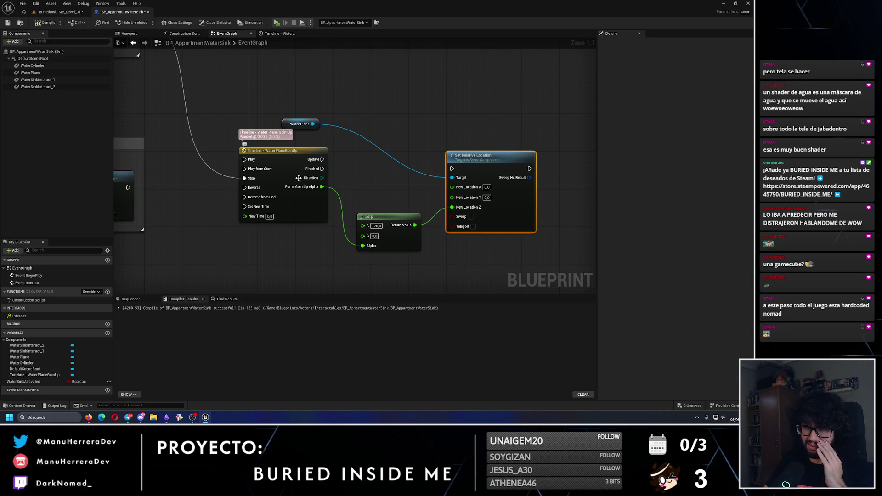
pyautogui.moveTo(322, 159)
pyautogui.mouseDown()
pyautogui.moveTo(451, 168)
pyautogui.moveTo(482, 161)
pyautogui.mouseUp()
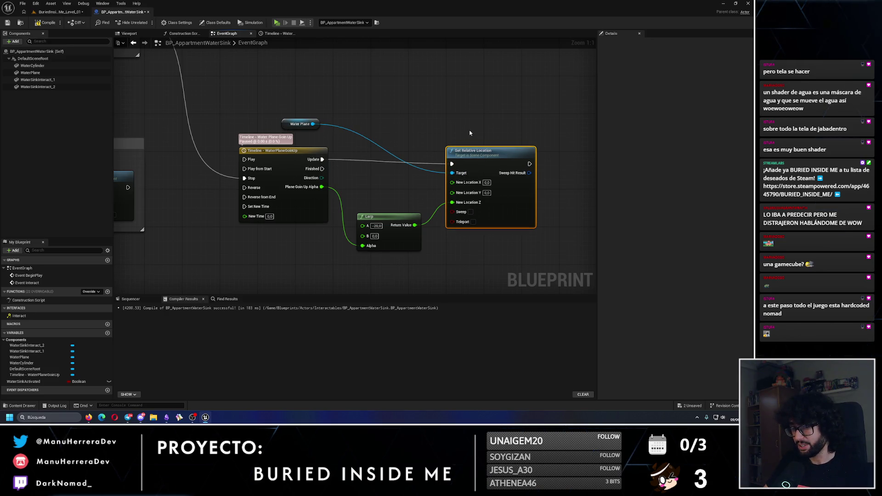
pyautogui.scroll(-1, 311, 199)
pyautogui.moveTo(255, 230)
pyautogui.mouseDown()
pyautogui.moveTo(347, 210)
pyautogui.moveTo(395, 255)
pyautogui.moveTo(389, 216)
pyautogui.moveTo(357, 206)
pyautogui.mouseUp()
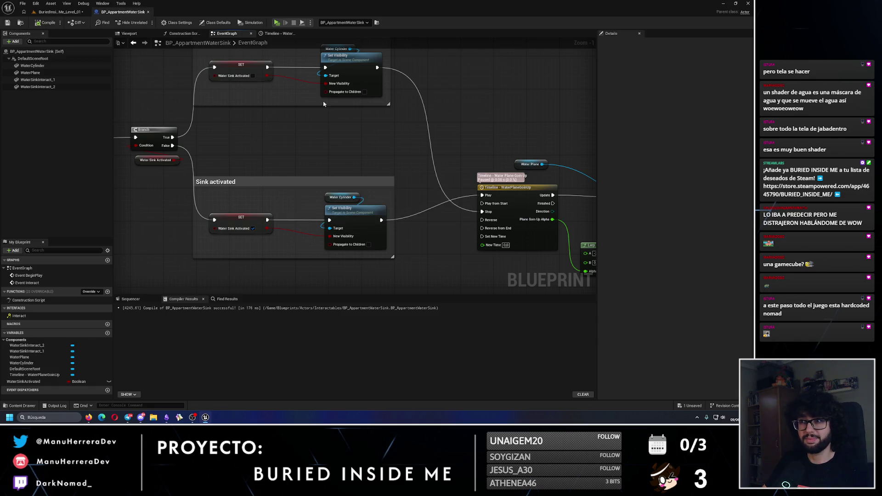
pyautogui.moveTo(271, 124); pyautogui.dragTo(547, 250)
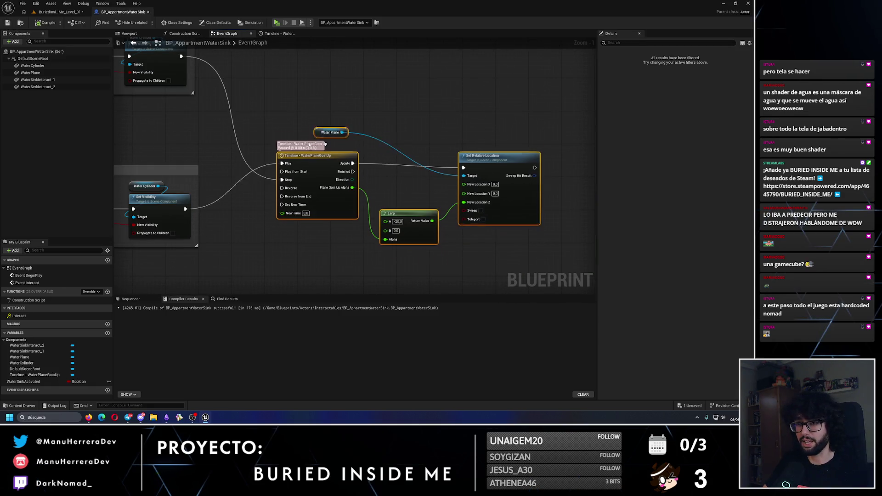
# Step: Move the water movement nodes higher in the graph, save, and view the sink in the level
pyautogui.moveTo(309, 145); pyautogui.dragTo(314, 109)
pyautogui.moveTo(279, 77); pyautogui.dragTo(338, 94)
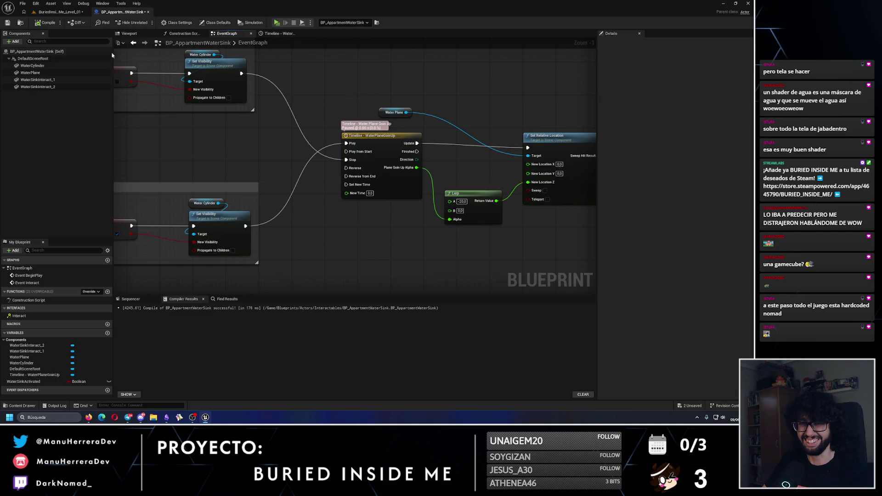
pyautogui.click(7, 24)
pyautogui.click(59, 11)
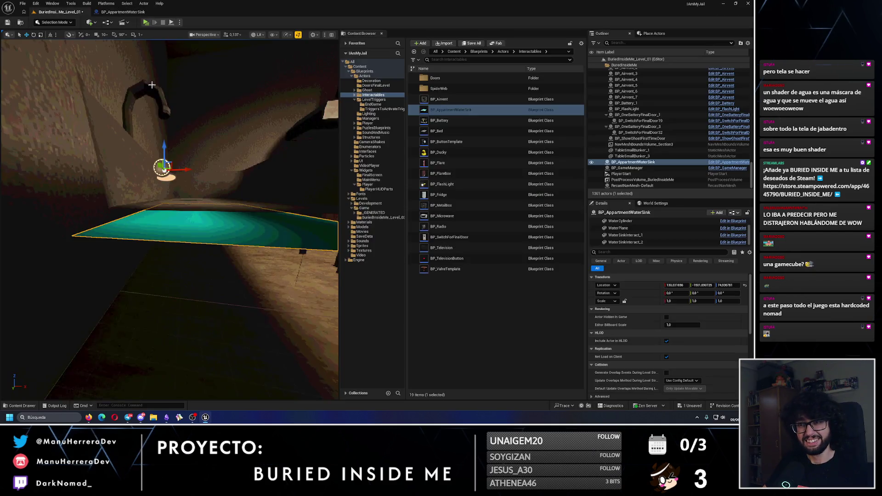
pyautogui.press('f')
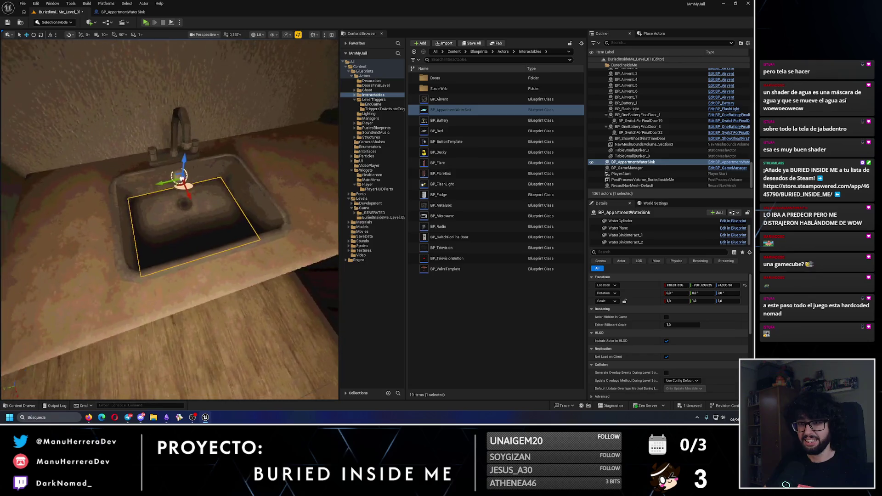
pyautogui.click(123, 12)
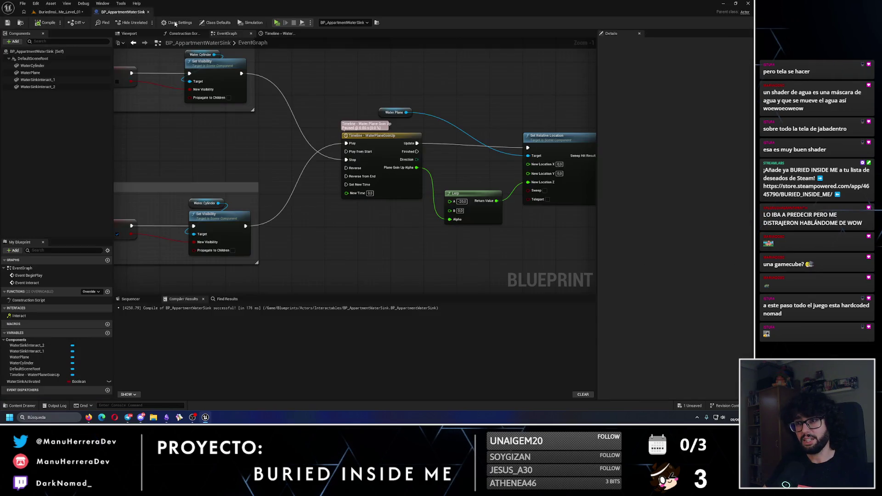
# Step: Try WaterPlane Z heights of 30, 10 and 0, checking the water in the level
pyautogui.click(129, 33)
pyautogui.click(372, 184)
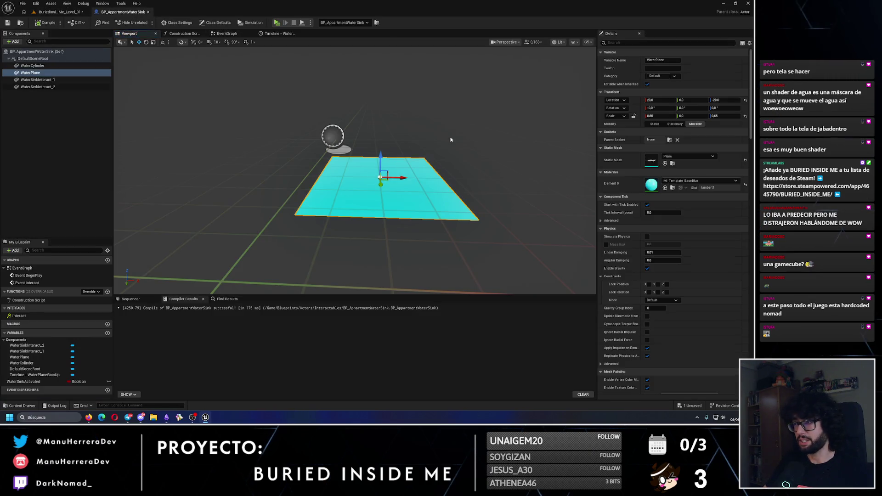
pyautogui.write('30')
pyautogui.press('Return')
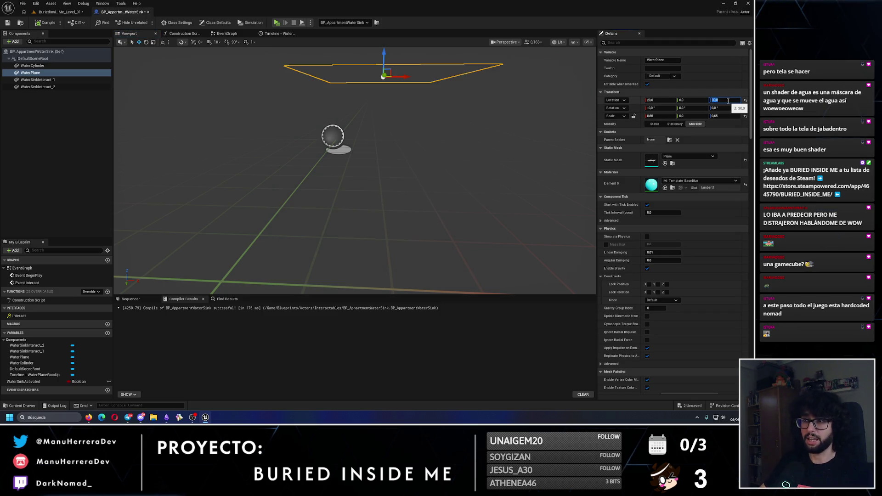
pyautogui.click(60, 11)
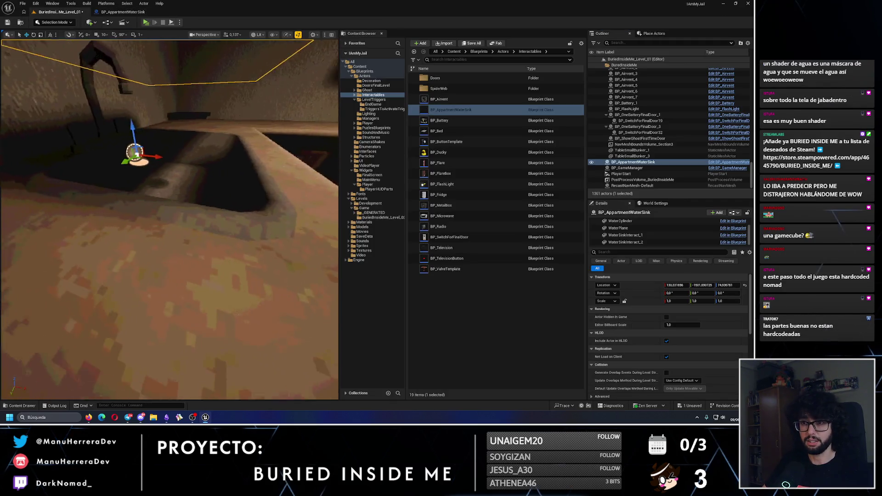
pyautogui.click(123, 12)
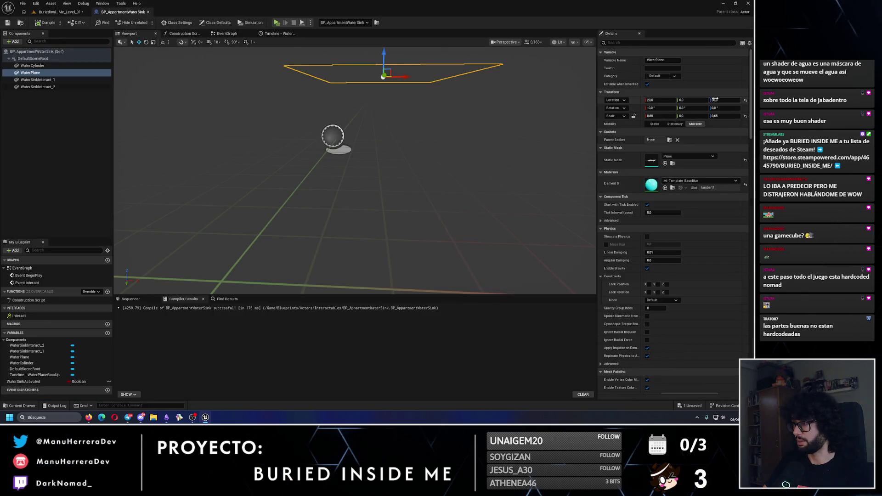
pyautogui.press('Return')
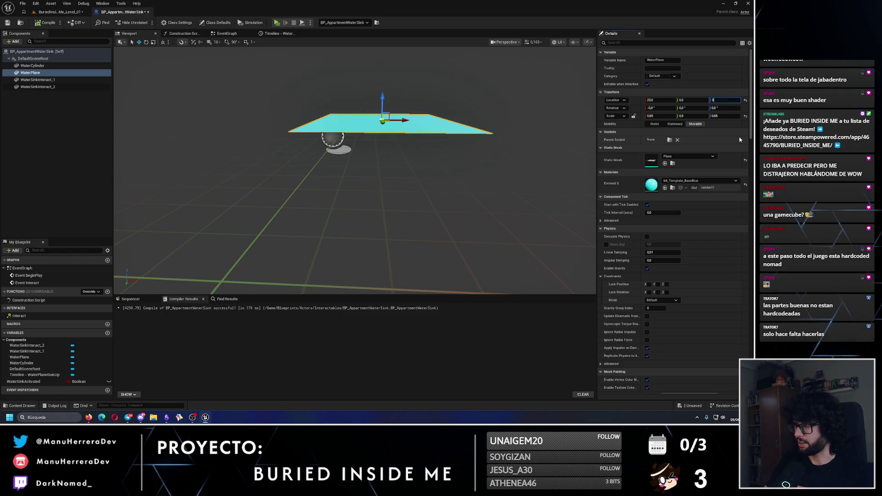
pyautogui.press('Return')
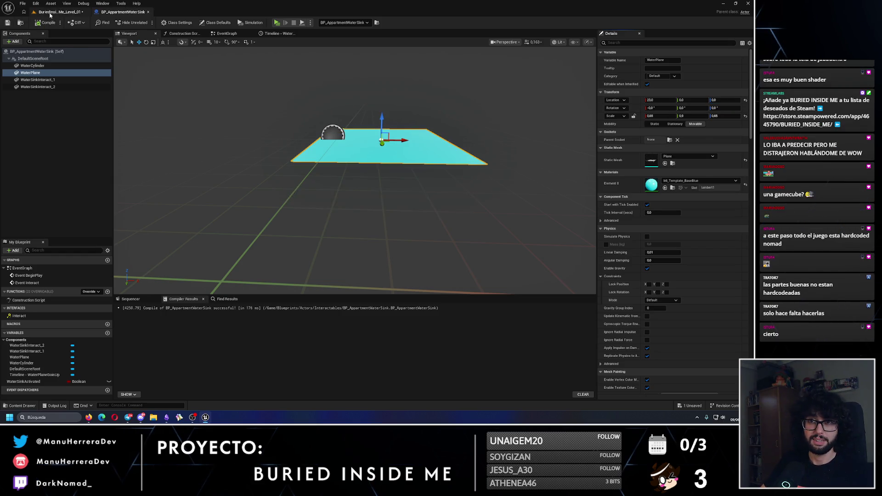
pyautogui.click(50, 13)
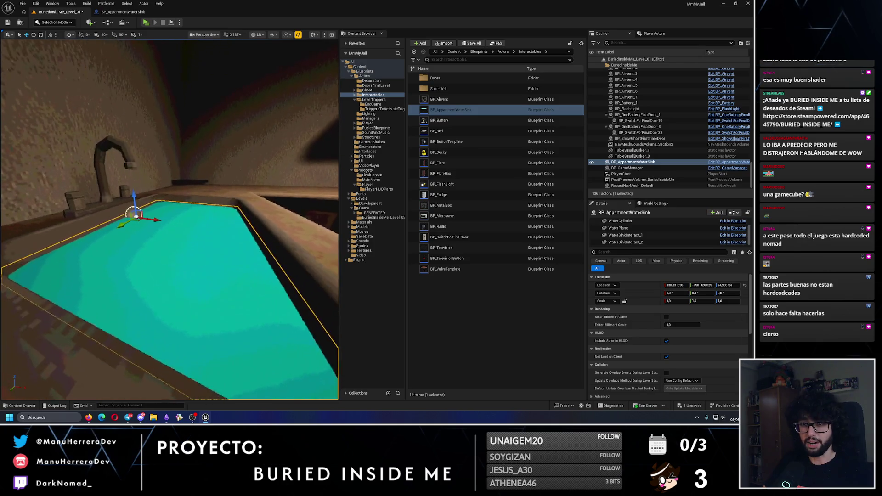
pyautogui.click(122, 12)
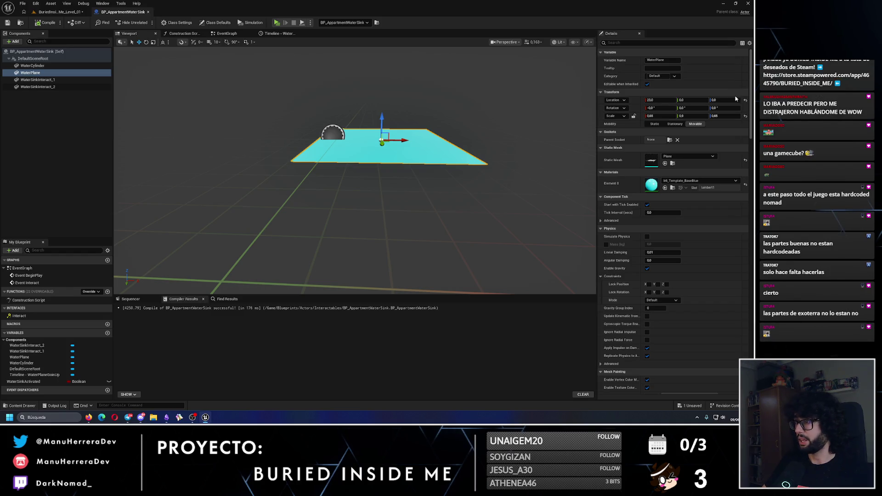
# Step: Settle on a WaterPlane Z of -20, then save the sink Blueprint and the level
pyautogui.press('Return')
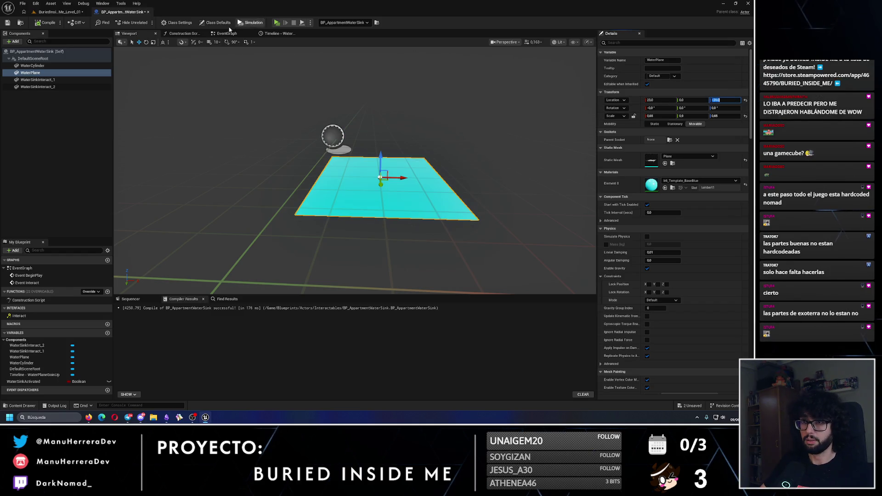
pyautogui.click(227, 33)
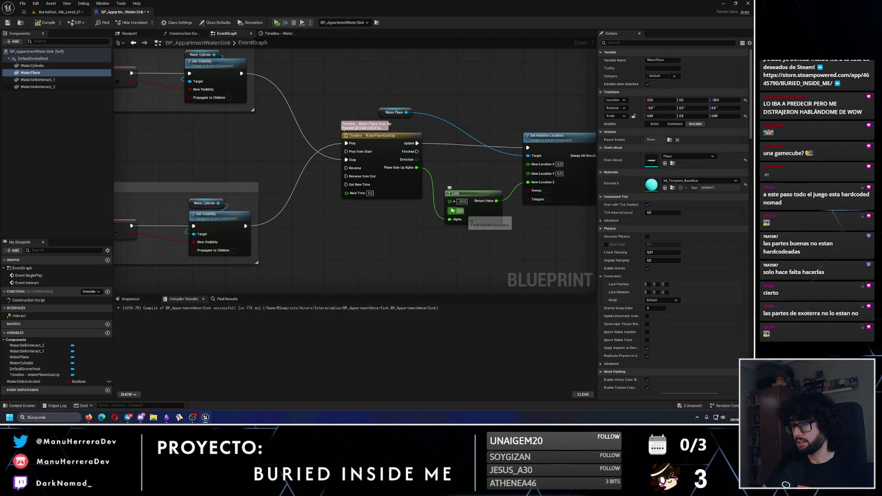
pyautogui.click(8, 23)
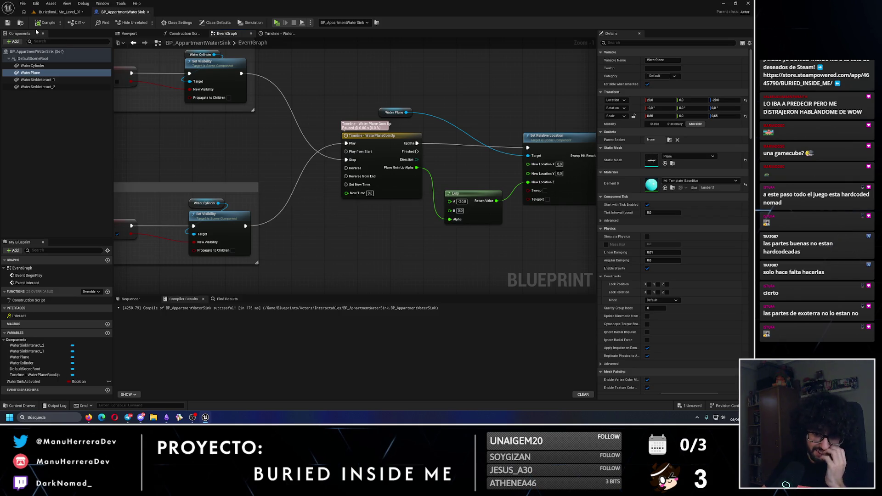
pyautogui.click(60, 12)
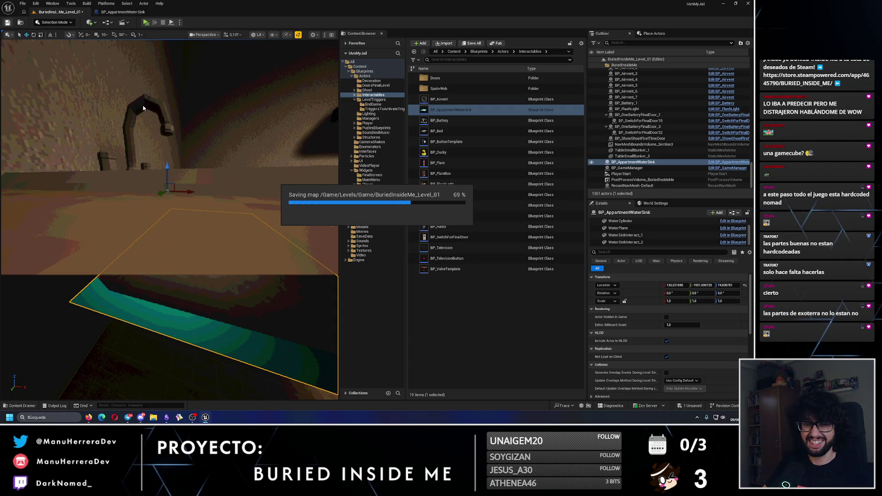
# Step: Frame the sink counter and run a test play to see the faucet stream
pyautogui.moveTo(163, 136); pyautogui.dragTo(234, 153)
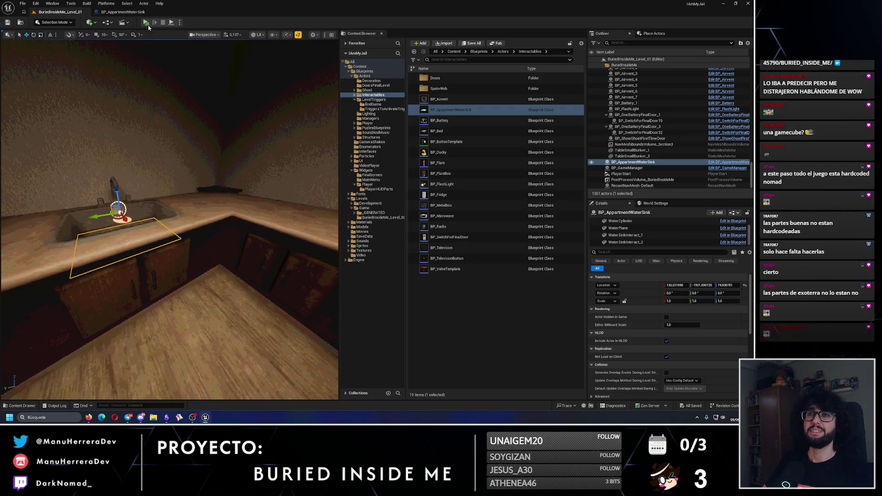
pyautogui.hotkey('alt', 'p')
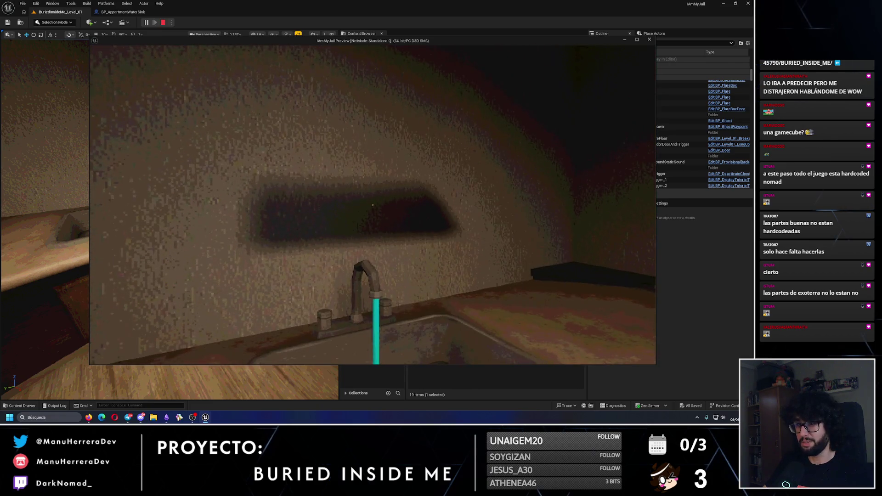
pyautogui.press('Escape')
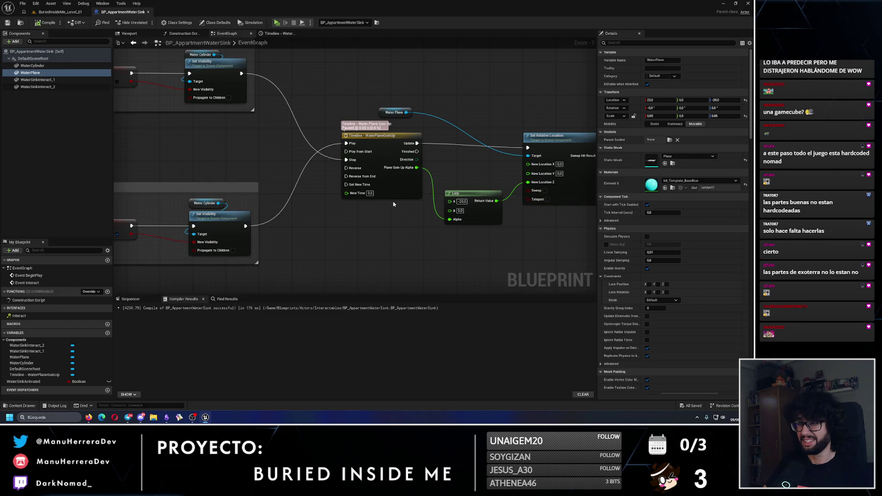
# Step: Keep the water plane's X at 23.0 in Set Relative Location's New Location
pyautogui.scroll(1, 462, 243)
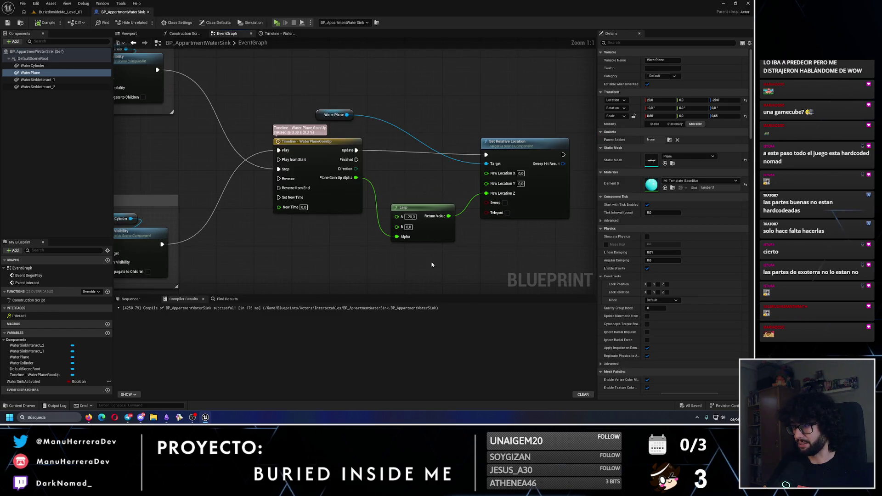
pyautogui.click(142, 35)
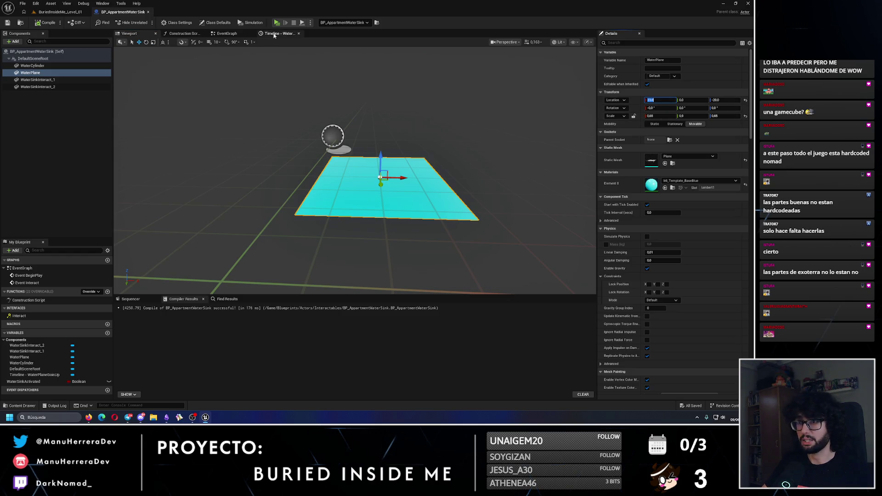
pyautogui.click(227, 33)
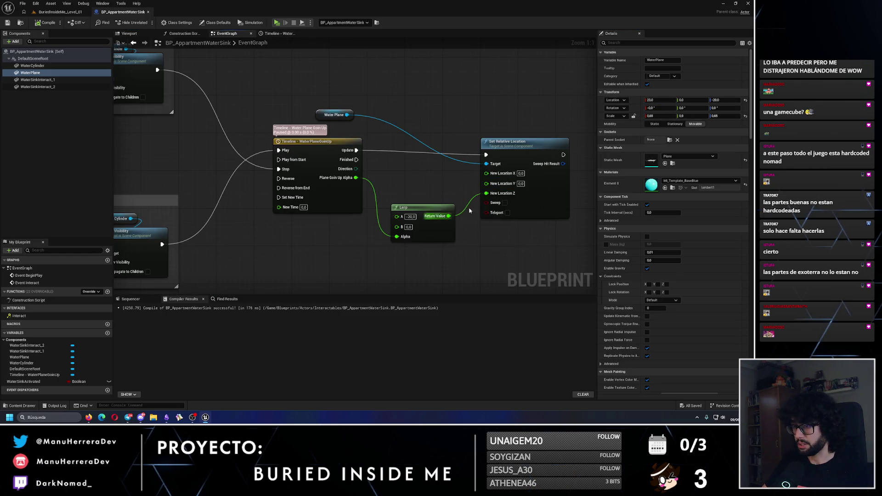
pyautogui.hotkey('ctrl', 'v')
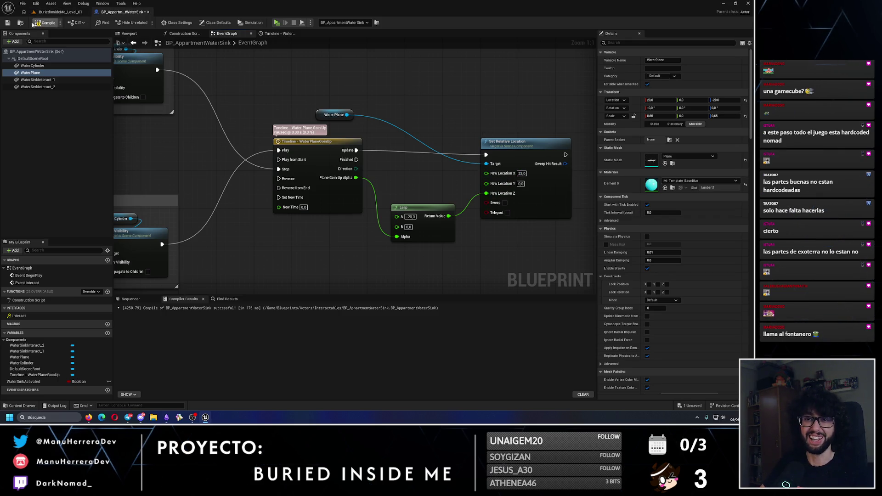
pyautogui.click(60, 12)
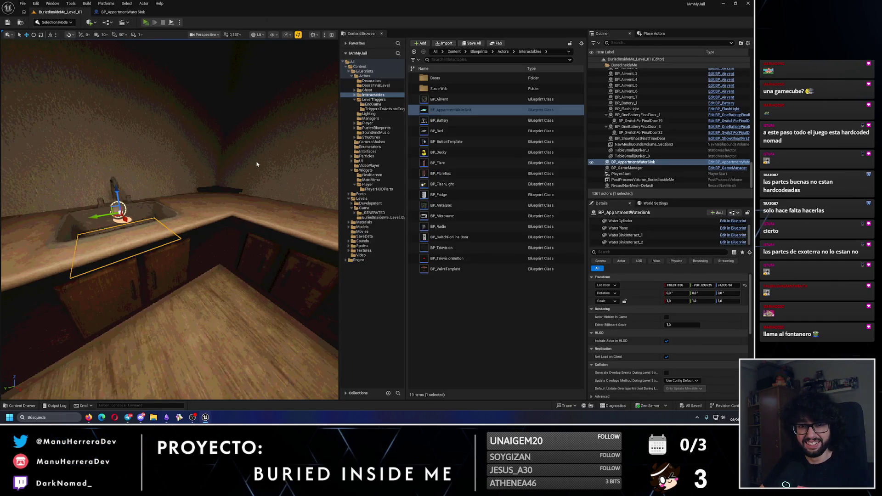
# Step: Test-play the level, viewing the filling sink from two angles, then return to BP_AppartmentWaterSink
pyautogui.hotkey('alt', 'p')
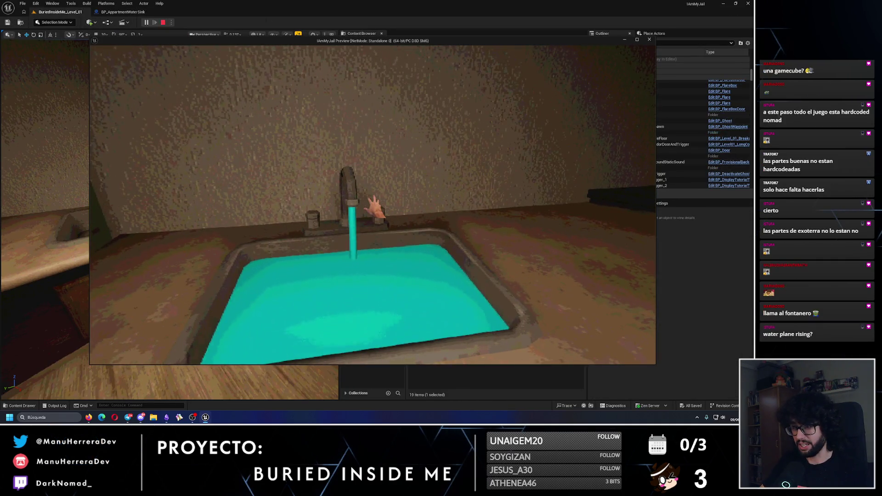
pyautogui.press('d')
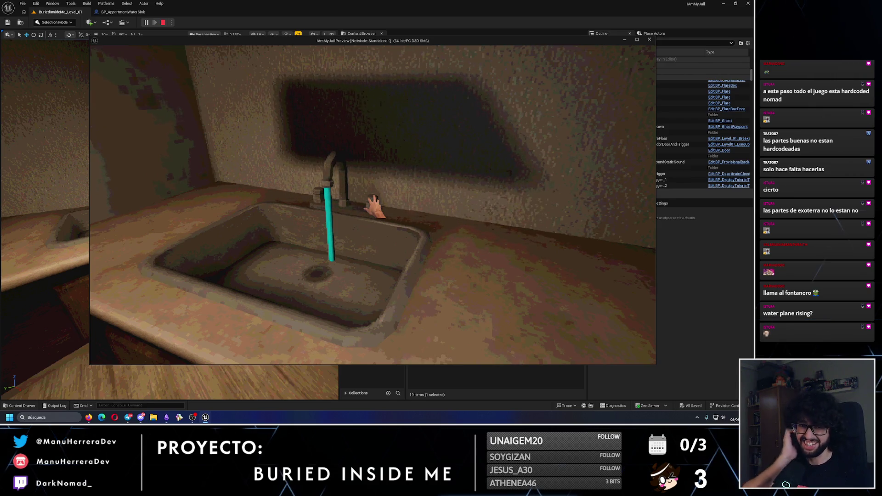
pyautogui.press('s')
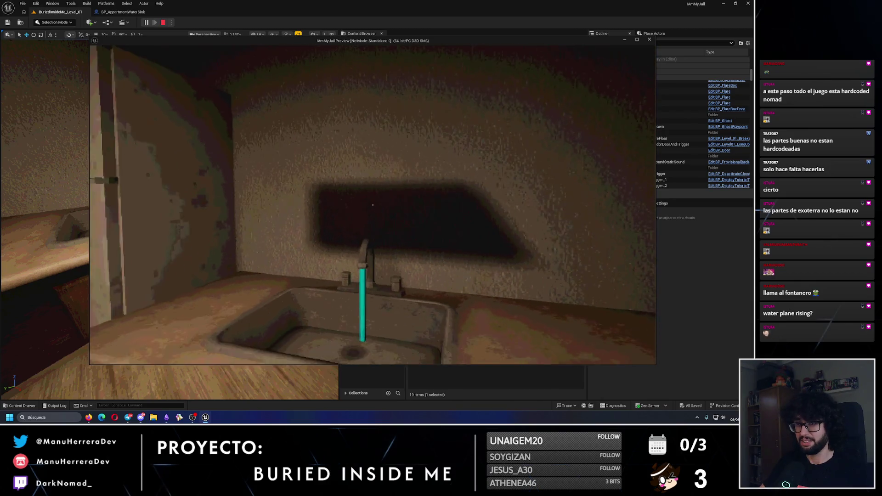
pyautogui.press('Escape')
pyautogui.click(127, 12)
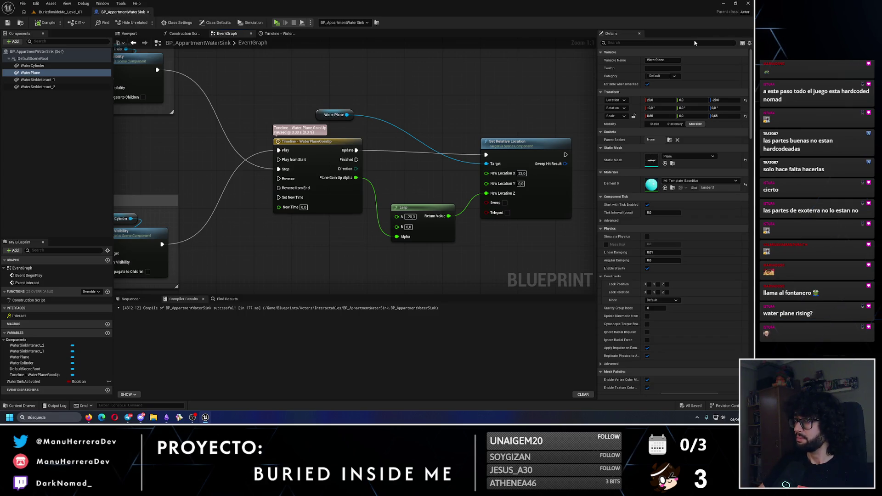
# Step: Turn off Cast Shadow on the water plane and compile the Blueprint
pyautogui.write('shado')
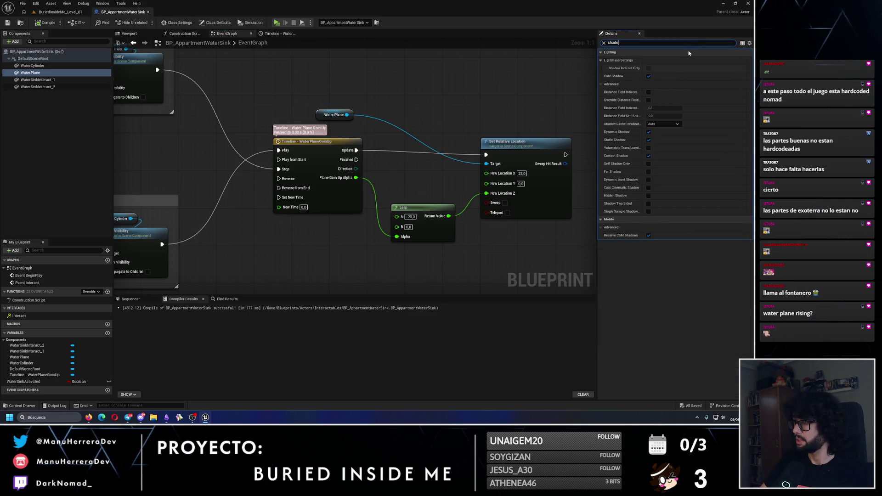
pyautogui.click(648, 76)
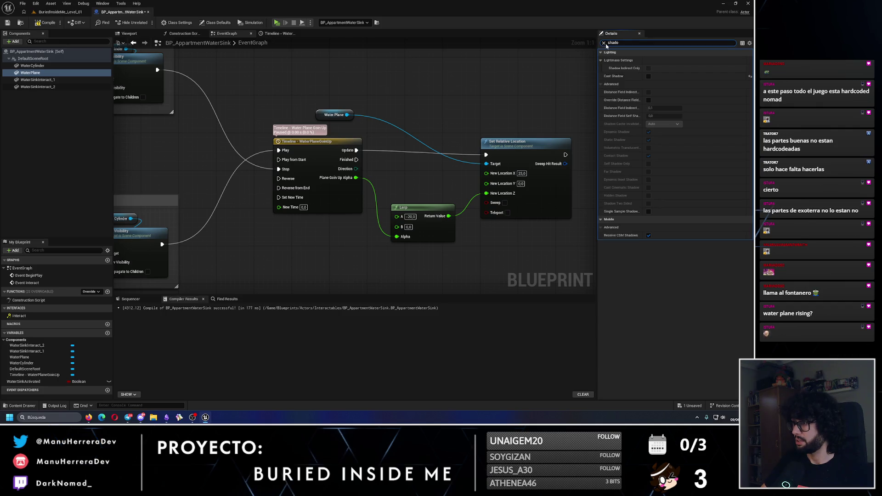
pyautogui.click(604, 42)
pyautogui.click(47, 23)
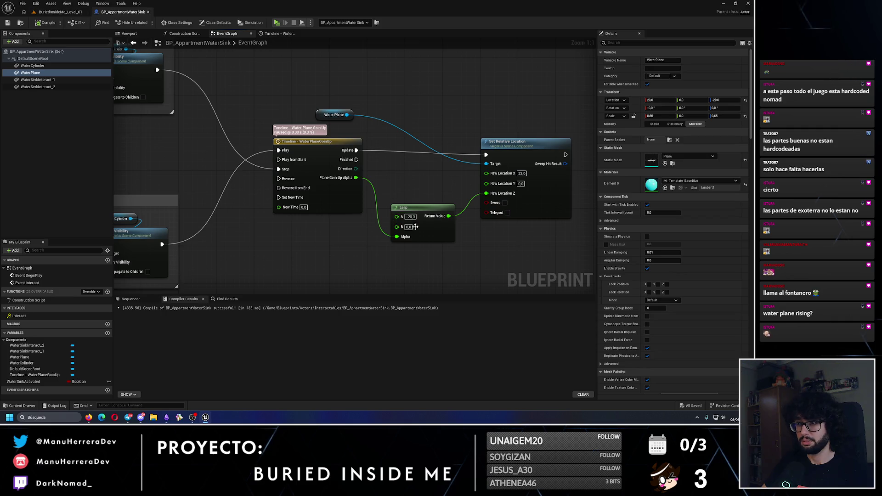
# Step: Set the Lerp B value to -10, save the Blueprint, and return to the level
pyautogui.click(136, 35)
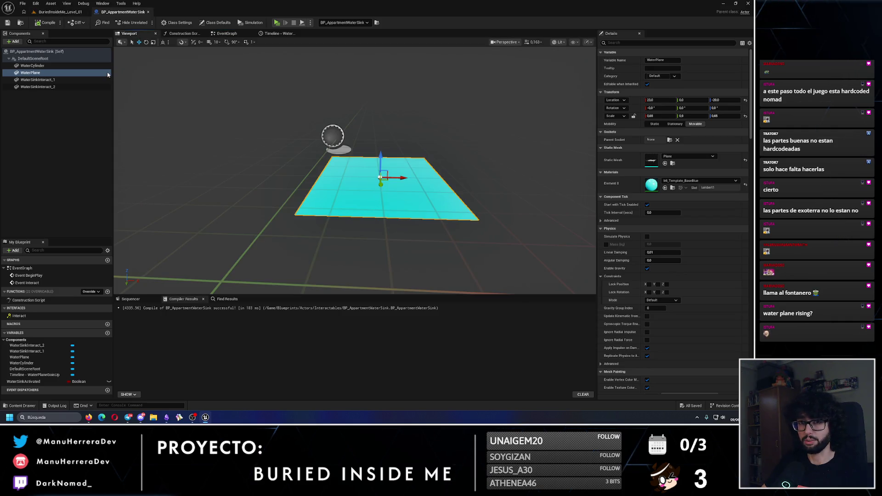
pyautogui.click(226, 33)
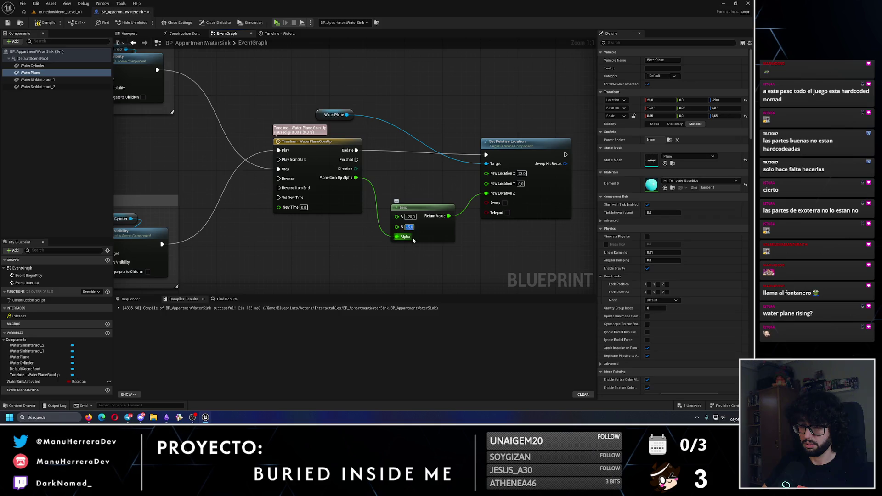
pyautogui.press('Return')
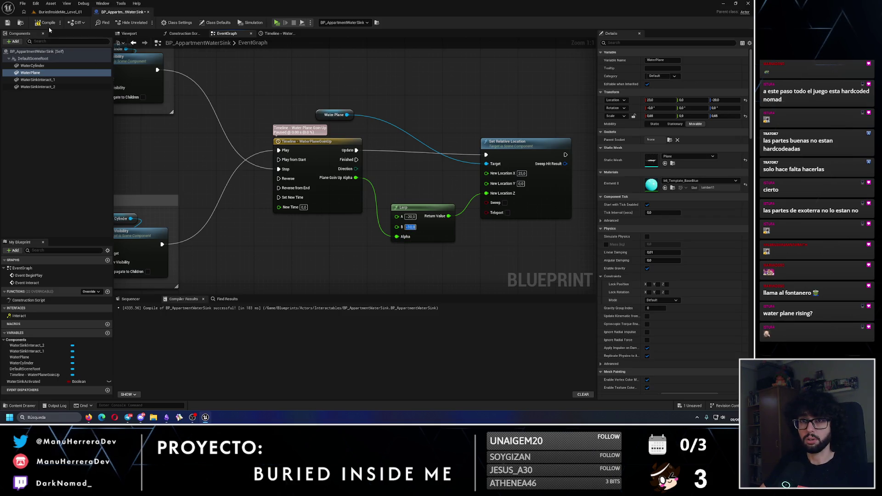
pyautogui.click(7, 22)
pyautogui.click(60, 12)
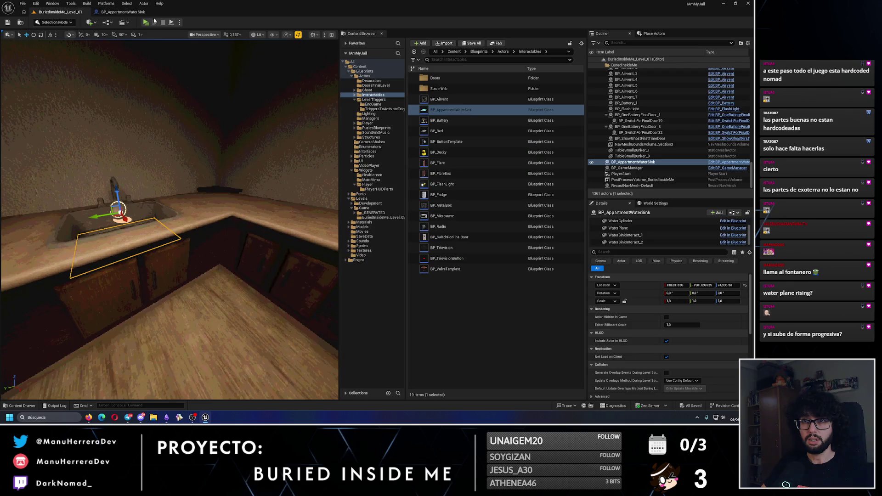
# Step: Test-play twice, interacting with the sink to run the water
pyautogui.hotkey('alt', 'p')
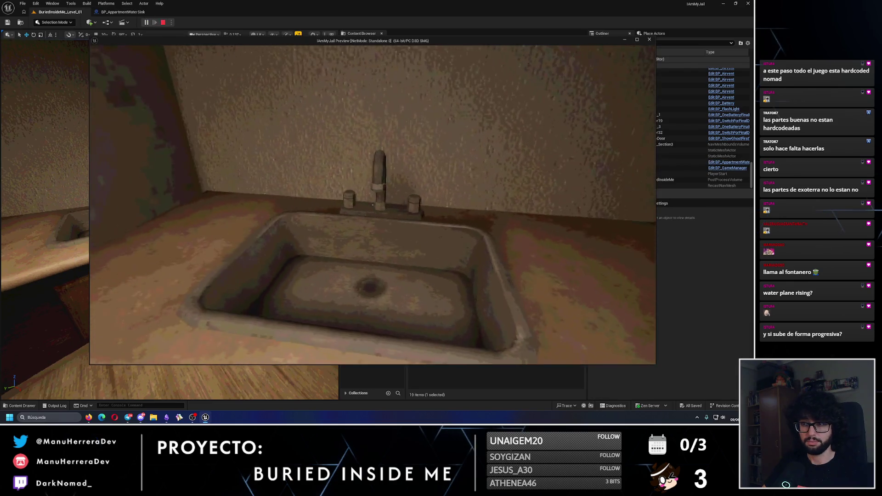
pyautogui.click(375, 208)
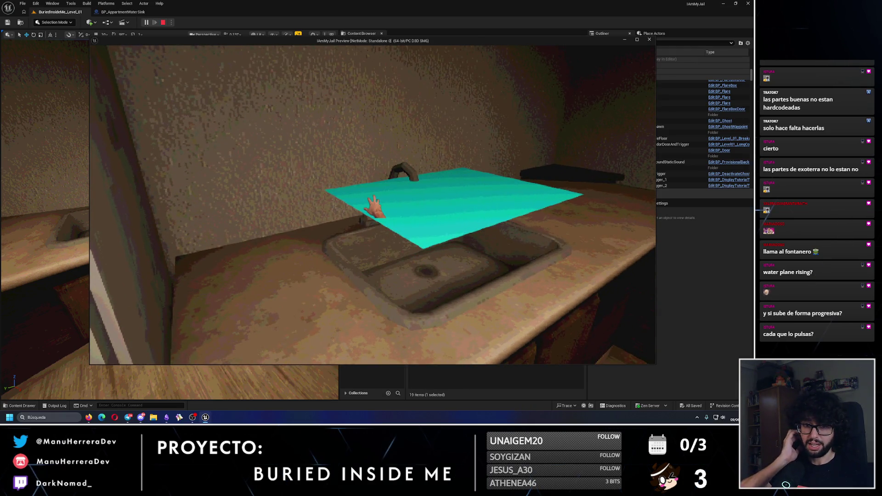
pyautogui.press('Escape')
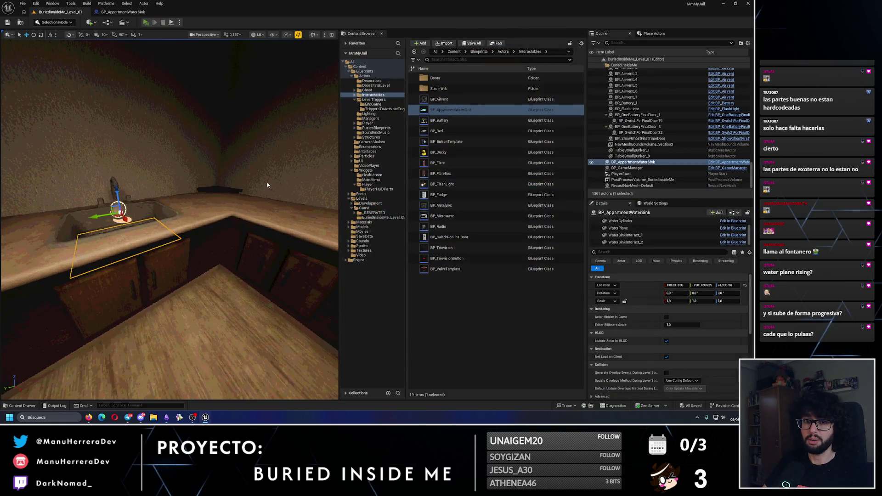
pyautogui.hotkey('alt', 'p')
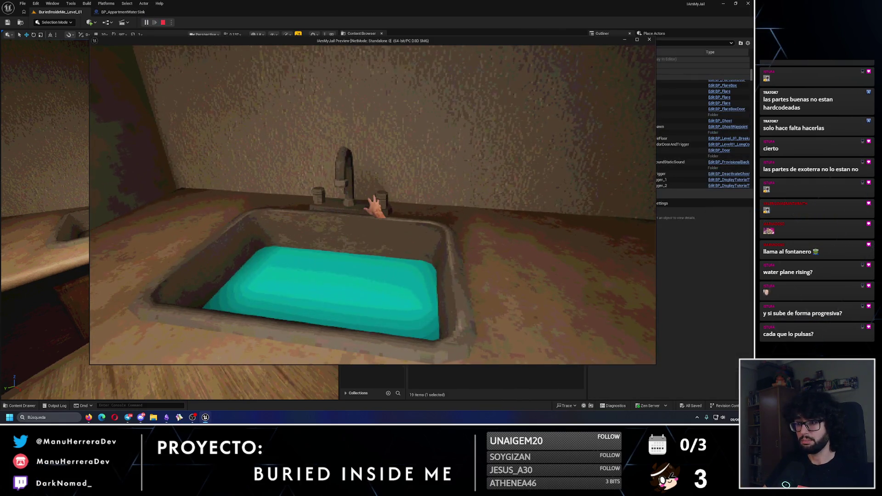
pyautogui.click(374, 206)
pyautogui.click(375, 206)
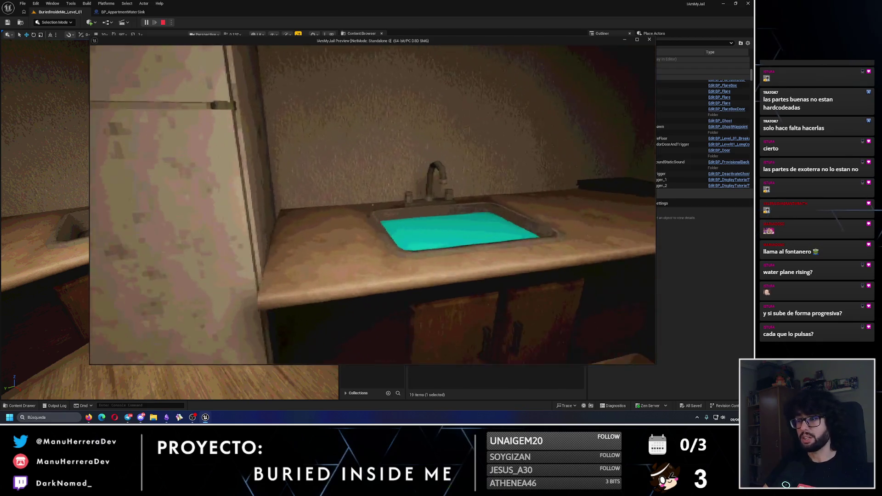
pyautogui.click(374, 209)
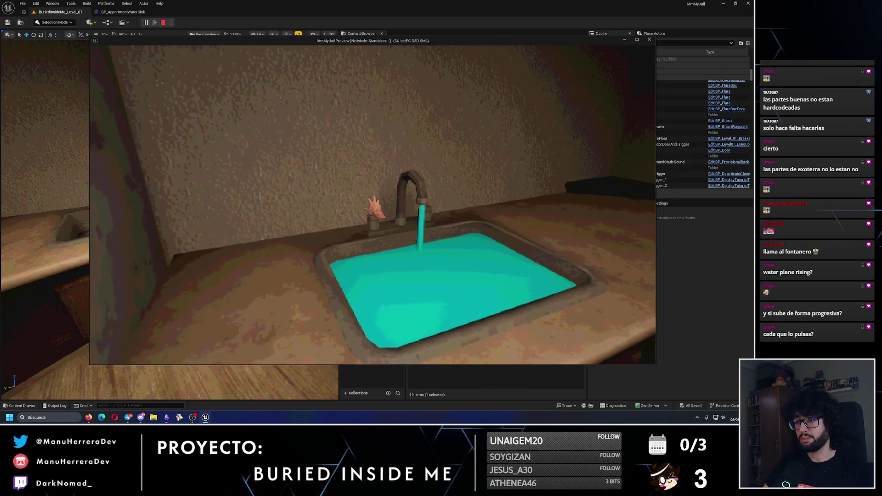
pyautogui.press('Escape')
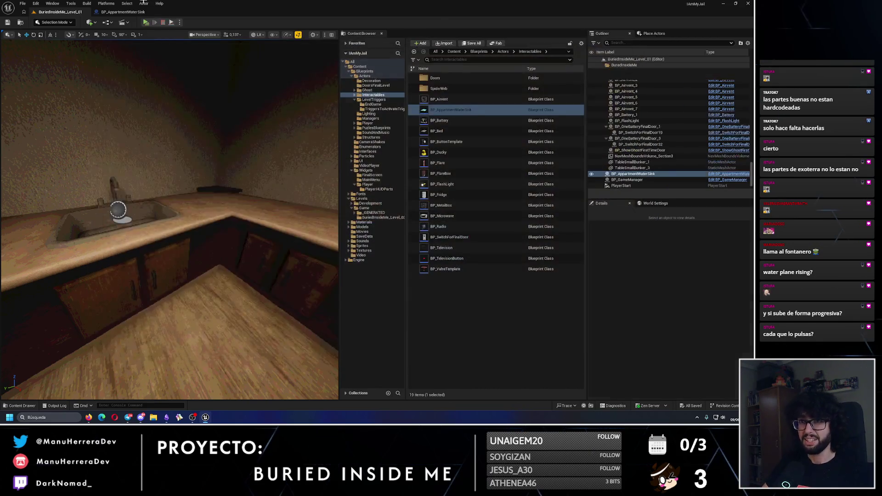
# Step: Recompile the sink Blueprint and run another test play
pyautogui.click(123, 12)
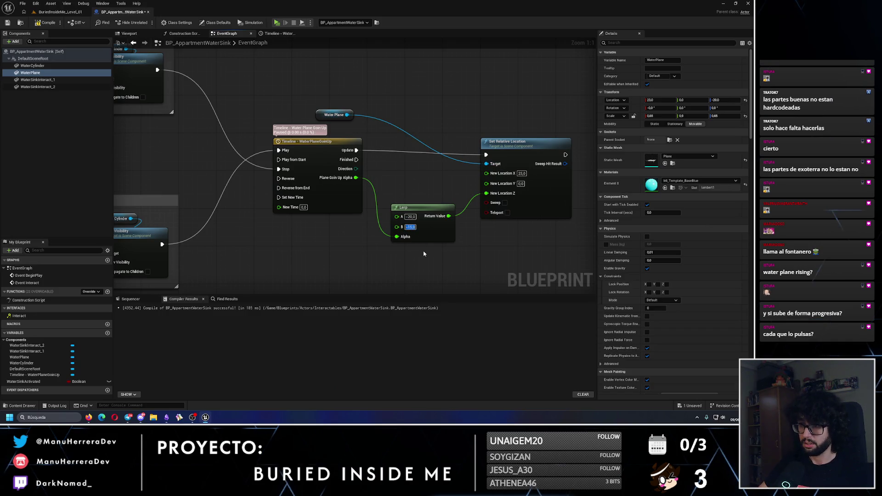
pyautogui.click(46, 22)
pyautogui.click(60, 11)
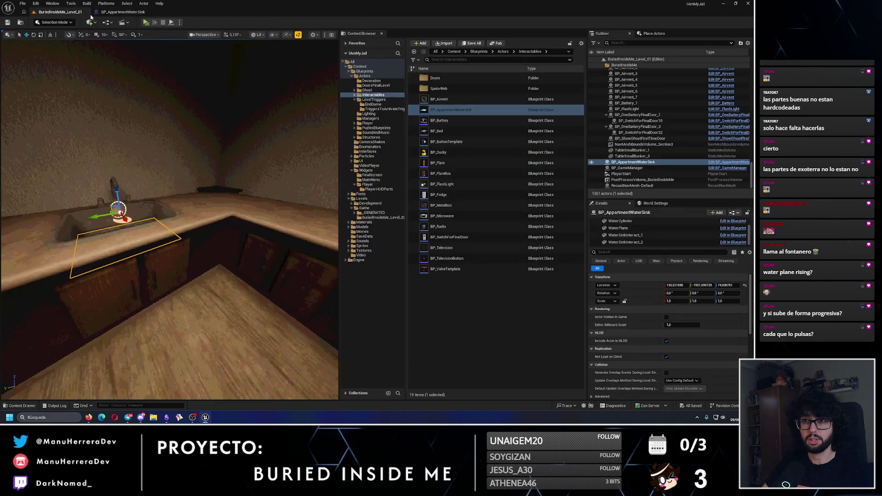
pyautogui.click(145, 22)
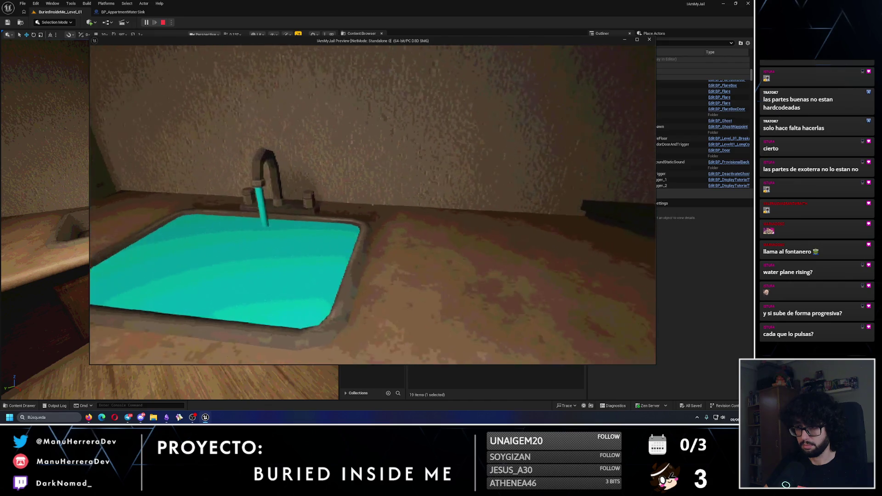
pyautogui.press('Escape')
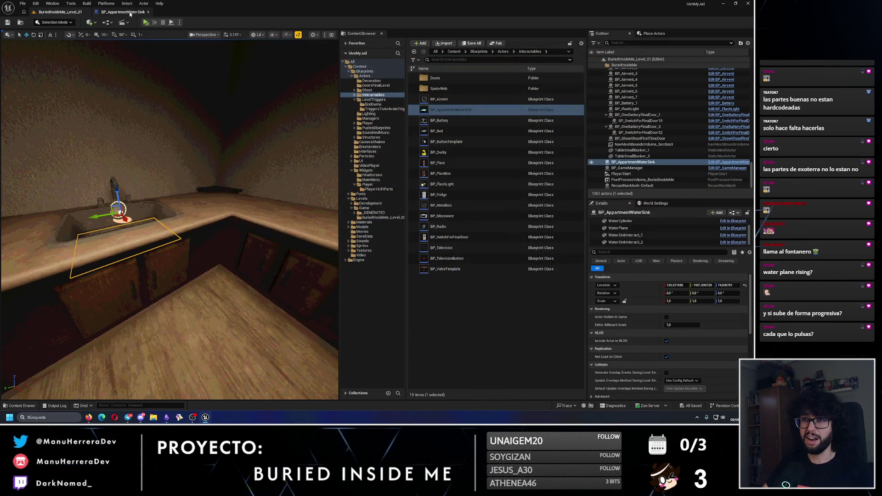
# Step: Change the Lerp B value from -15 to -17, then compile and save
pyautogui.click(130, 13)
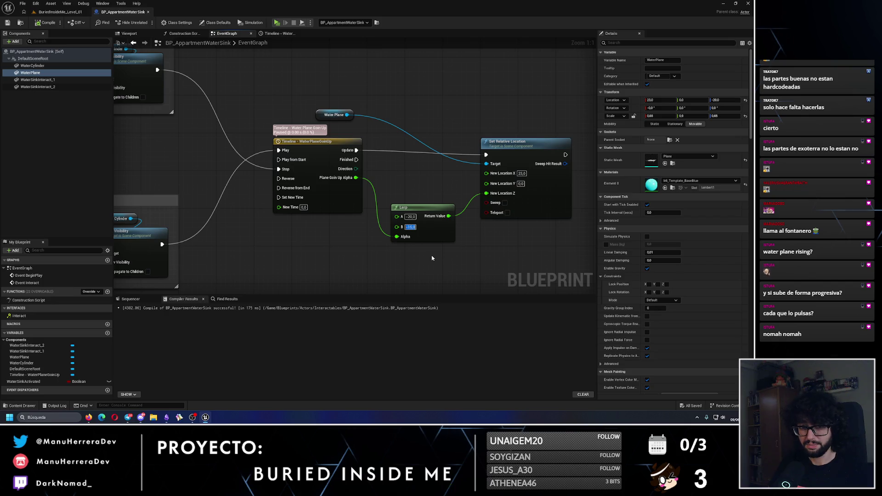
pyautogui.click(432, 258)
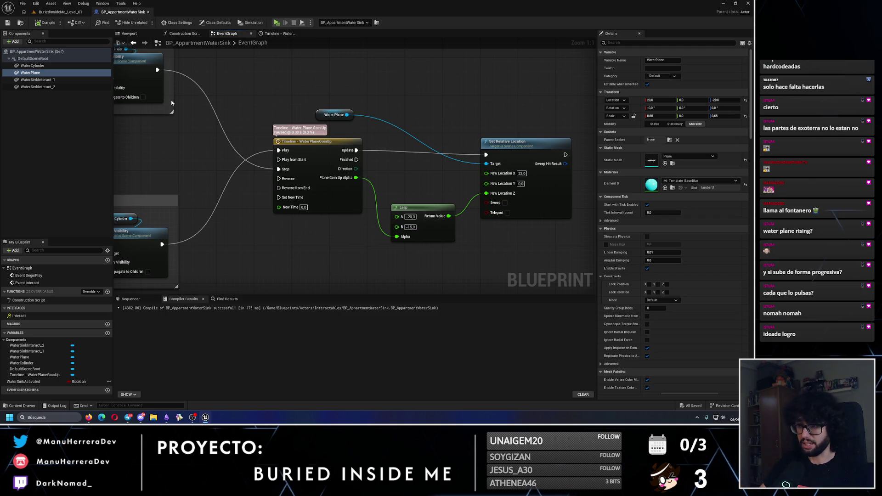
pyautogui.click(410, 227)
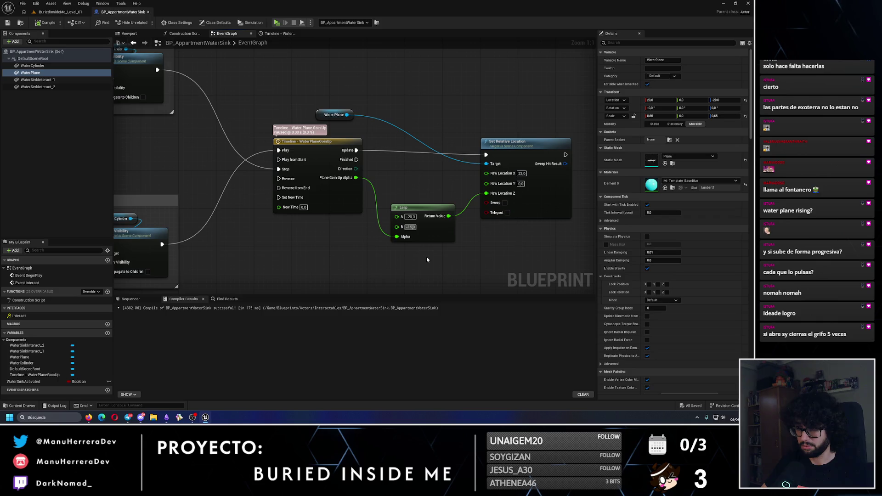
pyautogui.write('-1')
pyautogui.press('Return')
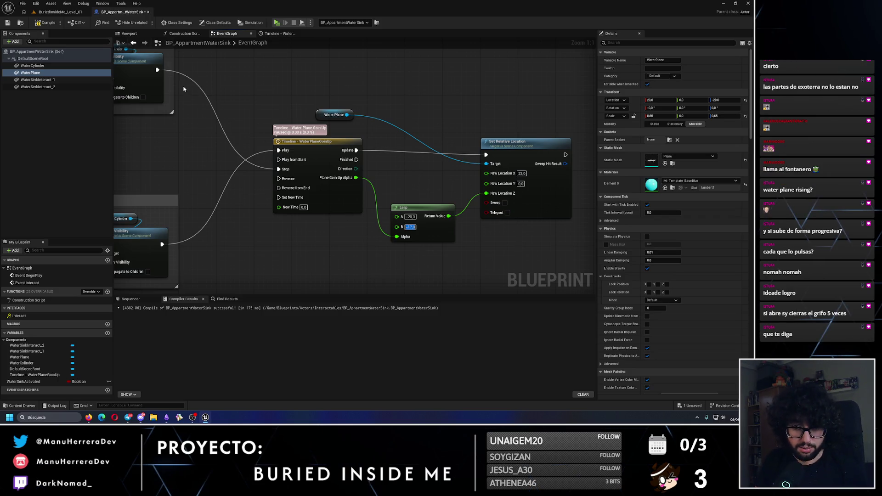
pyautogui.click(50, 22)
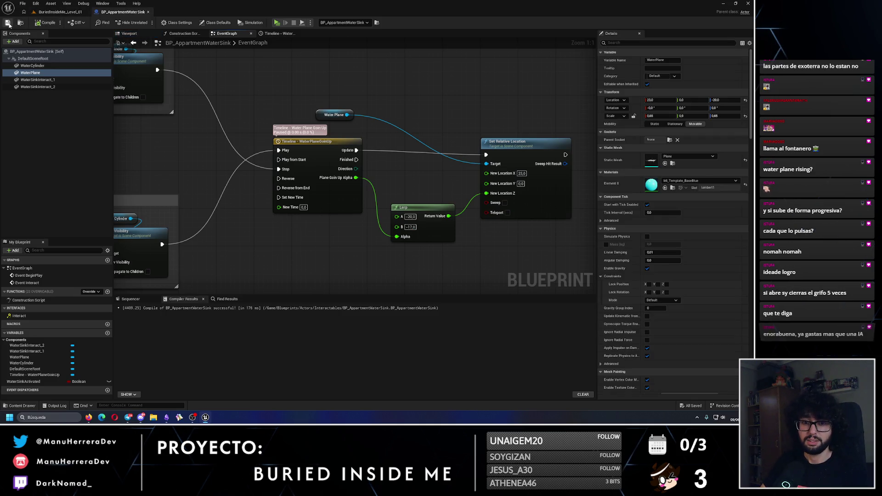
pyautogui.click(60, 12)
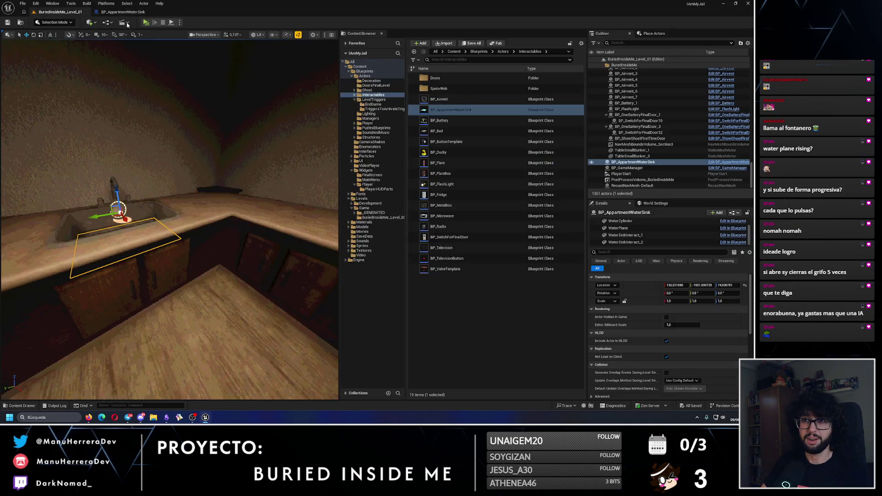
# Step: Test-play again, moving around to inspect the sink's water level
pyautogui.press('e')
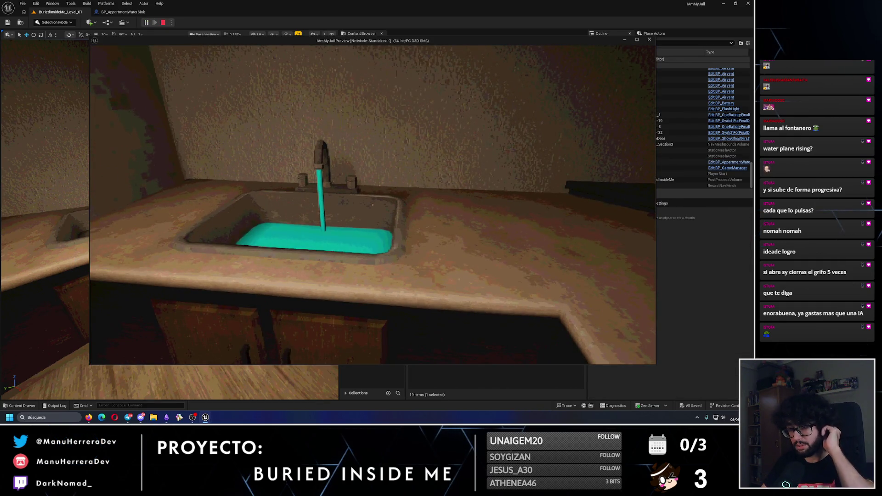
pyautogui.press('w')
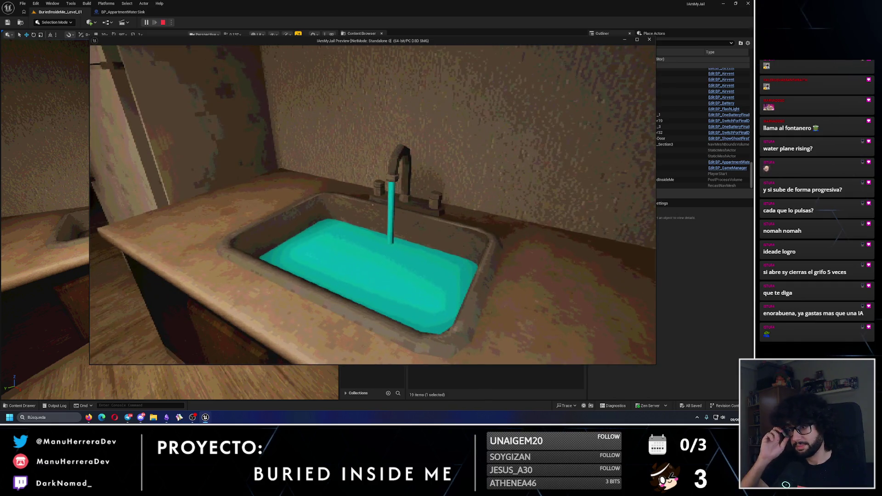
pyautogui.press('d')
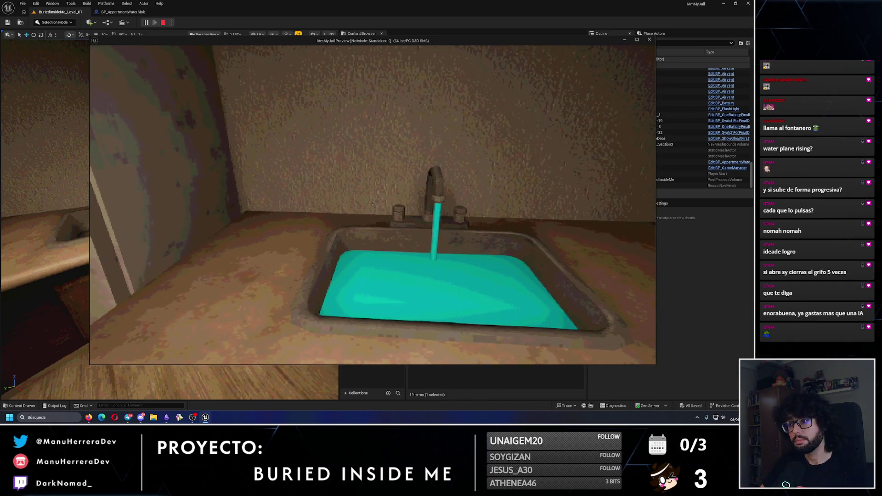
pyautogui.press('d')
pyautogui.press('Escape')
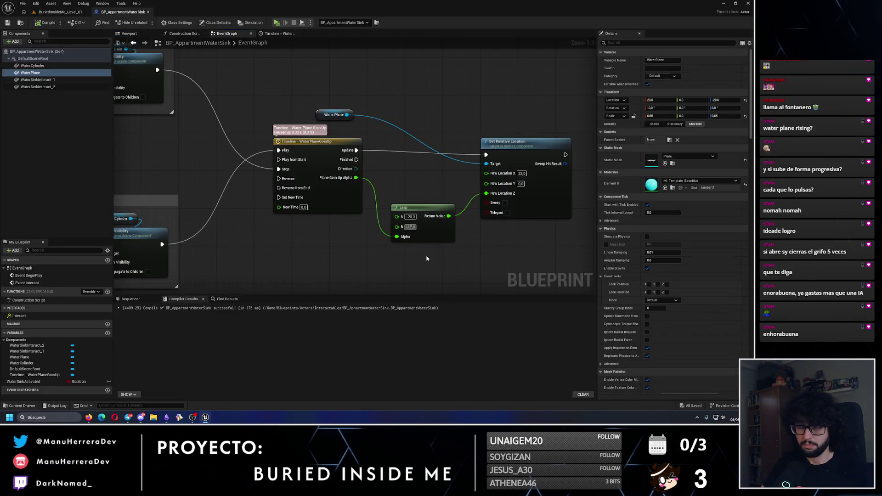
# Step: Compile the Blueprint and inspect the WaterPlaneGoinUp timeline curve
pyautogui.click(48, 22)
pyautogui.moveTo(219, 165); pyautogui.dragTo(255, 178)
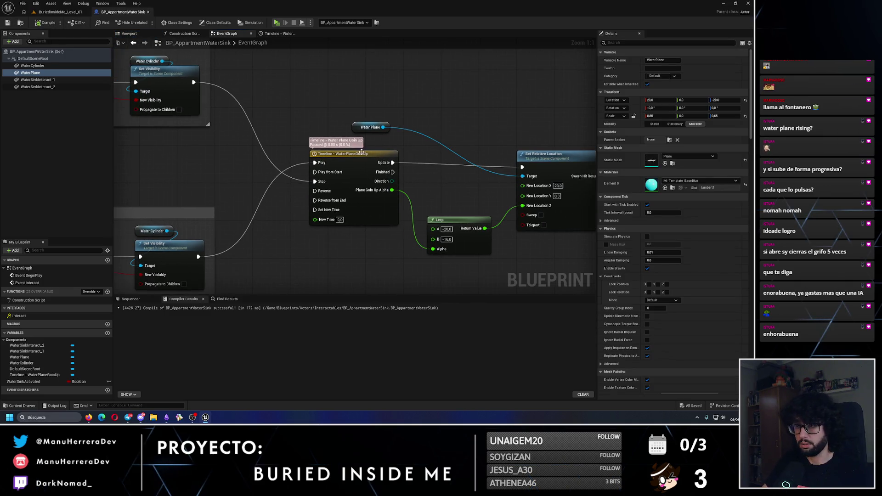
pyautogui.doubleClick(362, 152)
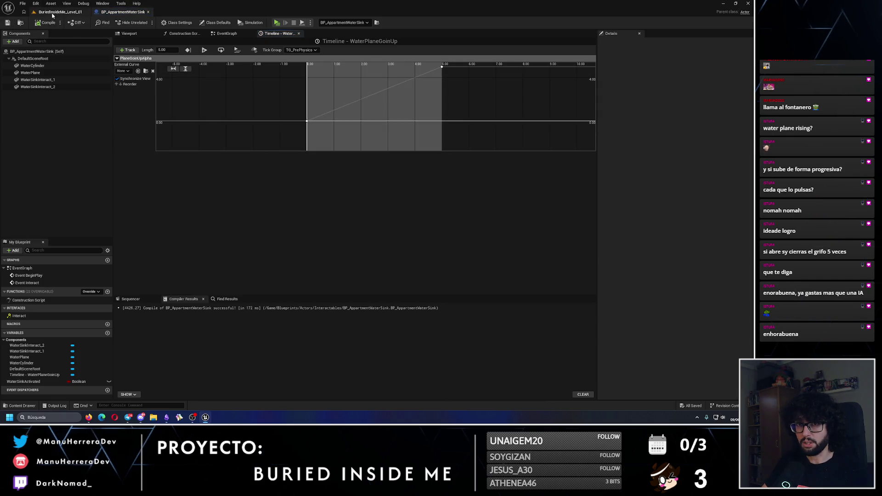
pyautogui.click(226, 33)
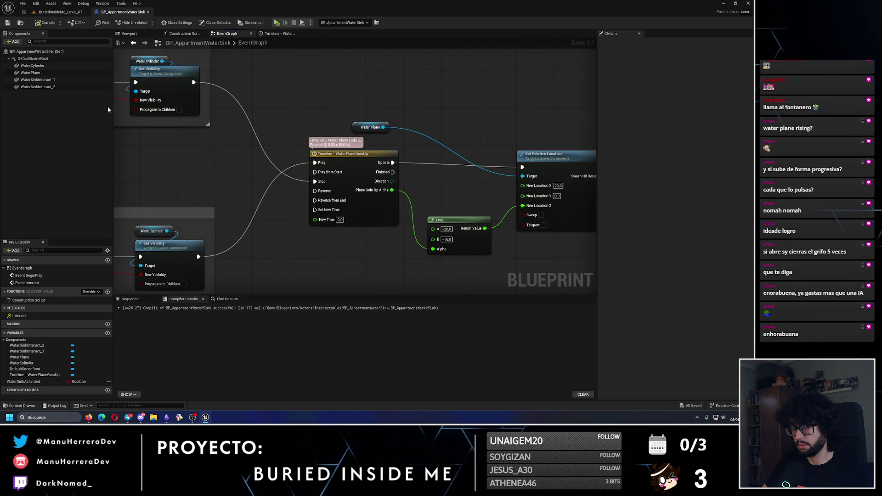
# Step: Set WaterPlane's Location Z to -20.0 in Details, checking the level, and save
pyautogui.click(46, 74)
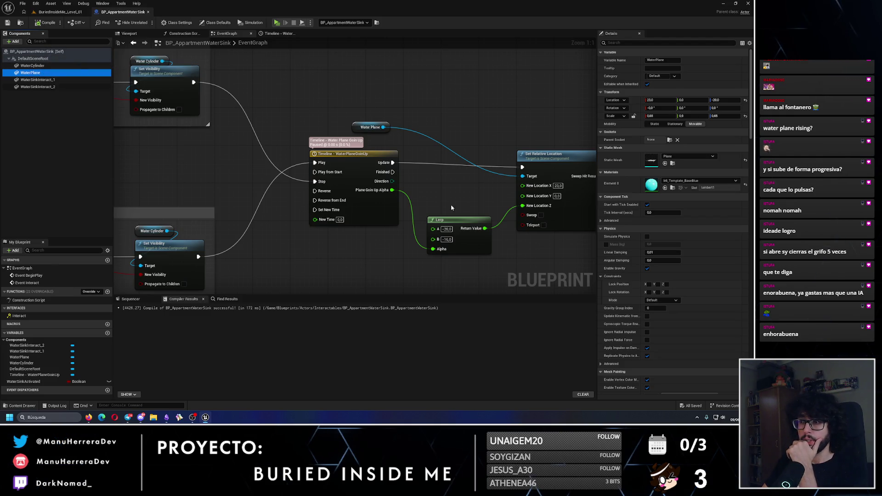
pyautogui.click(732, 100)
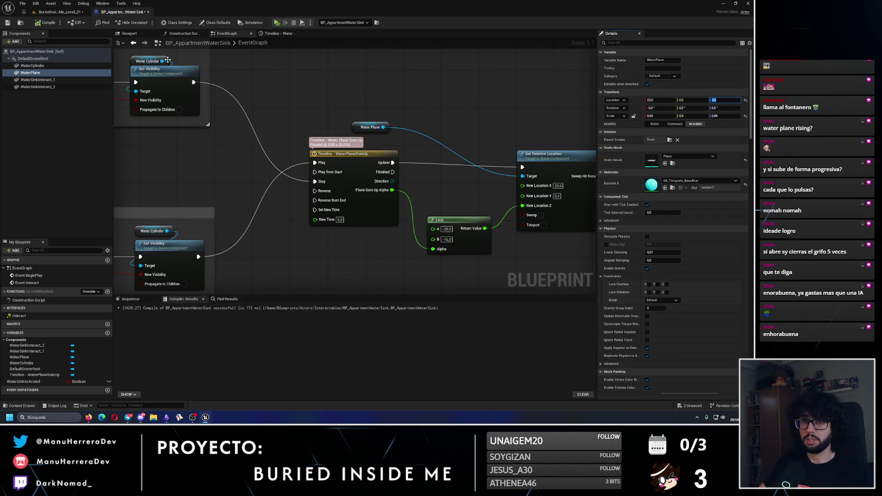
pyautogui.click(59, 12)
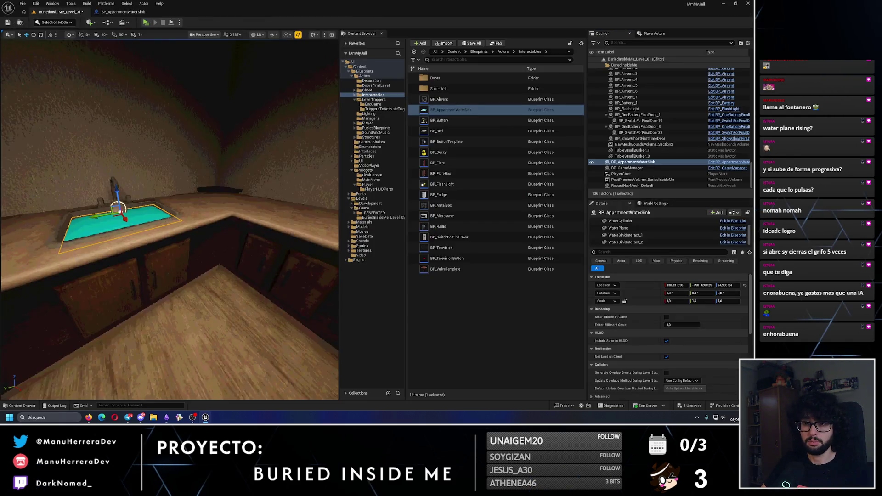
pyautogui.click(122, 12)
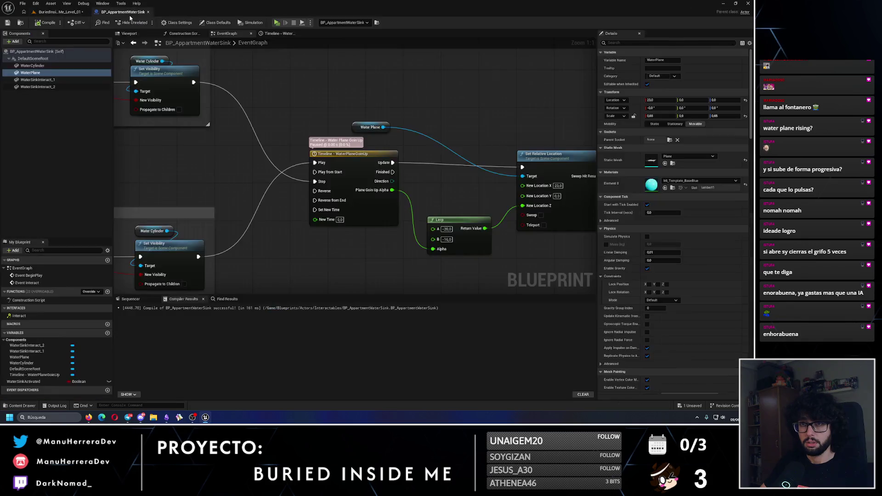
pyautogui.click(722, 101)
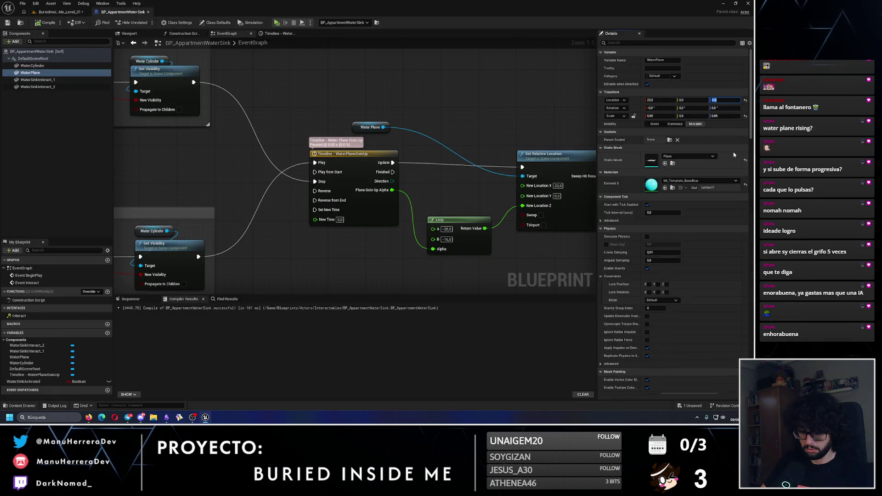
pyautogui.press('Return')
pyautogui.hotkey('ctrl', 's')
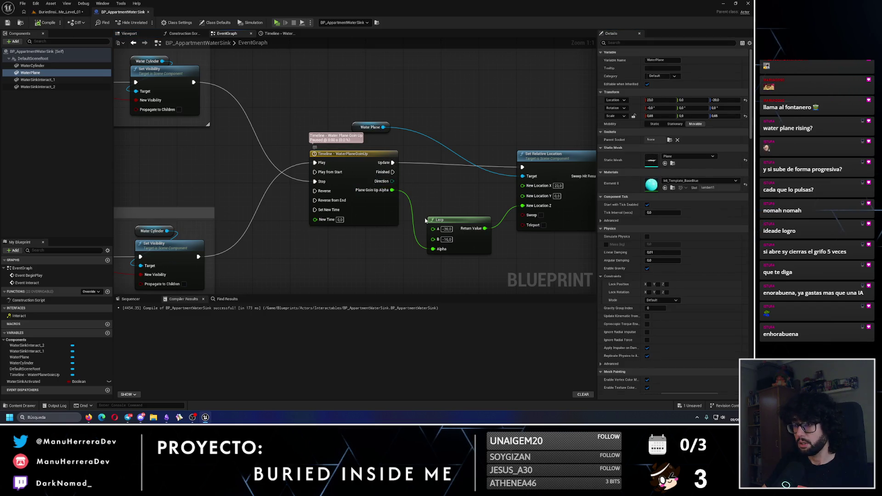
# Step: Adjust the Lerp node's B height value, then compile and save
pyautogui.moveTo(490, 158)
pyautogui.mouseDown()
pyautogui.moveTo(441, 156)
pyautogui.moveTo(485, 154)
pyautogui.mouseUp()
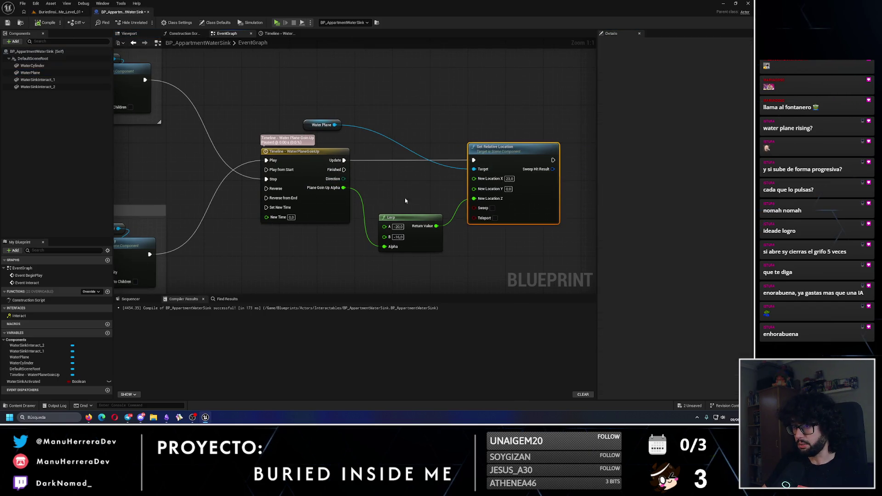
pyautogui.click(403, 238)
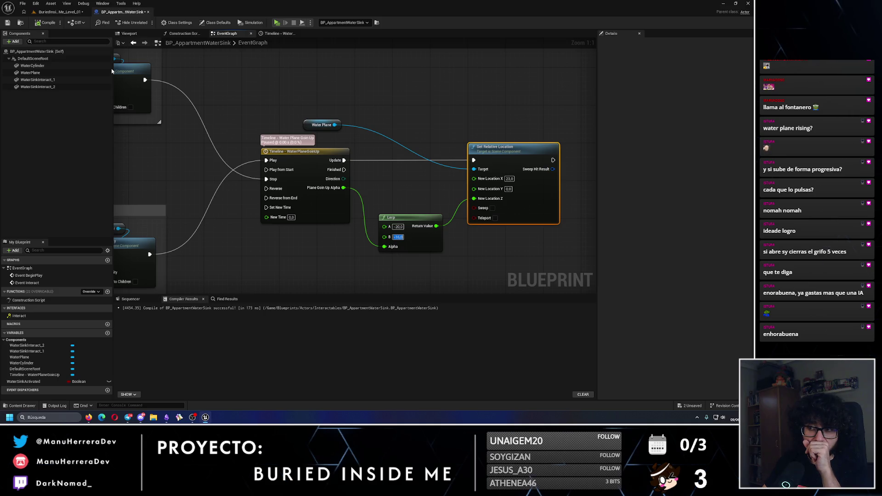
pyautogui.scroll(-3, 315, 210)
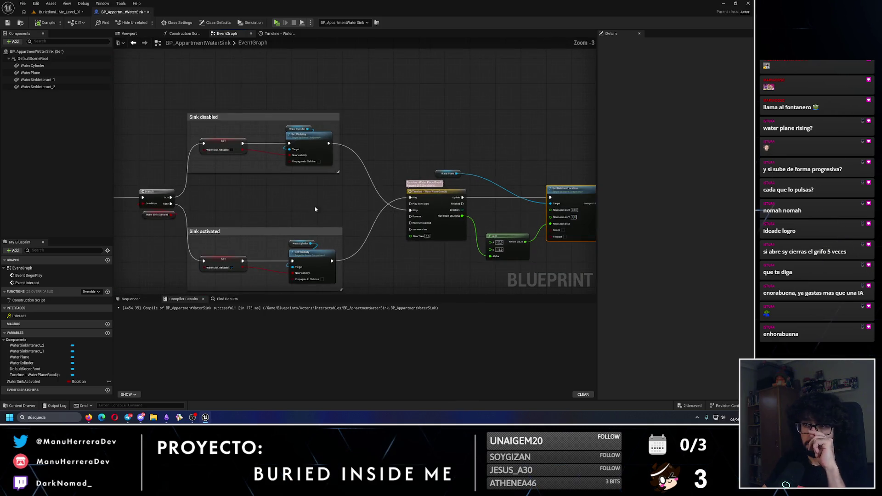
pyautogui.moveTo(259, 194)
pyautogui.mouseDown()
pyautogui.moveTo(209, 185)
pyautogui.moveTo(358, 198)
pyautogui.moveTo(248, 181)
pyautogui.mouseUp()
pyautogui.scroll(2, 208, 179)
pyautogui.click(46, 22)
pyautogui.click(7, 23)
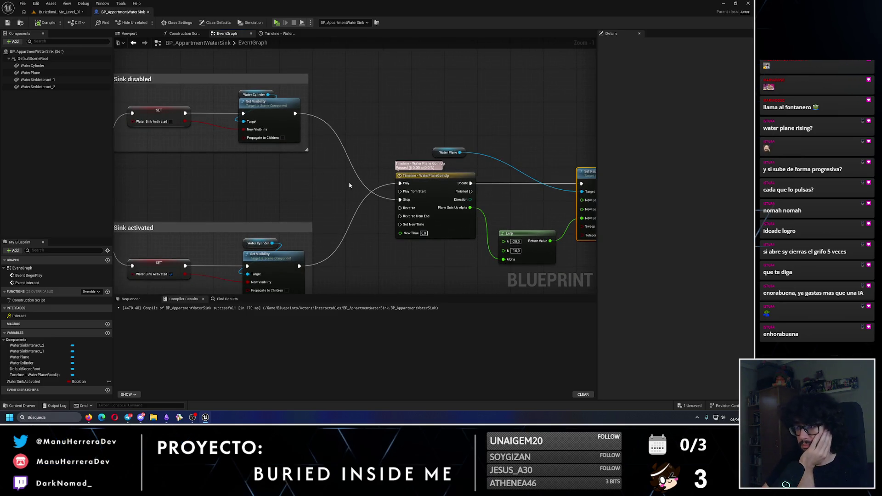
# Step: Enable Sweep on Set Relative Location and recompile the Blueprint
pyautogui.scroll(1, 377, 196)
pyautogui.moveTo(377, 196); pyautogui.dragTo(312, 179)
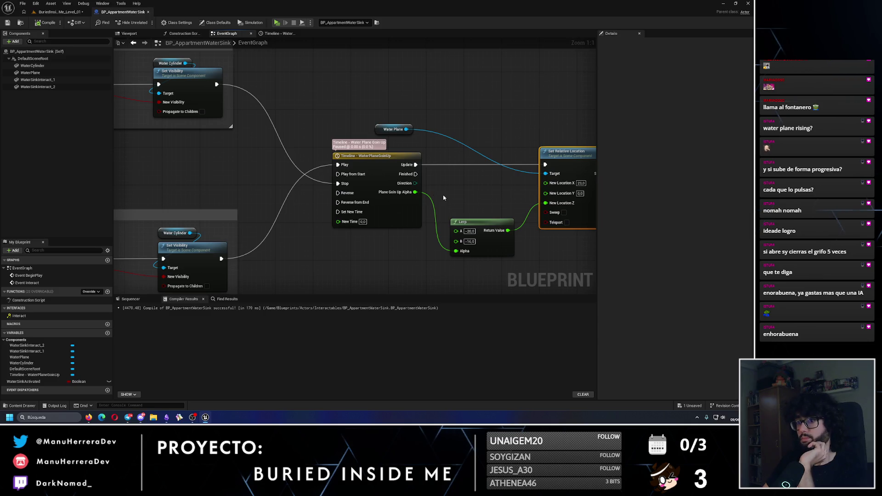
pyautogui.moveTo(443, 197); pyautogui.dragTo(367, 193)
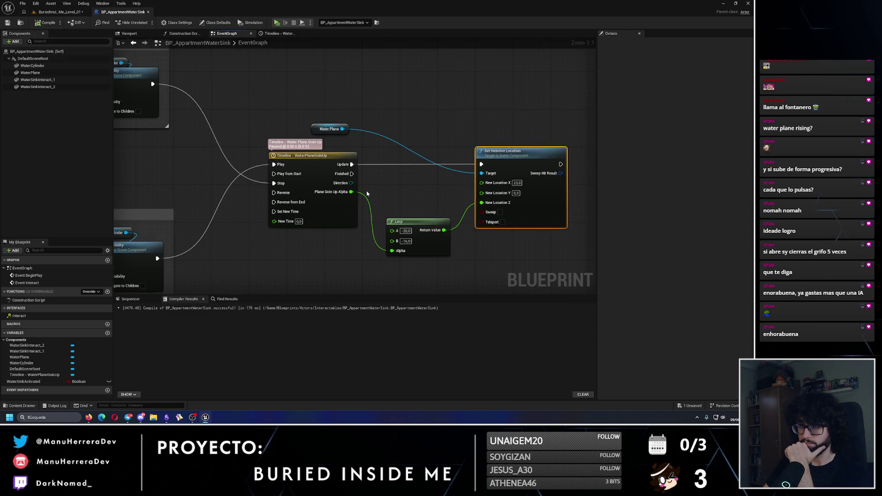
pyautogui.click(500, 212)
pyautogui.click(47, 22)
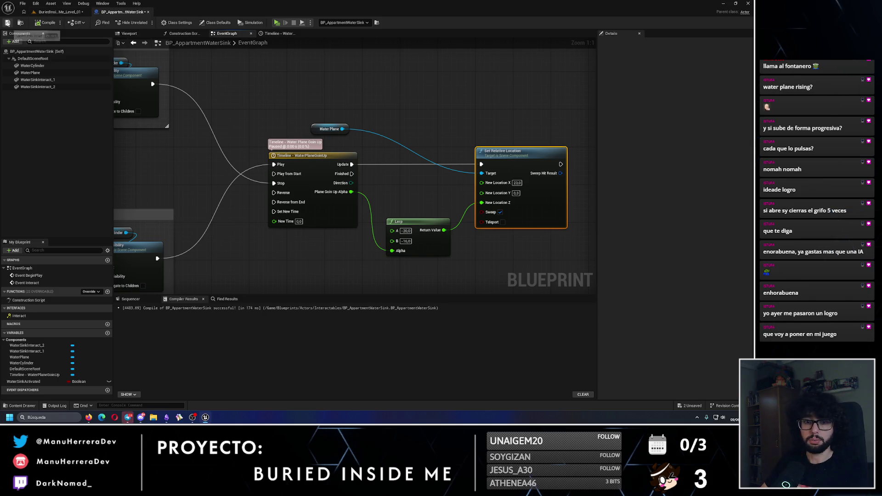
pyautogui.hotkey('ctrl', 'Tab')
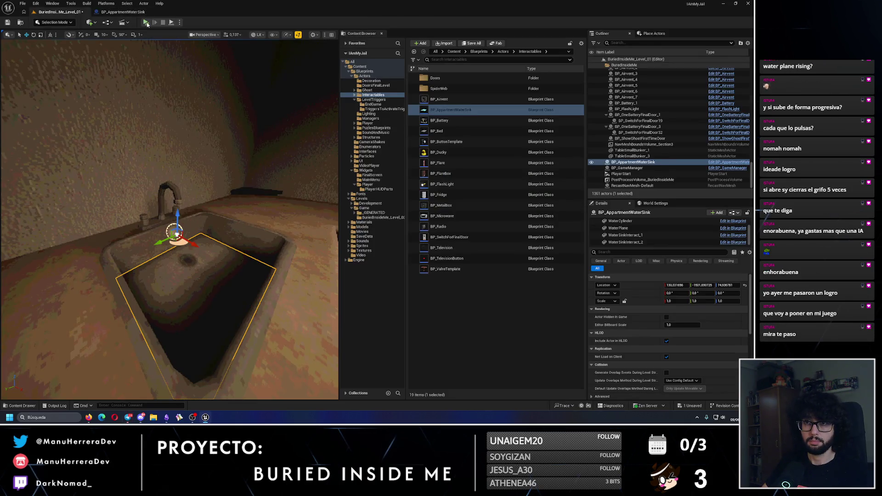
# Step: Run a standalone test turning the faucet on and off, then open the WaterPlaneGoinUp timeline
pyautogui.hotkey('alt', 'p')
pyautogui.press('Escape')
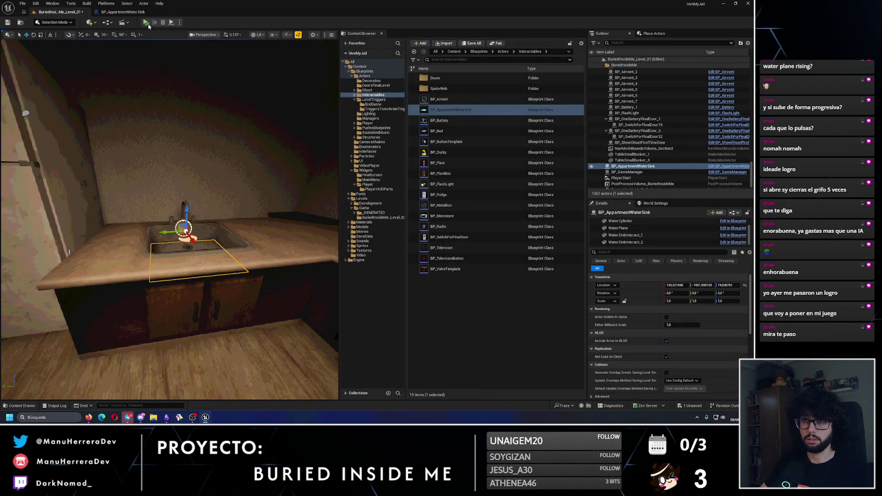
pyautogui.hotkey('alt', 'p')
pyautogui.press('e')
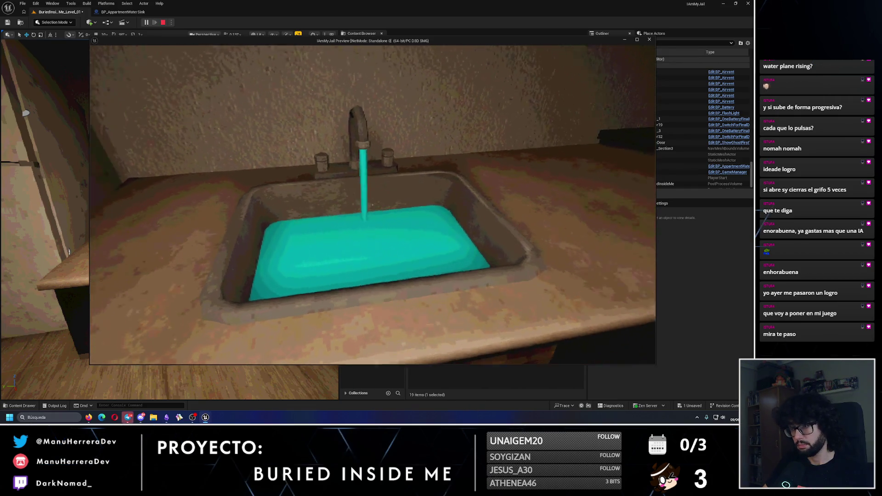
pyautogui.press('e')
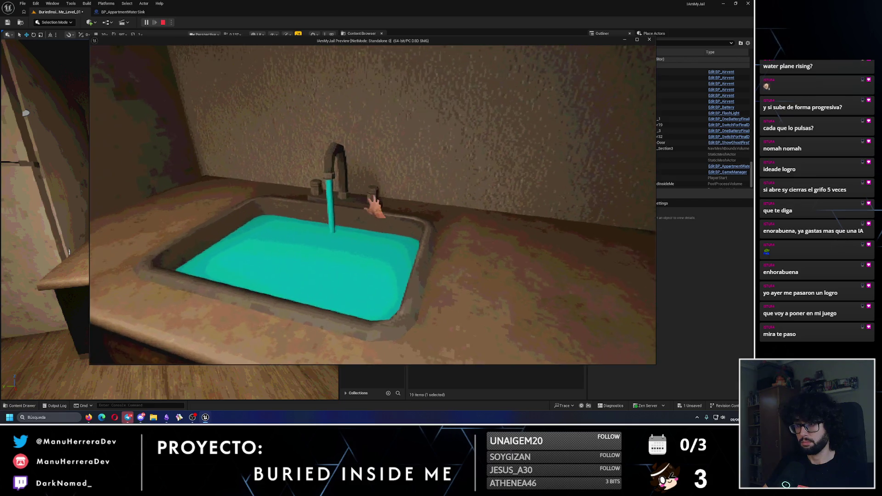
pyautogui.press('e')
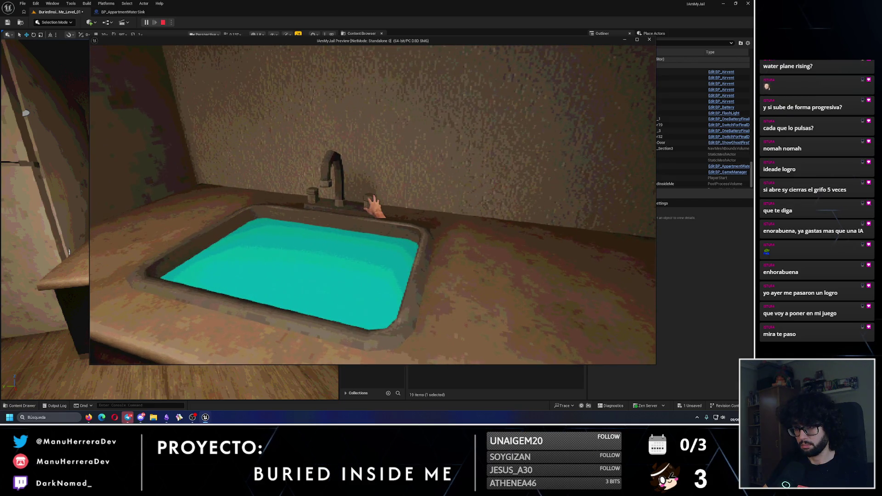
pyautogui.press('Escape')
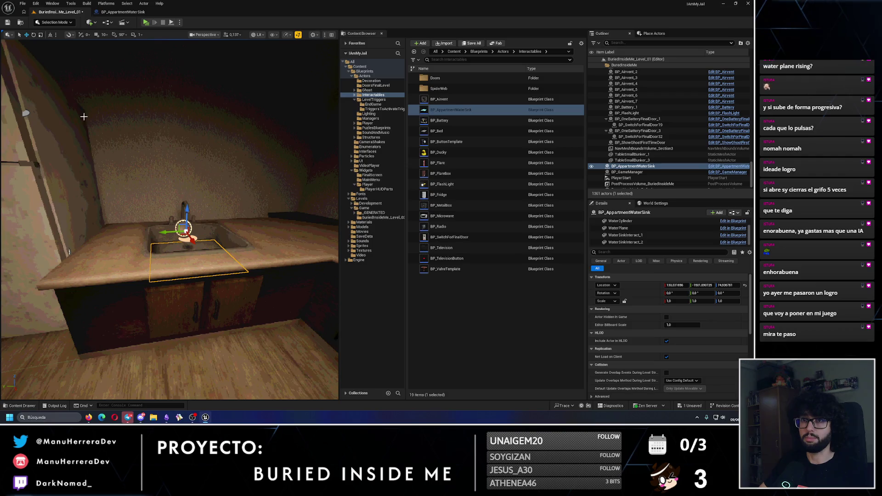
pyautogui.click(123, 11)
pyautogui.doubleClick(303, 157)
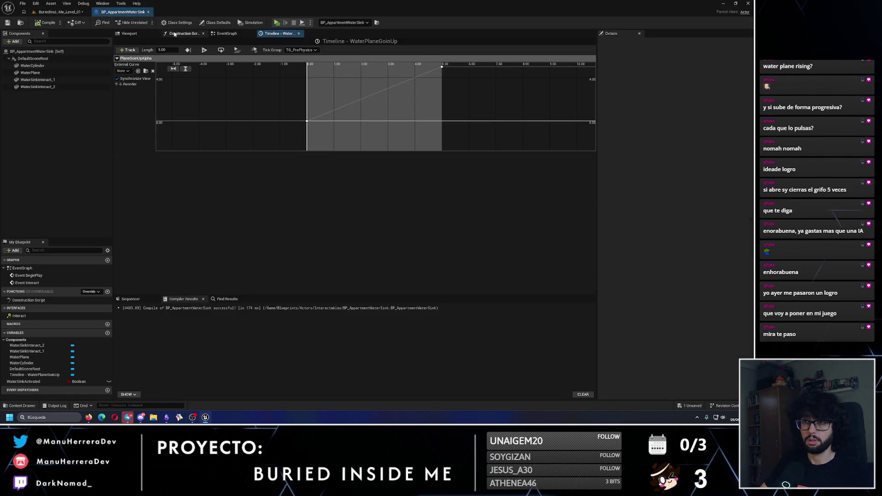
# Step: Try a 7.00 timeline length, with the curve's end key moved to time 7 at value 1.0
pyautogui.click(169, 50)
pyautogui.write('1')
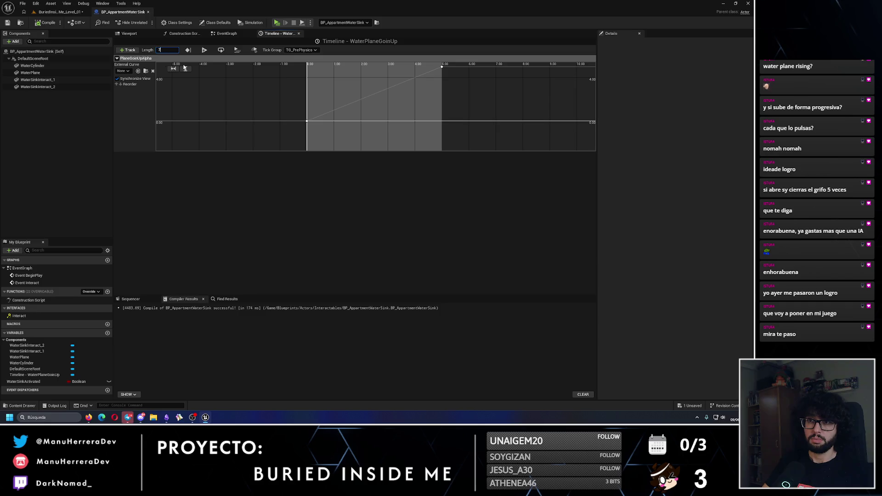
pyautogui.press('Return')
pyautogui.click(438, 75)
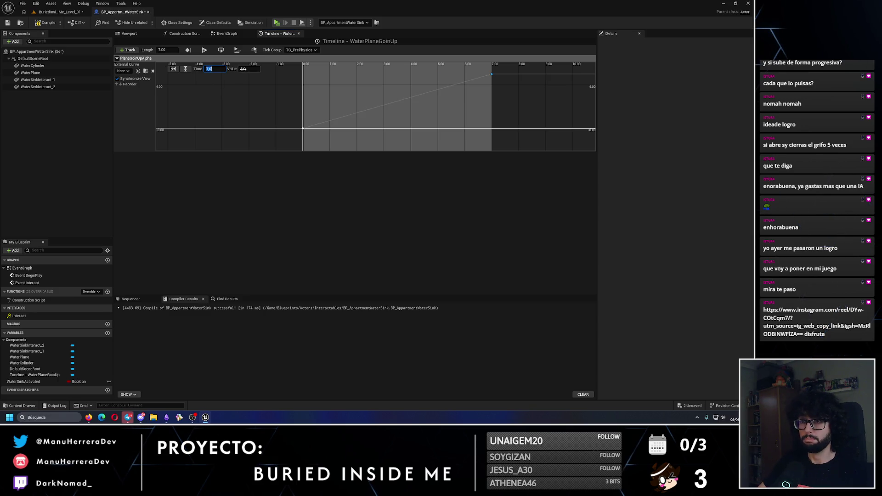
pyautogui.write('7')
pyautogui.press('Tab')
pyautogui.write('7')
pyautogui.press('Return')
pyautogui.scroll(-3, 384, 99)
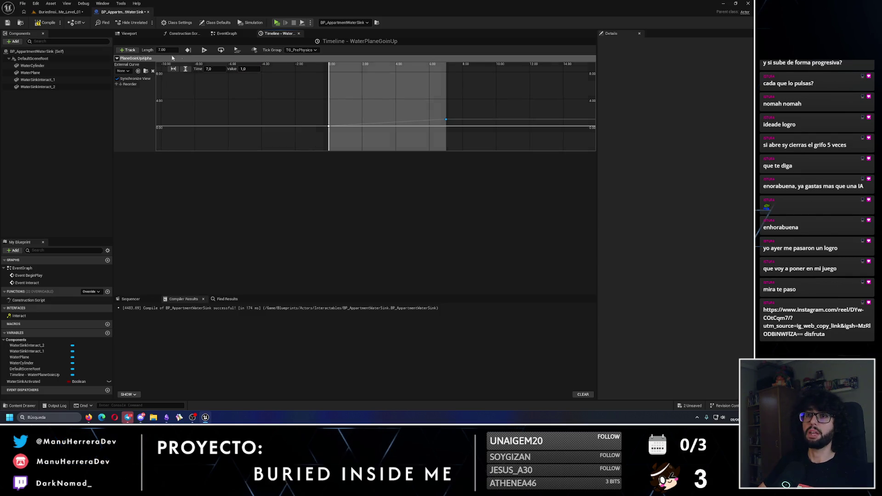
# Step: Revert the timeline length to 5.00 with the end key back at time 5, and compile and save
pyautogui.hotkey('ctrl', 'z')
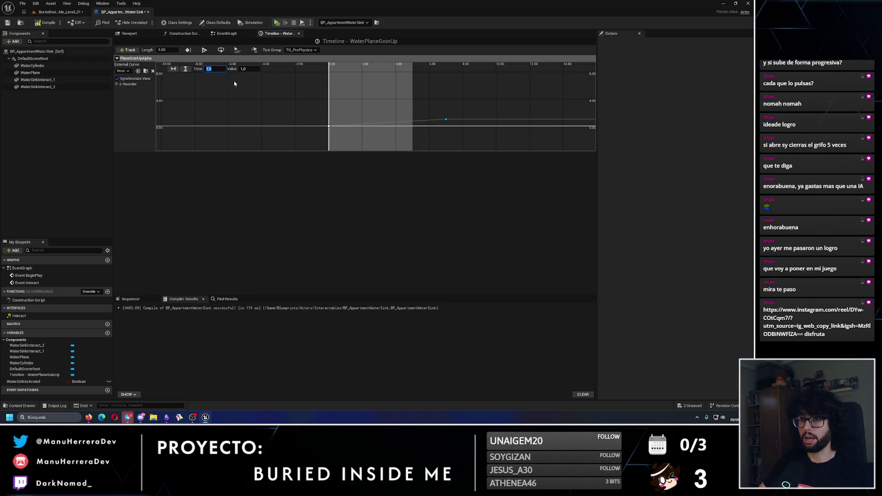
pyautogui.write('5')
pyautogui.press('Return')
pyautogui.hotkey('ctrl', 's')
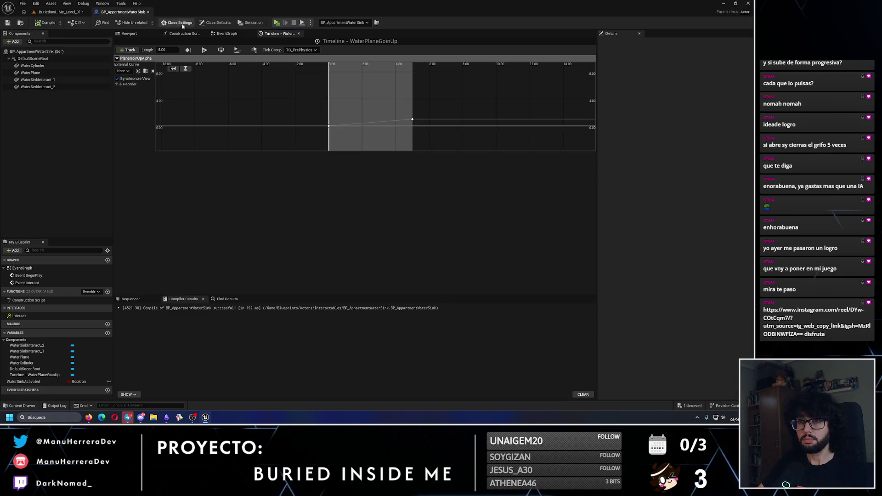
# Step: Set the Lerp node's B value to 0.0, save the sink Blueprint, and start a level play test
pyautogui.click(226, 34)
pyautogui.click(406, 242)
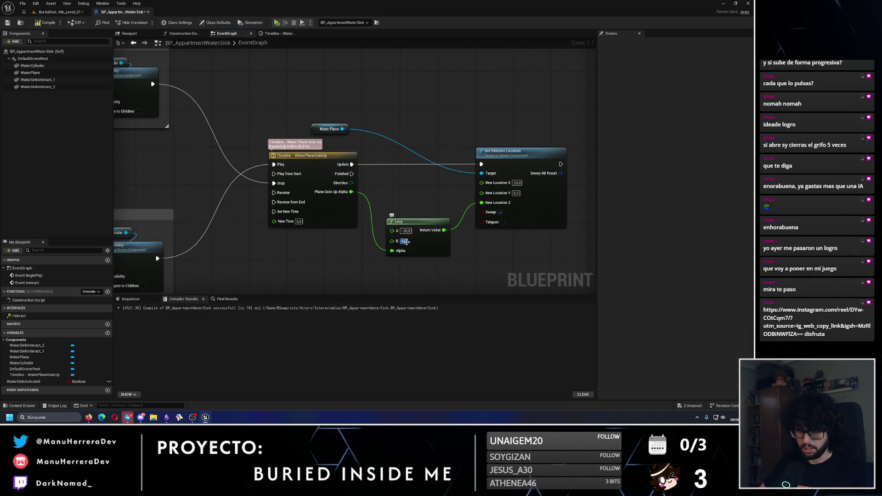
pyautogui.write('0')
pyautogui.press('Return')
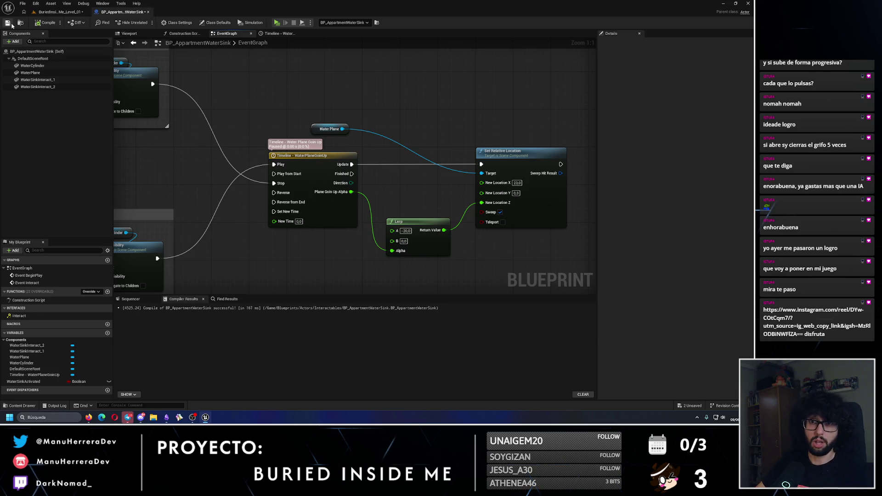
pyautogui.click(9, 23)
pyautogui.click(79, 12)
pyautogui.hotkey('alt', 'p')
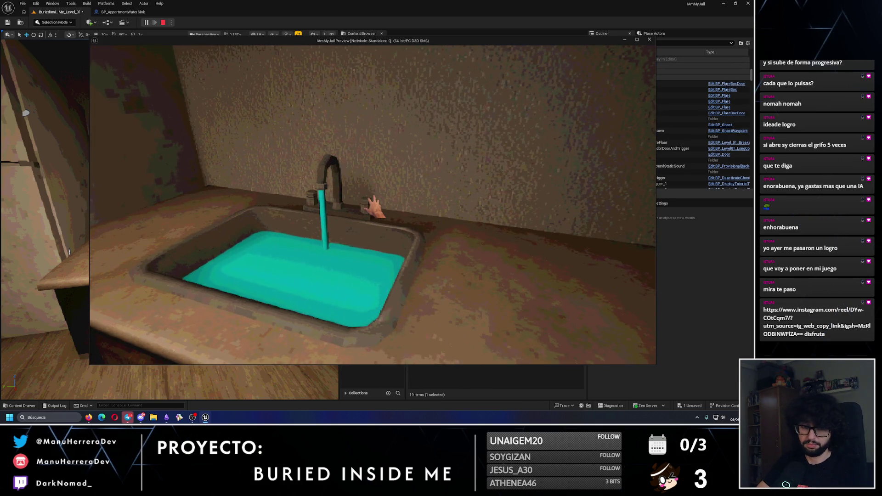
# Step: Walk up to the sink in the play test to check the water, then stop it
pyautogui.press('w')
pyautogui.press('s')
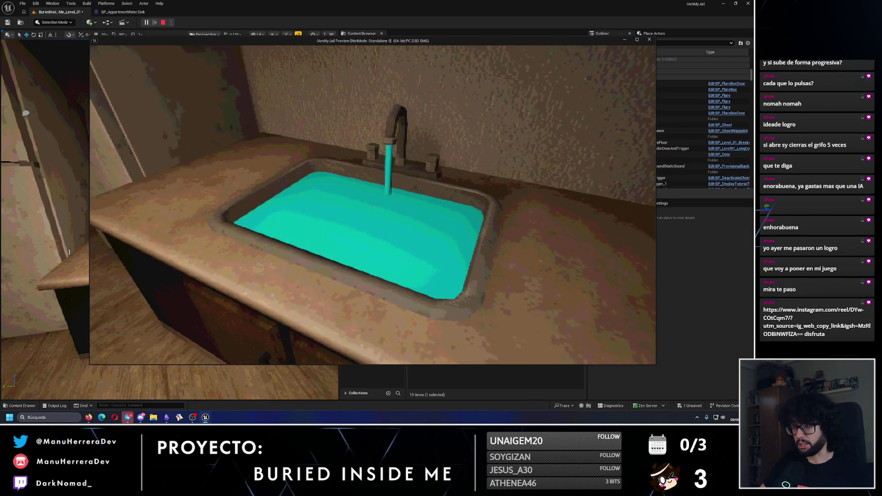
pyautogui.press('e')
pyautogui.press('Escape')
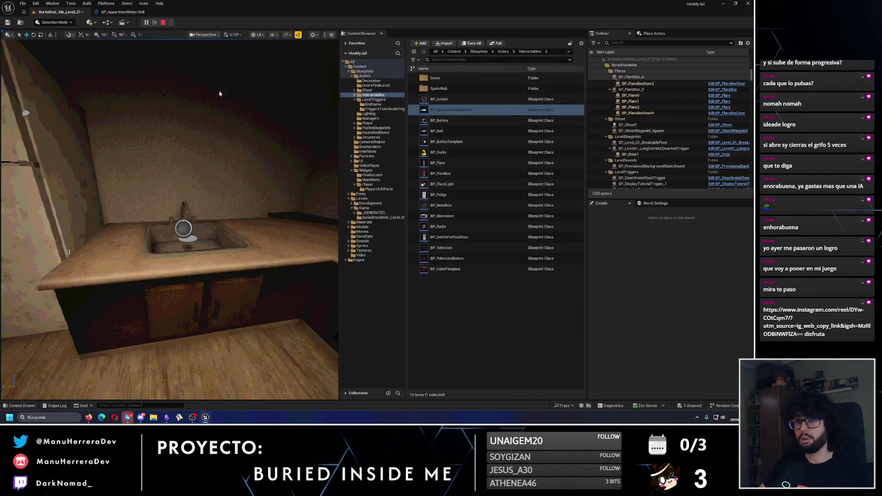
# Step: Set the water-plane timeline length to 7.00 and select the curve's end key
pyautogui.click(123, 12)
pyautogui.doubleClick(329, 157)
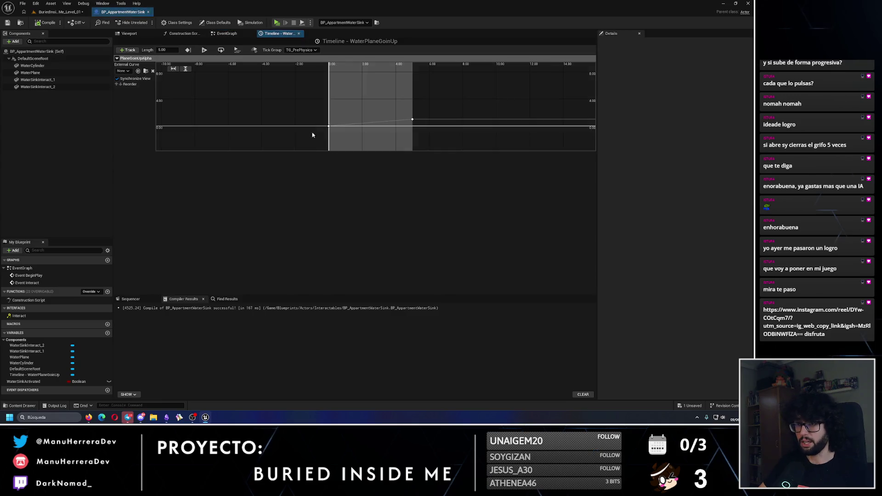
pyautogui.write('7')
pyautogui.press('Return')
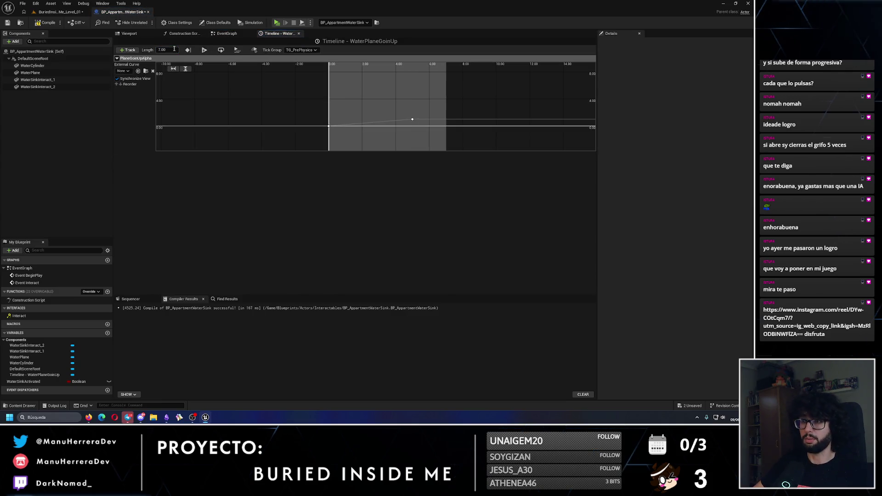
pyautogui.click(413, 119)
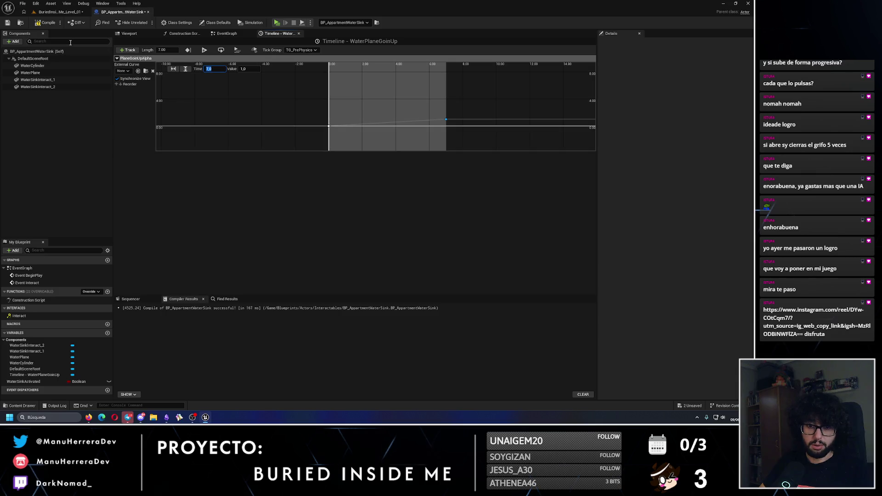
# Step: Play-test the level again, turning on the tap and walking around the filling sink
pyautogui.click(20, 23)
pyautogui.hotkey('alt', 'p')
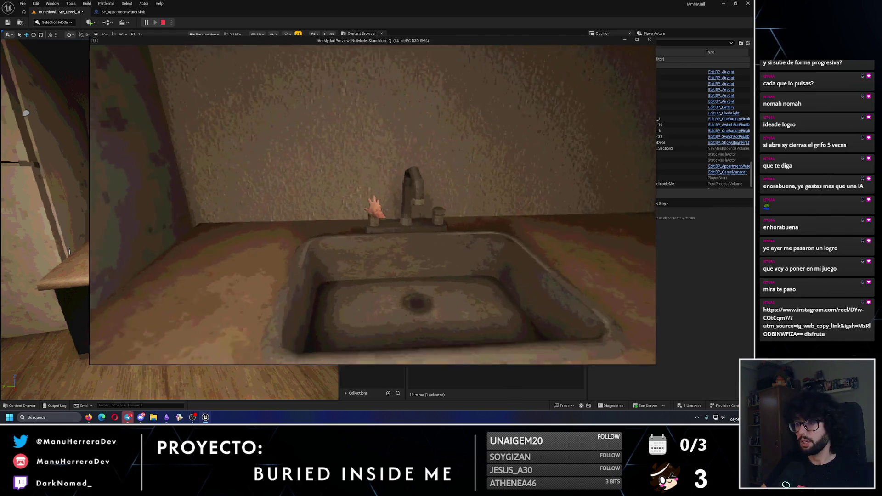
pyautogui.press('e')
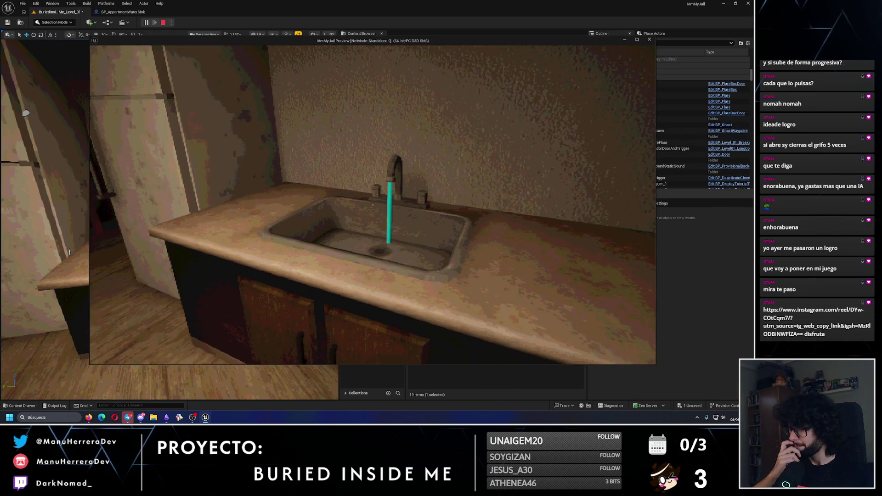
pyautogui.press('w')
pyautogui.press('a')
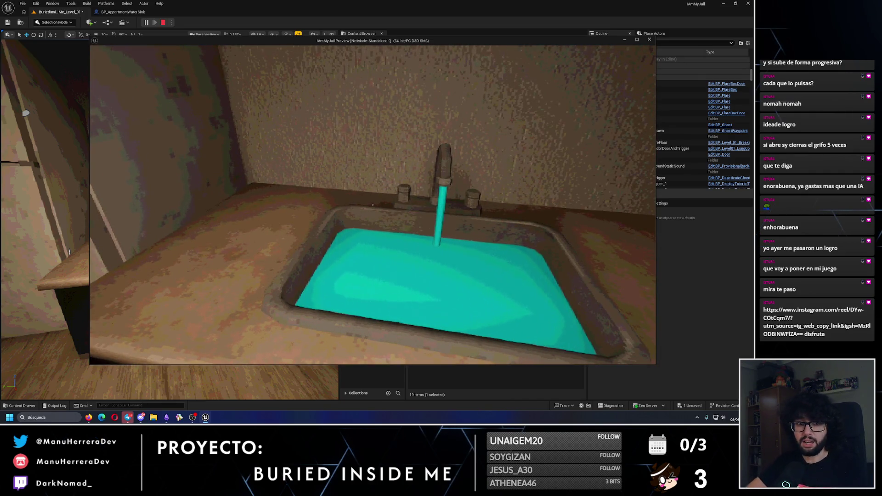
pyautogui.press('d')
pyautogui.press('a')
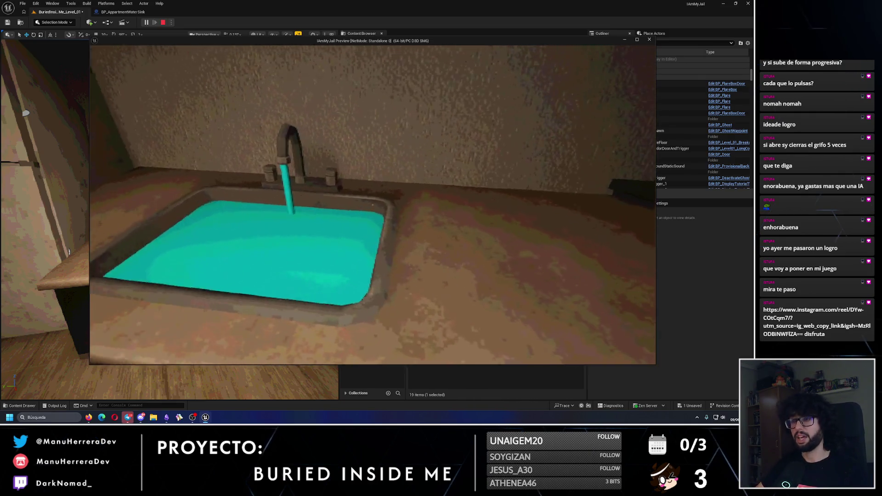
# Step: Toggle the tap off and on while watching the sink, then stop and return to the Blueprint
pyautogui.press('e')
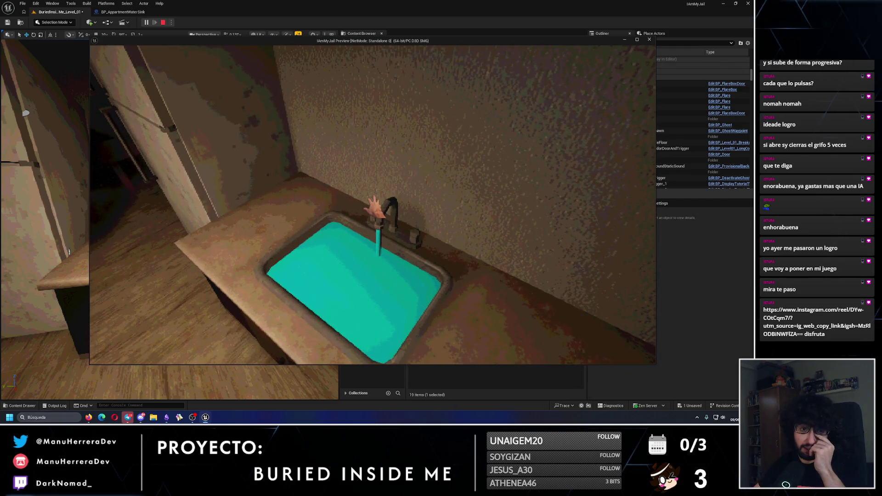
pyautogui.press('a')
pyautogui.press('e')
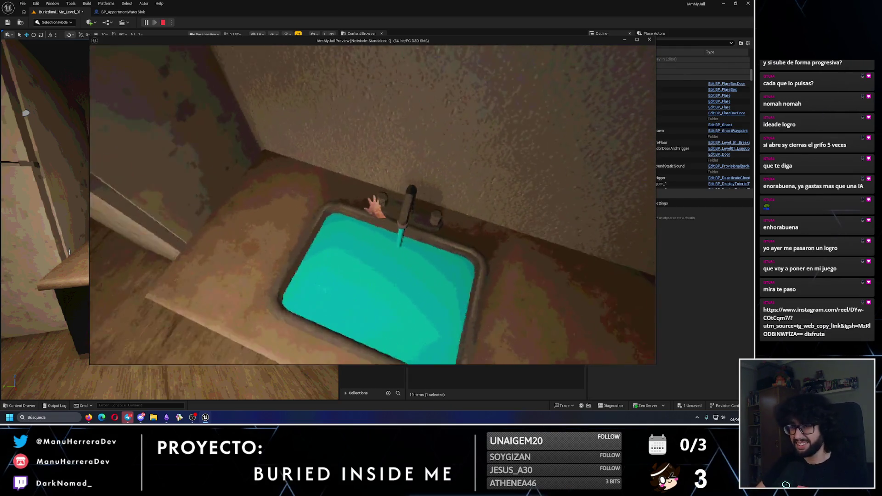
pyautogui.press('e')
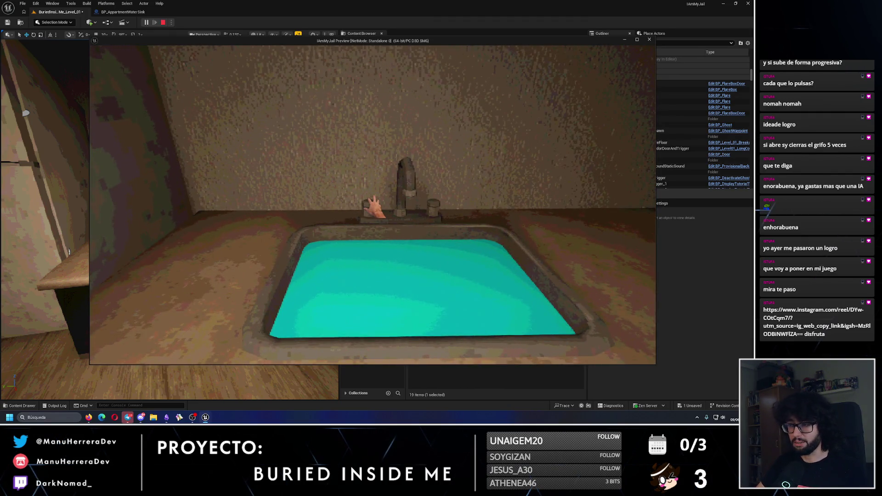
pyautogui.press('e')
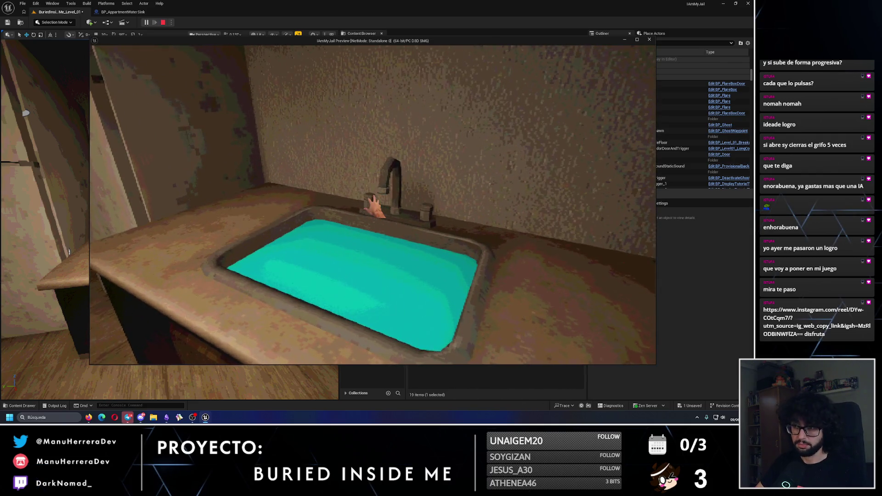
pyautogui.press('Escape')
pyautogui.click(124, 11)
# Step: Add a Print String after Event Interact reading 'TODO: Hacer shader de agua'
pyautogui.click(227, 33)
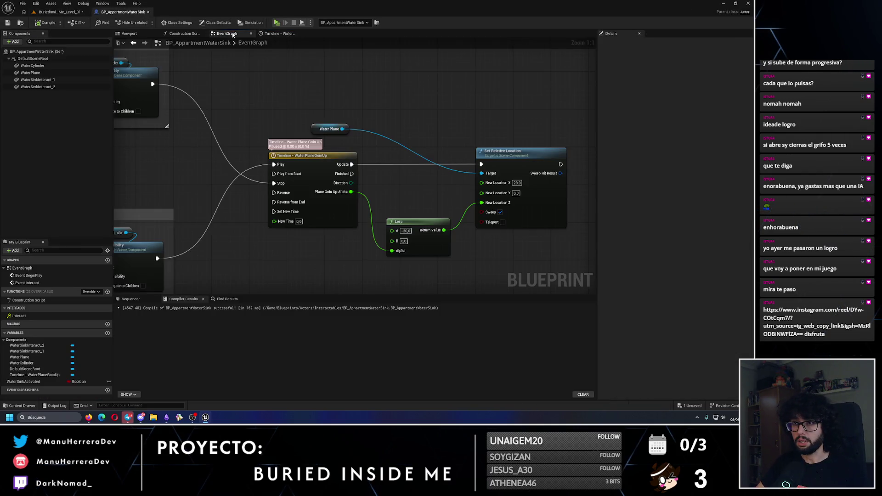
pyautogui.scroll(-2, 281, 168)
pyautogui.scroll(2, 324, 180)
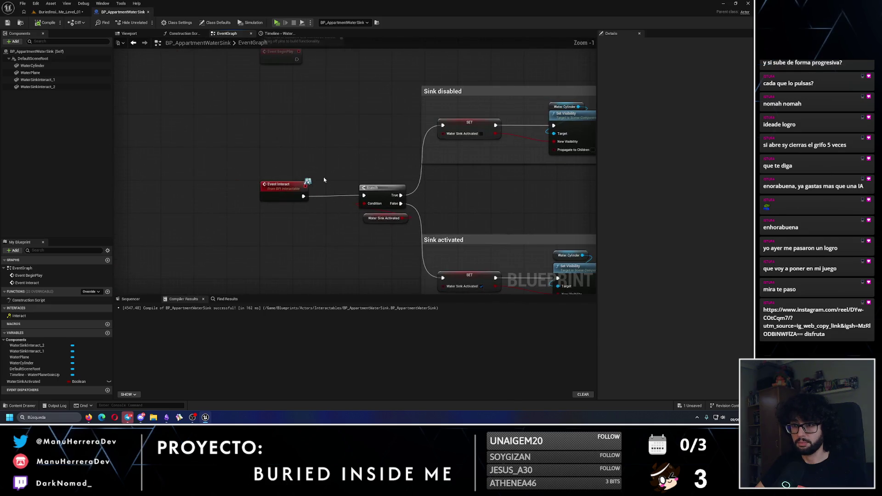
pyautogui.moveTo(304, 197); pyautogui.dragTo(331, 137)
pyautogui.write('print')
pyautogui.click(343, 151)
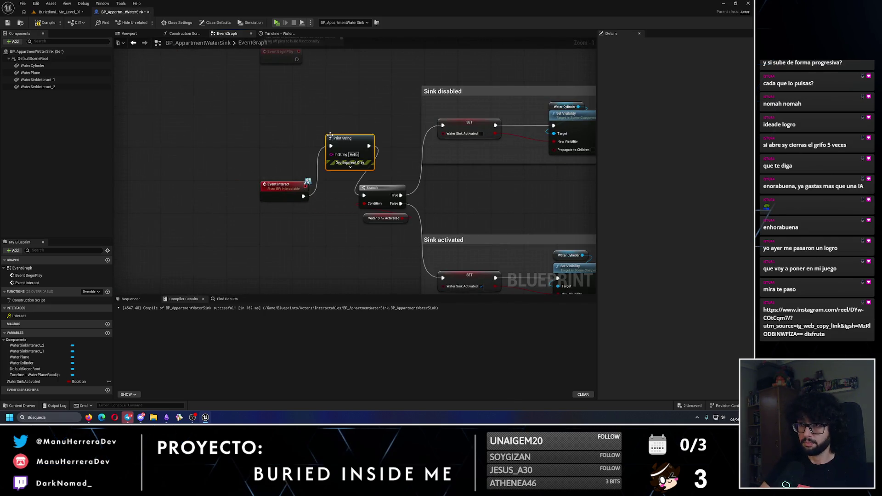
pyautogui.write('TODO')
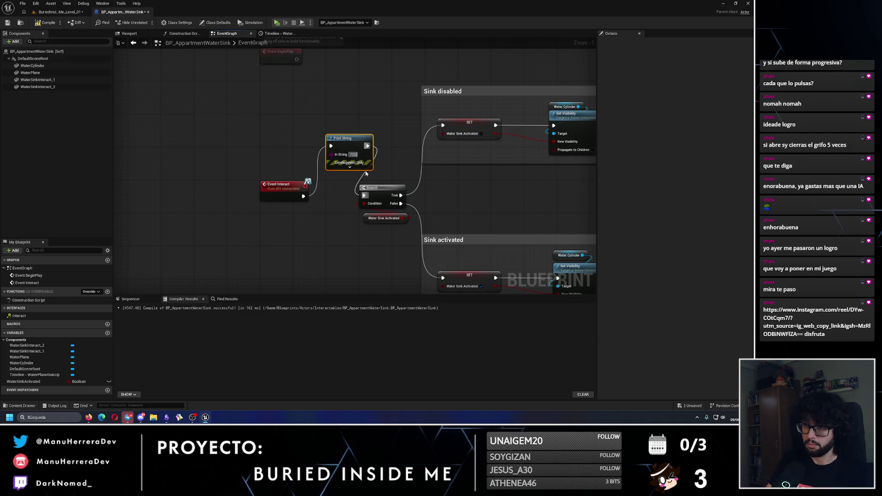
pyautogui.write(': Hacer shader de agua')
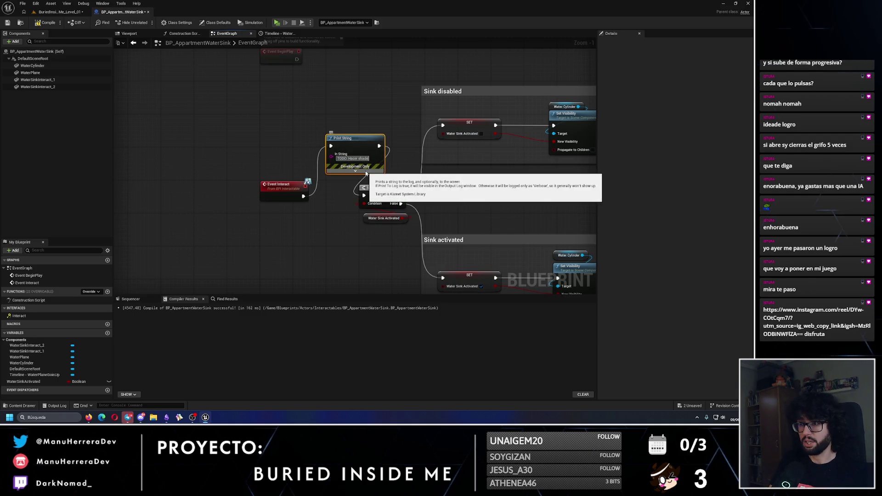
# Step: Set the Print String's text colour to bright green and save the sink Blueprint
pyautogui.moveTo(441, 176); pyautogui.dragTo(398, 171)
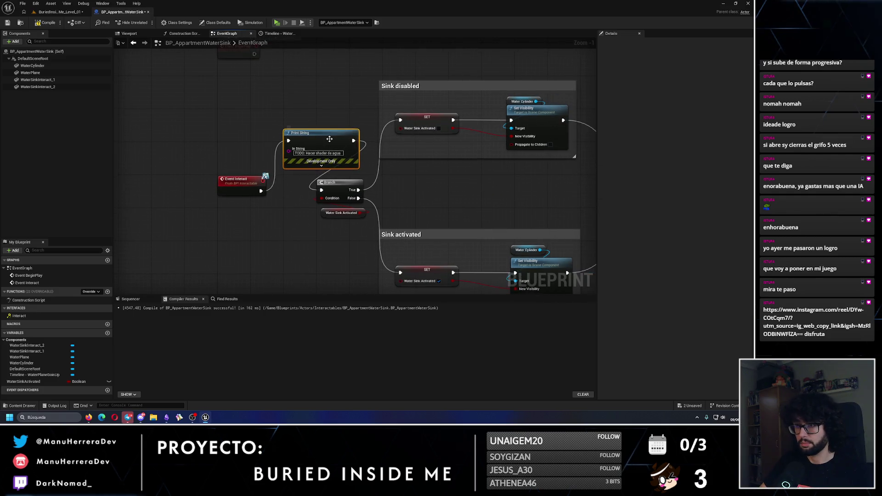
pyautogui.click(321, 166)
pyautogui.click(311, 180)
pyautogui.moveTo(341, 205); pyautogui.dragTo(334, 250)
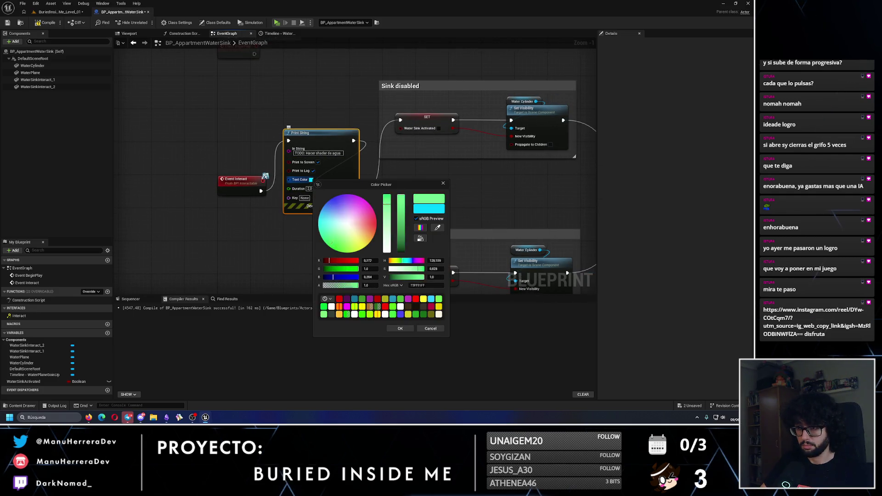
pyautogui.click(409, 328)
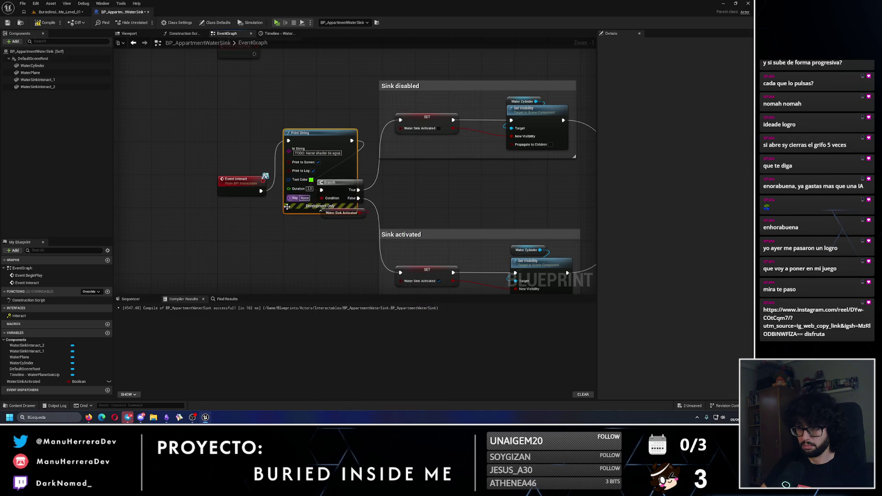
pyautogui.click(321, 210)
pyautogui.click(8, 23)
pyautogui.click(57, 11)
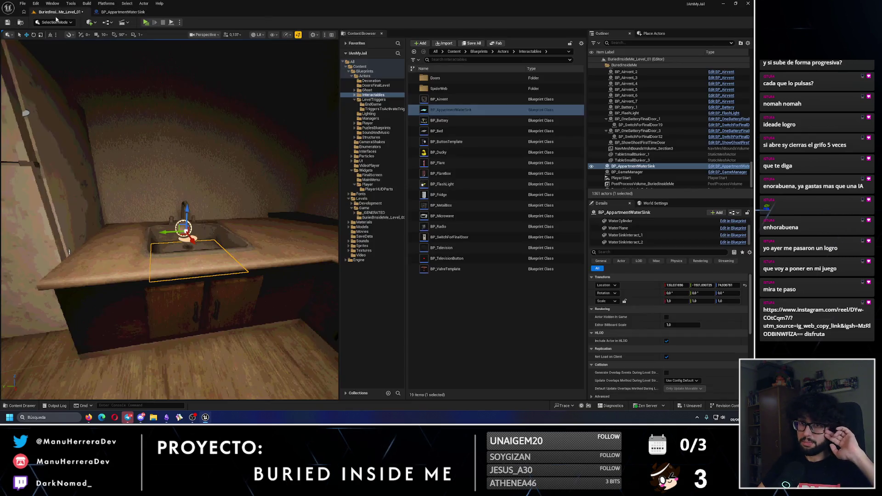
# Step: Save the level and play-test the sink, checking the water stream, rising water and green TODO message
pyautogui.click(6, 23)
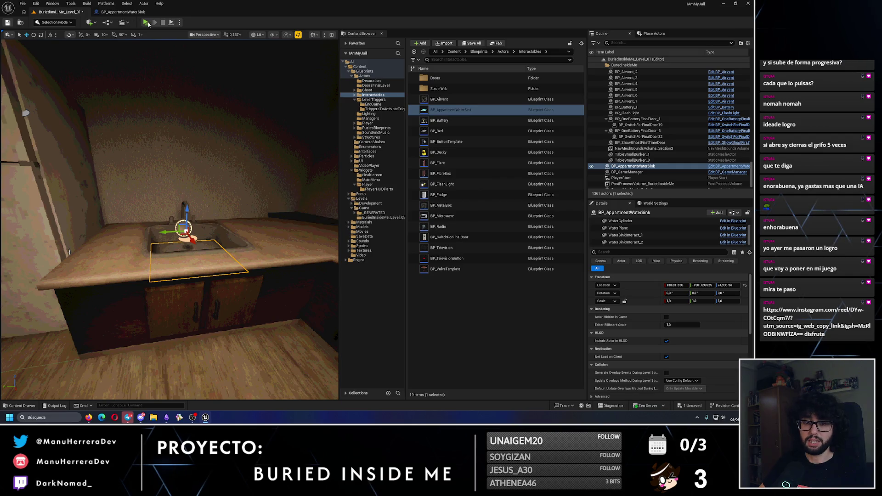
pyautogui.hotkey('alt', 'p')
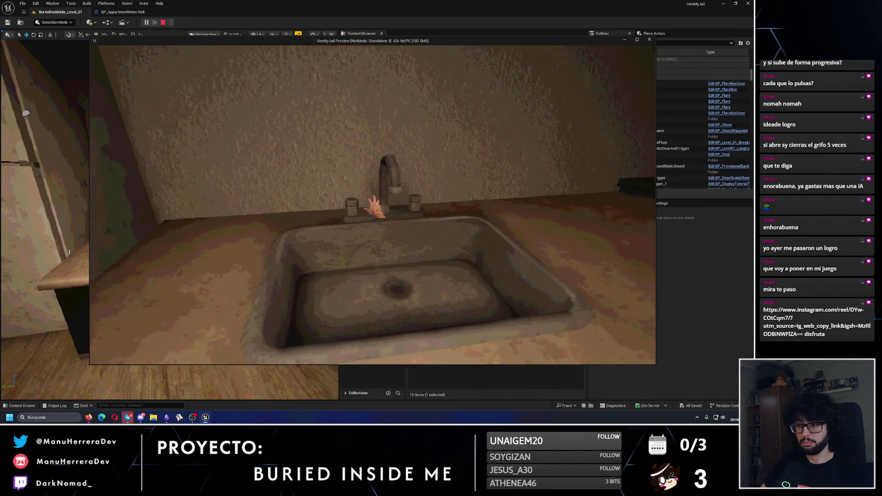
pyautogui.click(374, 207)
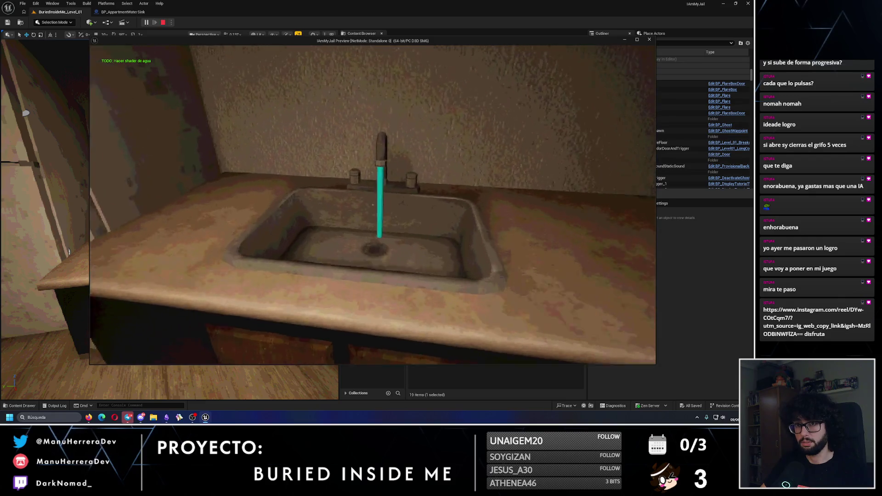
pyautogui.press('s')
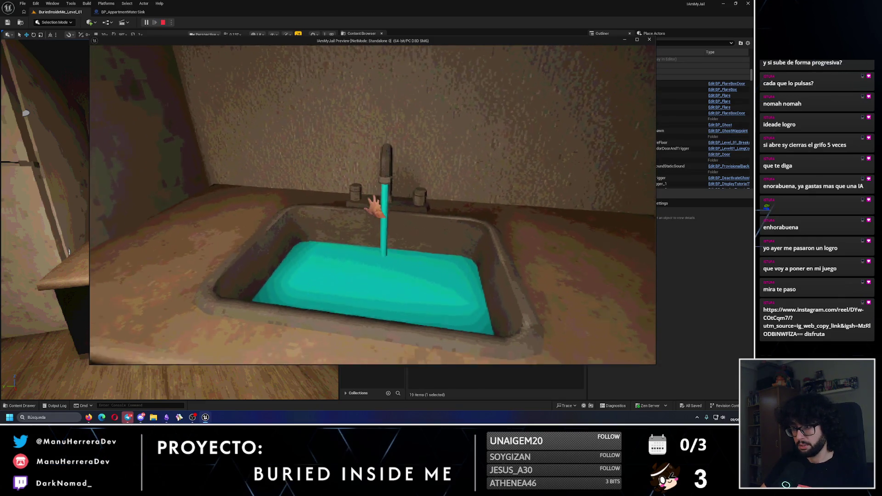
pyautogui.press('w')
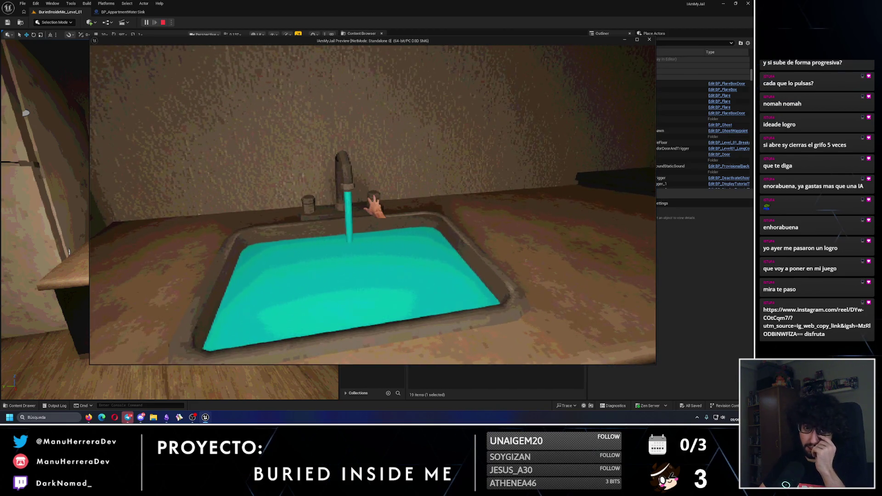
pyautogui.press('a')
pyautogui.moveTo(372, 205)
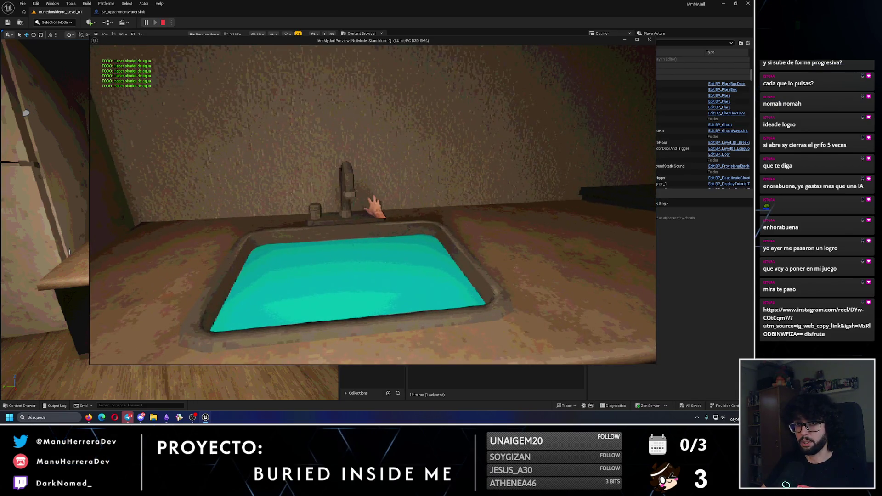
pyautogui.press('Escape')
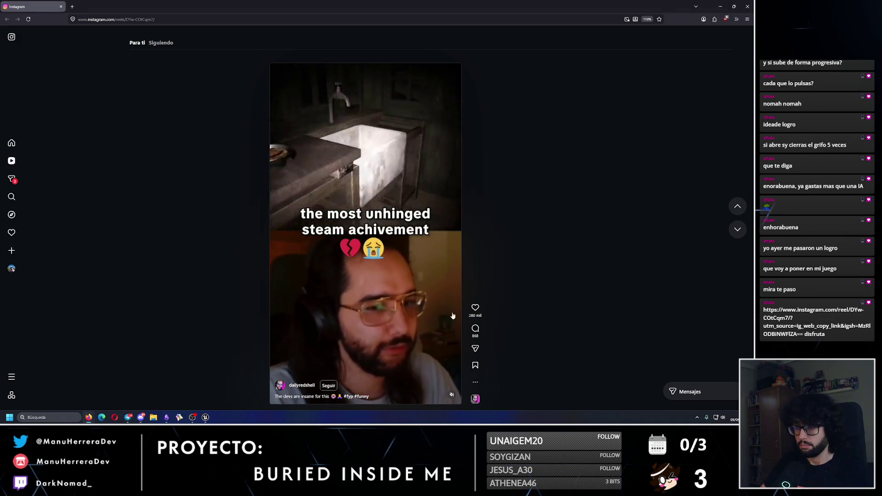
# Step: Unmute, play and pause the Instagram reel, then close the browser window
pyautogui.click(379, 347)
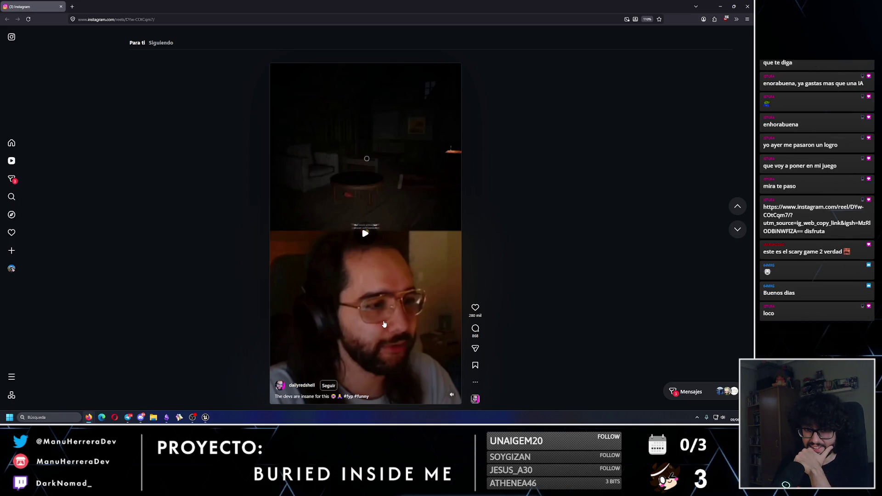
pyautogui.click(382, 330)
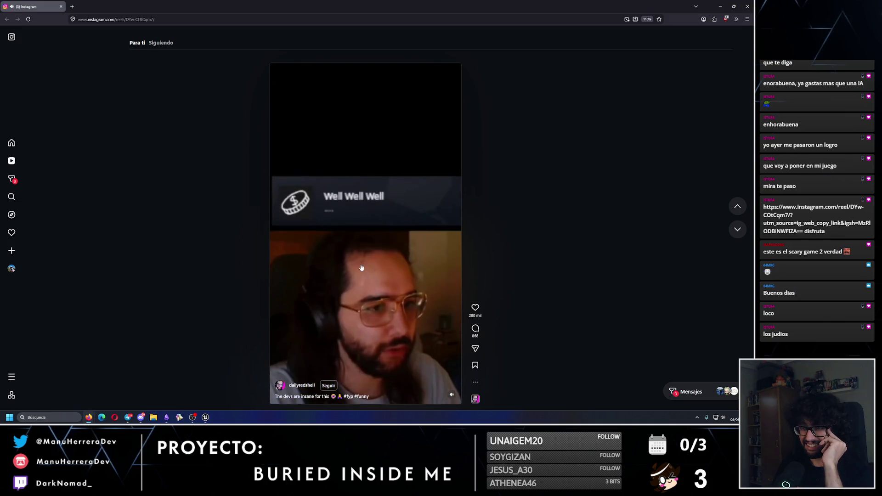
pyautogui.click(361, 268)
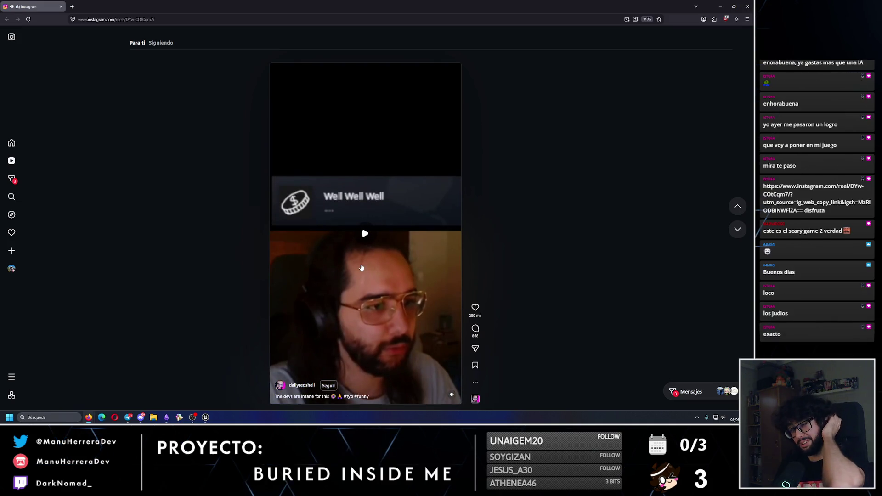
pyautogui.click(748, 7)
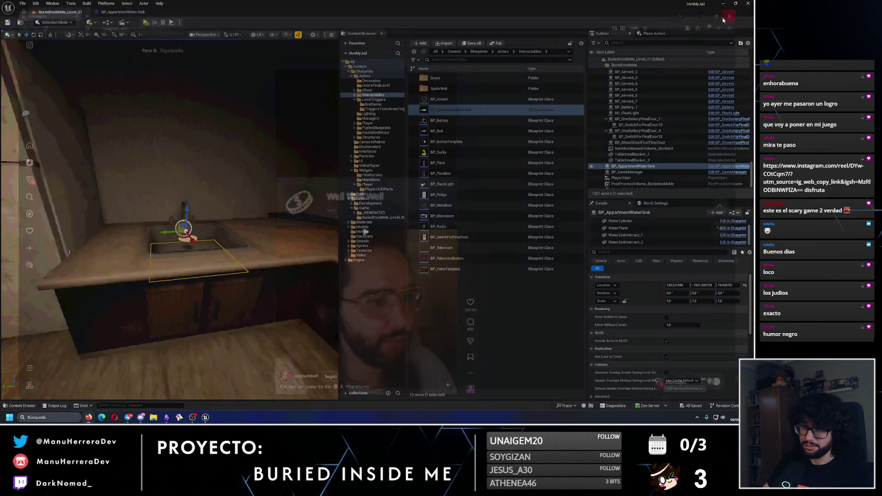
# Step: Select BP_AppartmentWaterSink, frame it in the viewport with F, and start a standalone play test
pyautogui.moveTo(183, 269); pyautogui.dragTo(138, 257)
pyautogui.click(455, 109)
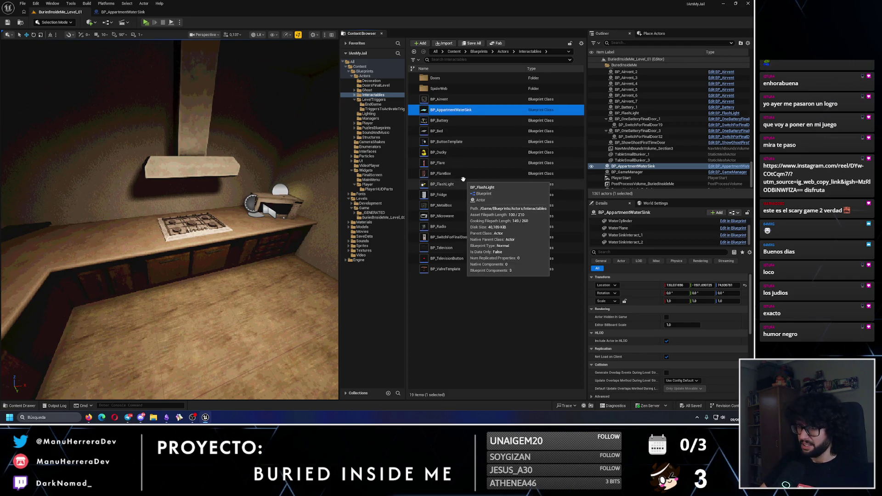
pyautogui.press('f')
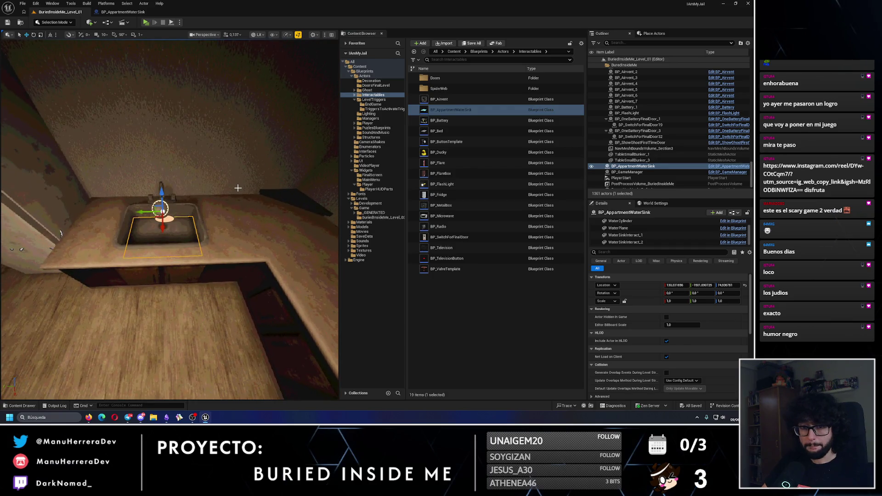
pyautogui.hotkey('alt', 'p')
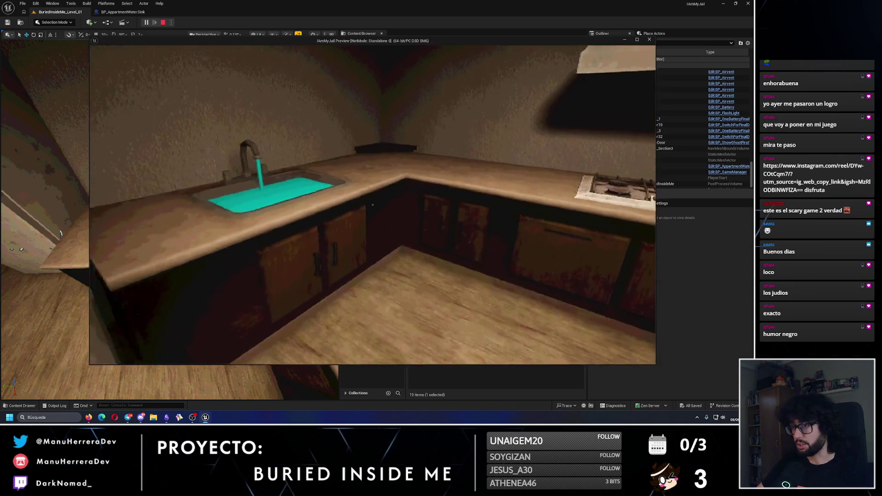
# Step: In the play test, use the sink, open the fridge, walk to the TV and switch it on, then stop
pyautogui.press('e')
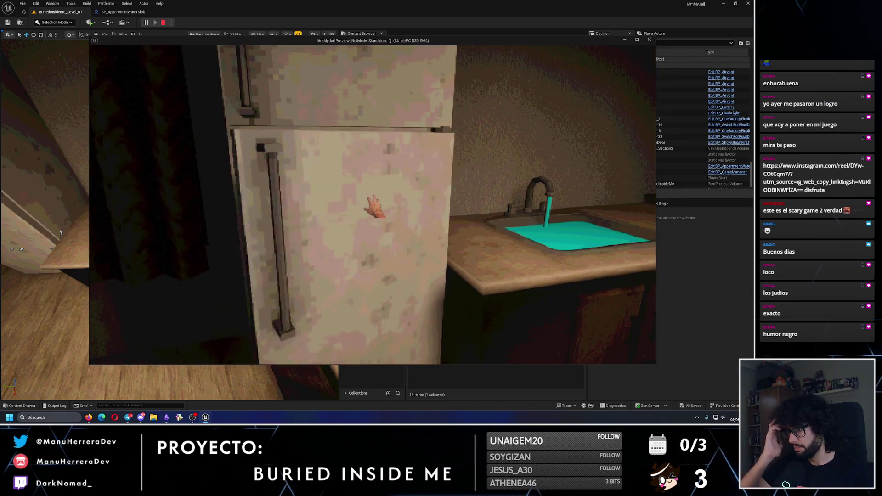
pyautogui.click(374, 209)
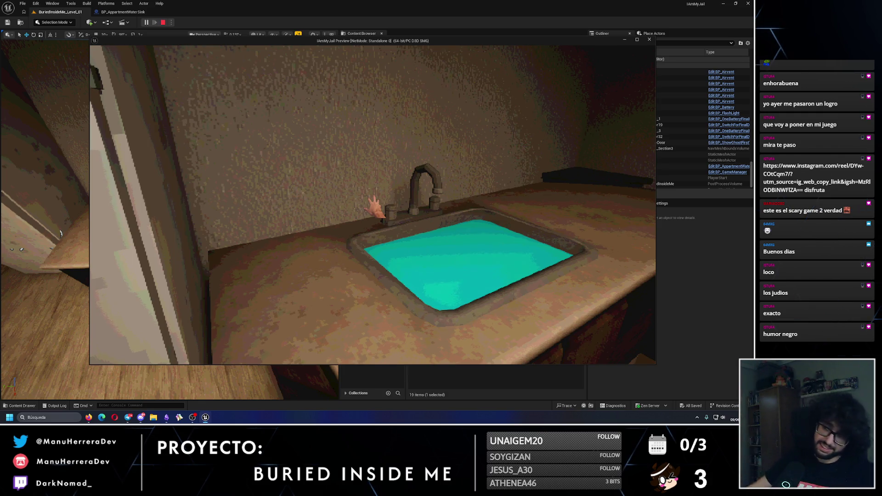
pyautogui.press('w')
pyautogui.press('w')
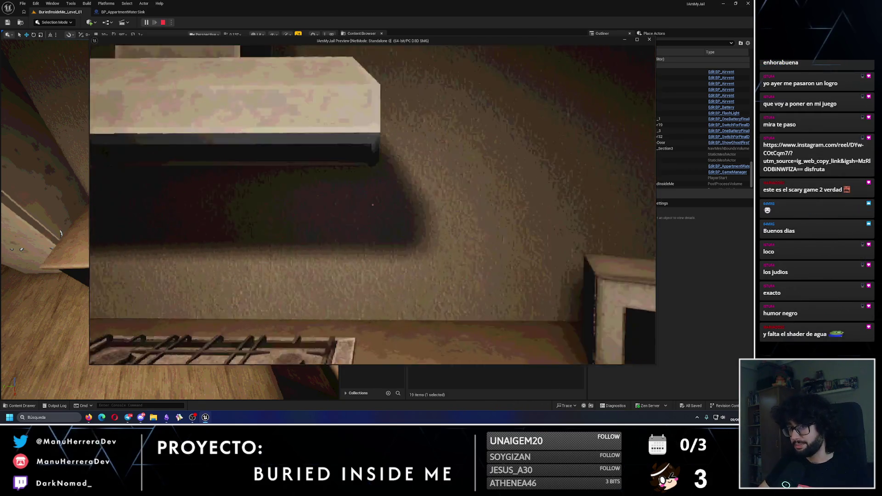
pyautogui.press('w')
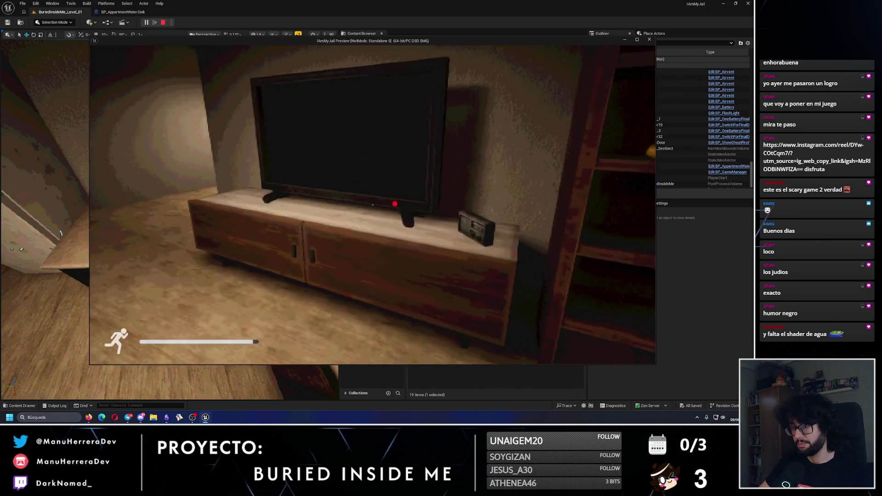
pyautogui.press('e')
pyautogui.press('w')
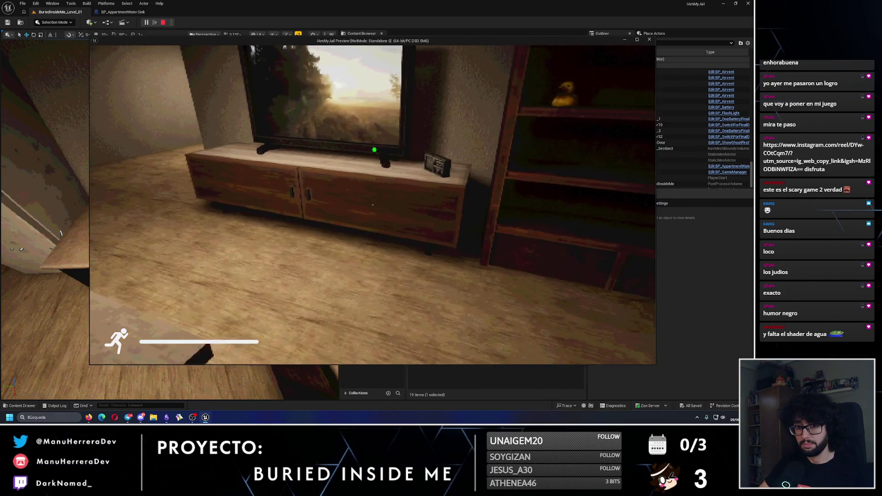
pyautogui.press('w')
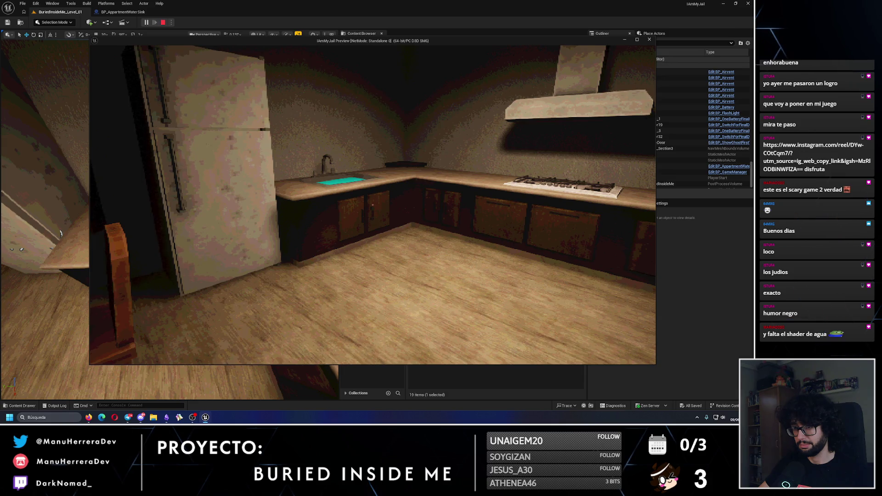
pyautogui.press('w')
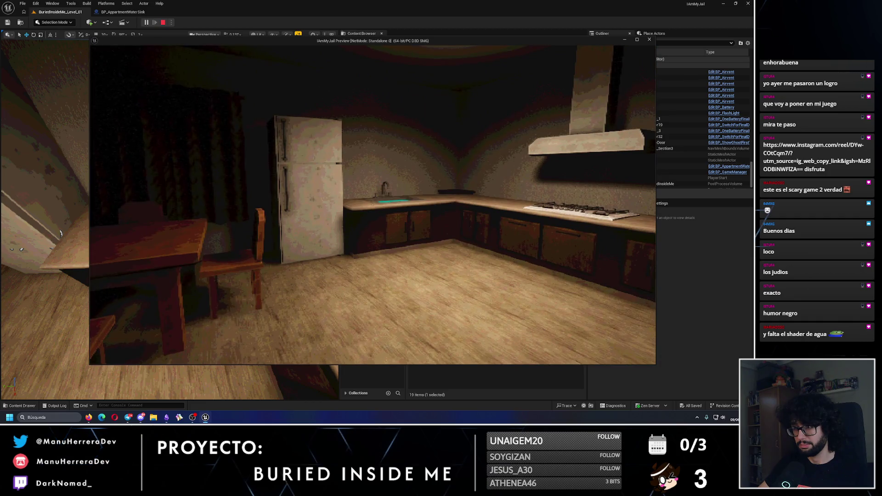
pyautogui.press('Escape')
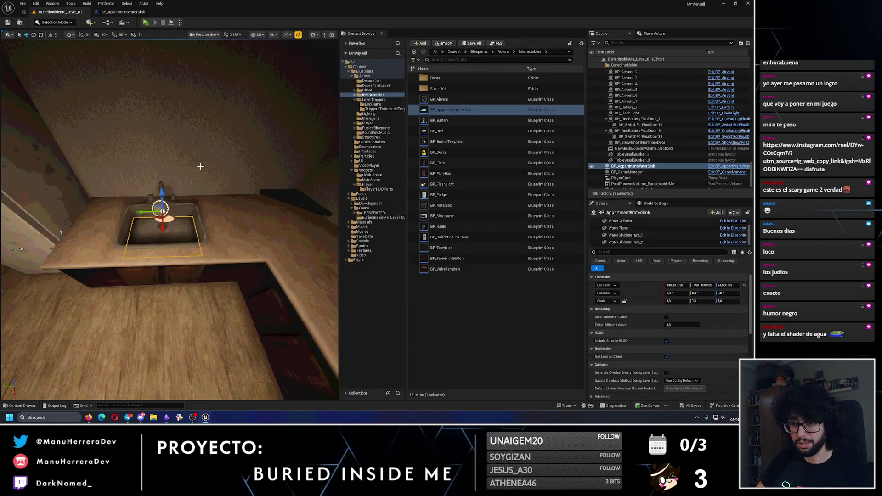
# Step: Turn the viewport toward the stove, select Kitchen_stove, and launch a new play test
pyautogui.moveTo(200, 166); pyautogui.dragTo(156, 289)
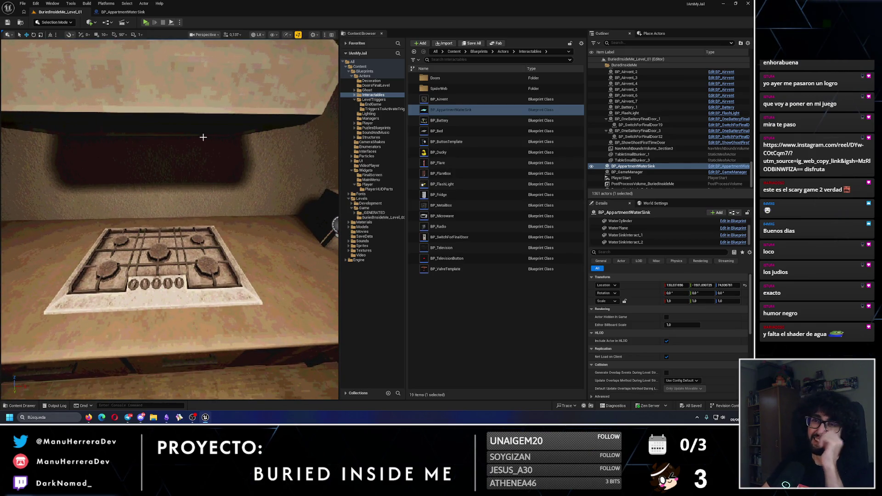
pyautogui.click(145, 279)
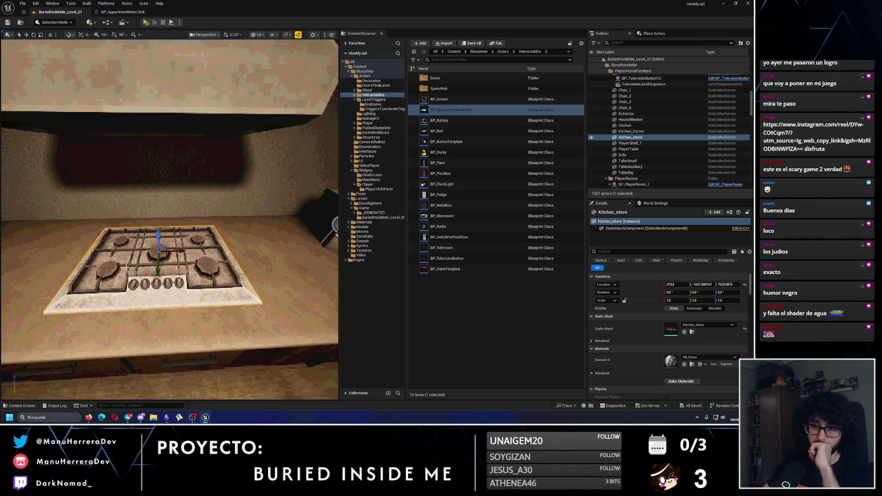
pyautogui.hotkey('alt', 'p')
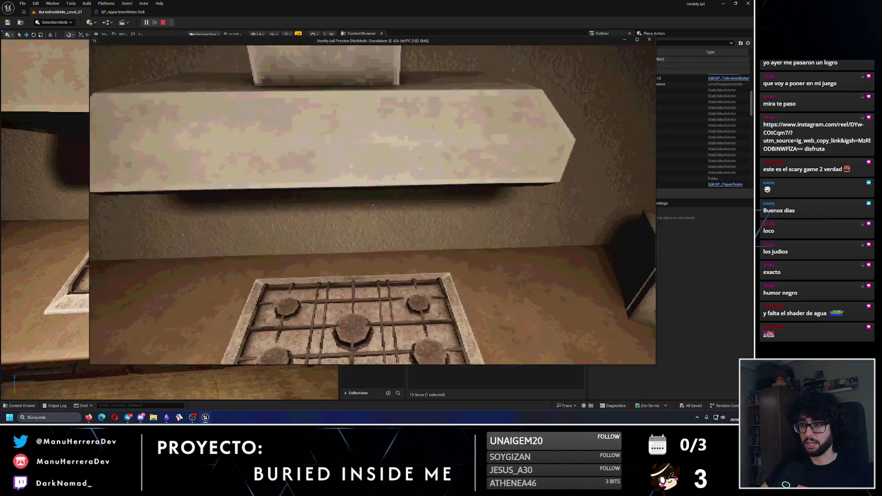
# Step: Carry the rubber duck to the stove, drop it on the burners, then stop the play test
pyautogui.hotkey('shift', 'w')
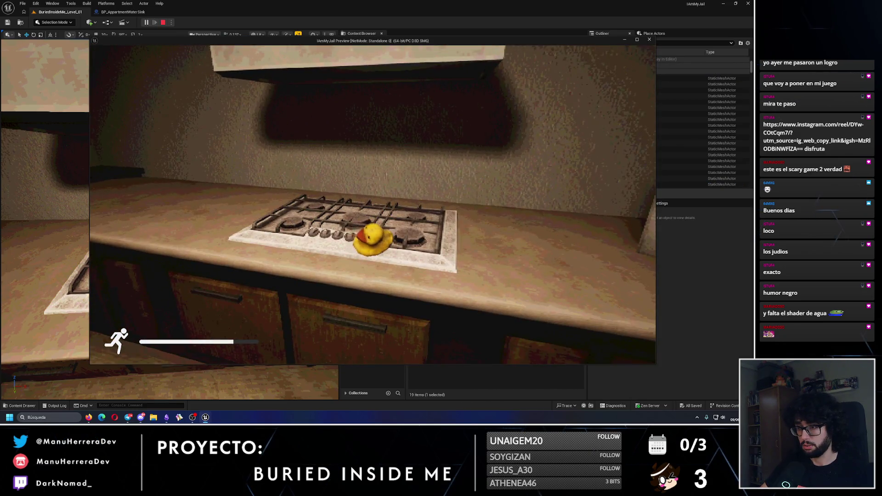
pyautogui.press('w')
pyautogui.press('a')
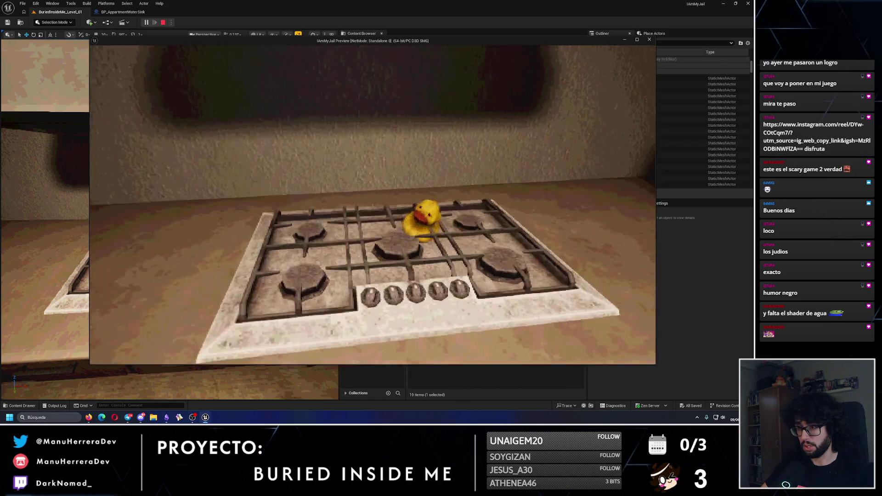
pyautogui.press('s')
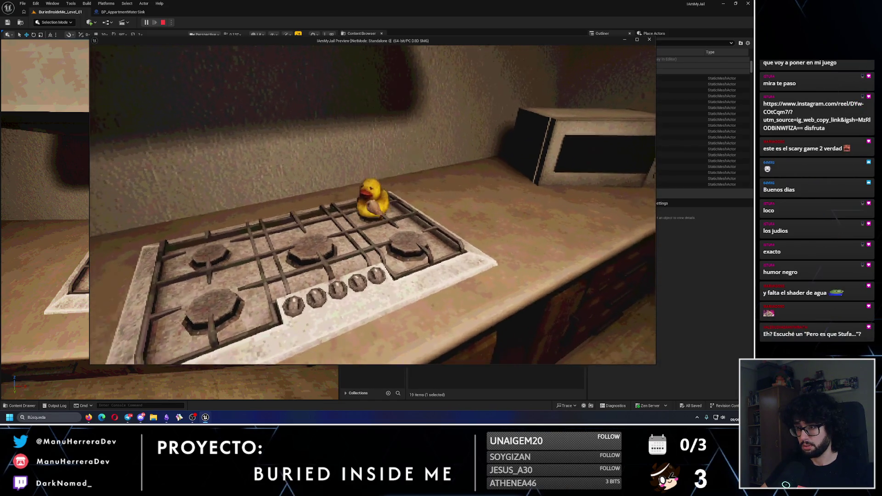
pyautogui.press('w')
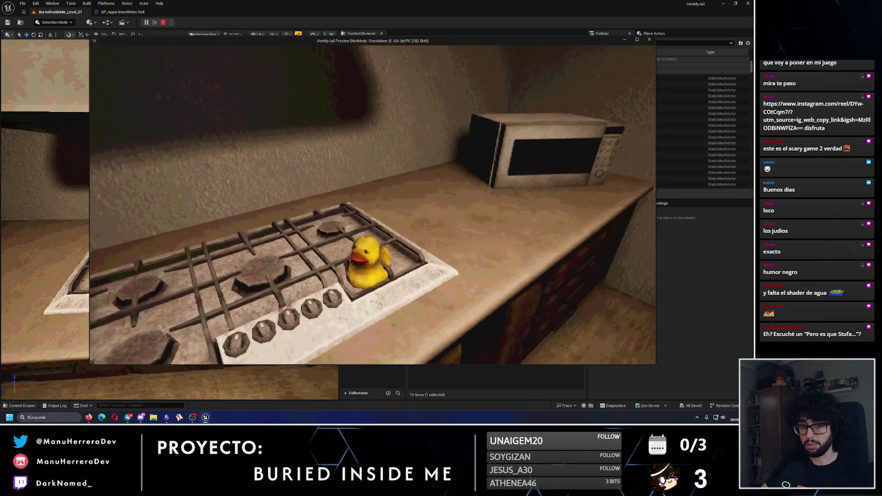
pyautogui.press('Escape')
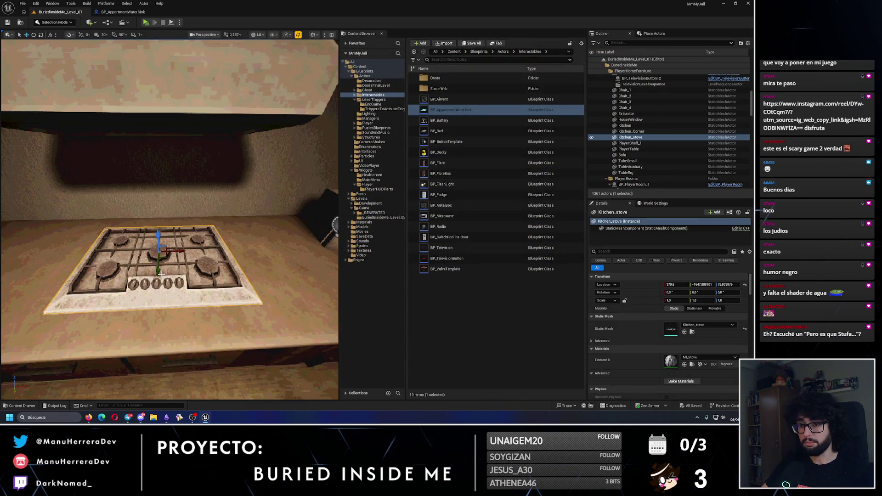
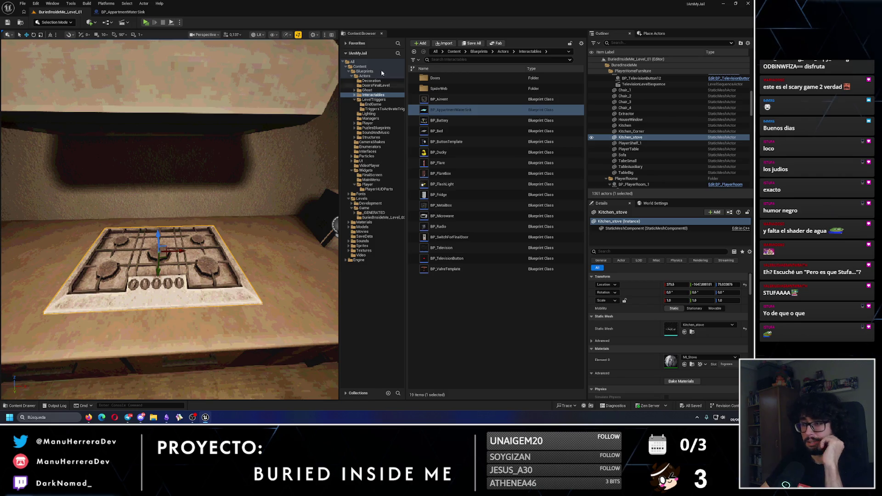
# Step: Select the water sink blueprint and frame the stove in the level viewport
pyautogui.click(449, 111)
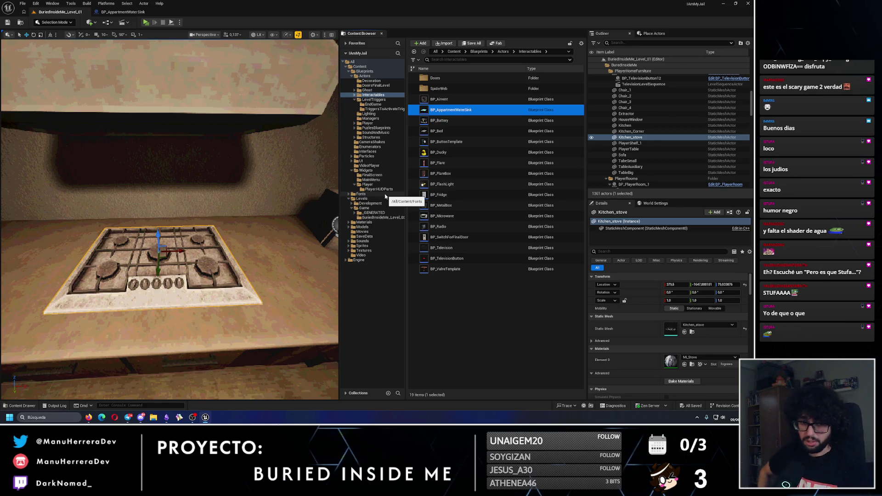
pyautogui.moveTo(168, 192)
pyautogui.mouseDown()
pyautogui.moveTo(177, 83)
pyautogui.moveTo(184, 92)
pyautogui.mouseUp()
pyautogui.press('f')
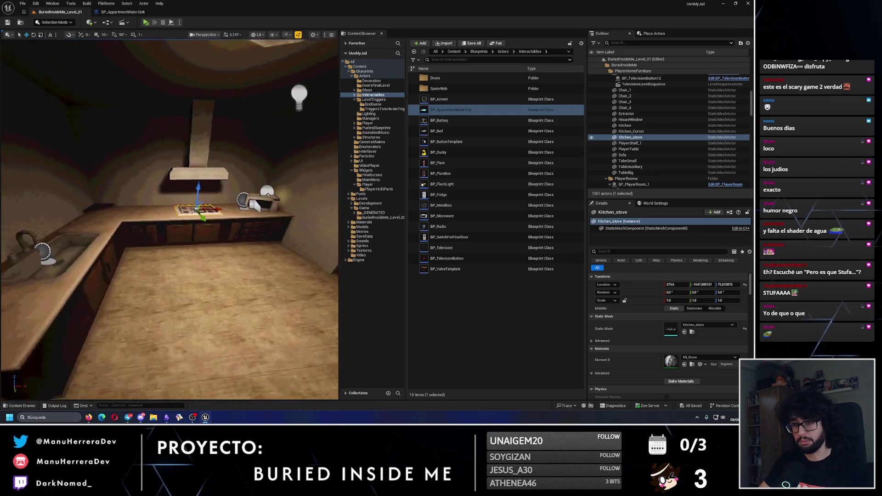
pyautogui.moveTo(168, 221); pyautogui.dragTo(198, 198)
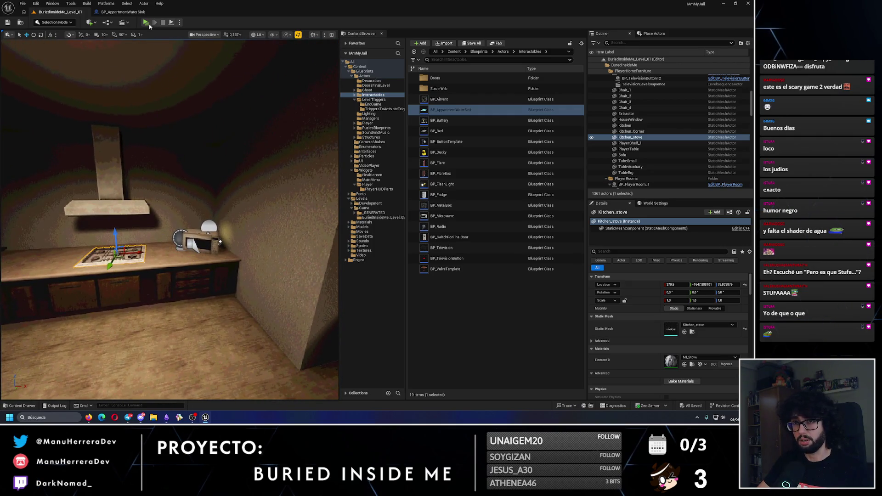
# Step: Playtest the level, opening and closing the fridge door and toggling the sink tap
pyautogui.hotkey('alt', 'p')
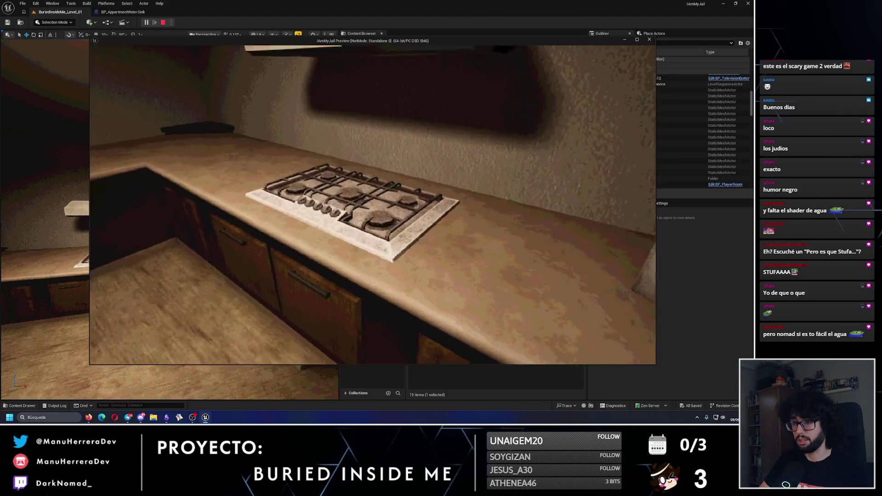
pyautogui.press('e')
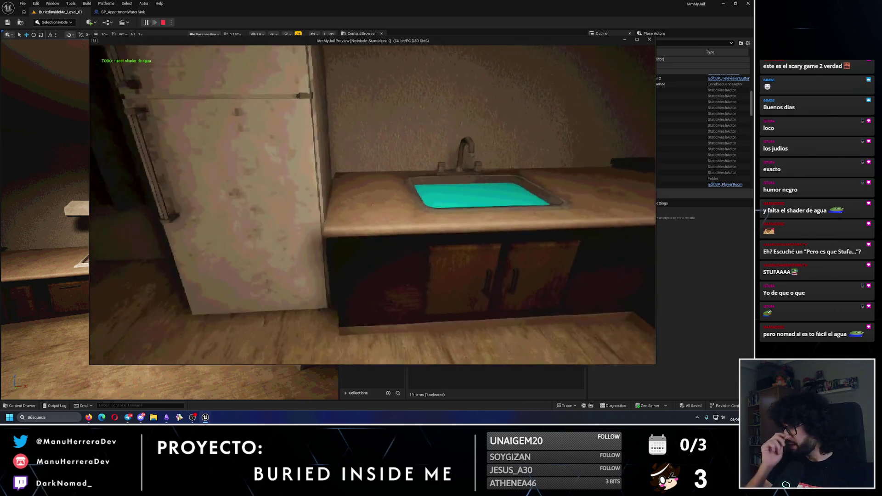
pyautogui.press('e')
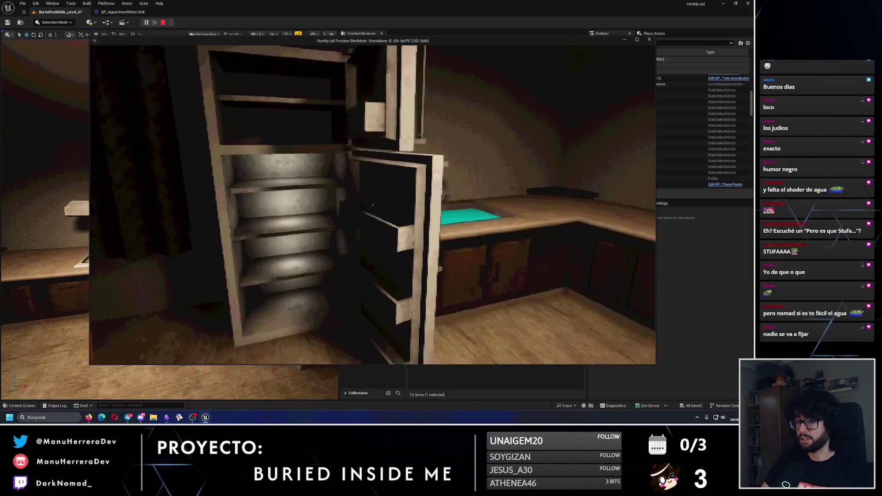
pyautogui.press('e')
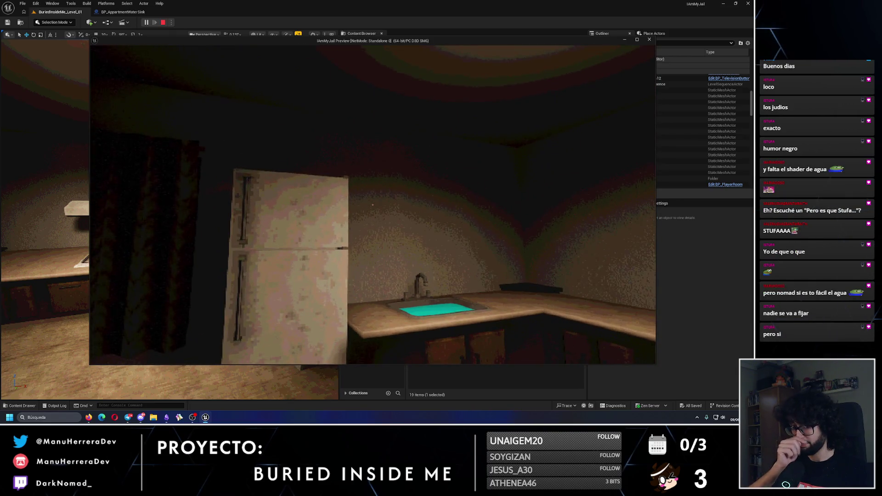
pyautogui.press('w')
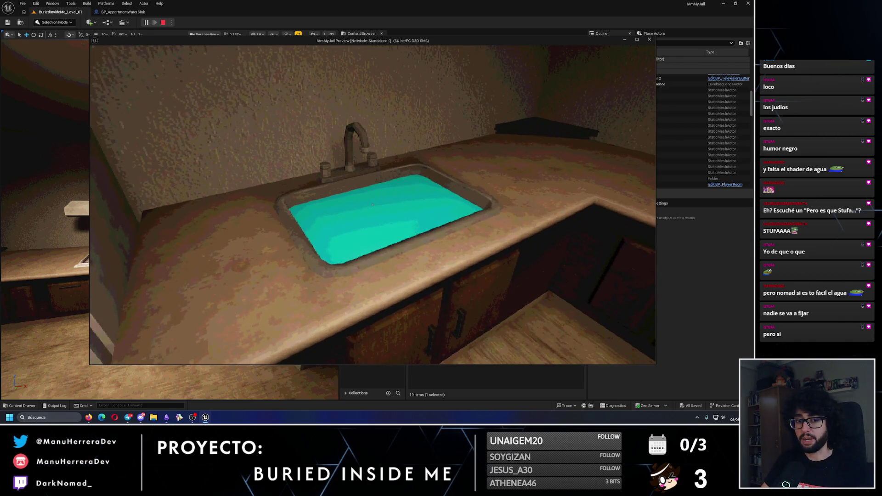
pyautogui.press('w')
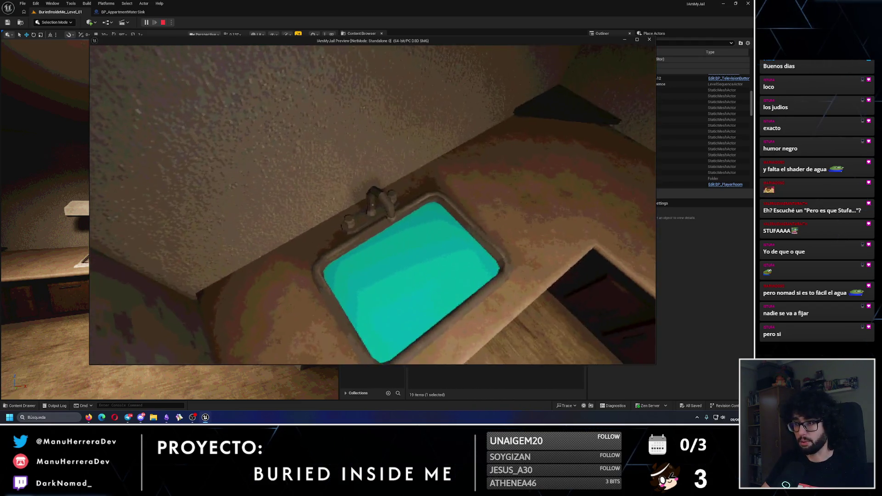
pyautogui.press('e')
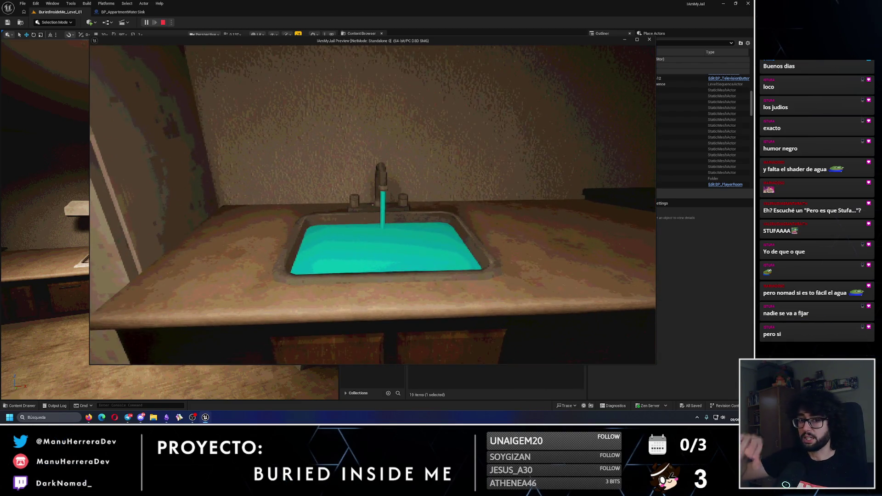
pyautogui.press('e')
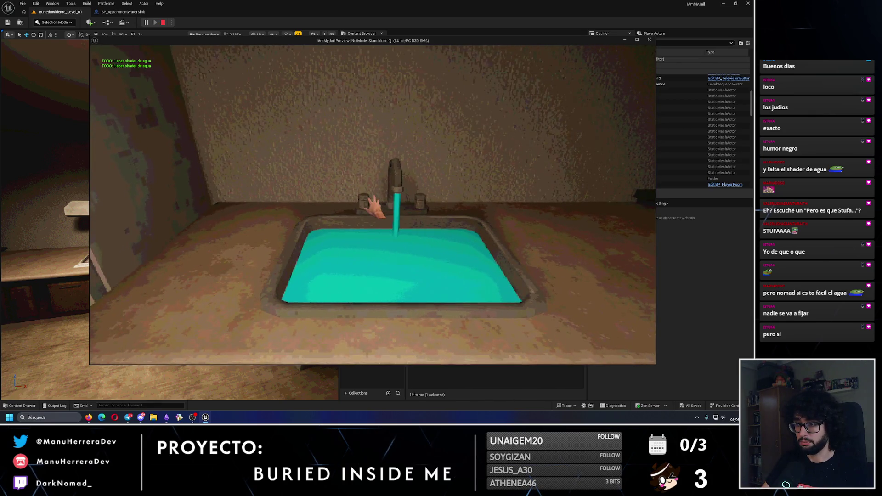
pyautogui.press('e')
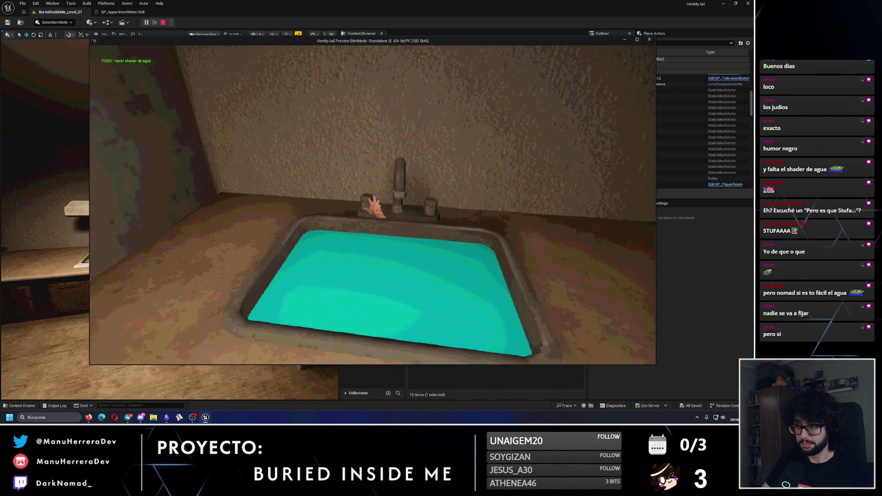
# Step: Toggle the tap again, walk over to inspect the stove, then stop the playtest
pyautogui.press('e')
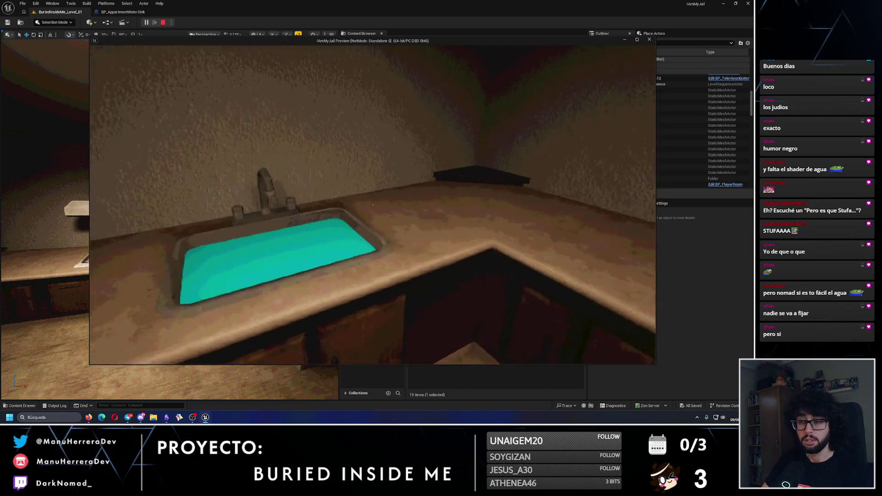
pyautogui.press('e')
pyautogui.press('e')
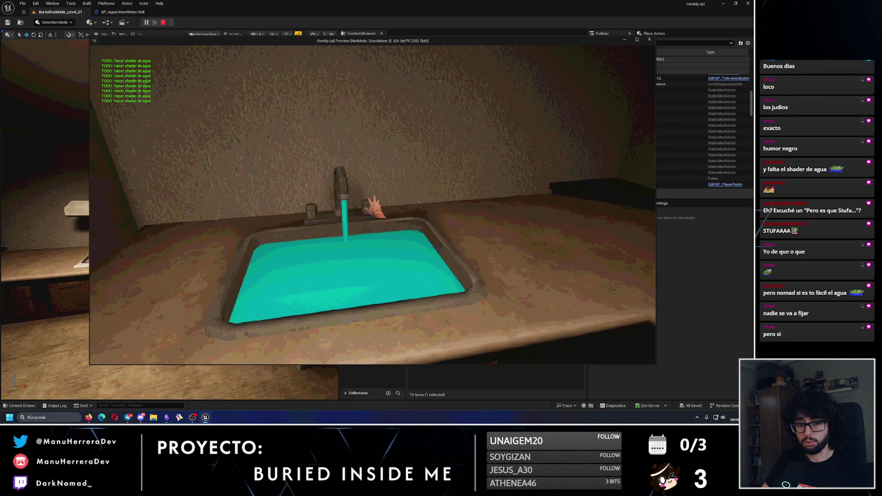
pyautogui.press('e')
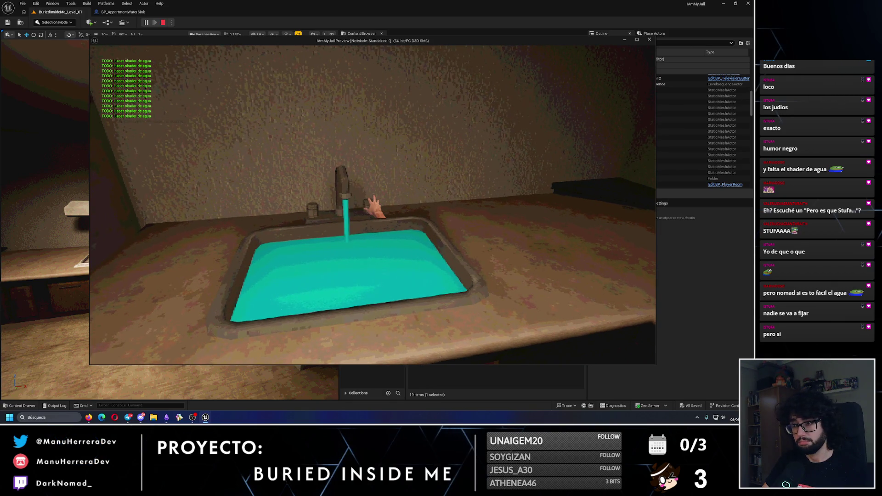
pyautogui.press('w')
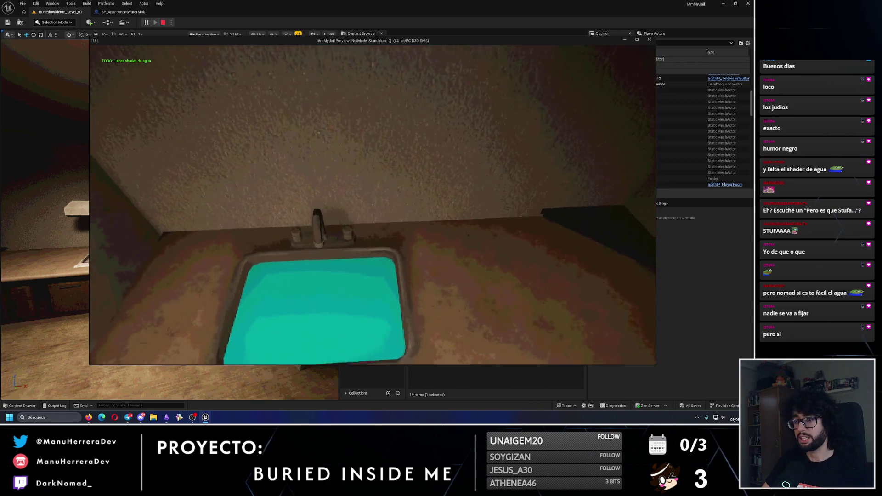
pyautogui.press('s')
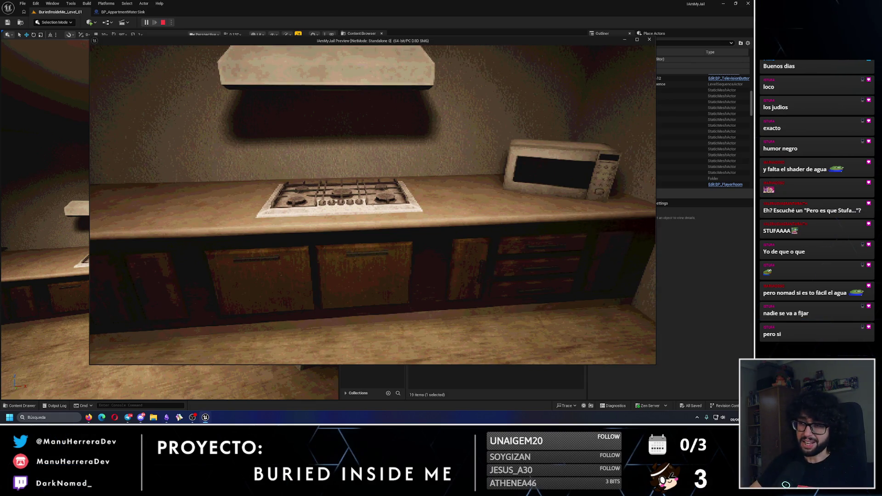
pyautogui.press('w')
pyautogui.press('s')
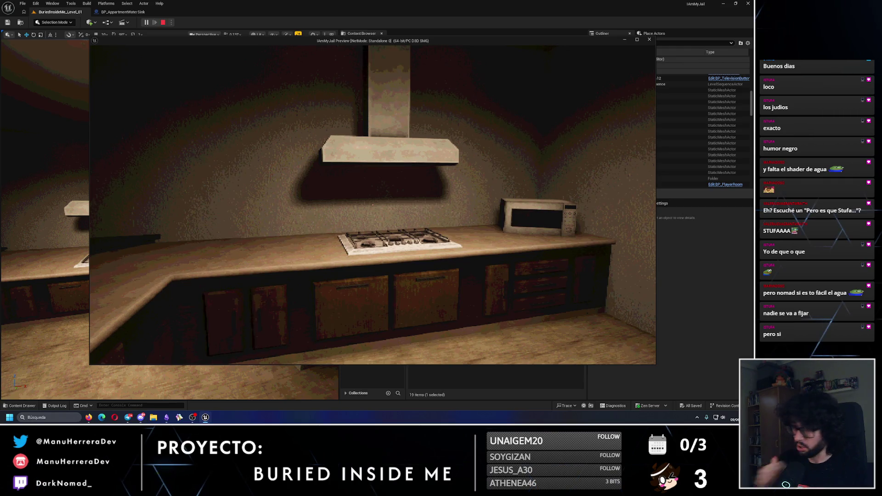
pyautogui.press('w')
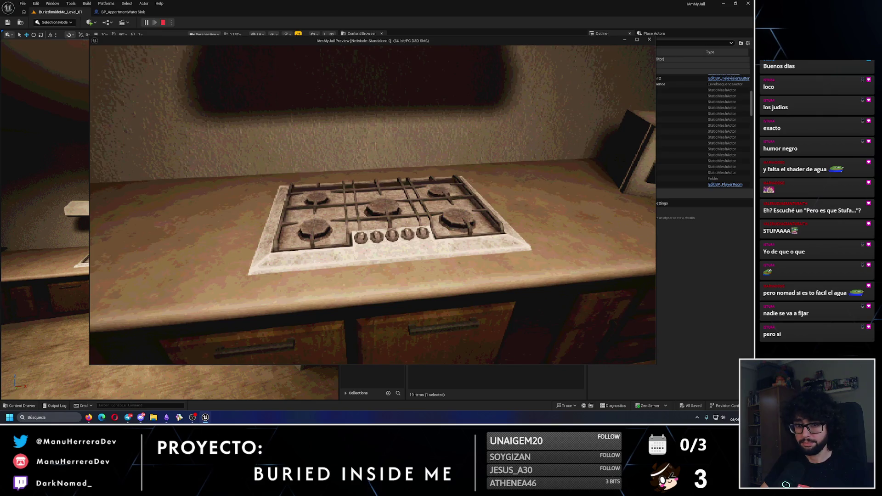
pyautogui.press('Escape')
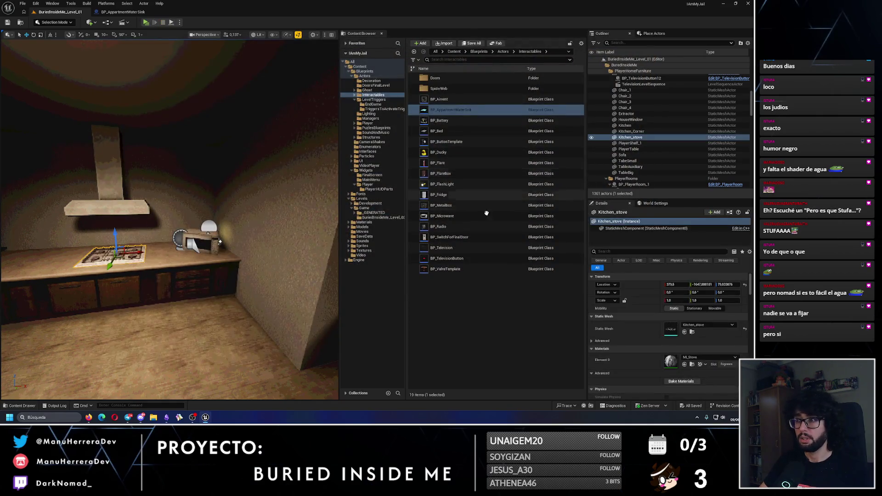
# Step: Duplicate BP_AppartmentWaterSink as BP_KitchenStove and open the copy for editing
pyautogui.click(460, 110)
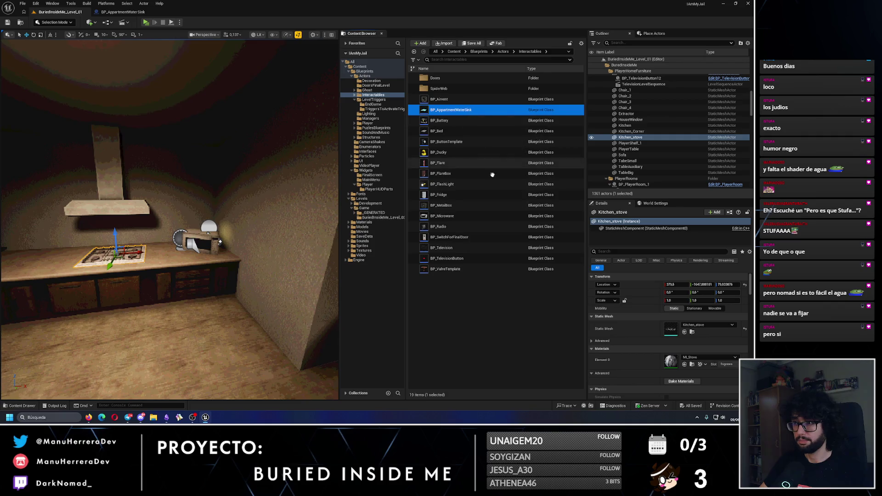
pyautogui.hotkey('ctrl', 'd')
pyautogui.press('BackSpace')
pyautogui.press('BackSpace')
pyautogui.press('BackSpace')
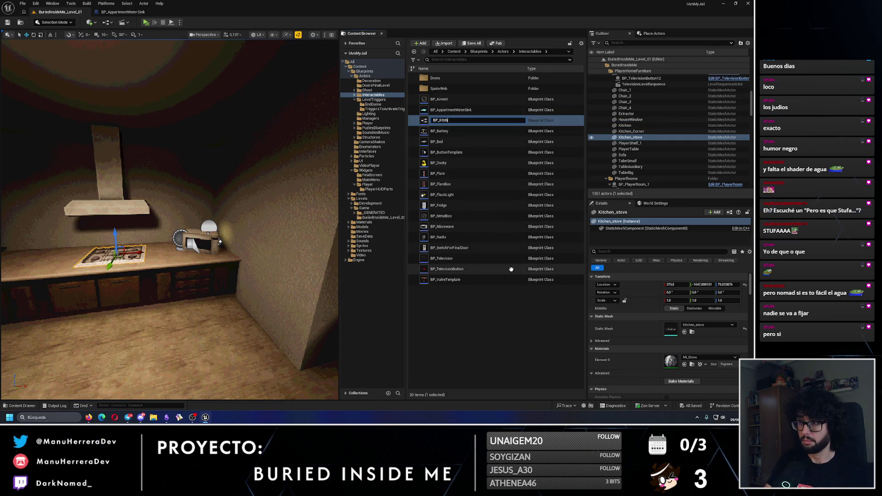
pyautogui.write('enStov')
pyautogui.press('Return')
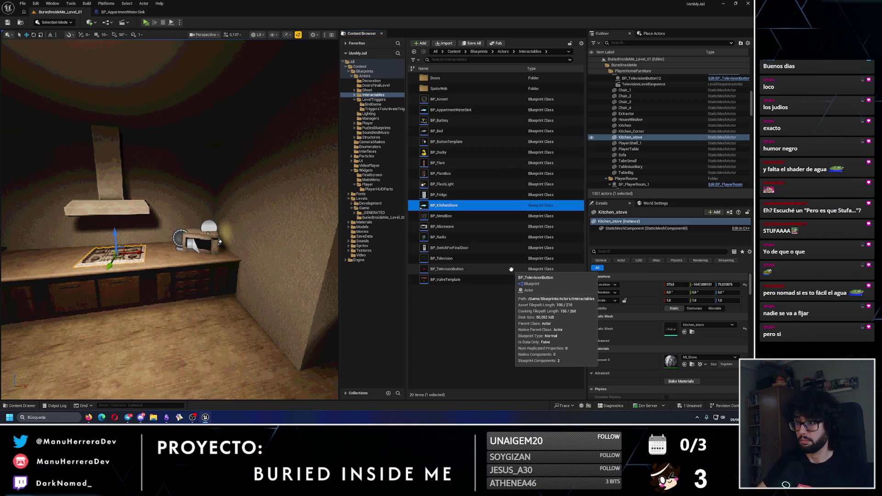
pyautogui.click(482, 317)
pyautogui.doubleClick(448, 207)
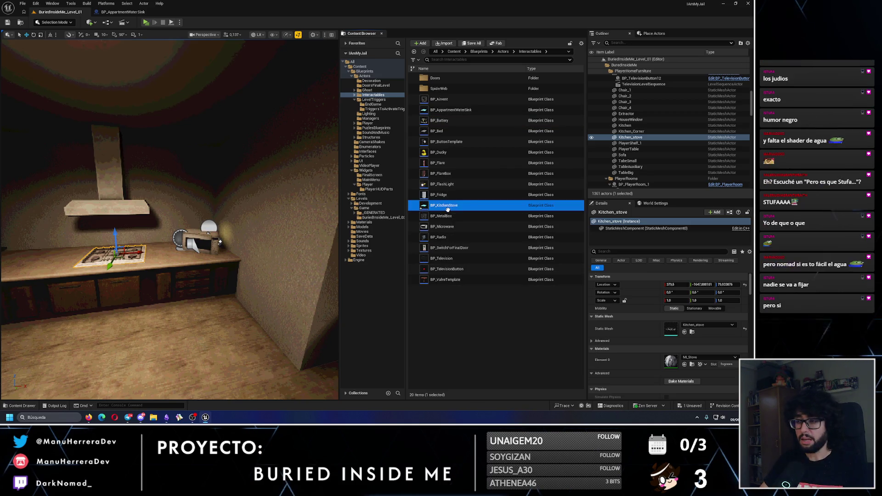
# Step: Delete the disabled node and wire Event Interact directly into the Branch
pyautogui.scroll(1, 211, 152)
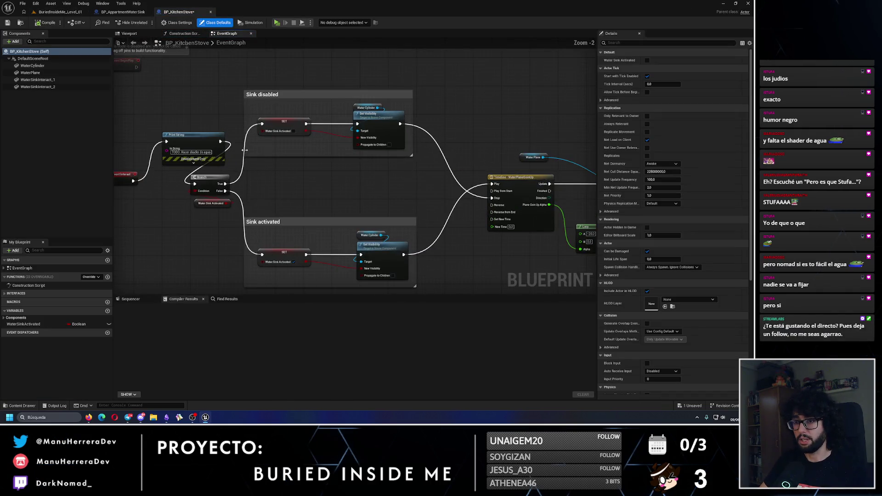
pyautogui.click(214, 145)
pyautogui.scroll(1, 212, 152)
pyautogui.press('Delete')
pyautogui.moveTo(205, 175); pyautogui.dragTo(268, 178)
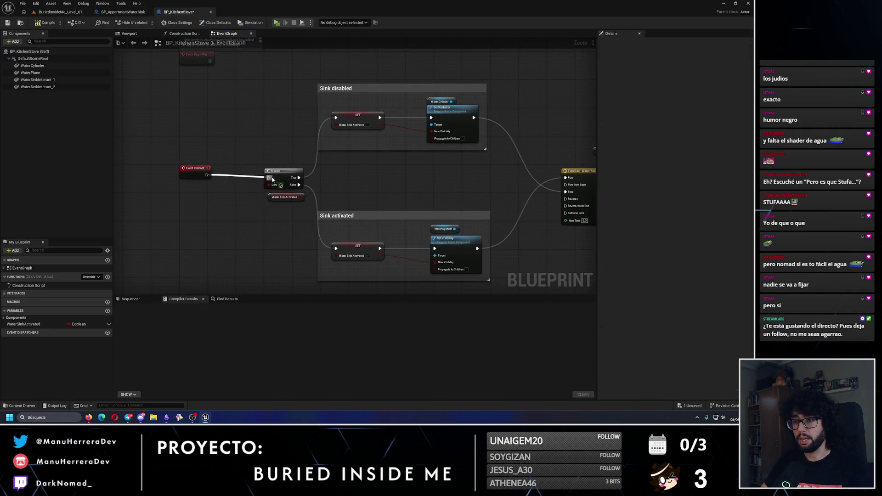
pyautogui.scroll(-2, 285, 138)
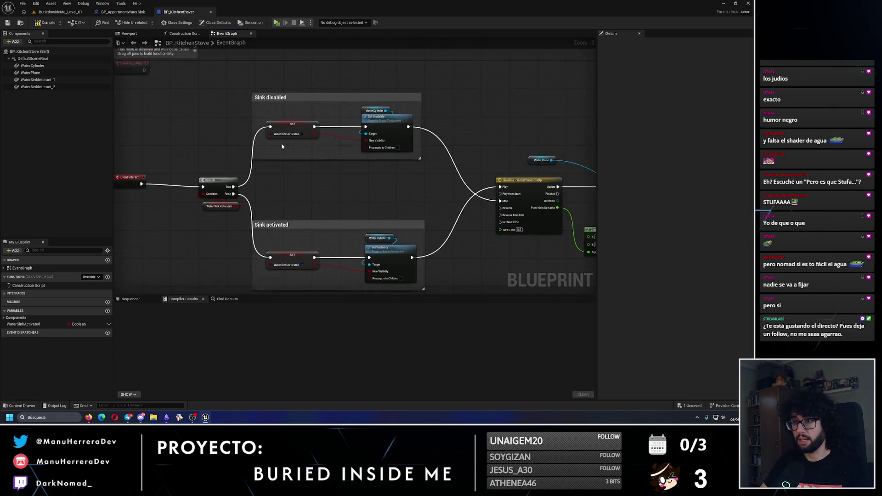
# Step: Rename the WaterSinkActivated boolean to StoveActivated, compile, and preview the WaterCylinder in the viewport
pyautogui.doubleClick(52, 324)
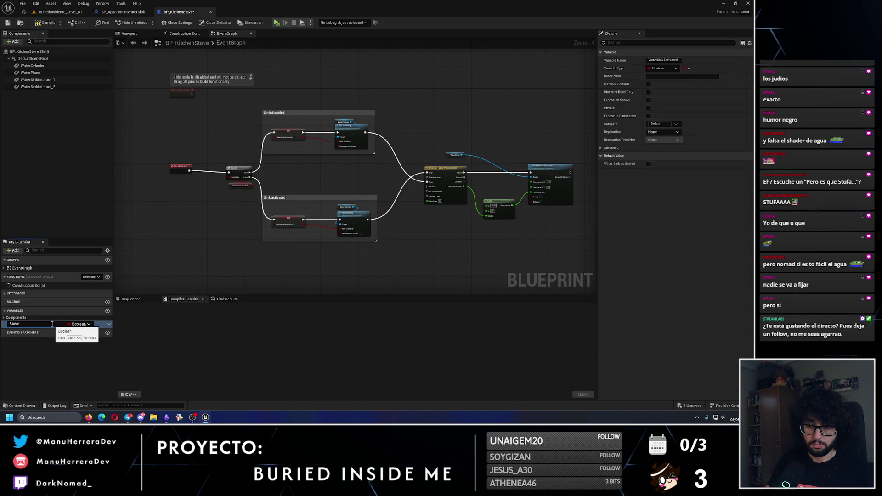
pyautogui.write('ed')
pyautogui.press('Return')
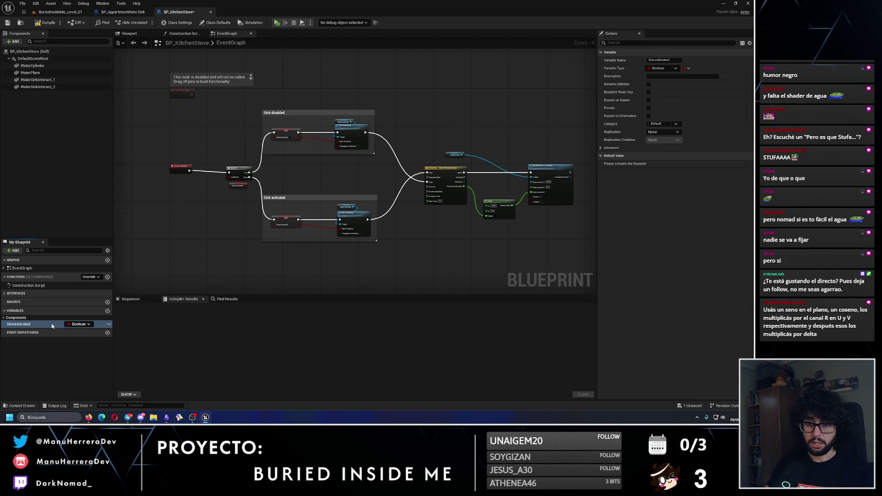
pyautogui.click(8, 23)
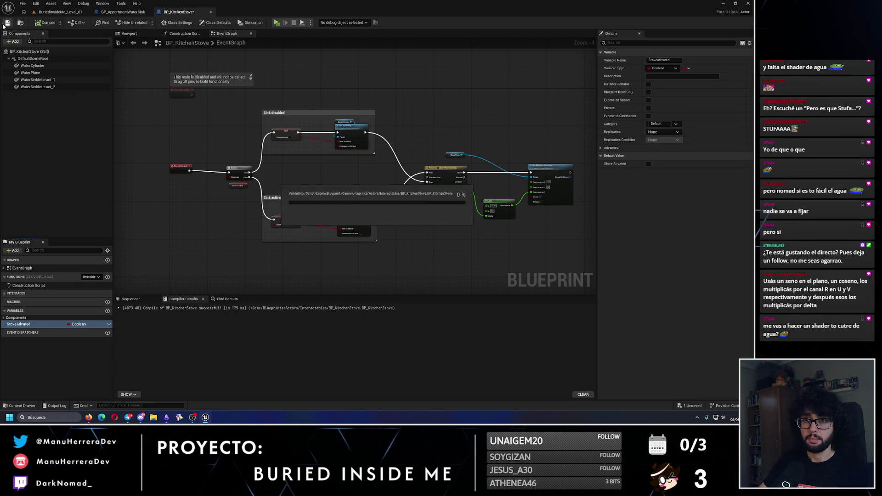
pyautogui.click(32, 65)
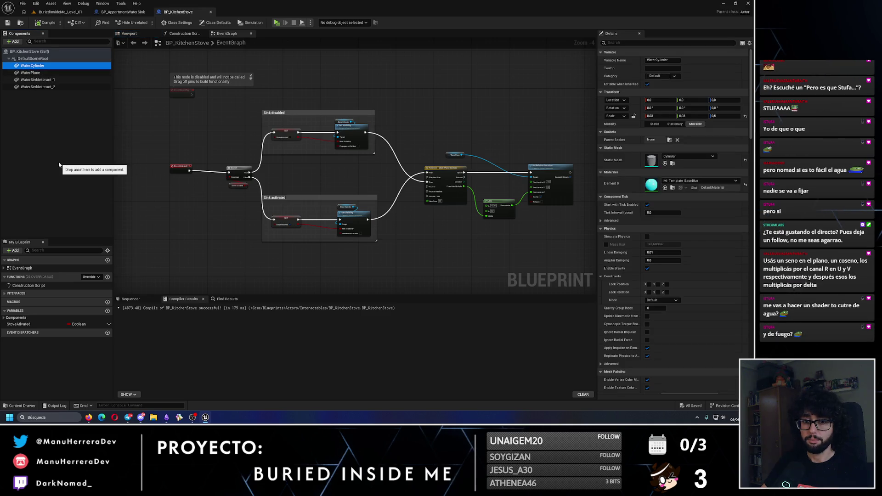
pyautogui.click(131, 34)
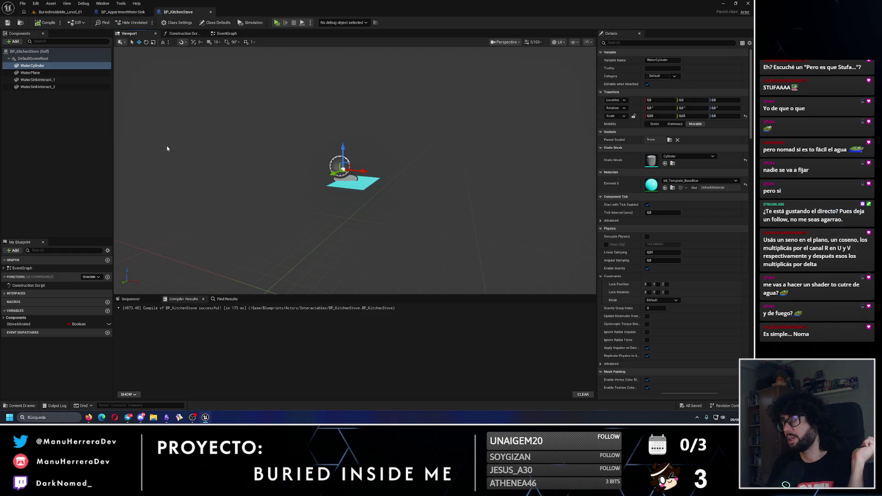
# Step: Delete the two sink interaction components and the WaterPlane component
pyautogui.moveTo(167, 145); pyautogui.dragTo(159, 125)
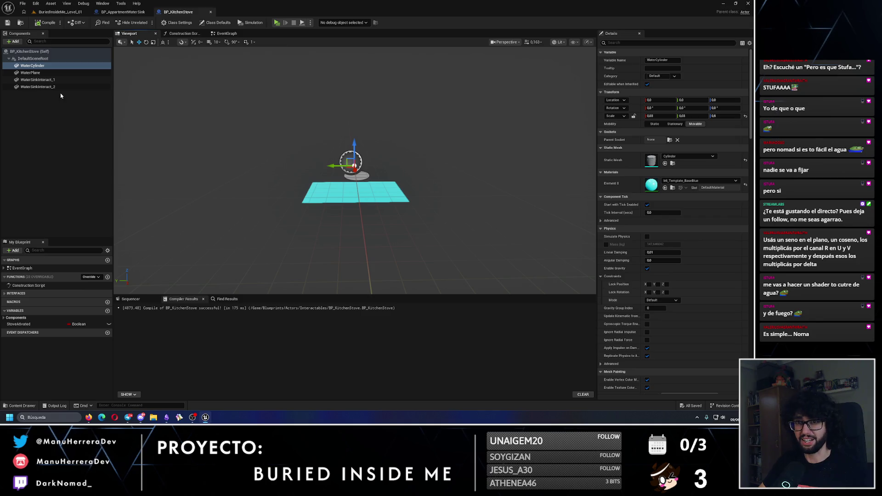
pyautogui.click(38, 80)
pyautogui.keyDown('shift'); pyautogui.click(38, 87); pyautogui.keyUp('shift')
pyautogui.press('Delete')
pyautogui.click(35, 66)
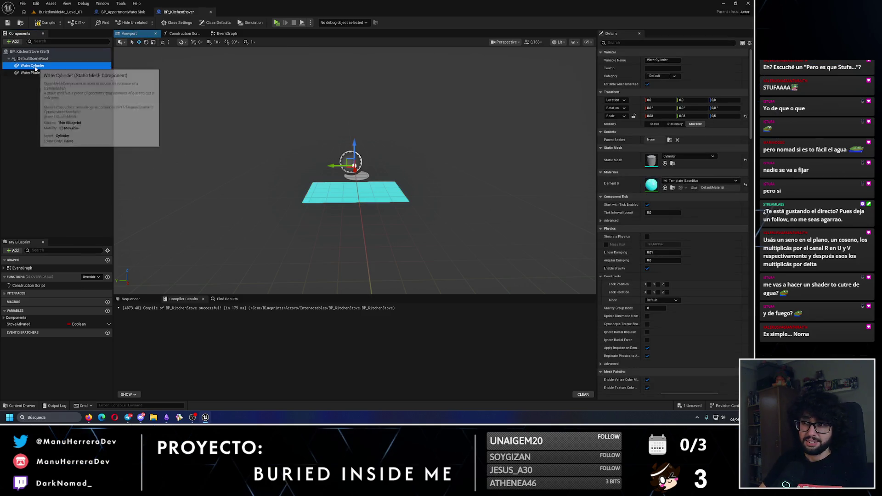
pyautogui.click(28, 73)
pyautogui.press('Delete')
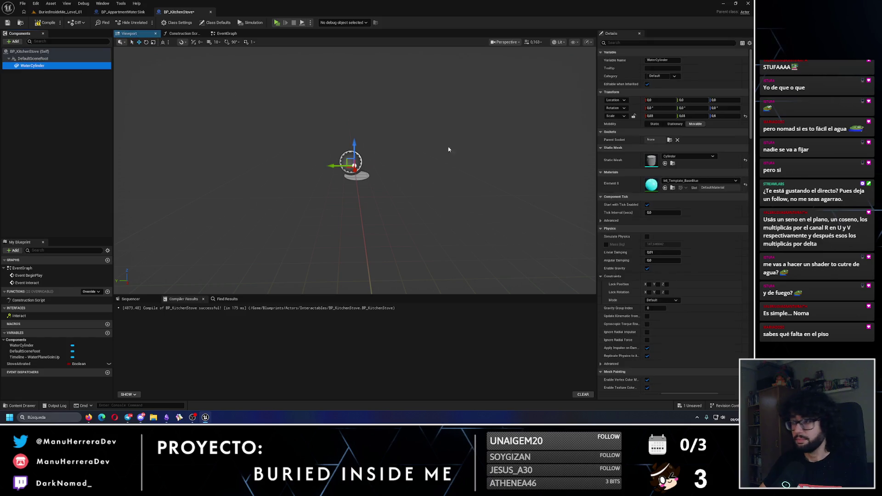
# Step: Assign the Kitchen_stove static mesh and the MI_Stove material to the remaining component
pyautogui.click(682, 157)
pyautogui.write('kitc')
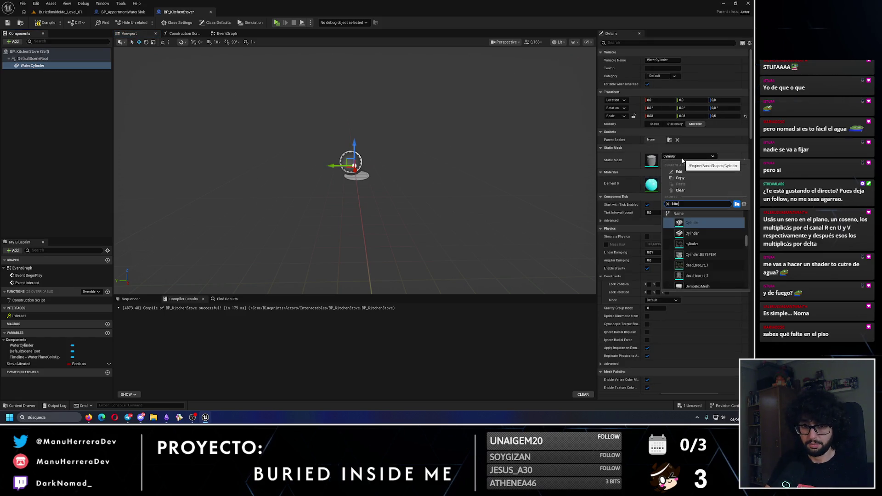
pyautogui.write('hensto')
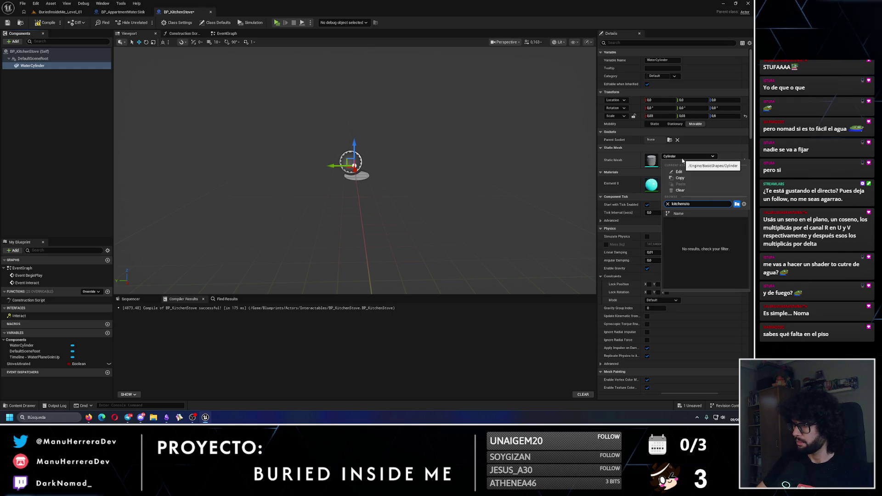
pyautogui.press('BackSpace')
pyautogui.press('BackSpace')
pyautogui.press('BackSpace')
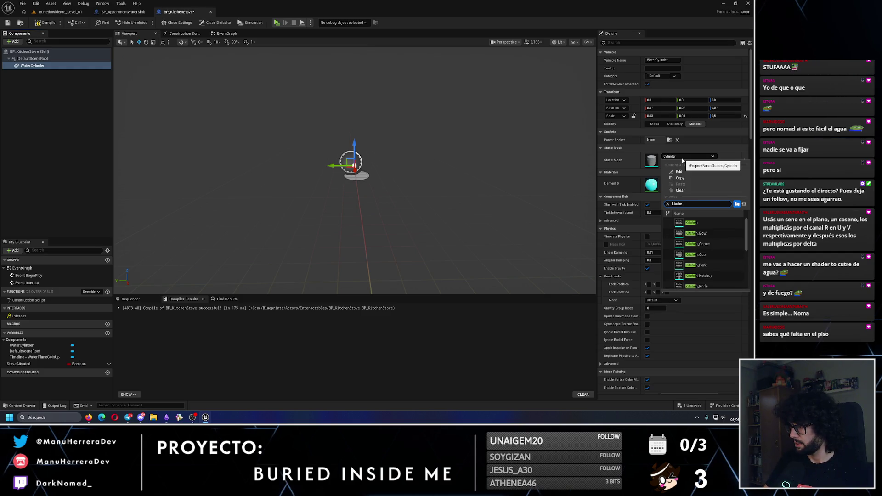
pyautogui.press('BackSpace')
pyautogui.press('BackSpace')
pyautogui.press('BackSpace')
pyautogui.write('stove')
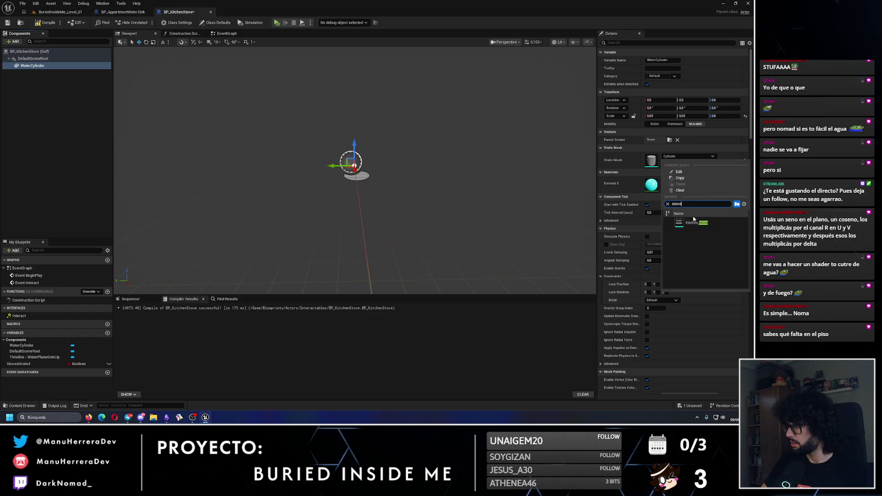
pyautogui.click(694, 222)
pyautogui.click(685, 182)
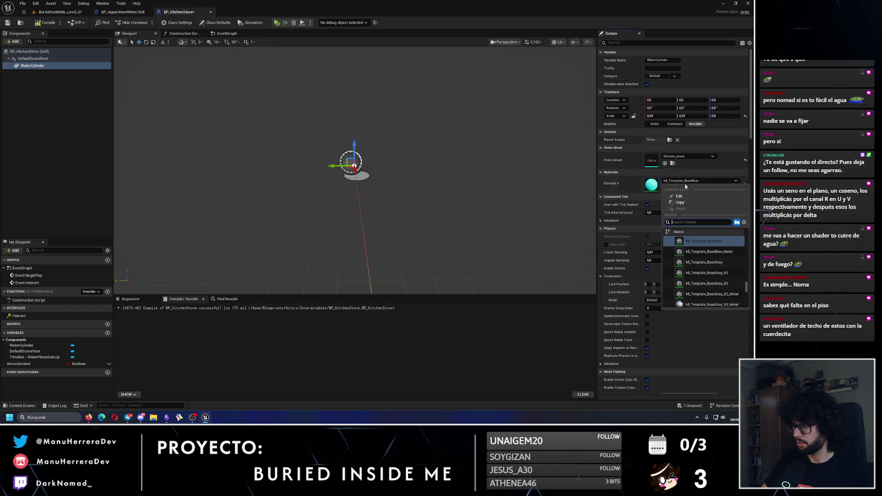
pyautogui.write('stove')
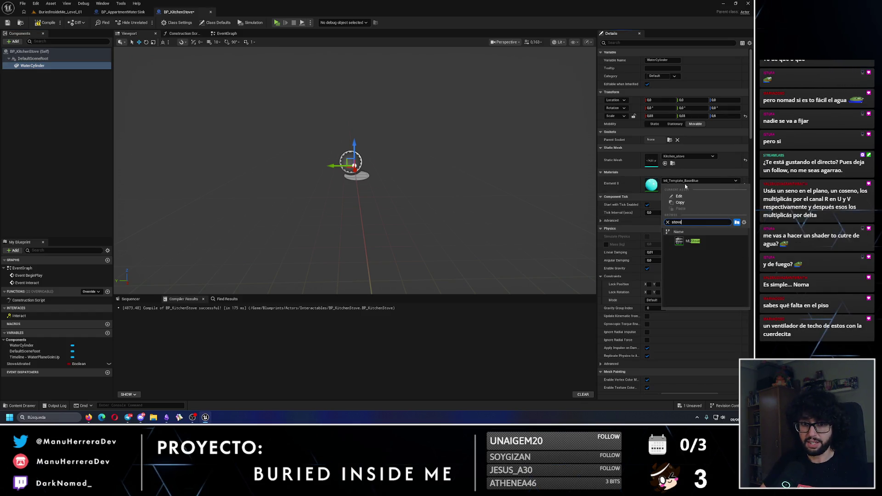
pyautogui.click(701, 242)
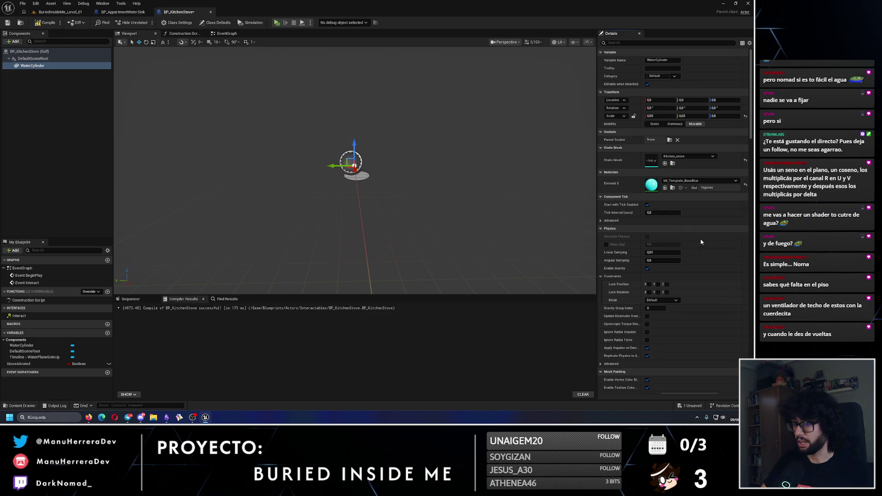
pyautogui.moveTo(383, 176); pyautogui.dragTo(466, 181)
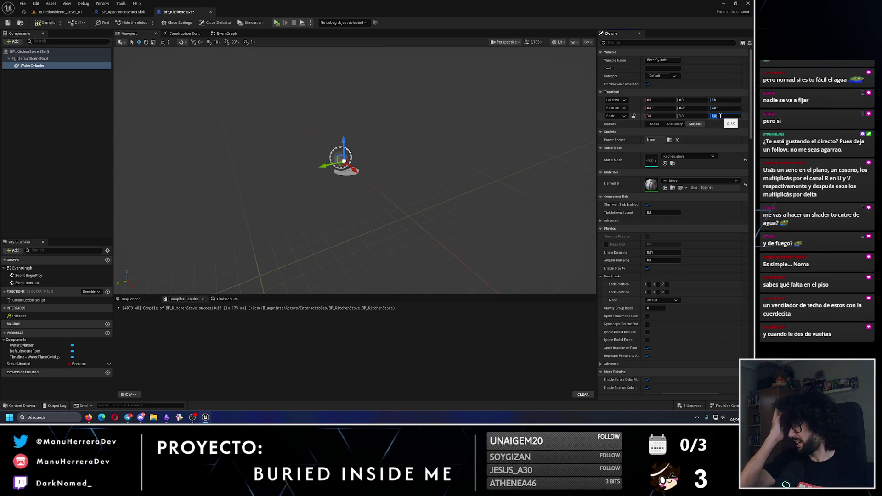
# Step: Tick Visible for the stove mesh and compile the blueprint
pyautogui.click(650, 43)
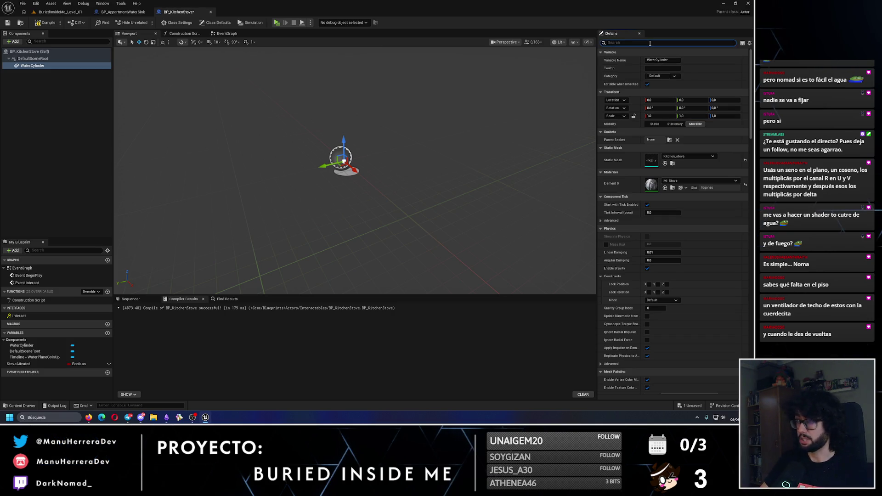
pyautogui.write('visi')
pyautogui.click(648, 84)
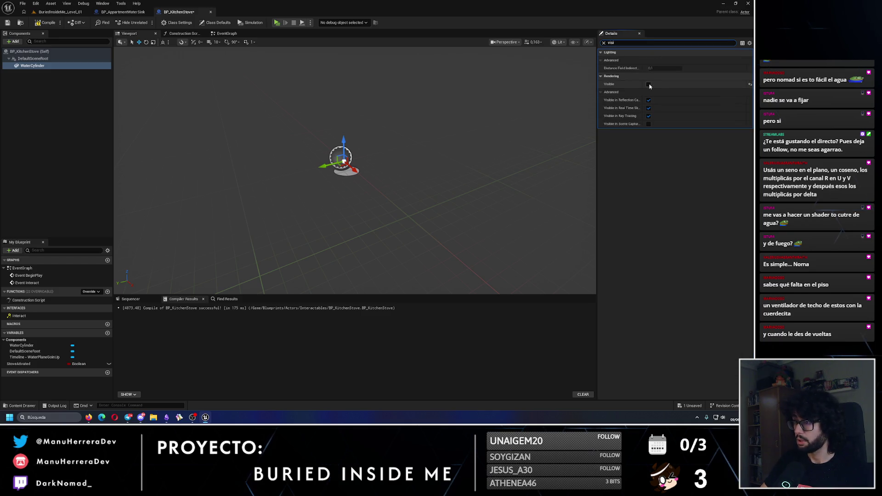
pyautogui.click(10, 23)
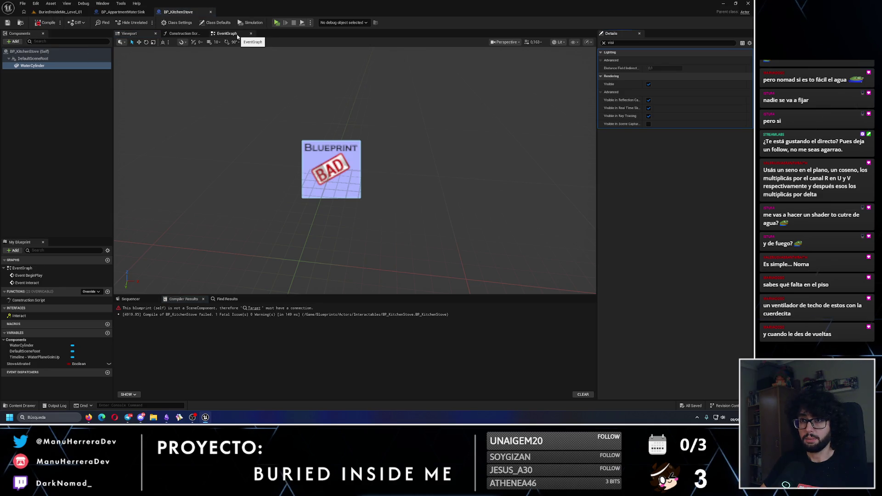
pyautogui.click(238, 36)
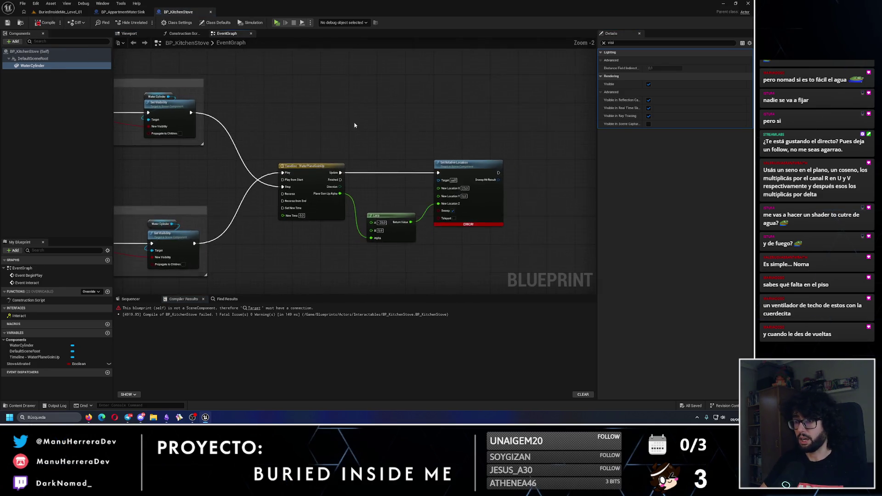
# Step: Delete the Timeline, Lerp, SetRelativeLocation and Set Visibility nodes, keeping Event Interact wired to Branch
pyautogui.moveTo(299, 143); pyautogui.dragTo(457, 215)
pyautogui.press('Delete')
pyautogui.moveTo(369, 166); pyautogui.dragTo(502, 189)
pyautogui.scroll(2, 387, 128)
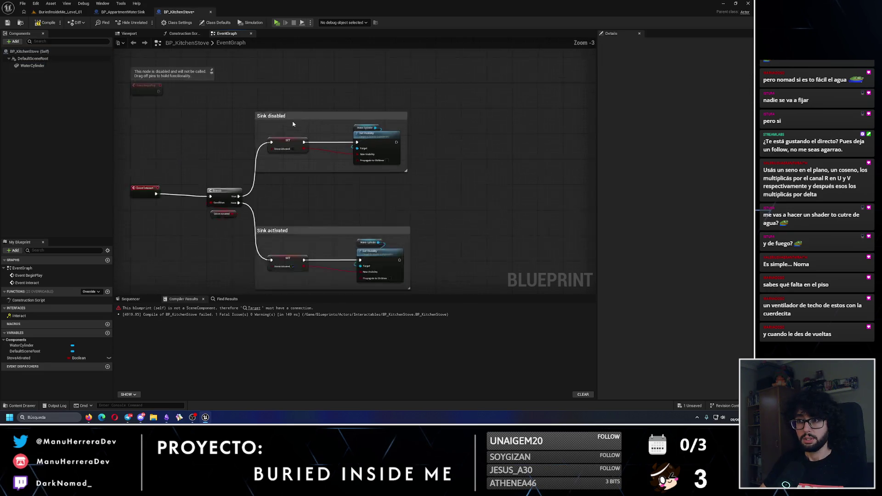
pyautogui.moveTo(383, 124); pyautogui.dragTo(415, 172)
pyautogui.press('Delete')
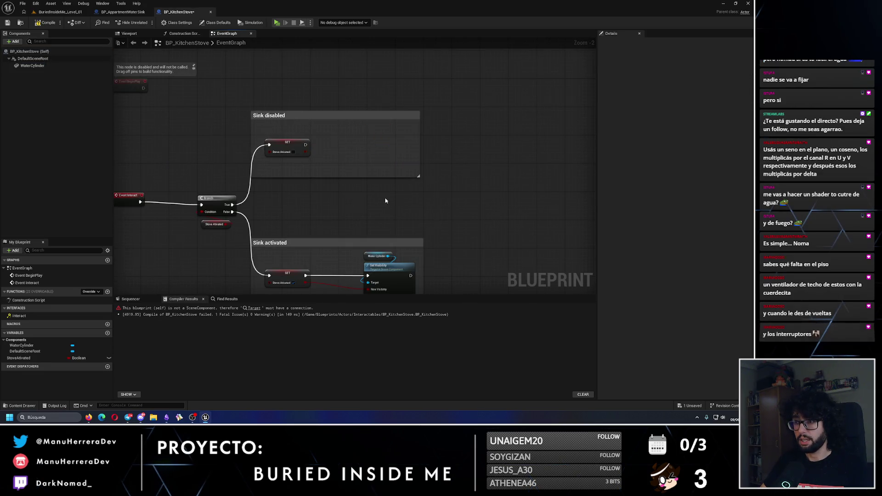
pyautogui.moveTo(386, 199); pyautogui.dragTo(375, 141)
pyautogui.click(373, 228)
pyautogui.press('Delete')
pyautogui.moveTo(124, 127); pyautogui.dragTo(226, 121)
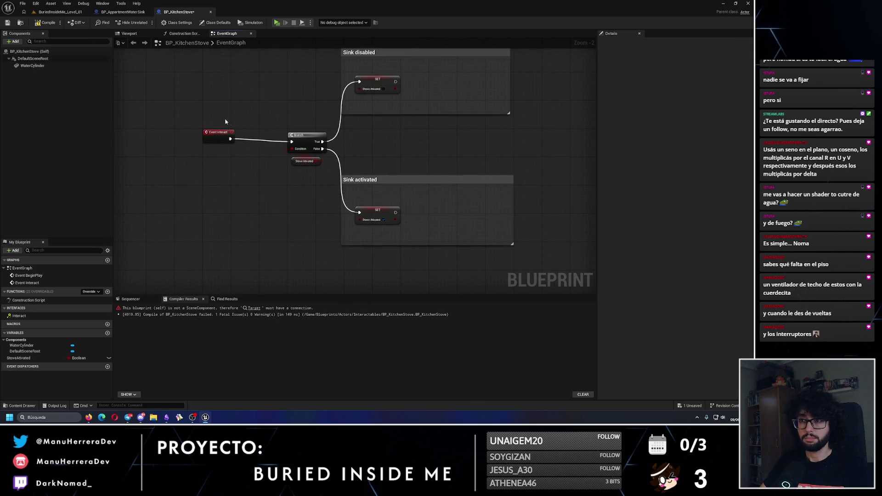
pyautogui.press('q')
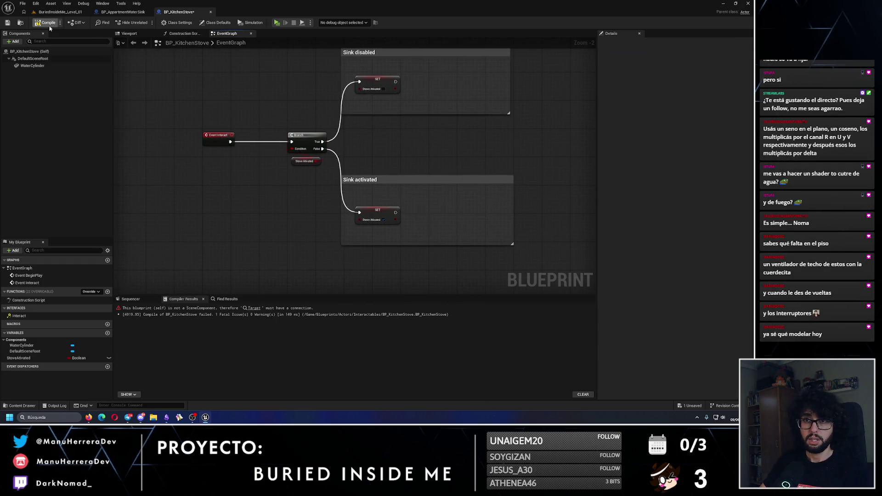
# Step: Compile, rename the WaterCylinder component to KitchenStove, and save the blueprint
pyautogui.click(48, 23)
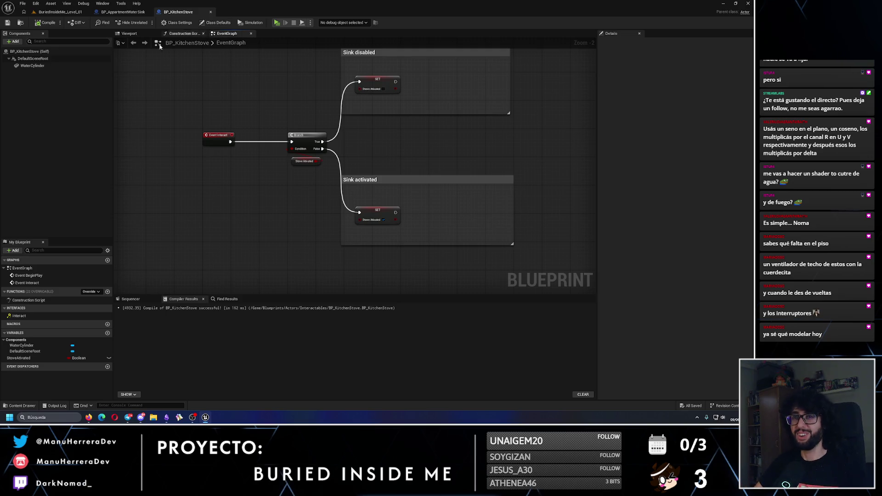
pyautogui.scroll(2, 170, 79)
pyautogui.doubleClick(32, 66)
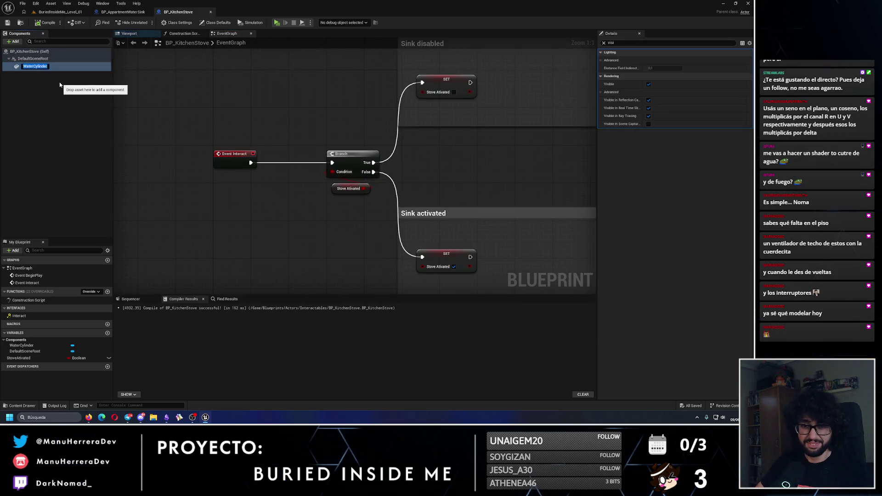
pyautogui.write('KitchenStove')
pyautogui.press('Return')
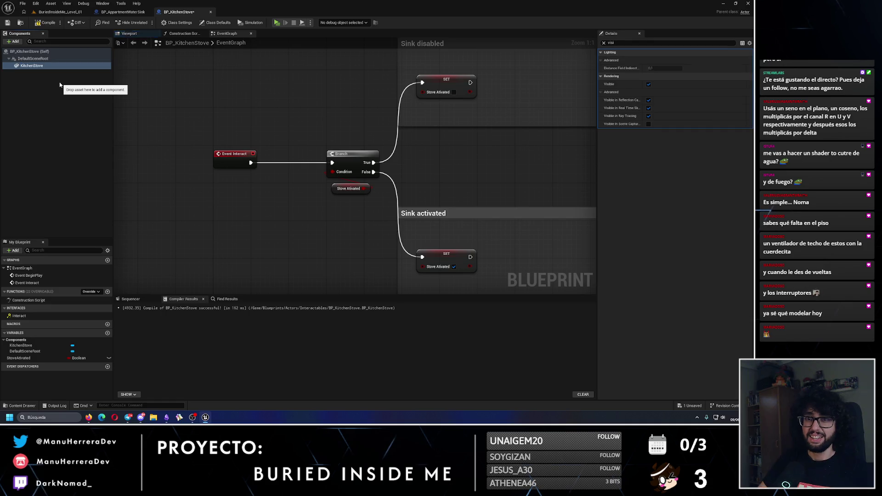
pyautogui.click(7, 22)
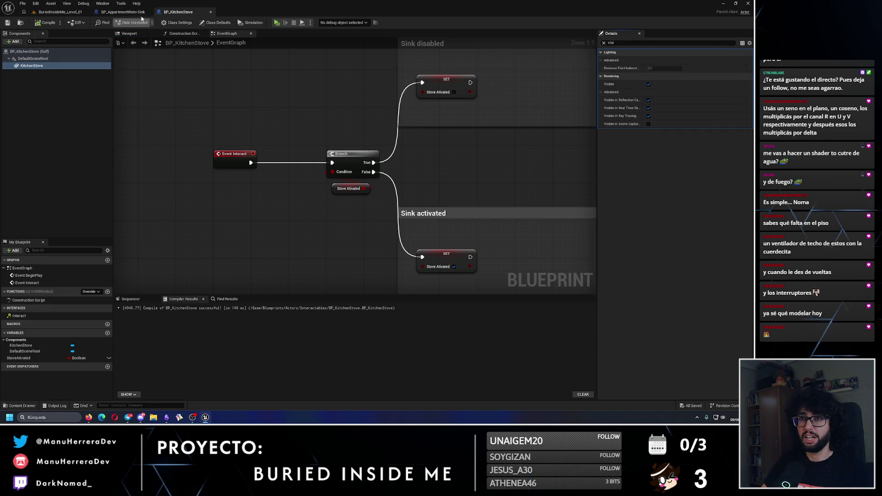
pyautogui.click(60, 11)
# Step: Fly the level view around the apartment and focus on the kitchen stove
pyautogui.press('w')
pyautogui.press('e')
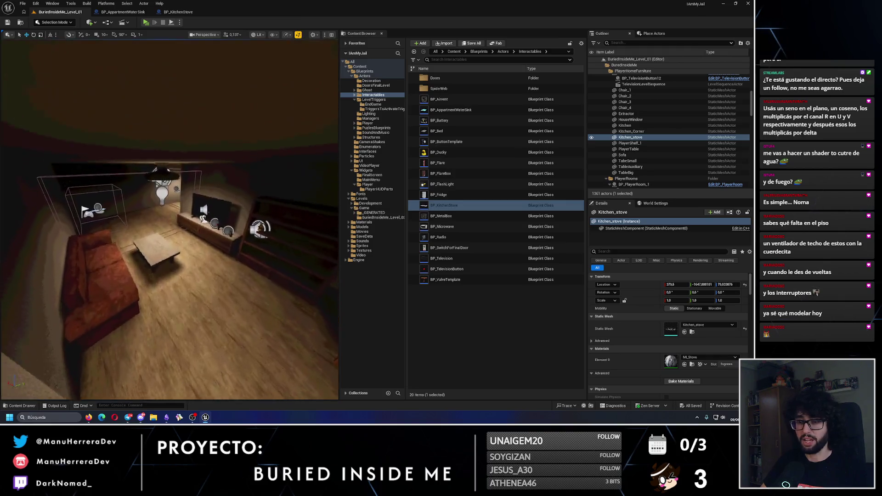
pyautogui.press('w')
pyautogui.scroll(3, 166, 184)
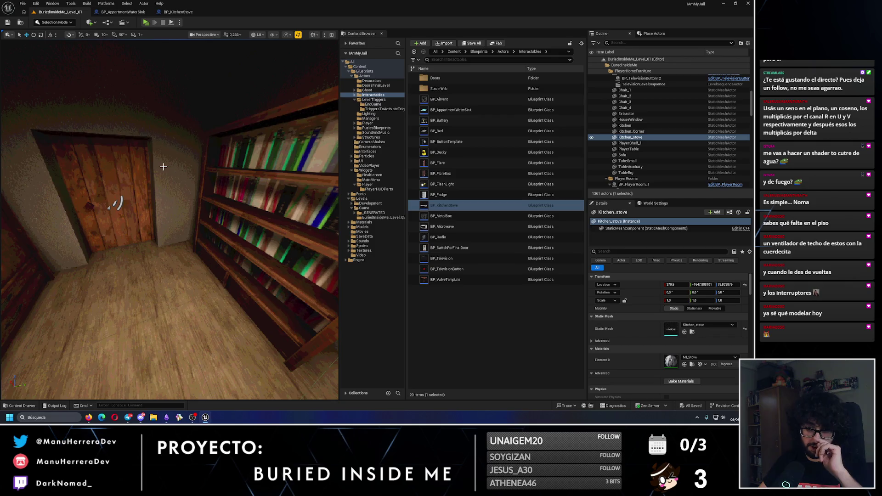
pyautogui.press('s')
pyautogui.press('e')
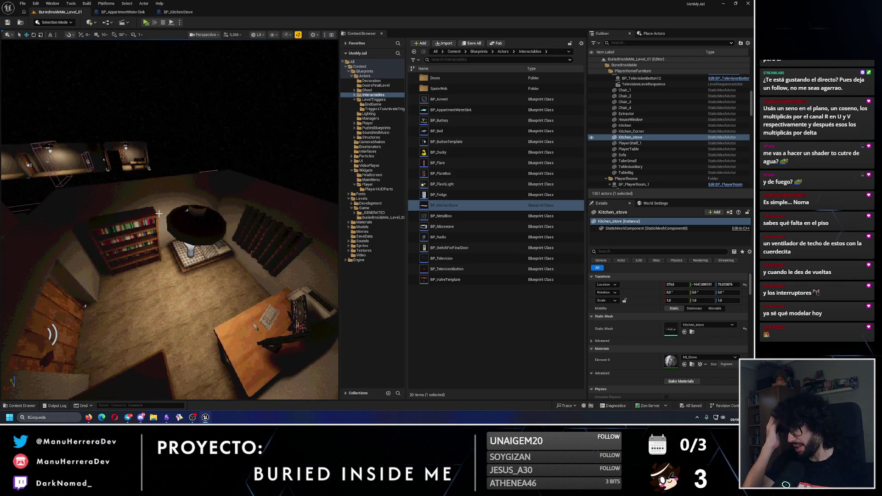
pyautogui.press('f')
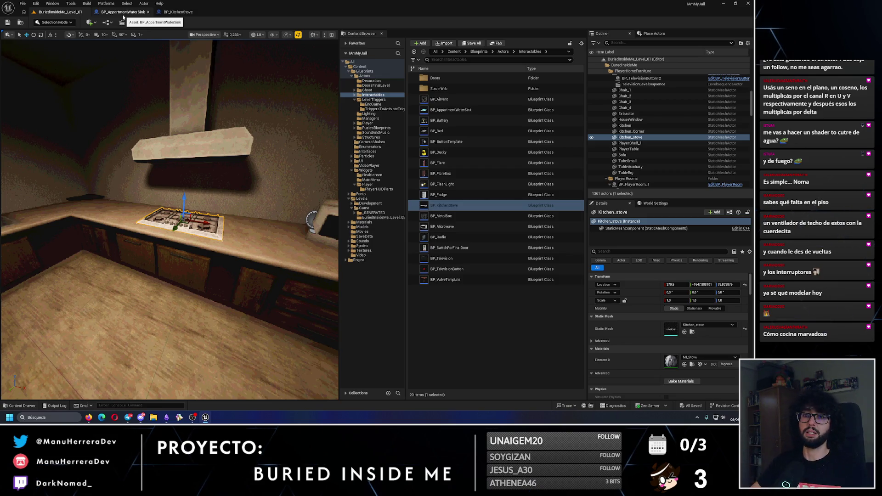
# Step: Close the water-sink Blueprint and bring up BP_KitchenStove's viewport preview of the stove
pyautogui.click(122, 13)
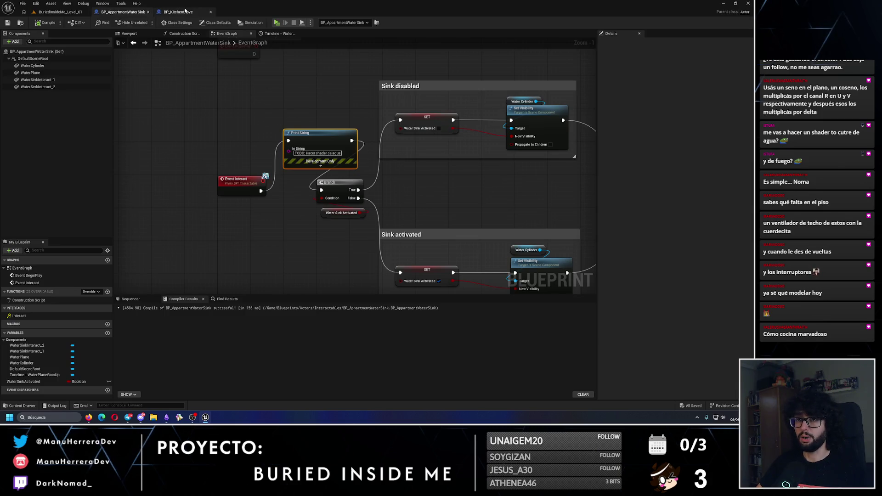
pyautogui.click(148, 12)
pyautogui.scroll(-2, 253, 122)
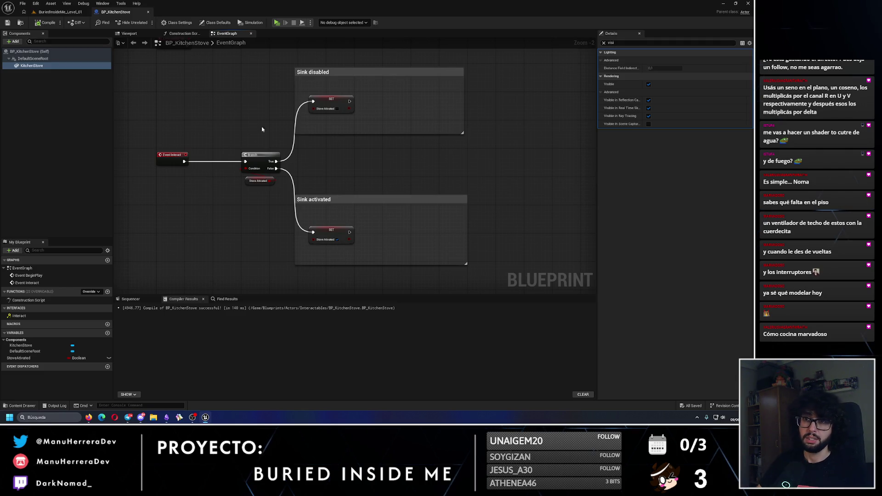
pyautogui.click(71, 12)
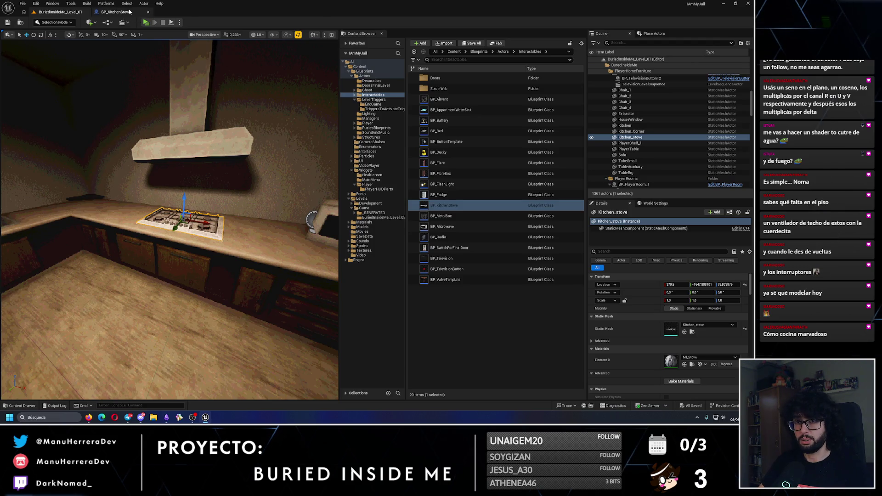
pyautogui.click(115, 12)
pyautogui.click(130, 33)
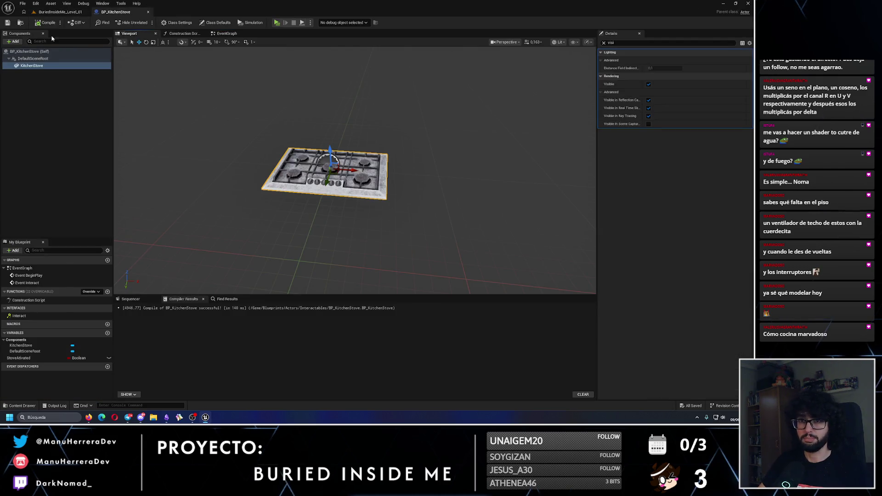
# Step: Add a Cube component to the stove blueprint
pyautogui.click(14, 41)
pyautogui.write('box')
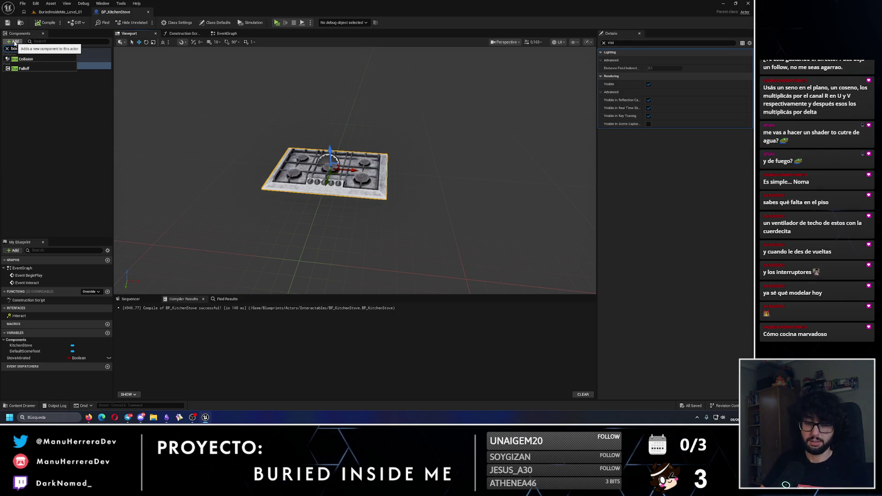
pyautogui.press('BackSpace')
pyautogui.press('BackSpace')
pyautogui.press('BackSpace')
pyautogui.write('cube')
pyautogui.click(14, 59)
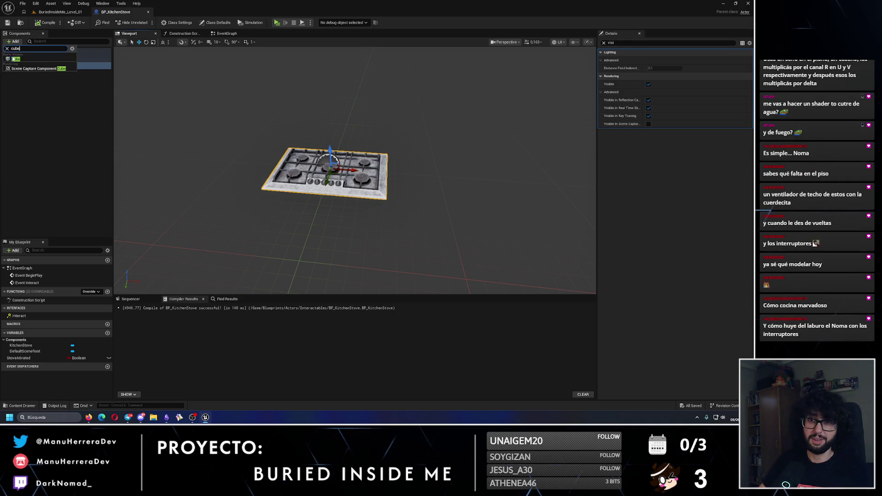
# Step: Scale the cube flat vertically over the stove
pyautogui.moveTo(437, 193); pyautogui.dragTo(457, 102)
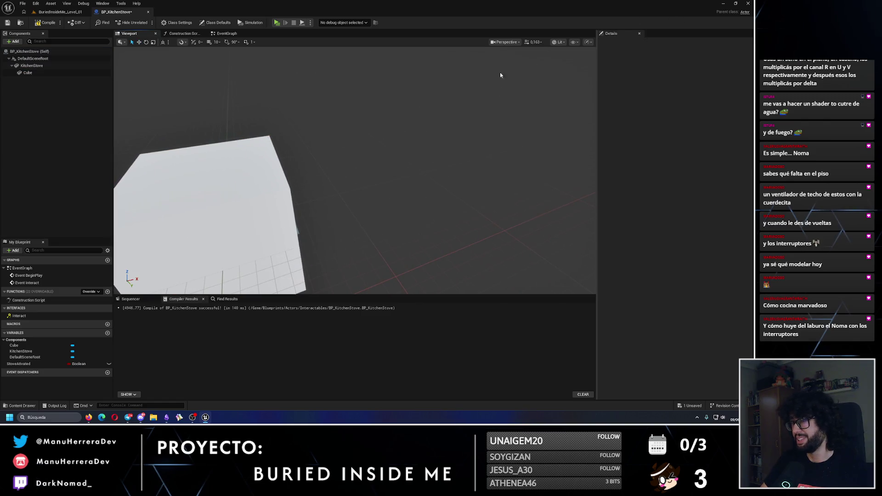
pyautogui.moveTo(500, 75); pyautogui.dragTo(460, 115)
pyautogui.moveTo(414, 184)
pyautogui.mouseDown()
pyautogui.moveTo(437, 161)
pyautogui.moveTo(436, 175)
pyautogui.mouseUp()
pyautogui.click(276, 207)
pyautogui.press('r')
pyautogui.moveTo(276, 195); pyautogui.dragTo(293, 223)
pyautogui.moveTo(413, 184); pyautogui.dragTo(436, 175)
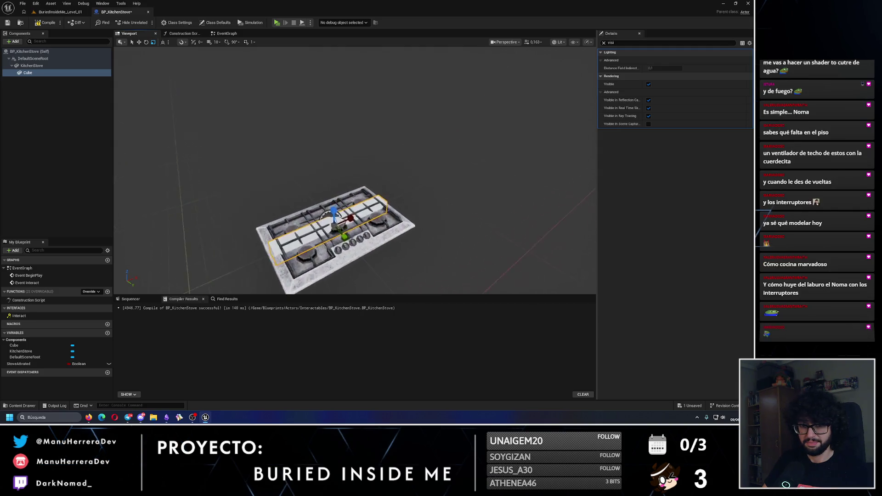
# Step: Slide the flattened cube toward the stove's control knobs
pyautogui.moveTo(317, 159)
pyautogui.mouseDown()
pyautogui.moveTo(323, 147)
pyautogui.moveTo(317, 159)
pyautogui.moveTo(326, 167)
pyautogui.mouseUp()
pyautogui.click(327, 167)
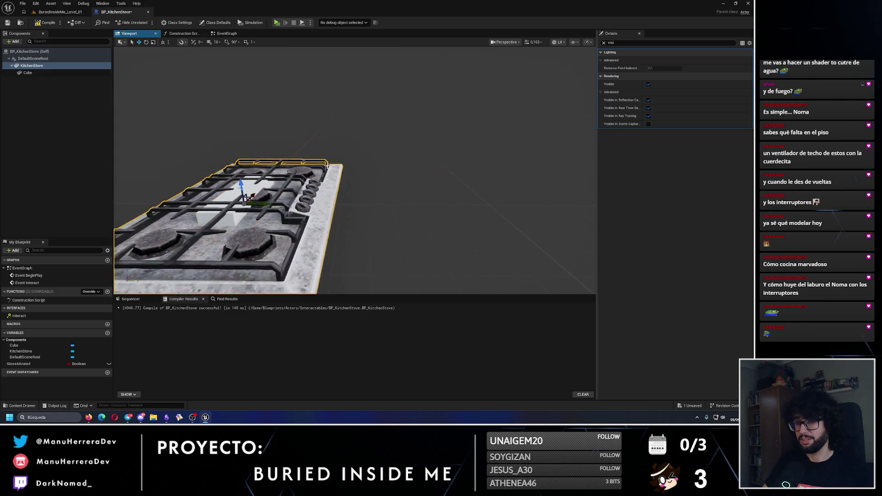
pyautogui.click(248, 191)
pyautogui.moveTo(242, 202); pyautogui.dragTo(320, 203)
pyautogui.scroll(5, 331, 203)
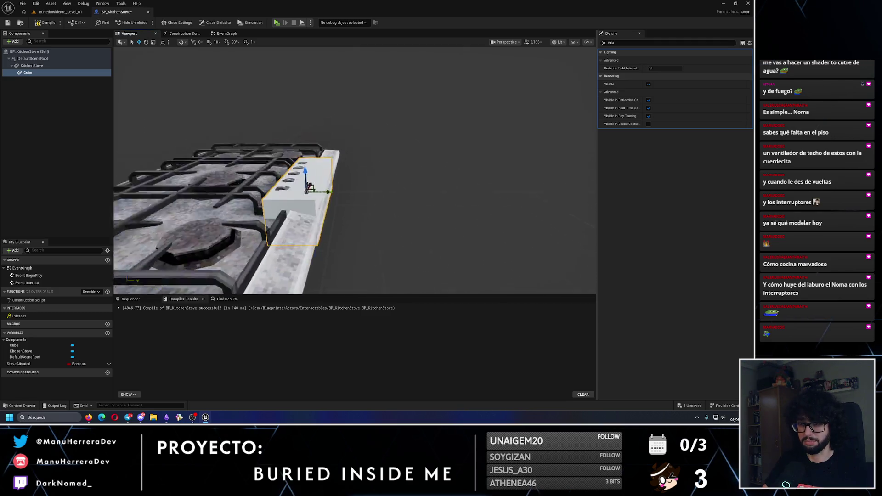
pyautogui.scroll(-4, 332, 202)
pyautogui.scroll(2, 331, 202)
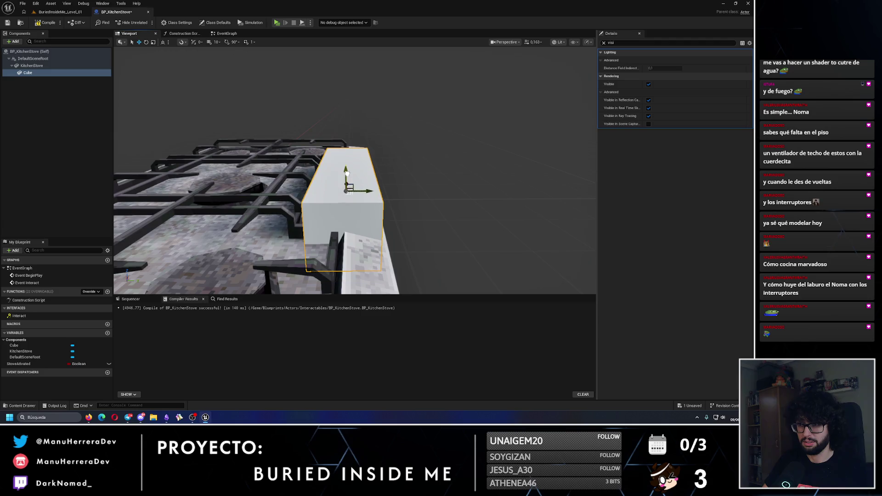
pyautogui.moveTo(332, 203)
pyautogui.mouseDown()
pyautogui.moveTo(373, 181)
pyautogui.moveTo(402, 189)
pyautogui.moveTo(367, 176)
pyautogui.moveTo(378, 196)
pyautogui.mouseUp()
# Step: Tilt the cube about 16 degrees and lower it onto the stove's knobs
pyautogui.press('e')
pyautogui.moveTo(365, 167); pyautogui.dragTo(368, 166)
pyautogui.press('f')
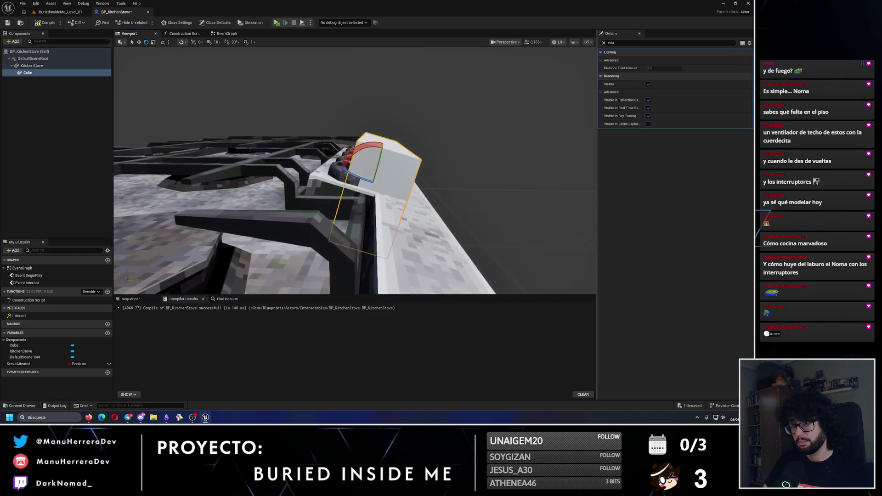
pyautogui.press('w')
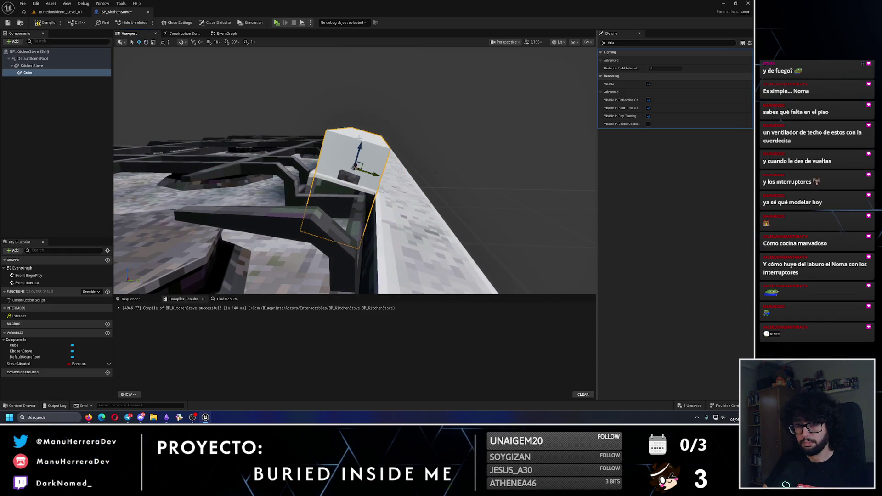
pyautogui.moveTo(359, 136); pyautogui.dragTo(363, 192)
pyautogui.scroll(-3, 363, 192)
pyautogui.press('e')
pyautogui.press('r')
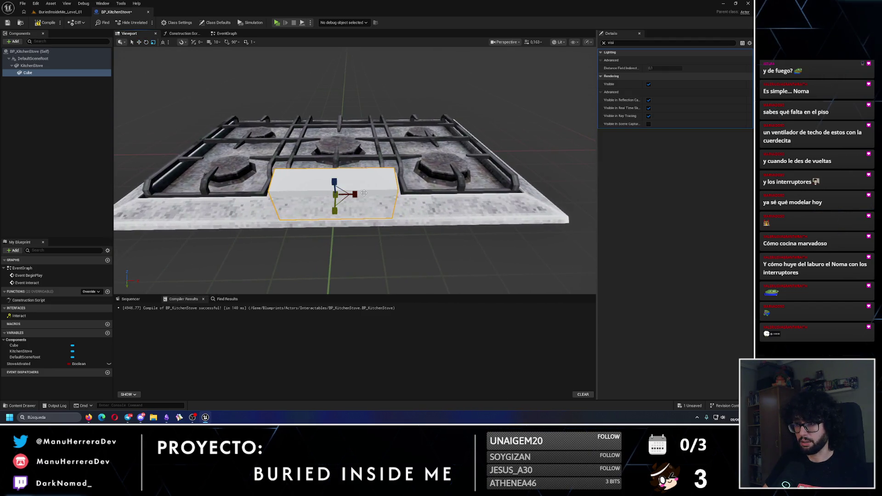
pyautogui.press('w')
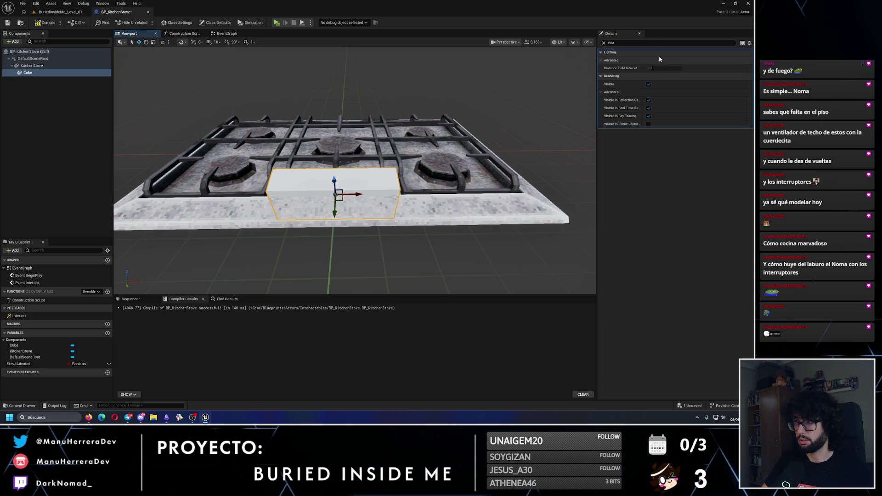
# Step: Hide the cube, attach it under DefaultSceneRoot, rename it CubeToInteract, and save
pyautogui.click(649, 84)
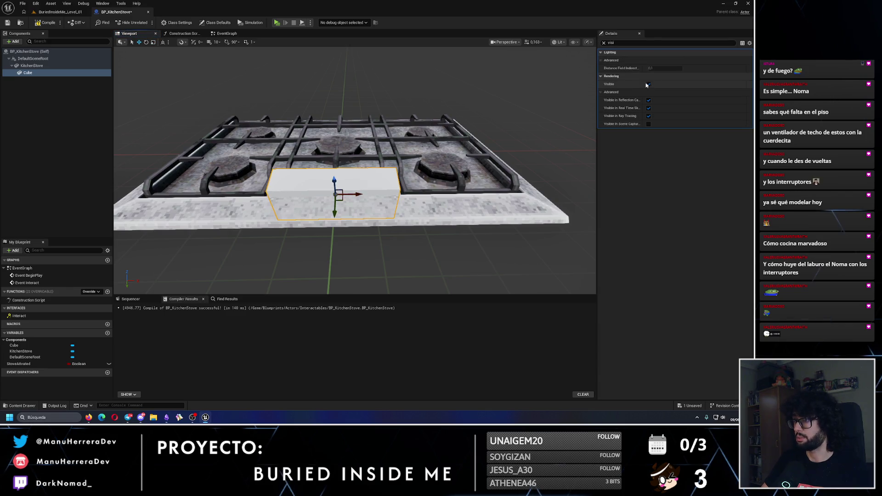
pyautogui.moveTo(28, 72); pyautogui.dragTo(32, 59)
pyautogui.click(44, 74)
pyautogui.click(28, 66)
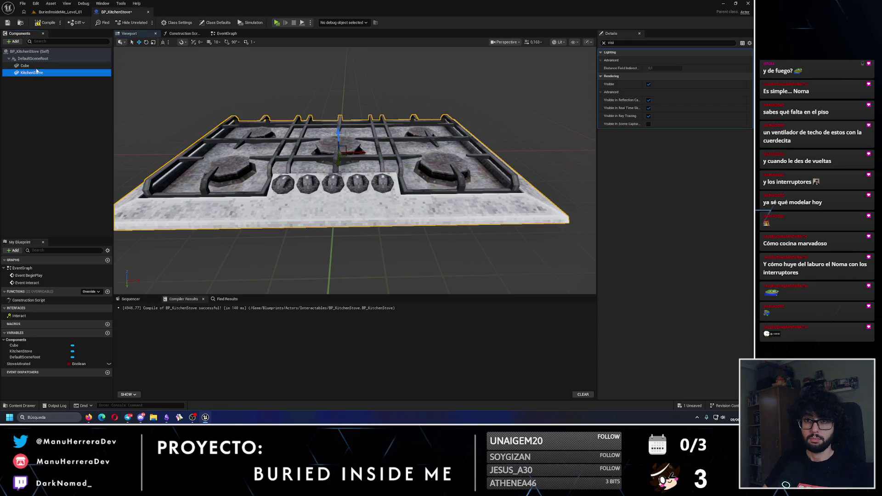
pyautogui.press('F2')
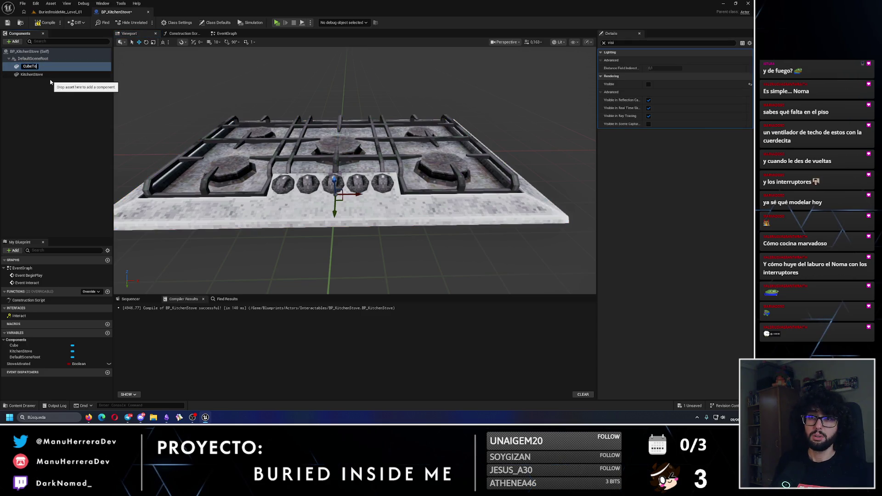
pyautogui.write('Interac')
pyautogui.press('Return')
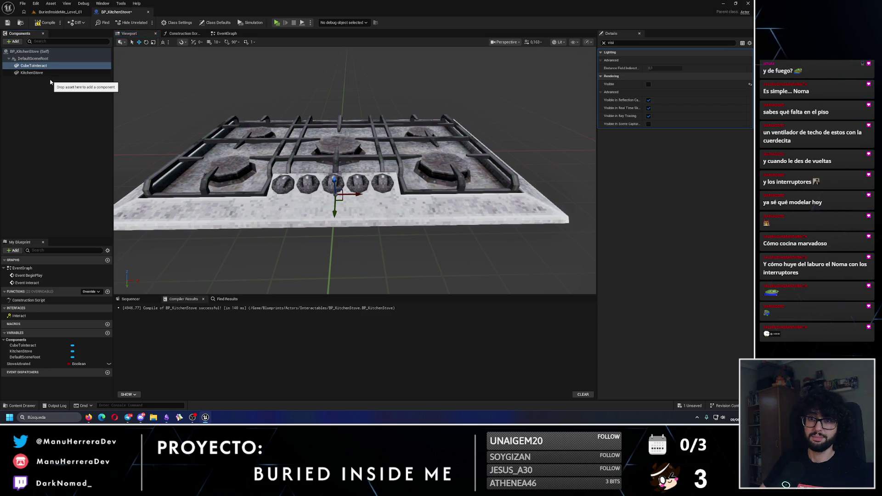
pyautogui.click(7, 23)
pyautogui.click(227, 33)
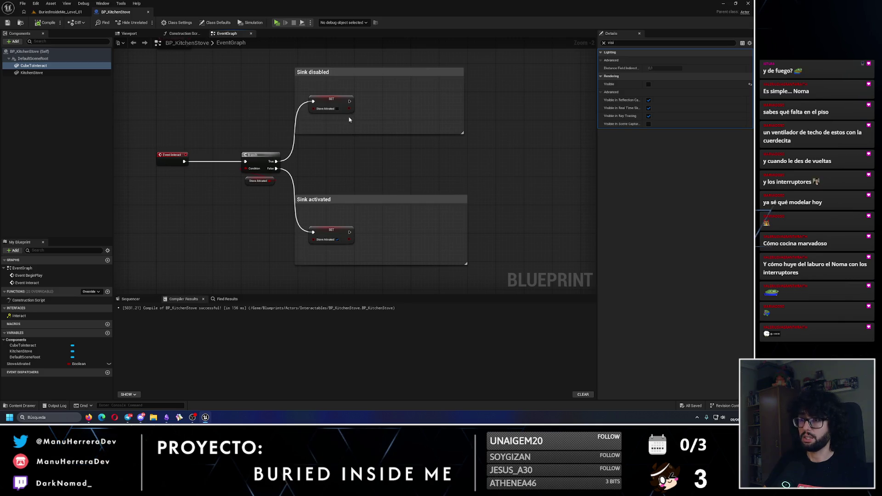
# Step: Place a BP_KitchenStove in the level beside the old stove
pyautogui.click(604, 43)
pyautogui.click(44, 13)
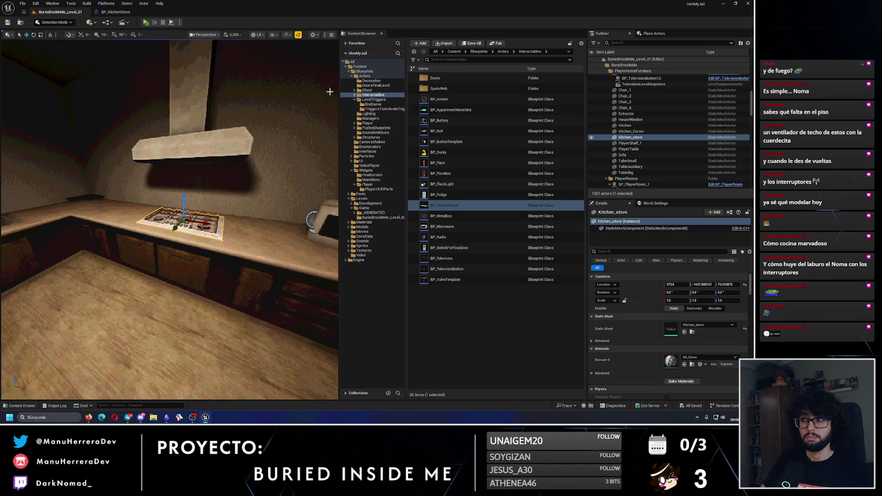
pyautogui.moveTo(444, 205); pyautogui.dragTo(275, 225)
pyautogui.press('f')
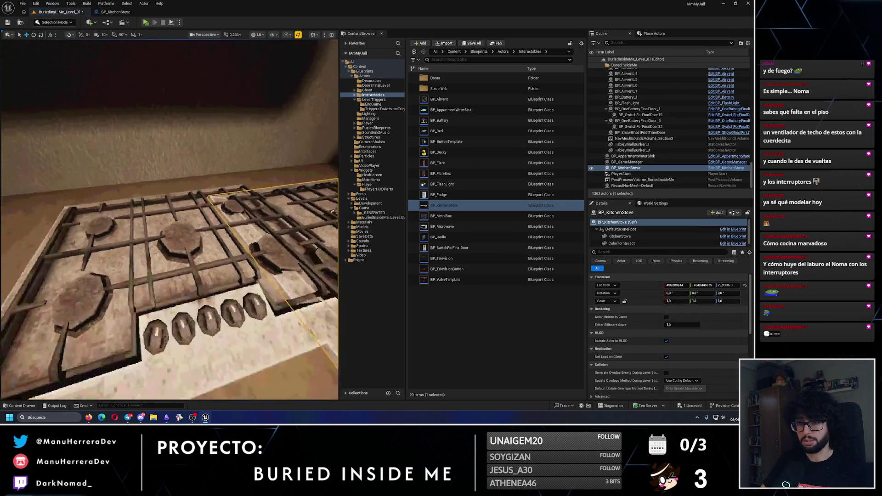
# Step: Set the new stove's X location to 379.5 and copy over the old stove's Y location
pyautogui.click(183, 234)
pyautogui.rightClick(183, 234)
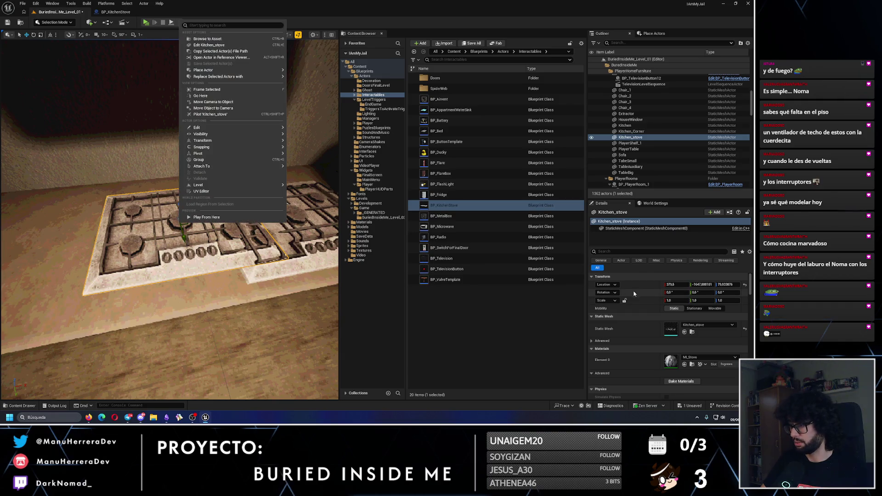
pyautogui.press('Escape')
pyautogui.hotkey('ctrl', 'z')
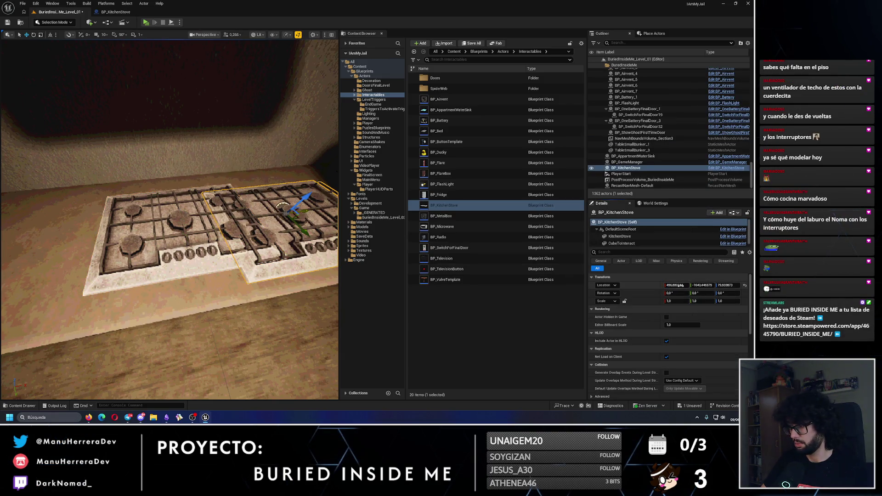
pyautogui.write('379.5')
pyautogui.press('Return')
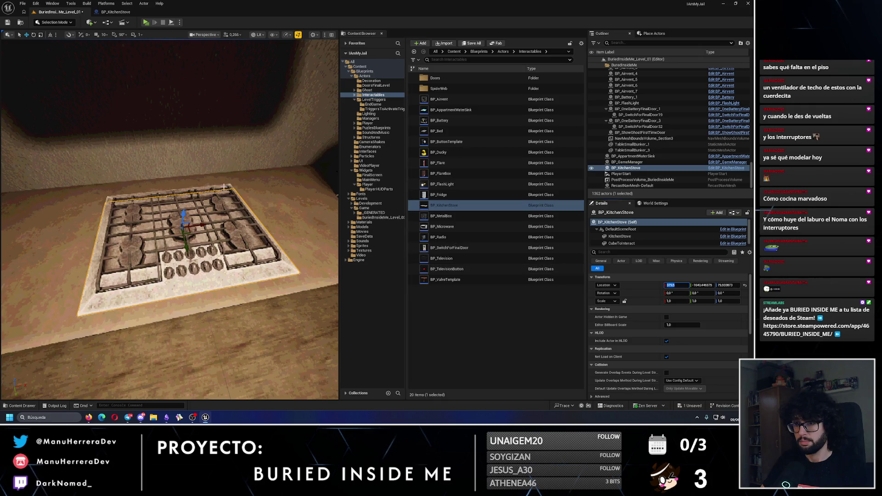
pyautogui.click(219, 185)
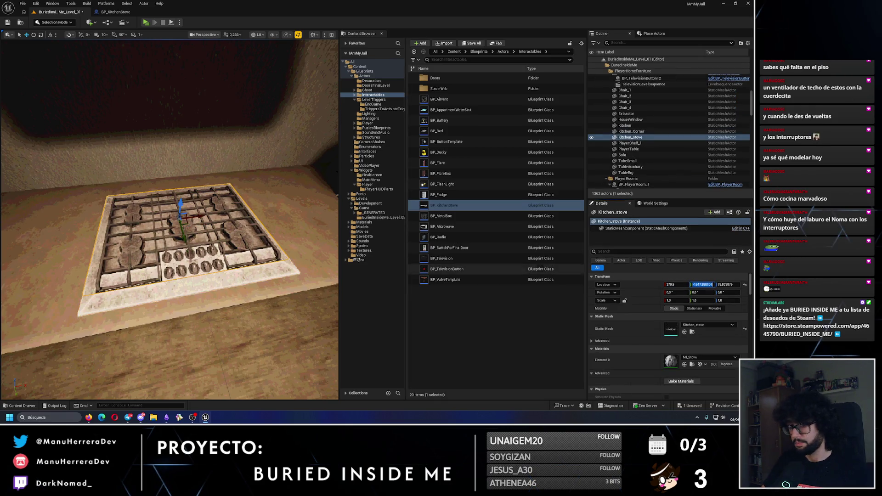
pyautogui.hotkey('ctrl', 'z')
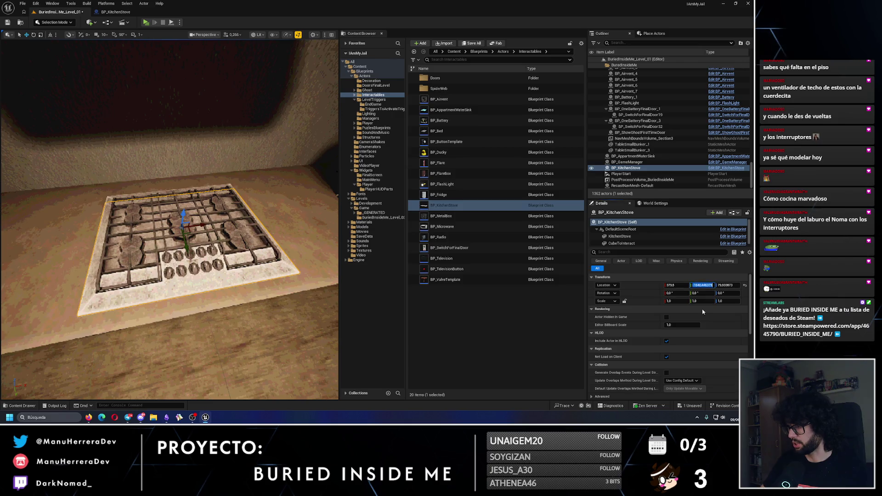
pyautogui.hotkey('ctrl', 'v')
pyautogui.press('Return')
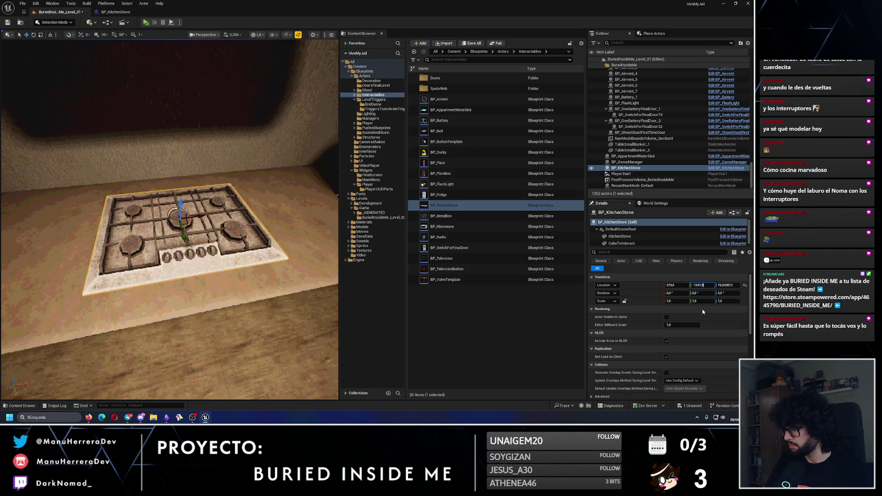
pyautogui.press('Return')
# Step: Set BP_KitchenStove's Z location to 80 and delete the old static Kitchen_stove actor
pyautogui.moveTo(184, 276); pyautogui.dragTo(175, 189)
pyautogui.click(239, 221)
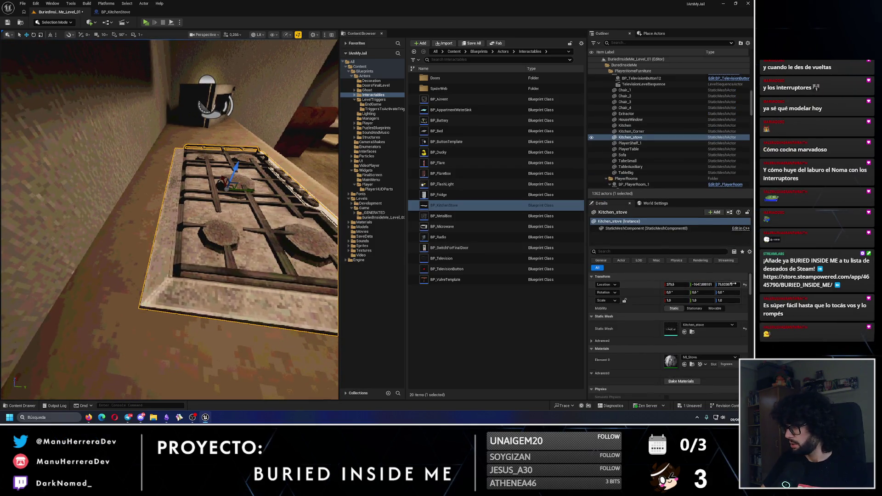
pyautogui.click(305, 245)
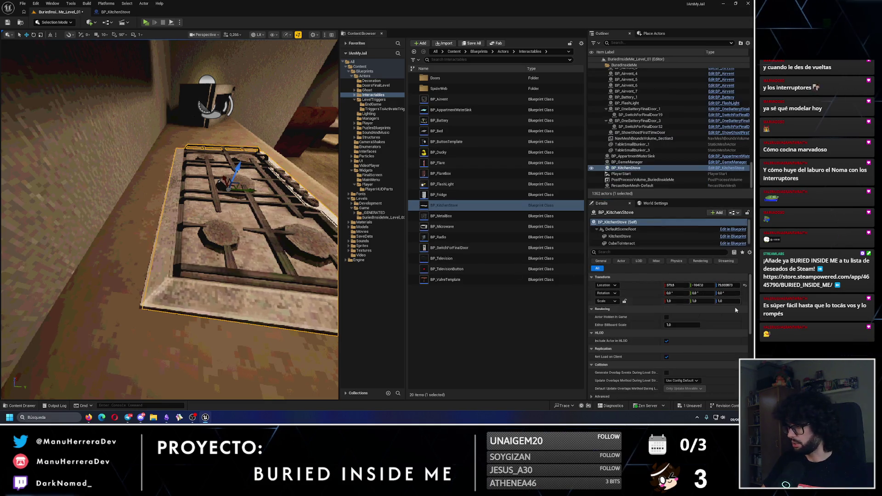
pyautogui.write('80')
pyautogui.press('Return')
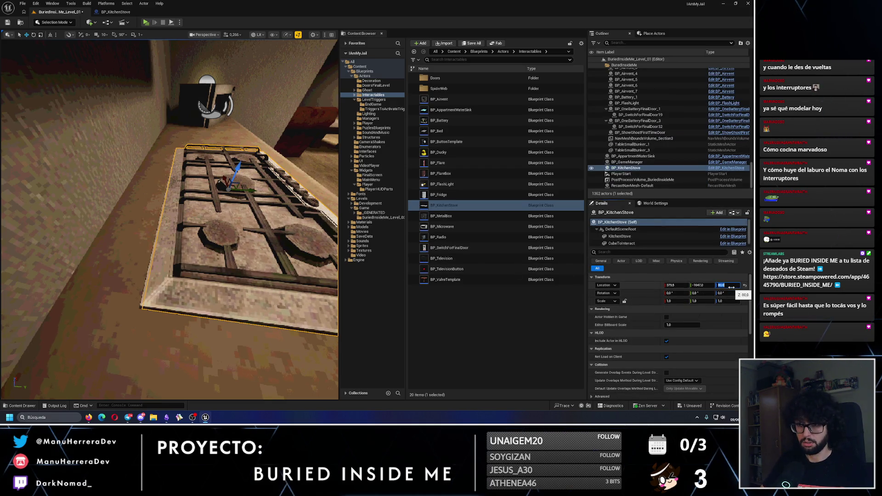
pyautogui.moveTo(317, 307); pyautogui.dragTo(317, 307)
pyautogui.moveTo(117, 271); pyautogui.dragTo(116, 271)
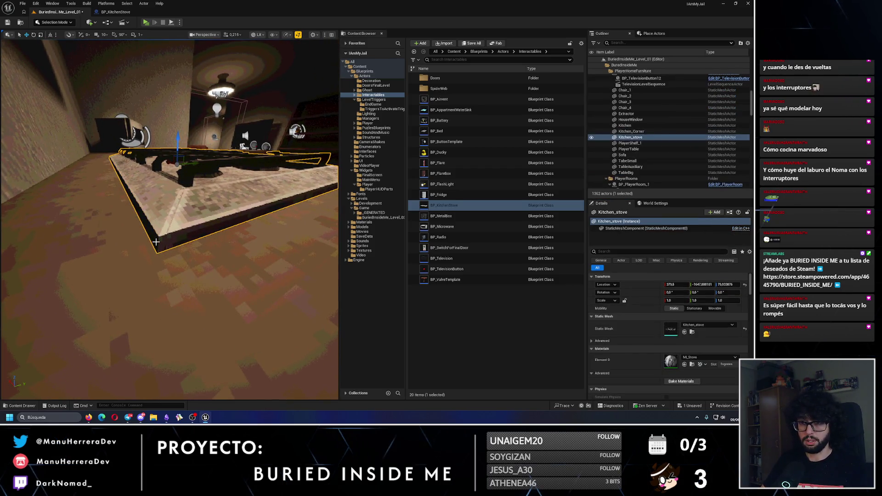
pyautogui.press('Delete')
# Step: Slide the stove along the counter with the gizmo and save the level
pyautogui.moveTo(167, 226); pyautogui.dragTo(166, 226)
pyautogui.click(166, 226)
pyautogui.scroll(-2, 167, 226)
pyautogui.moveTo(179, 181); pyautogui.dragTo(184, 171)
pyautogui.moveTo(209, 199); pyautogui.dragTo(197, 199)
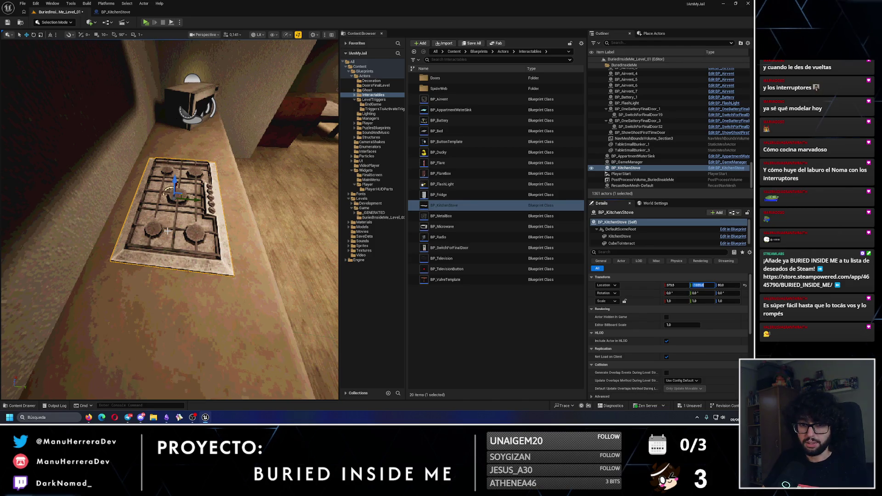
pyautogui.moveTo(167, 231); pyautogui.dragTo(127, 206)
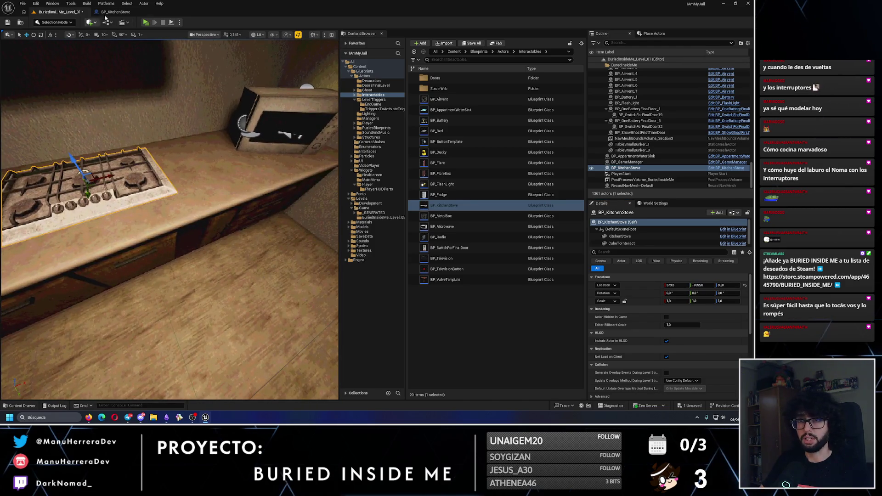
pyautogui.click(8, 22)
pyautogui.moveTo(174, 230); pyautogui.dragTo(152, 193)
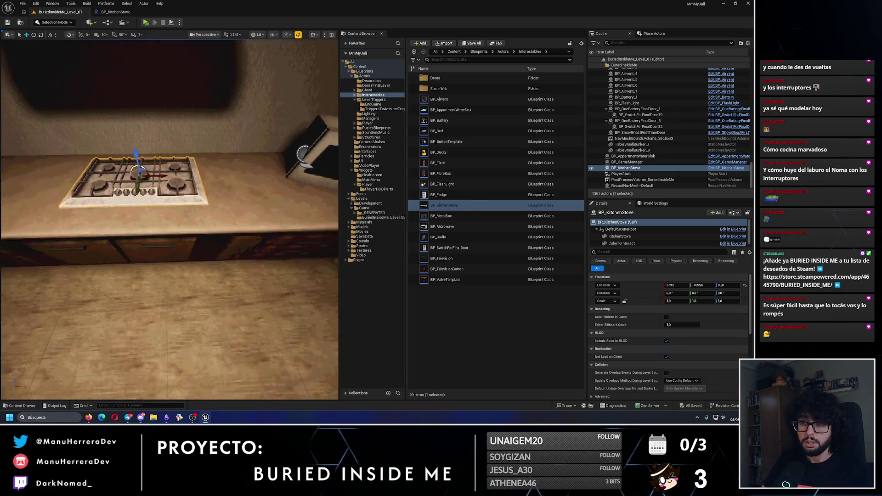
# Step: Playtest the level briefly, then reopen BP_KitchenStove's Viewport preview and select CubeToInteract
pyautogui.hotkey('alt', 'p')
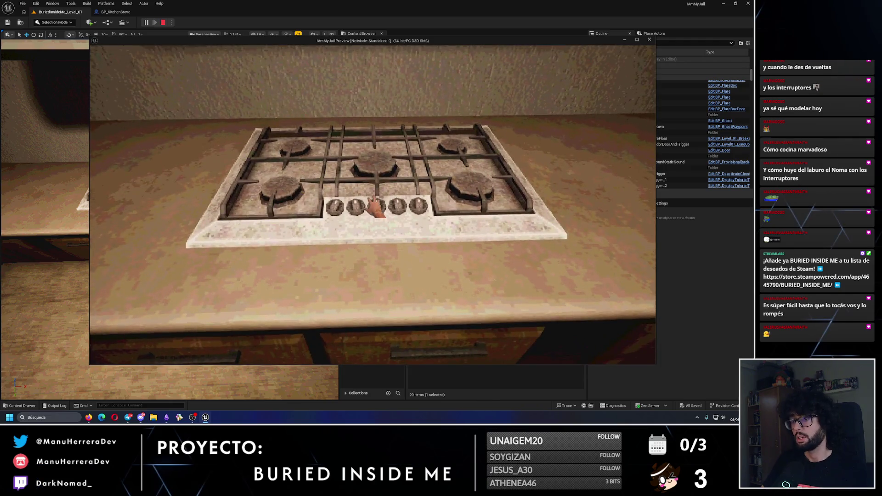
pyautogui.press('Escape')
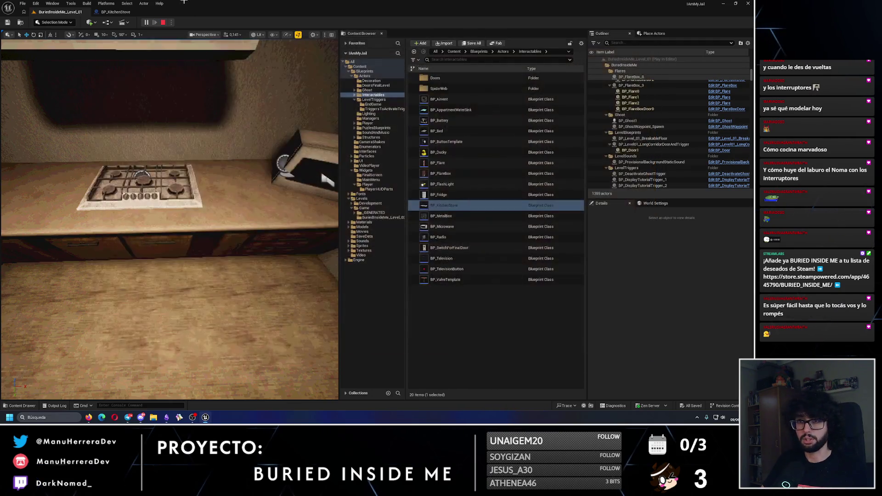
pyautogui.click(116, 11)
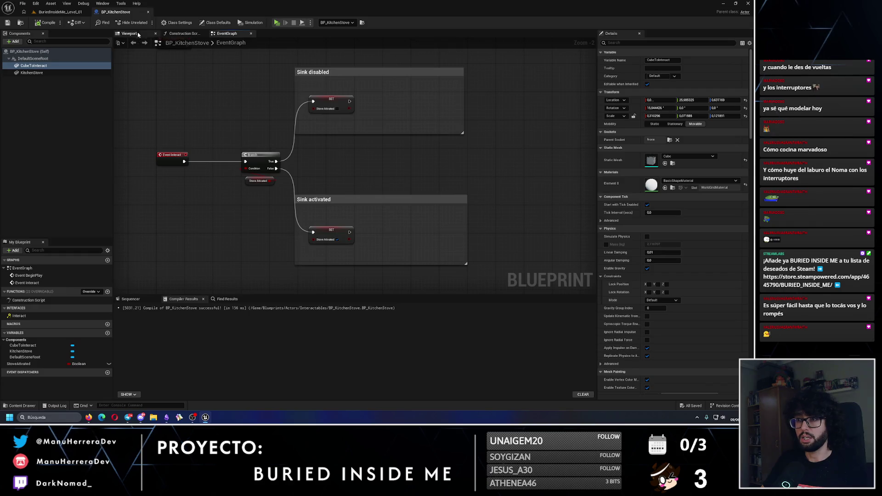
pyautogui.click(130, 33)
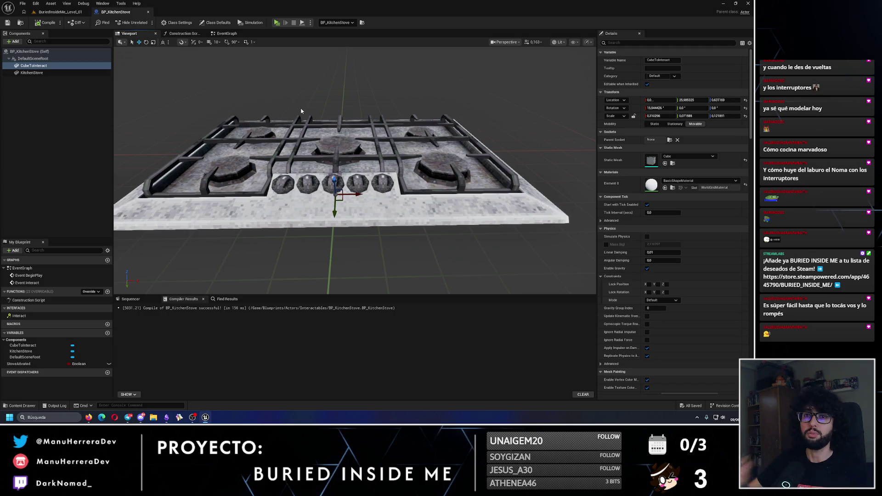
pyautogui.click(39, 114)
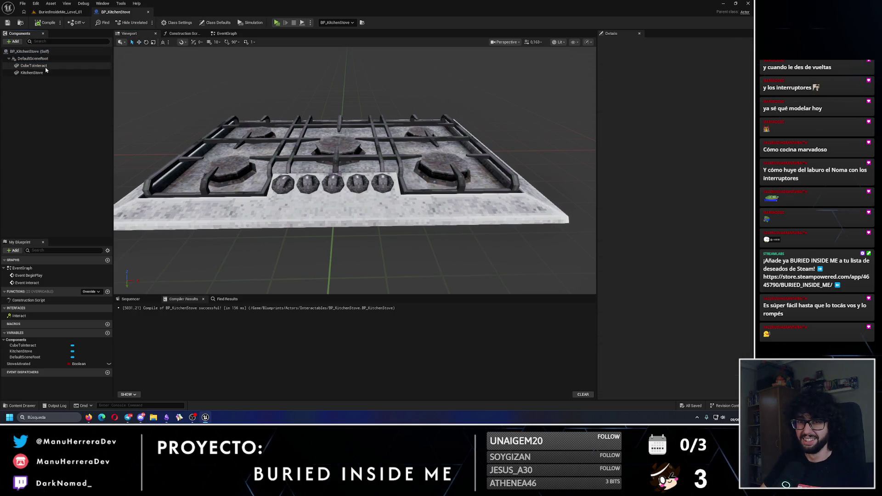
pyautogui.click(33, 65)
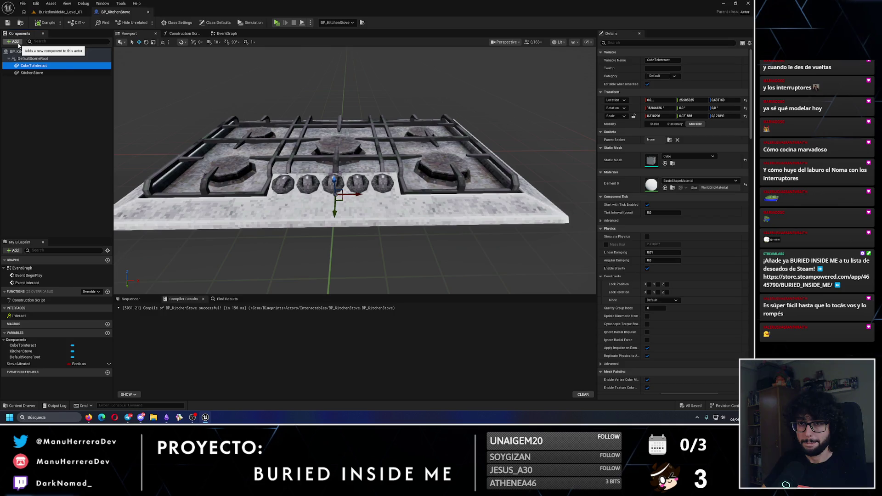
# Step: Add a Cylinder component and attach it under DefaultSceneRoot
pyautogui.click(19, 44)
pyautogui.write('cylind')
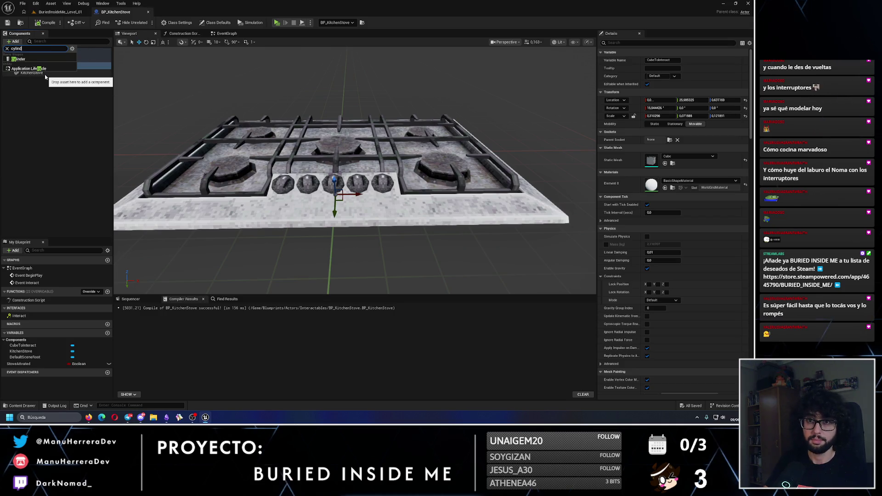
pyautogui.press('Return')
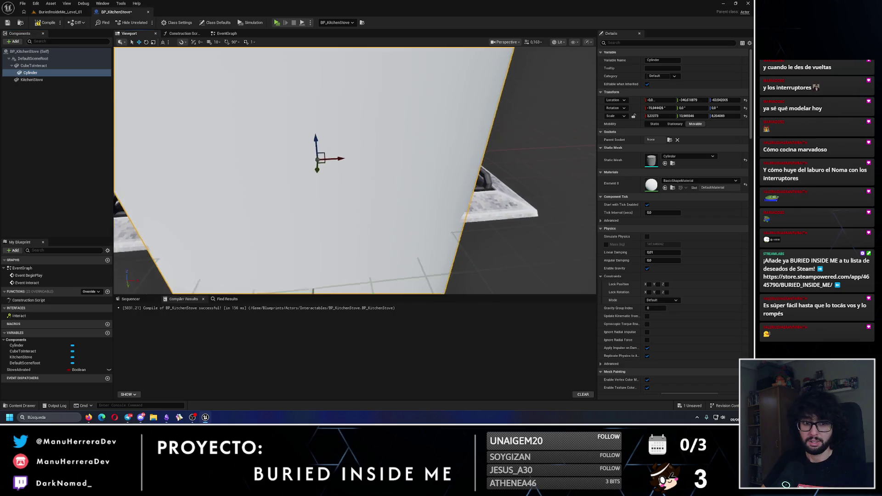
pyautogui.press('f')
pyautogui.press('e')
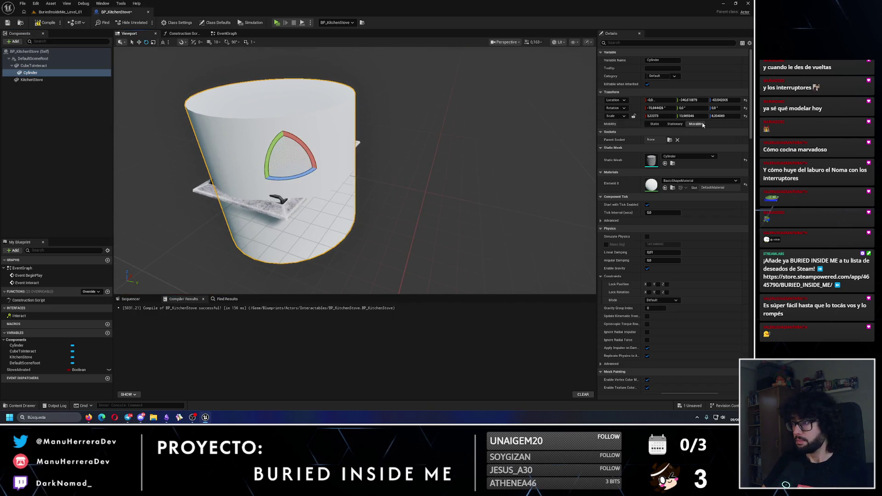
pyautogui.moveTo(28, 73); pyautogui.dragTo(30, 58)
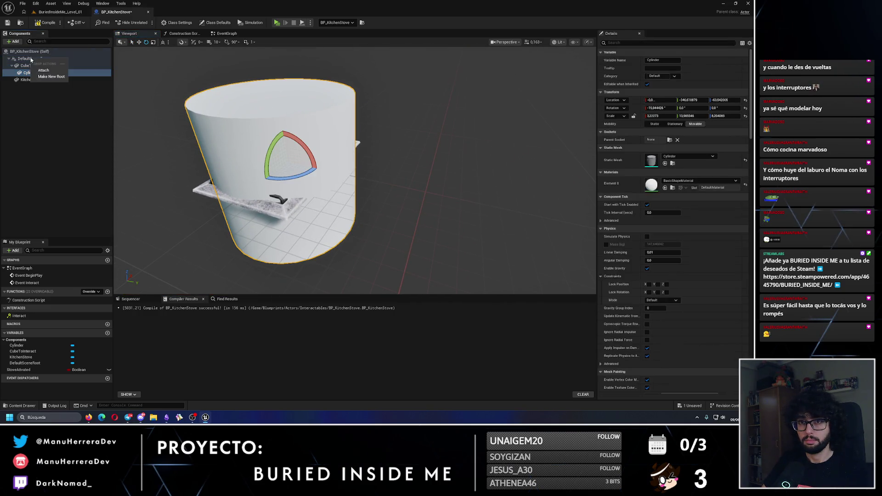
pyautogui.click(43, 70)
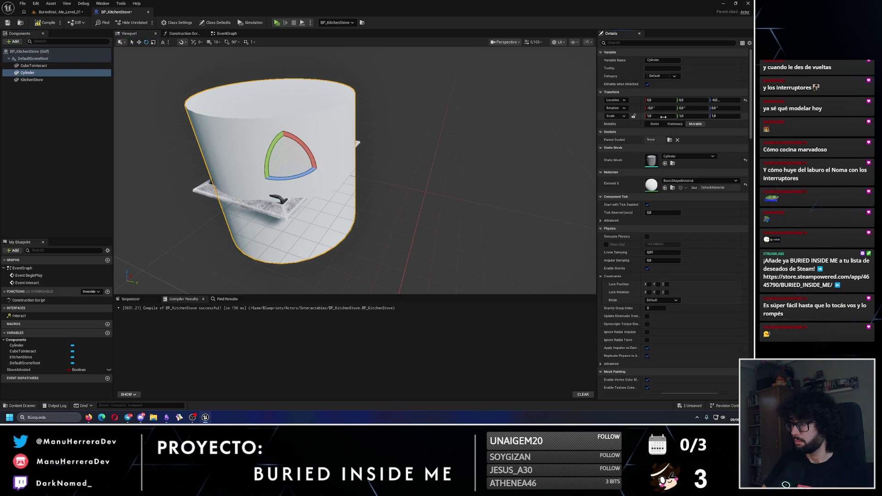
# Step: Scale the Cylinder to 0.1 on X, Y and Z, keeping the Cylinder mesh
pyautogui.press('Return')
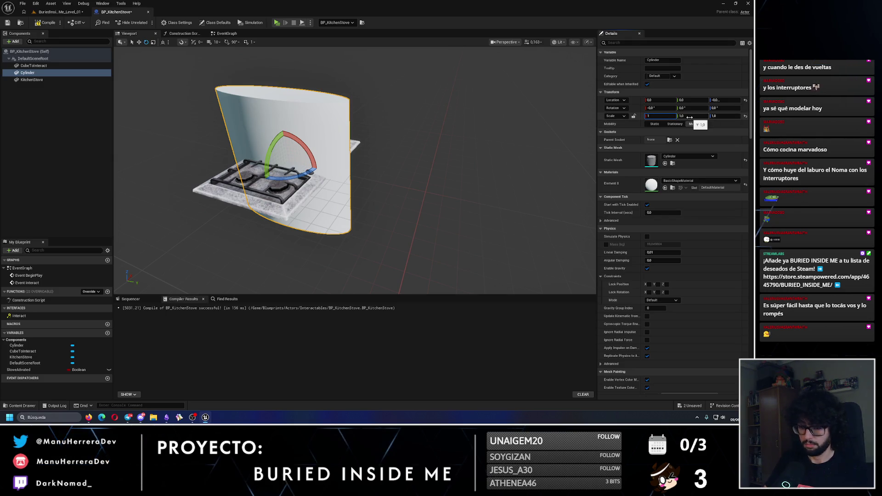
pyautogui.write('0.8')
pyautogui.press('Return')
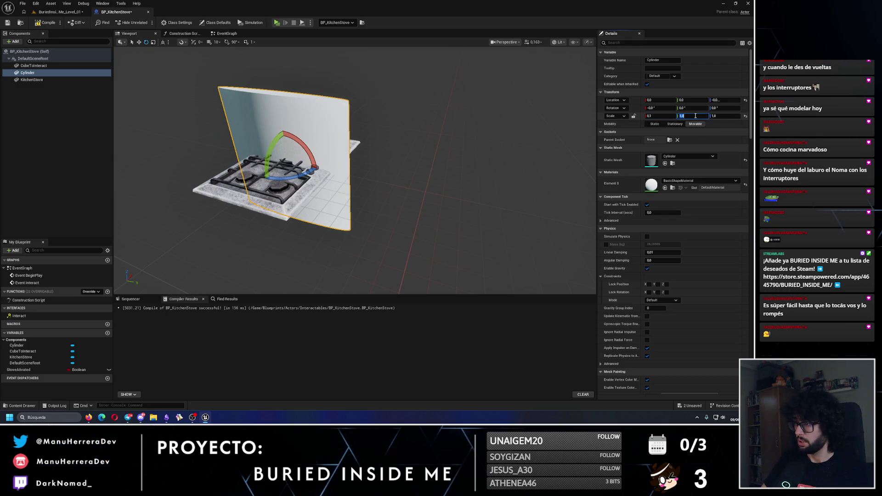
pyautogui.write('.1')
pyautogui.press('Return')
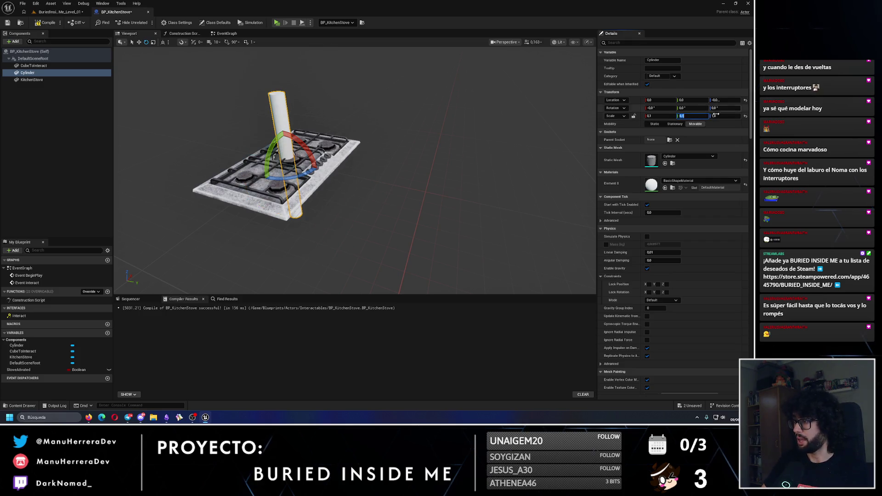
pyautogui.write('.1')
pyautogui.press('Return')
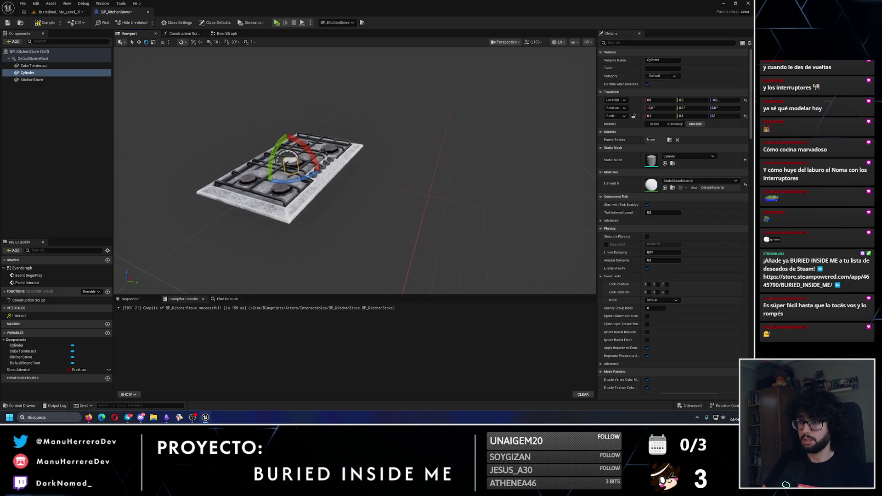
pyautogui.scroll(5, 359, 124)
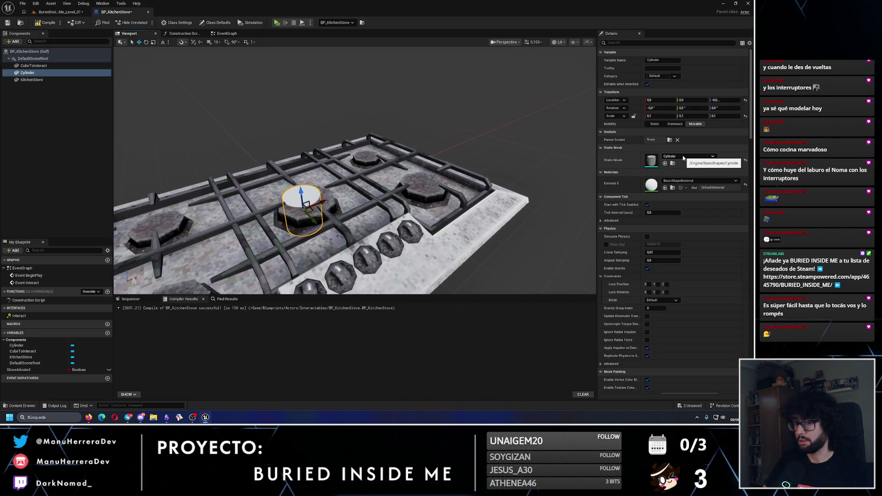
pyautogui.click(682, 157)
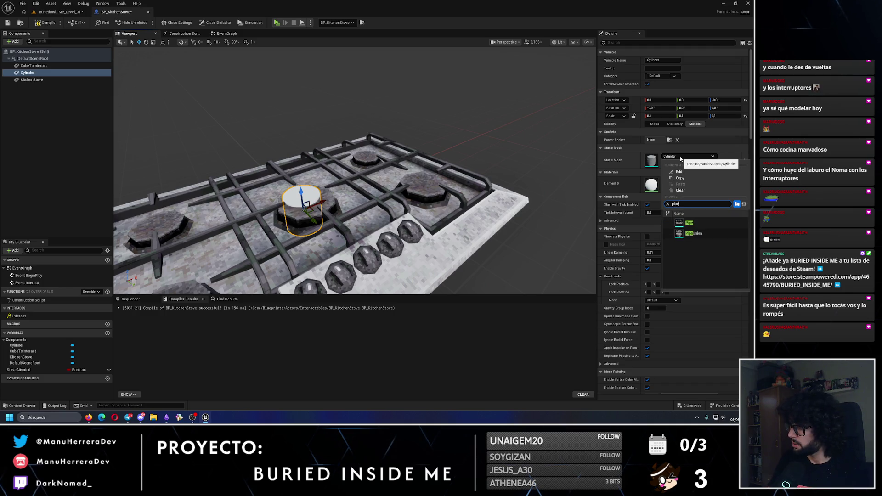
pyautogui.press('Escape')
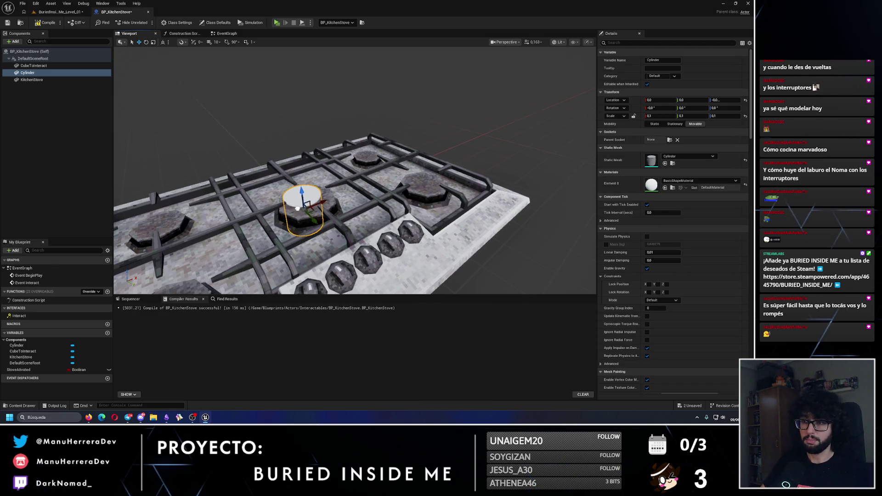
pyautogui.moveTo(349, 184)
pyautogui.mouseDown()
pyautogui.moveTo(297, 185)
pyautogui.moveTo(385, 179)
pyautogui.moveTo(398, 187)
pyautogui.moveTo(368, 221)
pyautogui.moveTo(358, 216)
pyautogui.moveTo(384, 195)
pyautogui.moveTo(371, 180)
pyautogui.moveTo(296, 176)
pyautogui.mouseUp()
pyautogui.press('f')
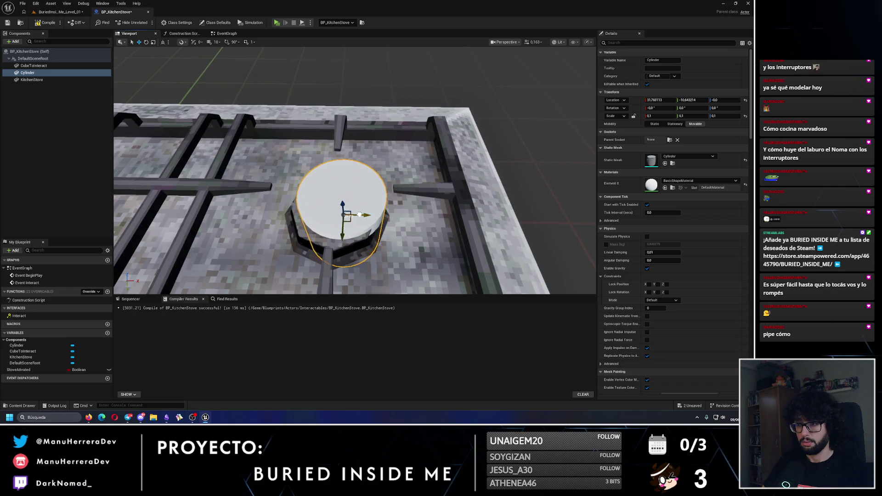
# Step: Flatten the cylinder to Z scale 0.05 and lower it into the burner rim
pyautogui.moveTo(352, 213)
pyautogui.mouseDown()
pyautogui.moveTo(385, 219)
pyautogui.moveTo(364, 207)
pyautogui.moveTo(360, 249)
pyautogui.moveTo(193, 199)
pyautogui.moveTo(293, 173)
pyautogui.moveTo(348, 227)
pyautogui.mouseUp()
pyautogui.scroll(5, 343, 225)
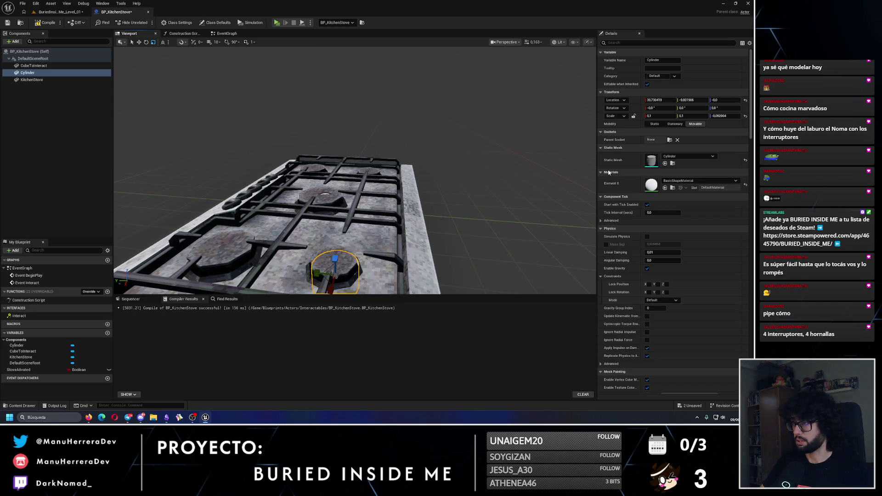
pyautogui.hotkey('ctrl', 'z')
pyautogui.moveTo(361, 192); pyautogui.dragTo(361, 192)
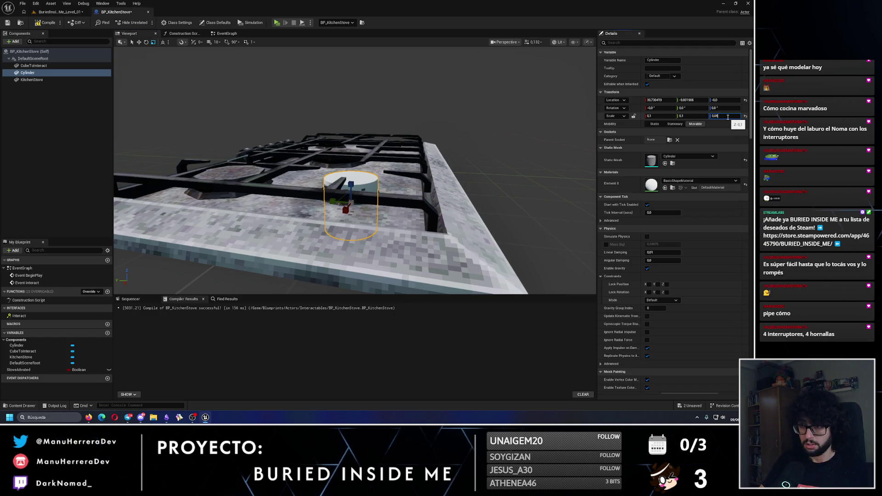
pyautogui.press('Return')
pyautogui.scroll(-2, 357, 161)
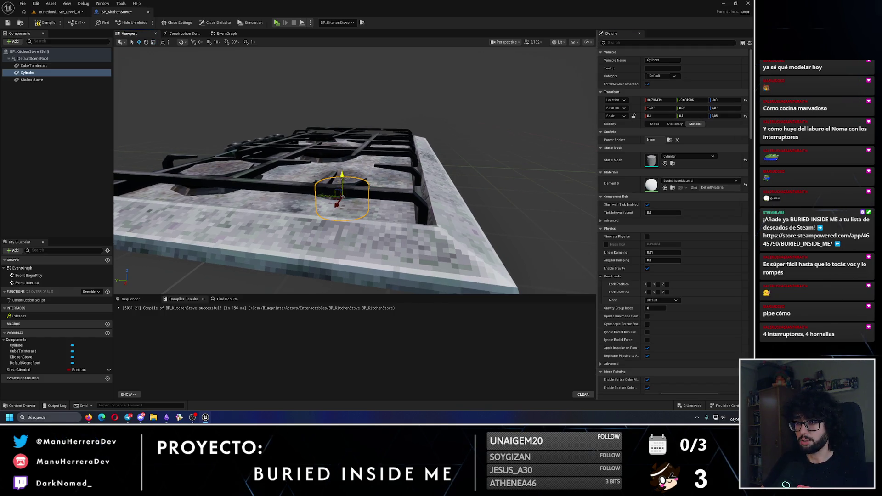
pyautogui.moveTo(342, 175); pyautogui.dragTo(342, 142)
pyautogui.press('f')
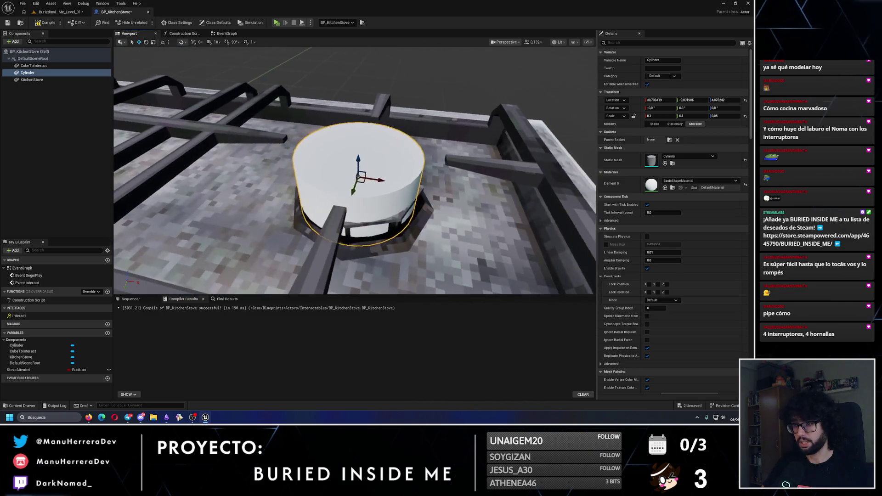
pyautogui.moveTo(358, 177); pyautogui.dragTo(338, 174)
pyautogui.press('w')
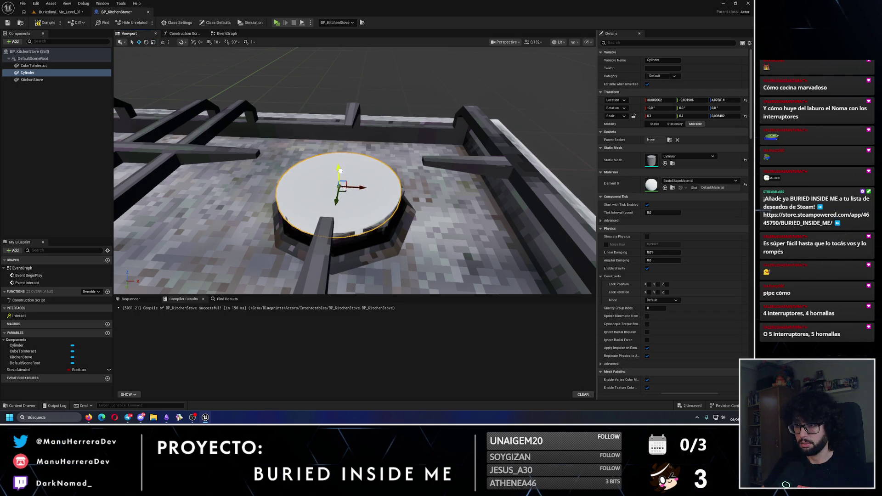
pyautogui.moveTo(341, 171); pyautogui.dragTo(340, 182)
pyautogui.press('e')
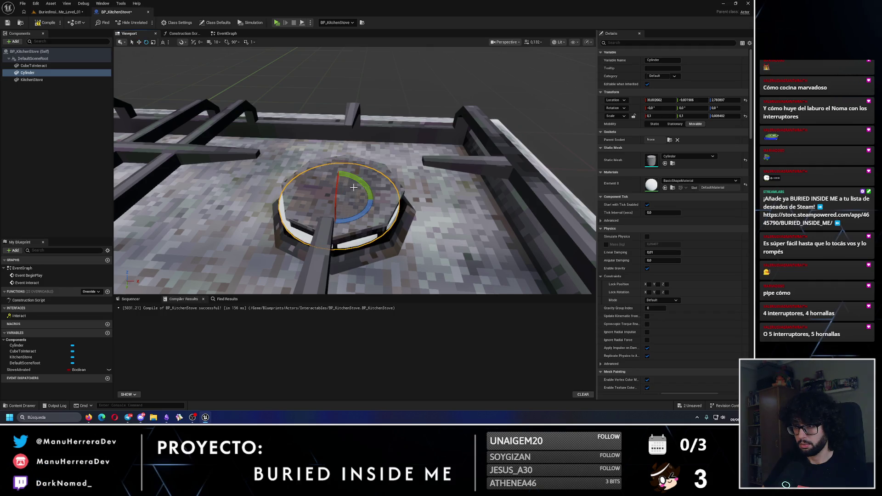
# Step: Set the cylinder's X and Y scale to 0.12 and compile the blueprint
pyautogui.click(474, 171)
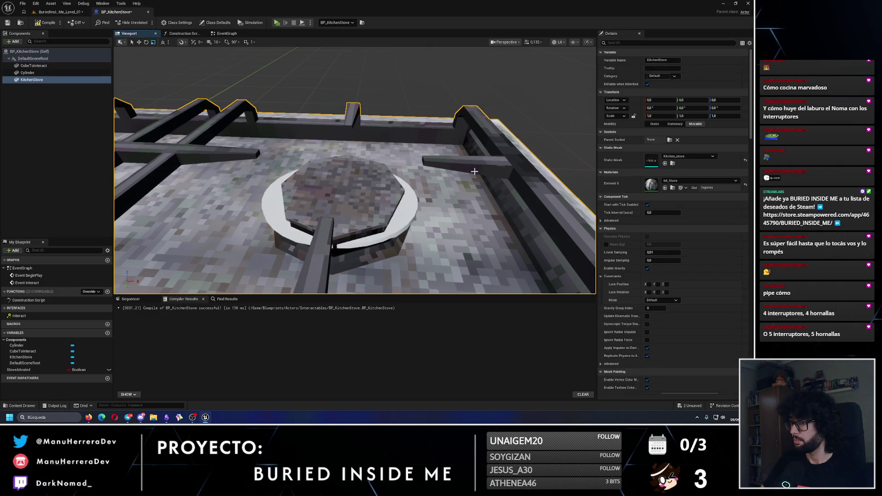
pyautogui.click(332, 247)
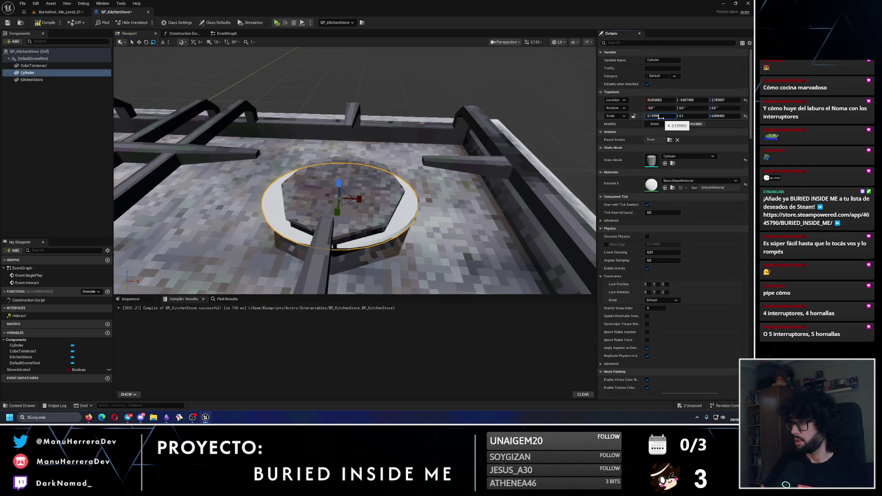
pyautogui.press('Return')
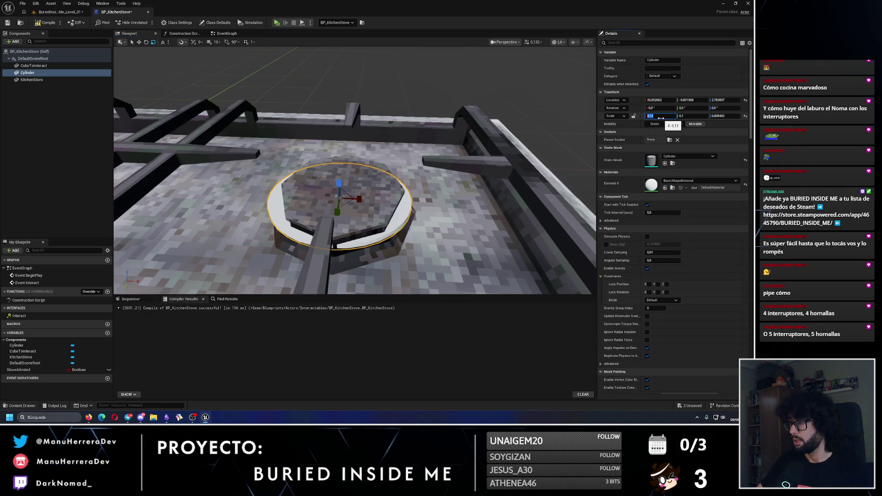
pyautogui.press('Return')
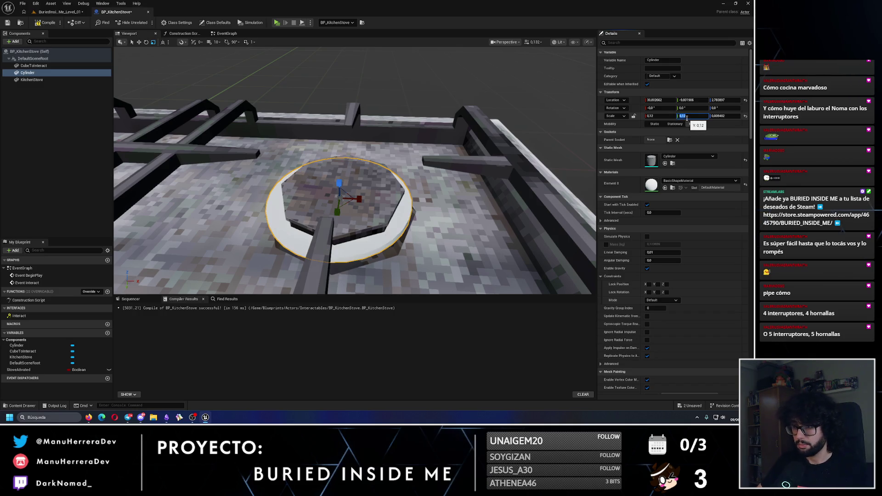
pyautogui.moveTo(285, 193); pyautogui.dragTo(278, 148)
pyautogui.press('f')
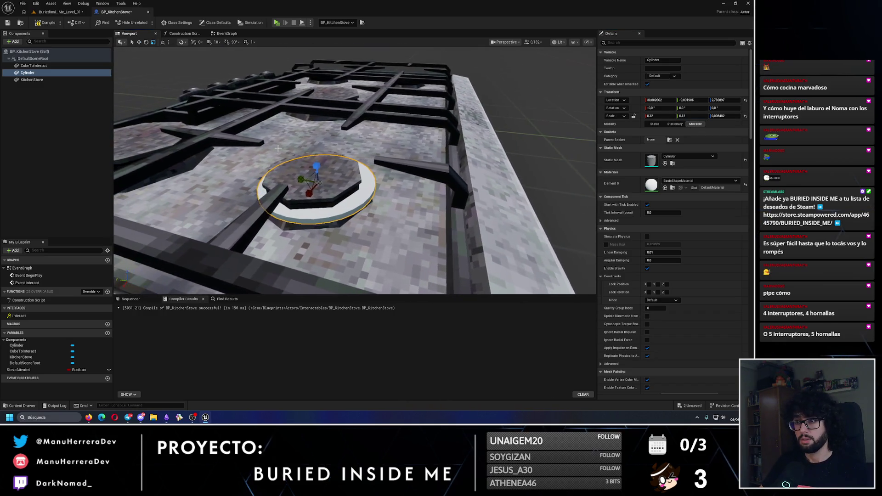
pyautogui.click(40, 24)
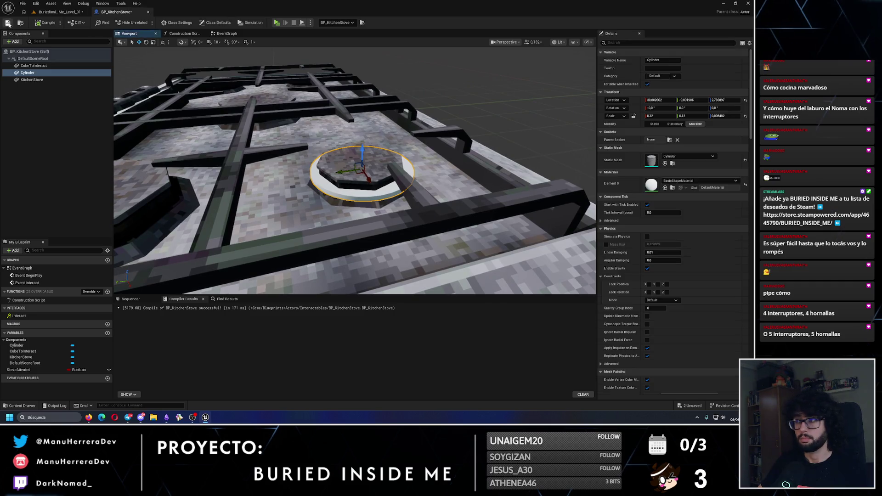
# Step: Search 'red' and give the cylinder the red MI_Cube_03 material
pyautogui.click(671, 181)
pyautogui.write('red')
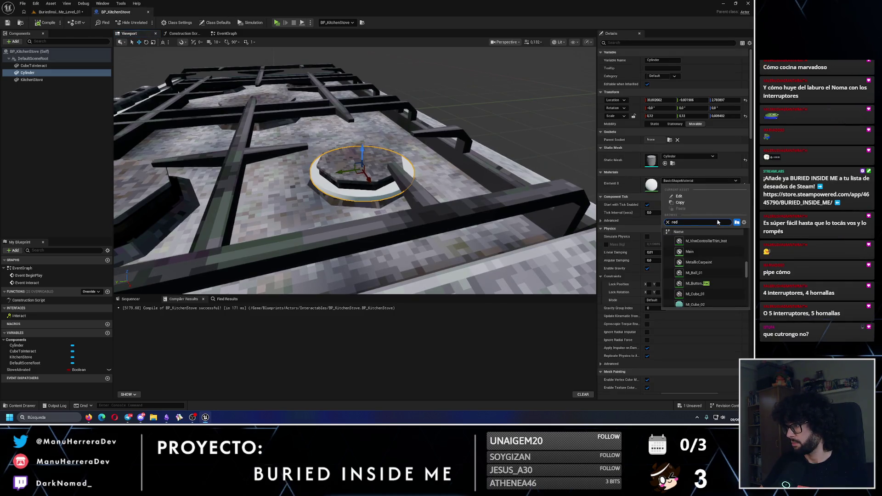
pyautogui.scroll(-5, 703, 276)
pyautogui.click(707, 289)
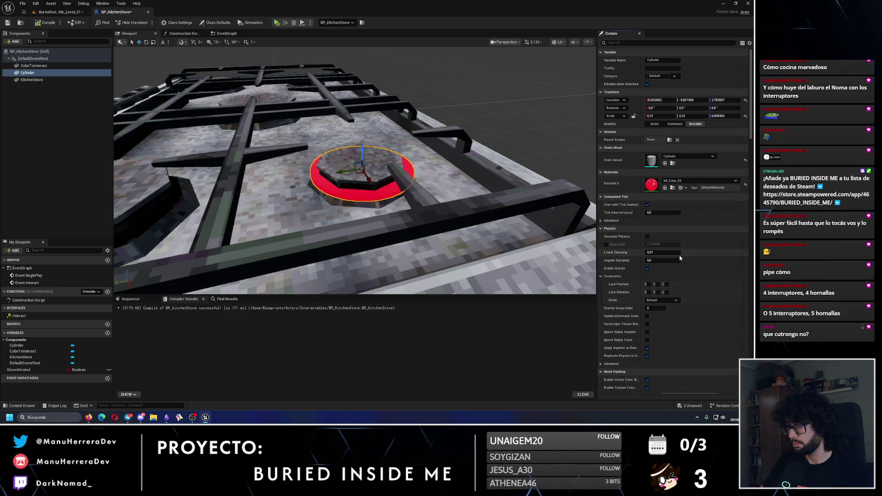
# Step: Try the TranslucentLaserPointerMaterialInst material on the cylinder
pyautogui.click(699, 180)
pyautogui.scroll(-3, 703, 276)
pyautogui.scroll(-5, 694, 290)
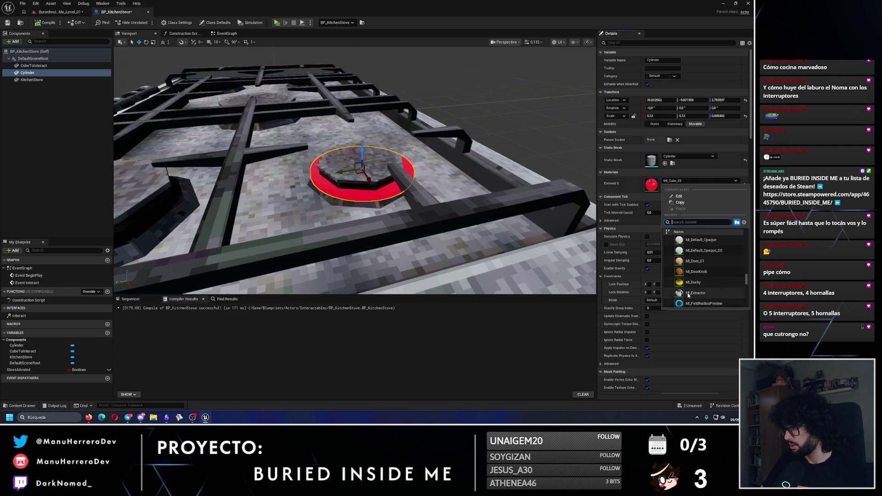
pyautogui.scroll(-10, 706, 282)
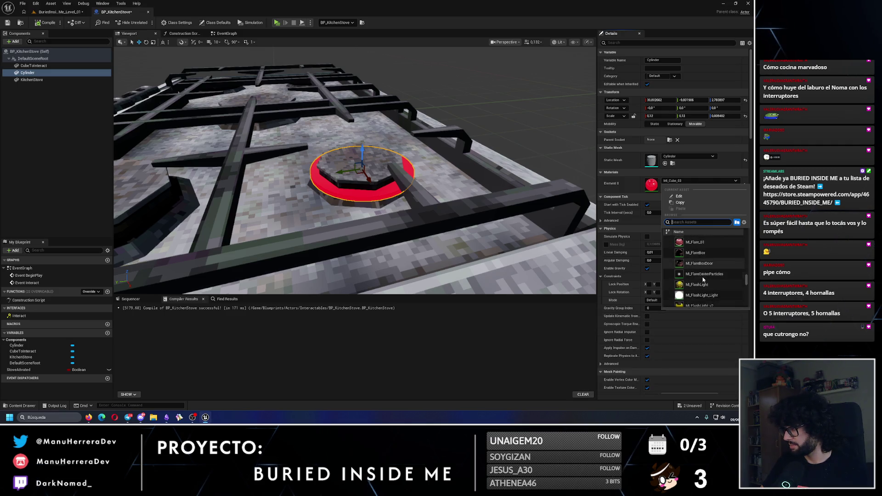
pyautogui.moveTo(750, 286); pyautogui.dragTo(753, 293)
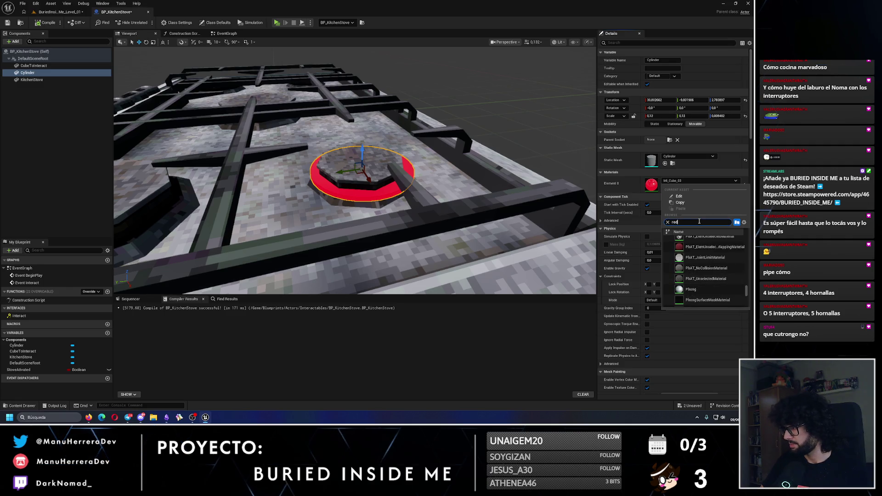
pyautogui.scroll(5, 704, 283)
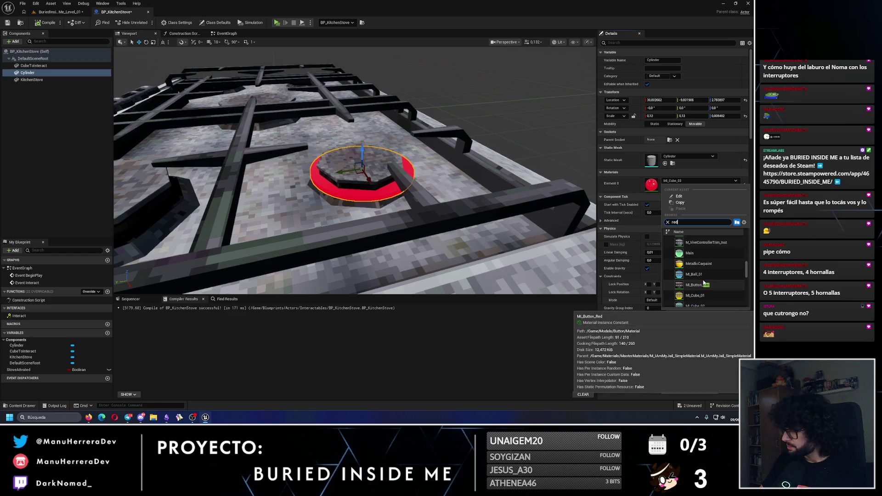
pyautogui.scroll(-5, 703, 282)
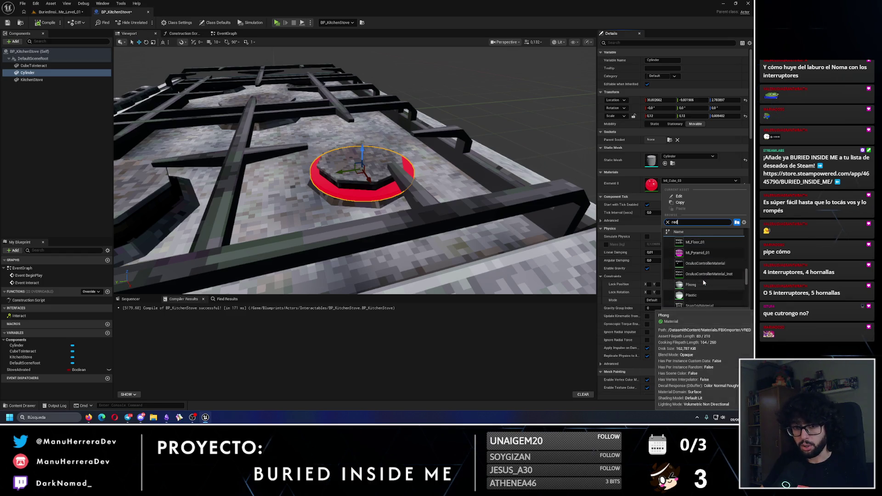
pyautogui.scroll(-5, 703, 283)
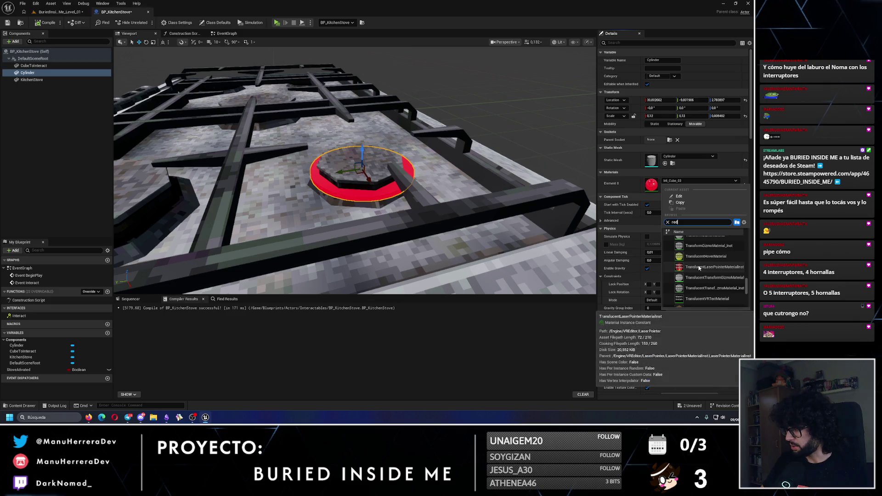
pyautogui.scroll(2, 699, 270)
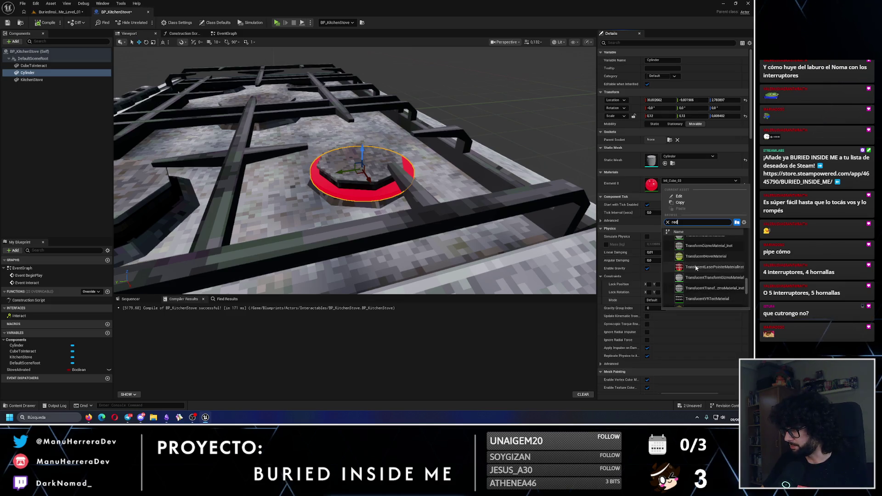
pyautogui.click(703, 271)
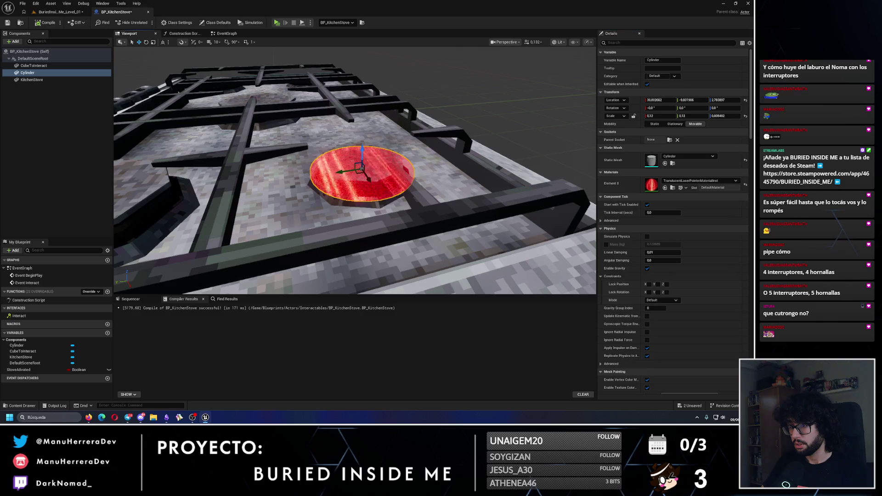
# Step: Revert the burner disc to the red material and save the blueprint
pyautogui.moveTo(352, 189)
pyautogui.mouseDown()
pyautogui.moveTo(340, 174)
pyautogui.moveTo(358, 202)
pyautogui.moveTo(349, 193)
pyautogui.moveTo(340, 216)
pyautogui.moveTo(290, 225)
pyautogui.moveTo(322, 221)
pyautogui.mouseUp()
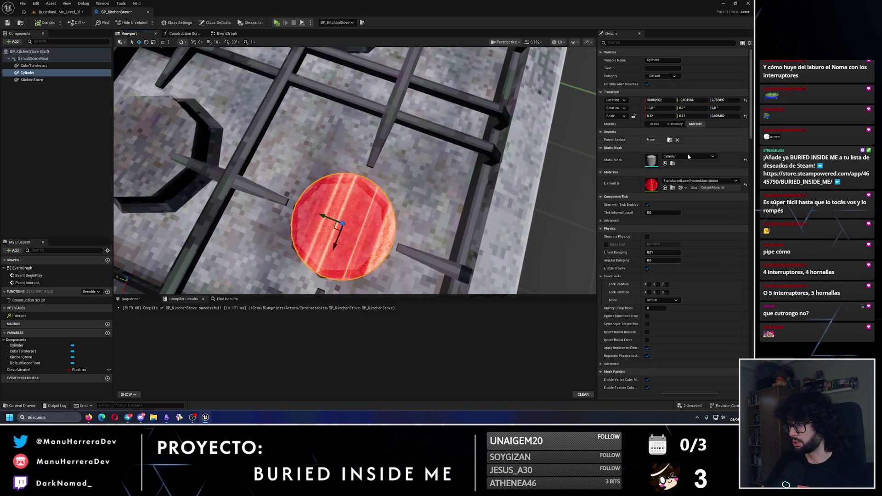
pyautogui.click(708, 180)
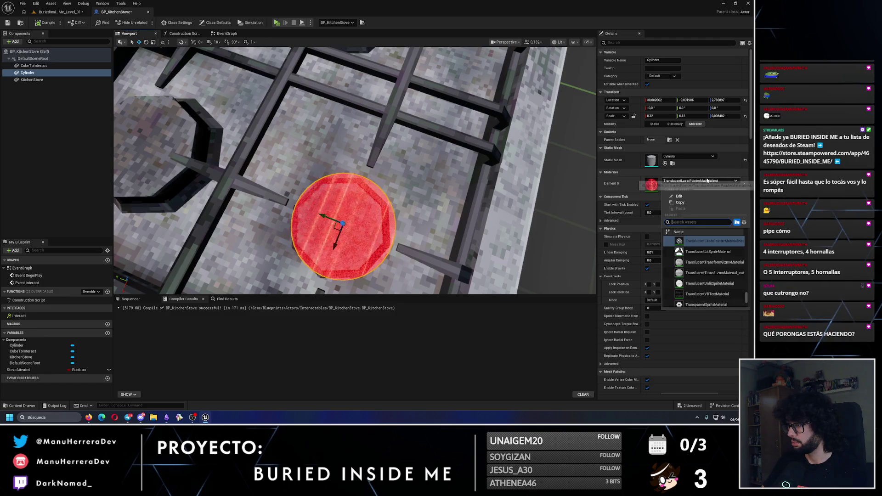
pyautogui.write('red')
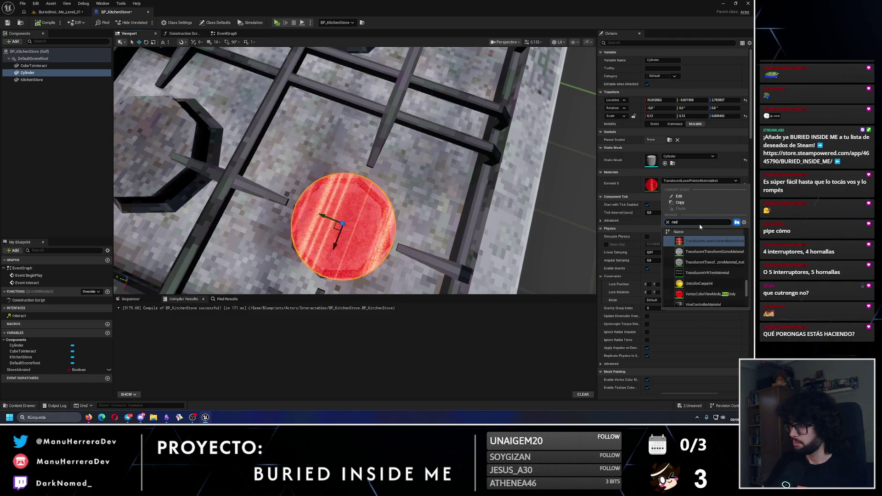
pyautogui.scroll(-5, 718, 269)
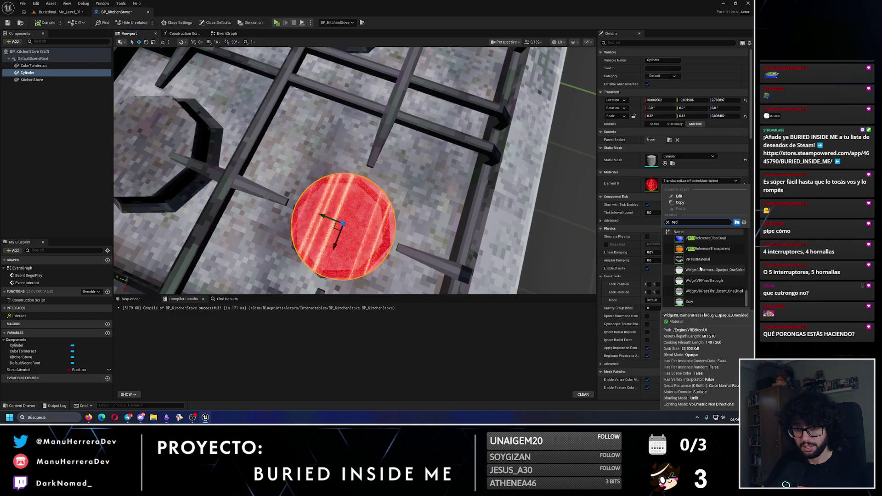
pyautogui.click(698, 180)
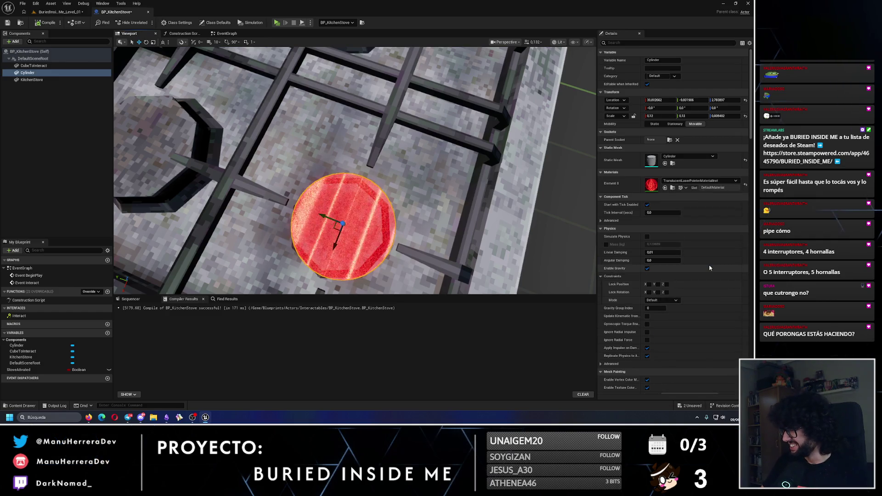
pyautogui.click(698, 181)
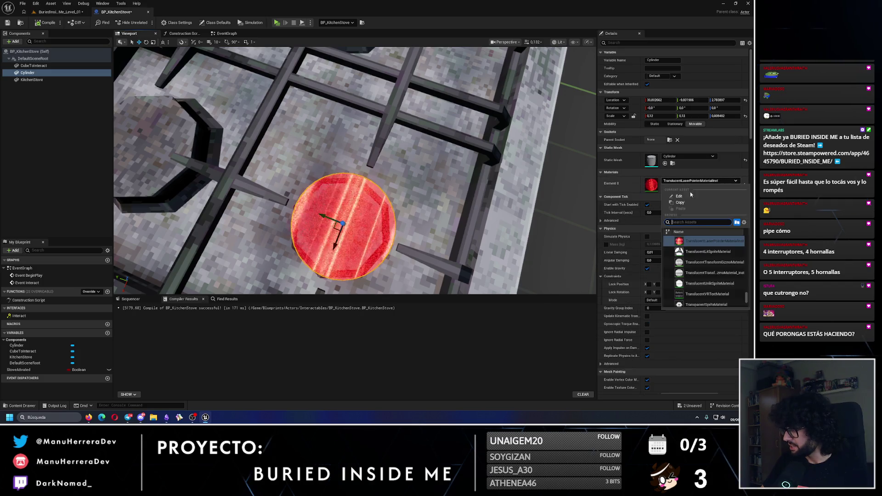
pyautogui.click(686, 222)
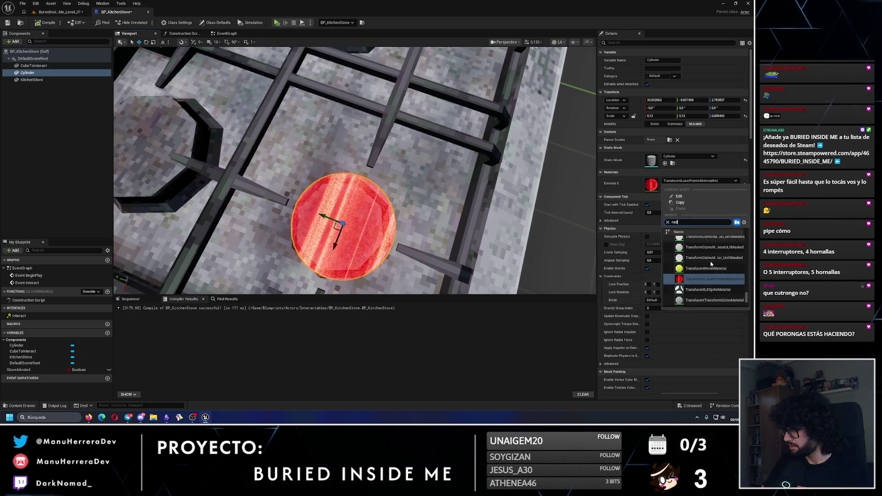
pyautogui.write('red')
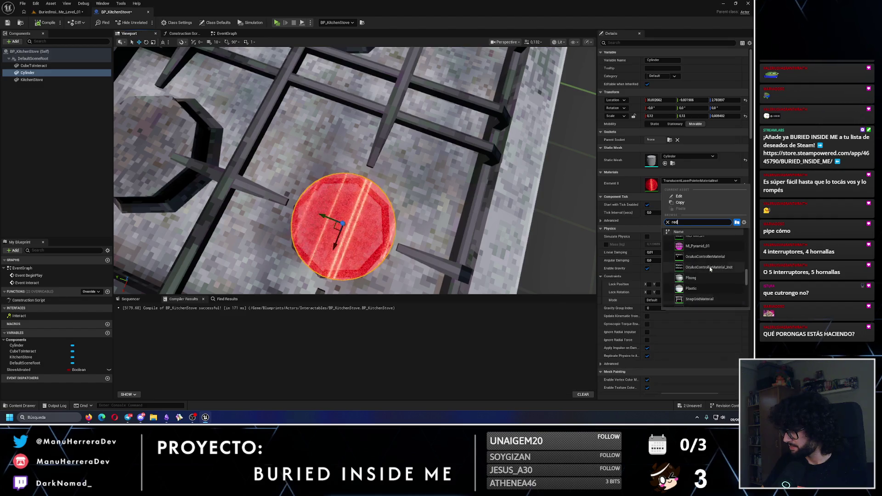
pyautogui.click(705, 294)
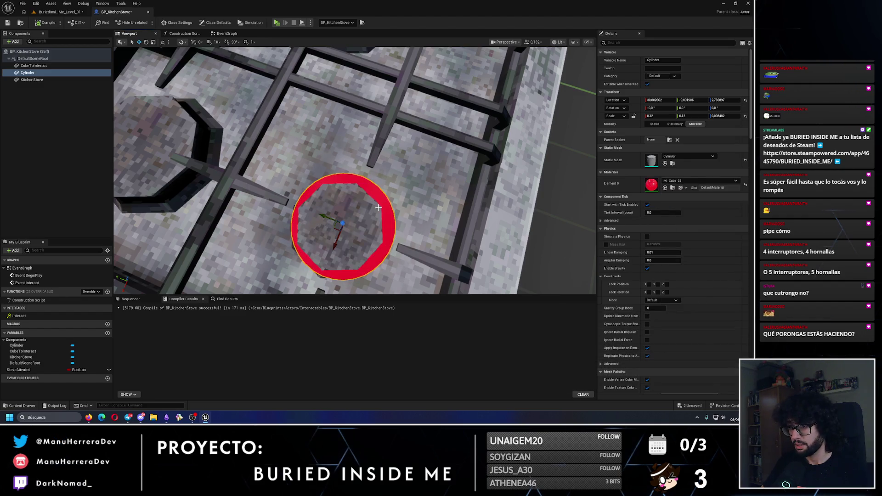
pyautogui.press('f')
pyautogui.moveTo(325, 178)
pyautogui.mouseDown()
pyautogui.moveTo(325, 202)
pyautogui.moveTo(324, 178)
pyautogui.mouseUp()
pyautogui.scroll(-10, 324, 178)
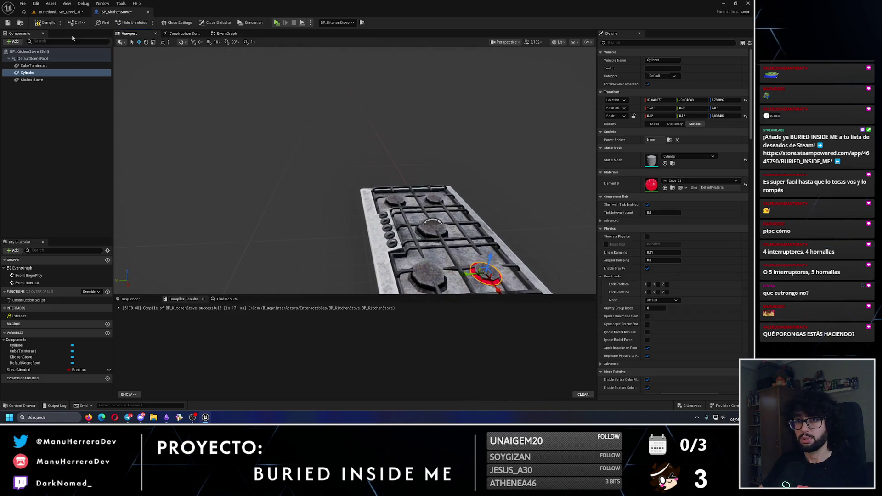
pyautogui.click(8, 23)
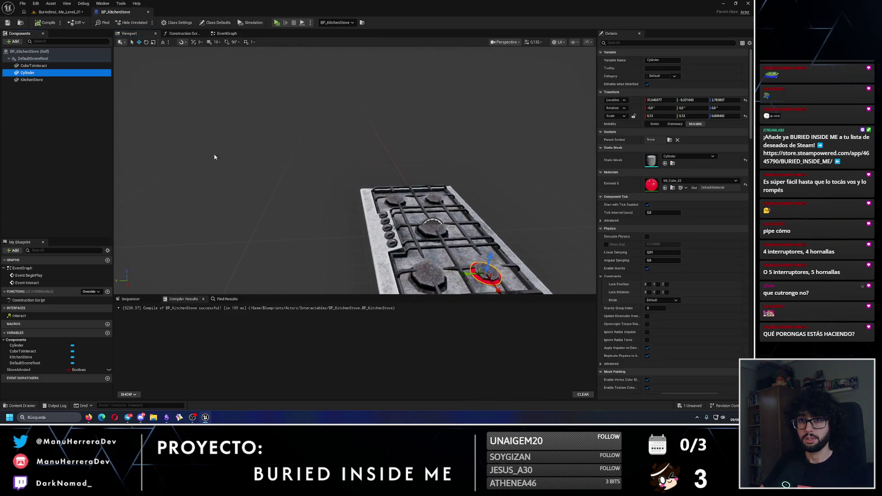
# Step: Rename the Cylinder component to FlamesMesh, then compile and save
pyautogui.moveTo(213, 157); pyautogui.dragTo(256, 164)
pyautogui.press('F2')
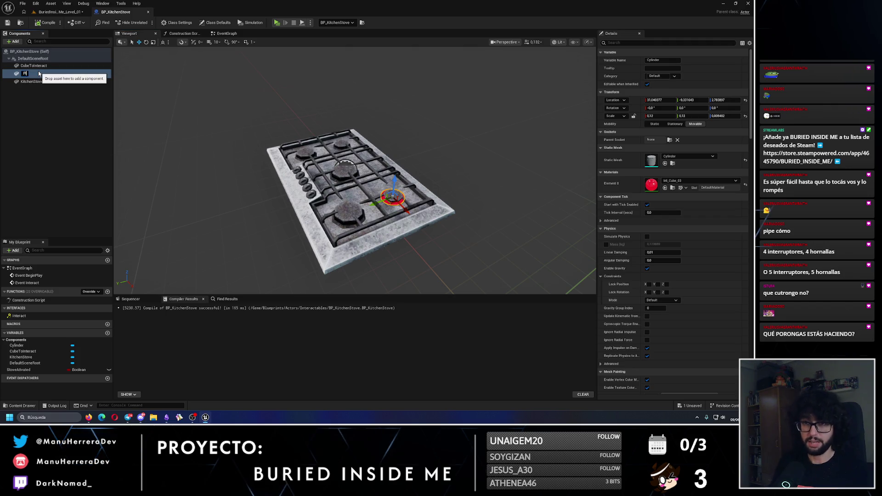
pyautogui.write('FlamesMesh')
pyautogui.press('Return')
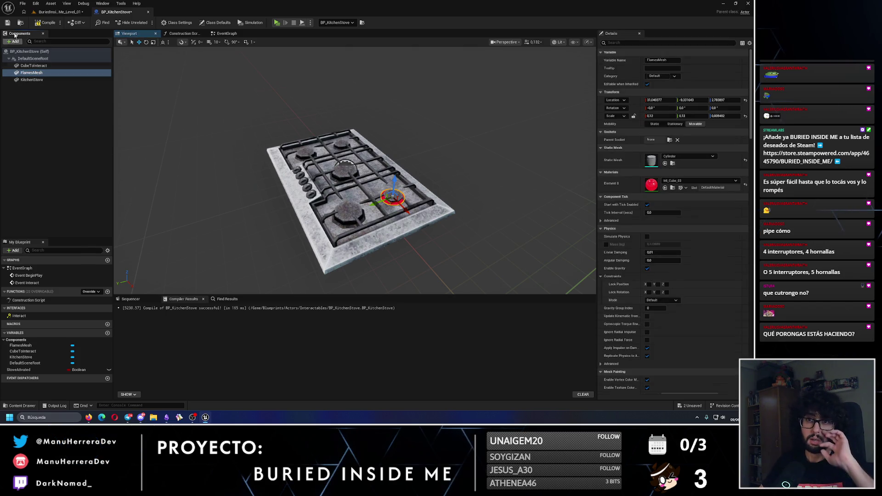
pyautogui.click(45, 23)
pyautogui.click(7, 23)
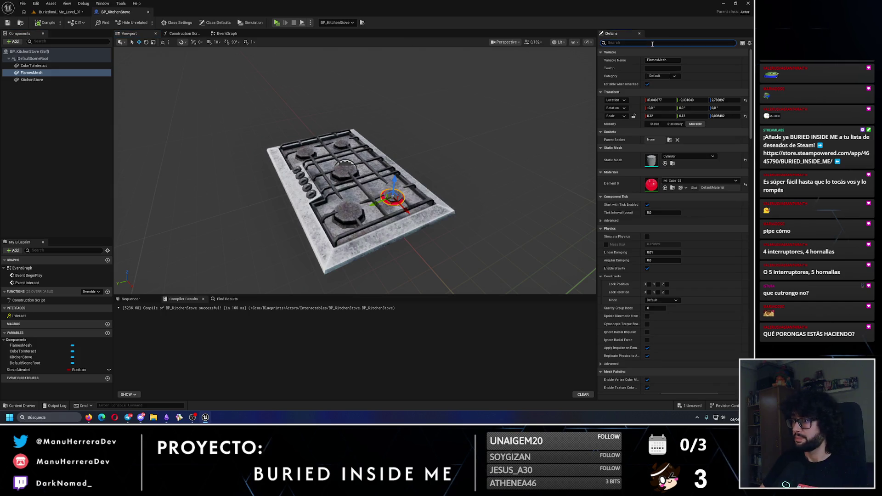
# Step: Untick Visible so FlamesMesh is hidden by default, and compile and save
pyautogui.write('visi')
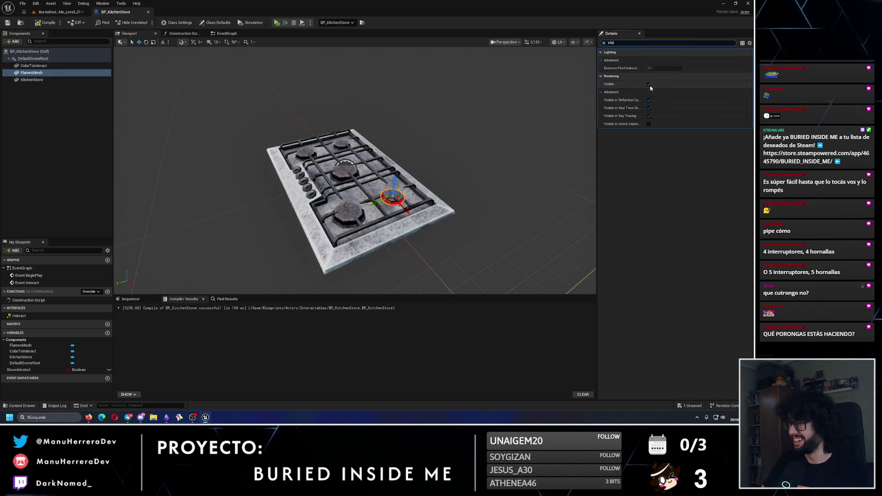
pyautogui.click(649, 84)
pyautogui.click(7, 22)
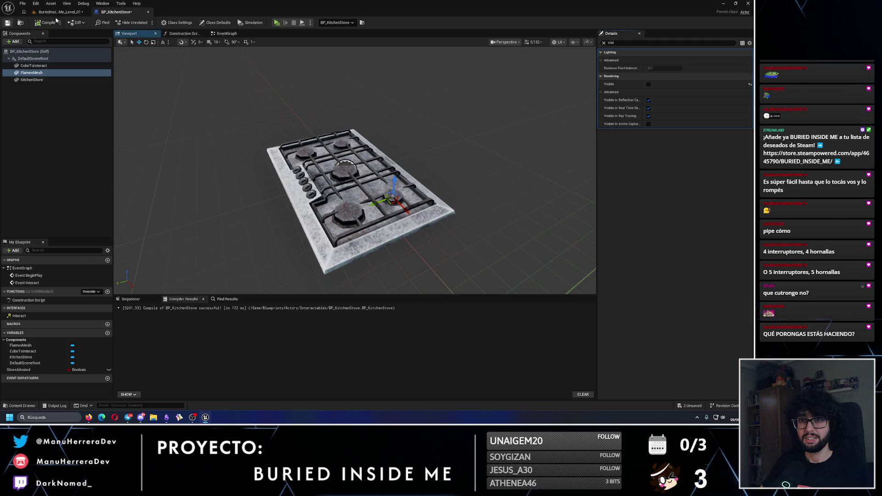
pyautogui.click(227, 33)
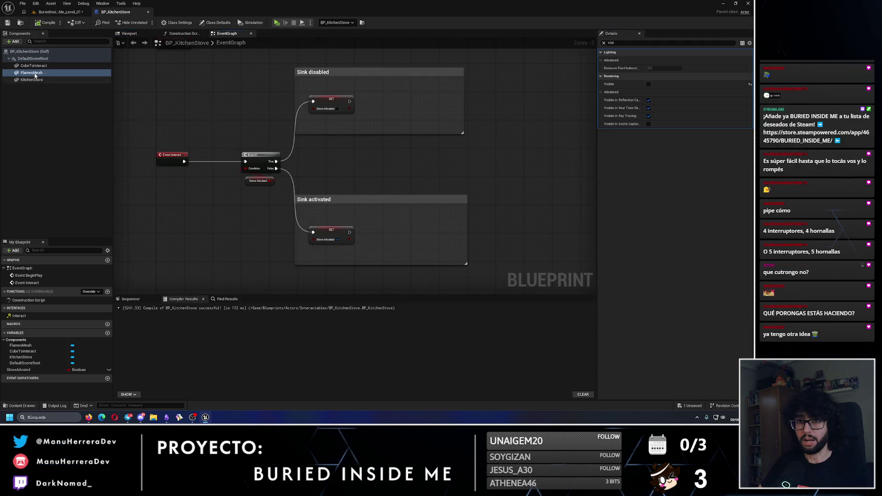
# Step: In Sink disabled, call Set Visibility on Flames Mesh after setting Stove Activated
pyautogui.moveTo(31, 72); pyautogui.dragTo(398, 83)
pyautogui.moveTo(397, 82); pyautogui.dragTo(402, 102)
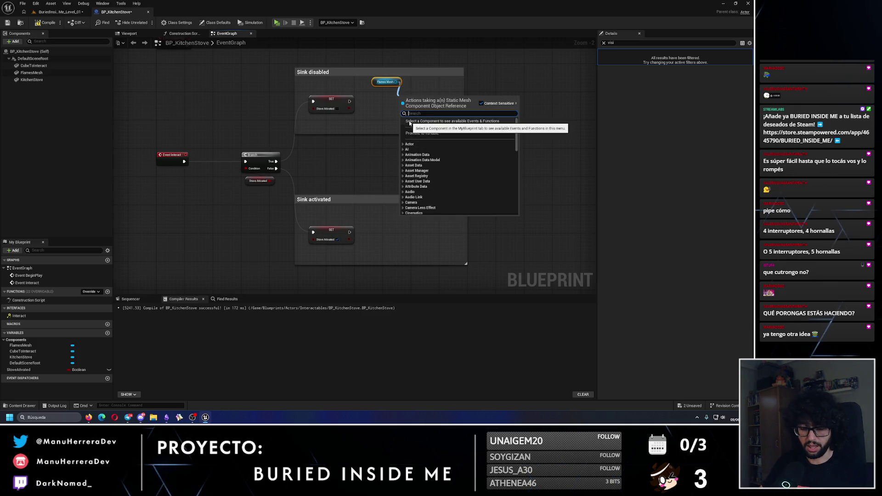
pyautogui.write('set visi')
pyautogui.press('Return')
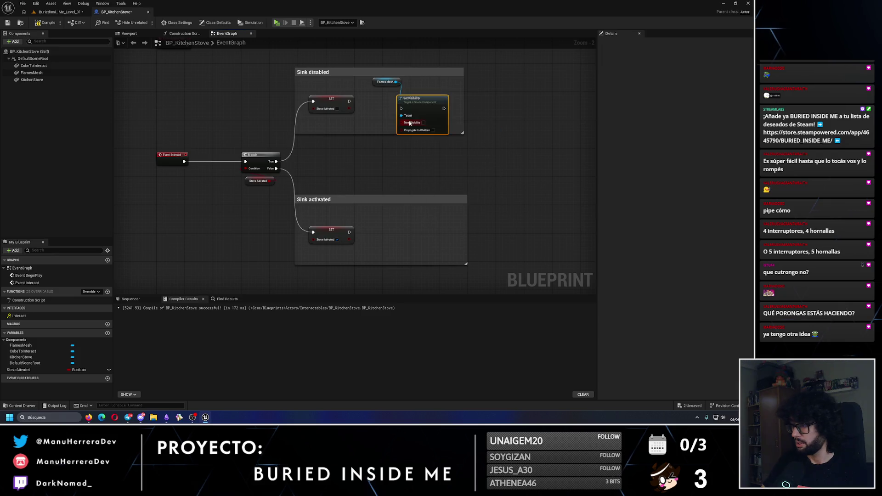
pyautogui.scroll(1, 410, 123)
pyautogui.scroll(1, 410, 123)
pyautogui.moveTo(329, 94)
pyautogui.mouseDown()
pyautogui.moveTo(398, 104)
pyautogui.moveTo(419, 97)
pyautogui.moveTo(403, 91)
pyautogui.mouseUp()
pyautogui.moveTo(334, 103); pyautogui.dragTo(342, 107)
# Step: Copy the Flames Mesh Set Visibility nodes into Sink activated, wire them after SET, and compile
pyautogui.moveTo(358, 62); pyautogui.dragTo(435, 129)
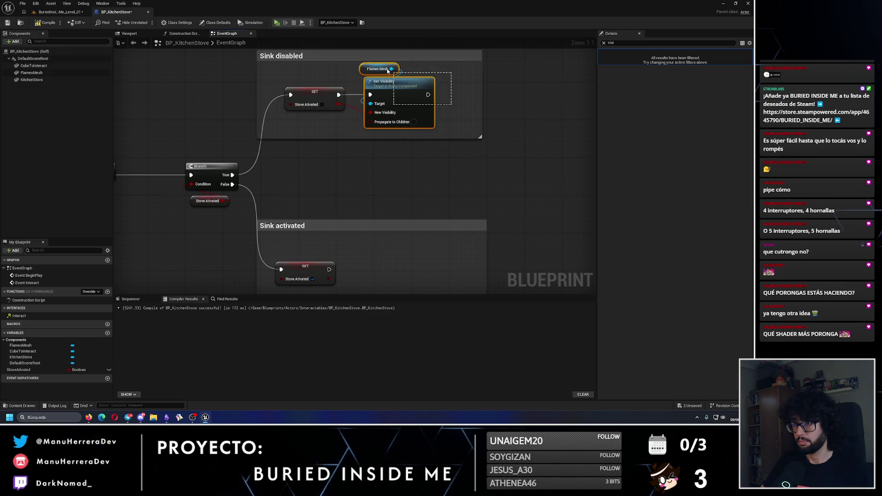
pyautogui.hotkey('ctrl', 'c')
pyautogui.hotkey('ctrl', 'v')
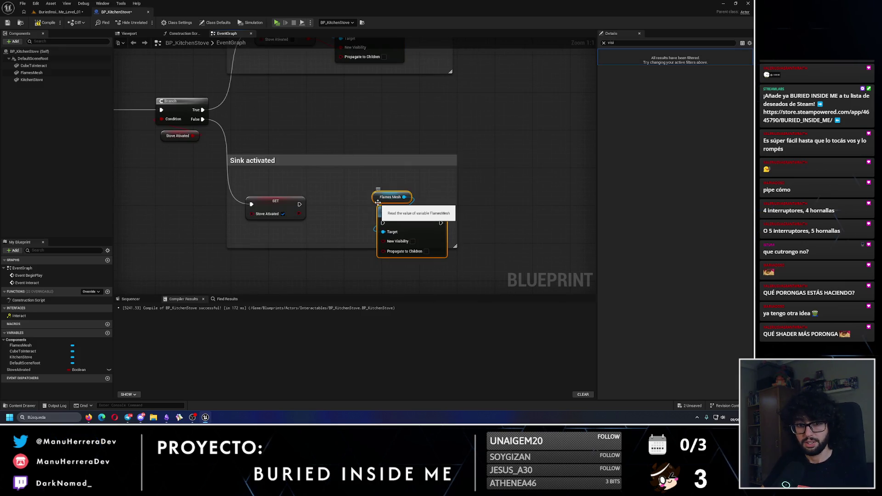
pyautogui.moveTo(405, 201); pyautogui.dragTo(373, 192)
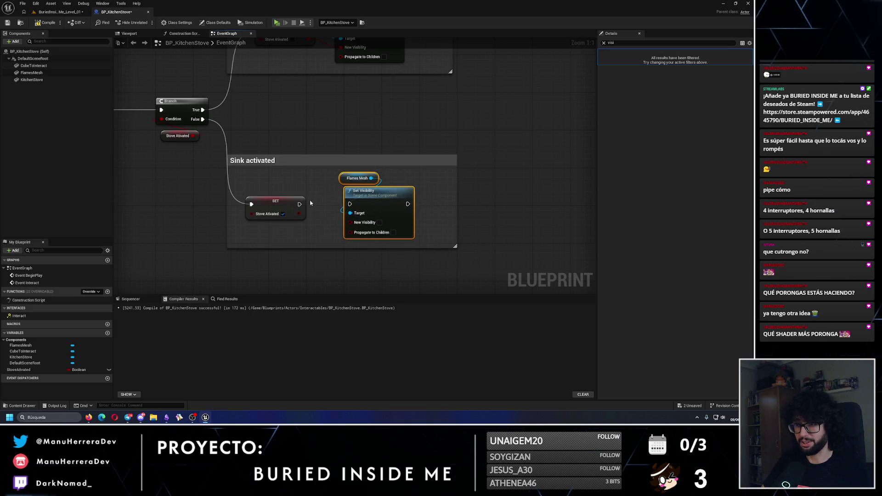
pyautogui.moveTo(299, 204); pyautogui.dragTo(349, 204)
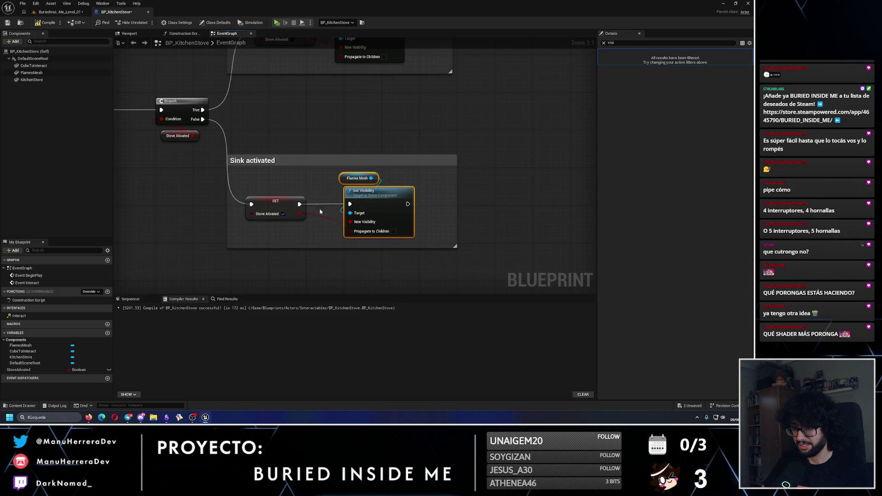
pyautogui.click(45, 24)
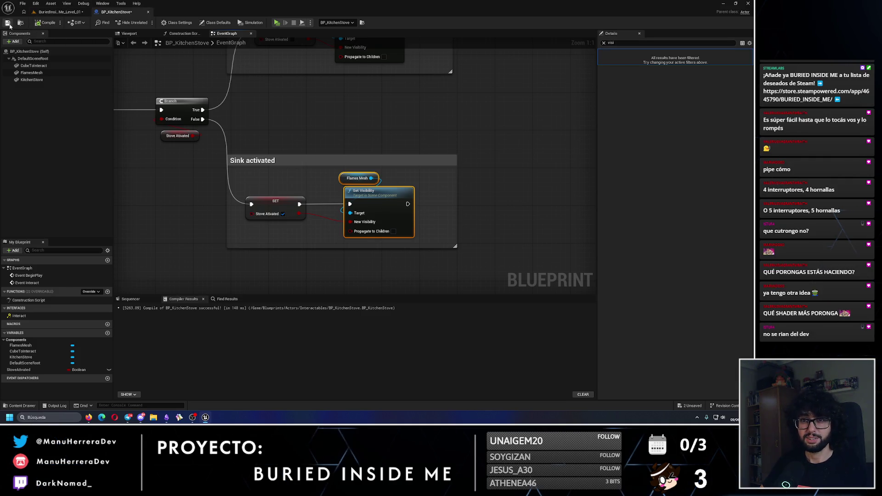
pyautogui.click(67, 12)
# Step: Start a standalone playtest, walk to the stove and toggle the back-right burner off and on
pyautogui.moveTo(174, 207); pyautogui.dragTo(212, 198)
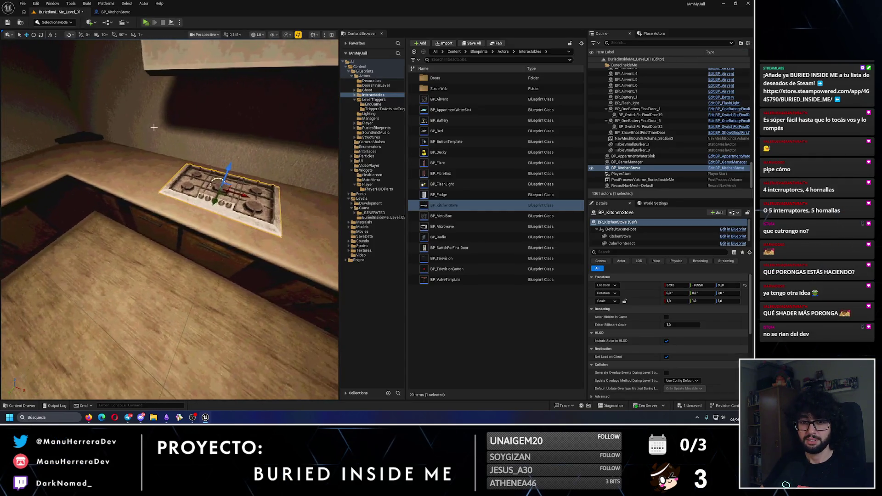
pyautogui.hotkey('alt', 'p')
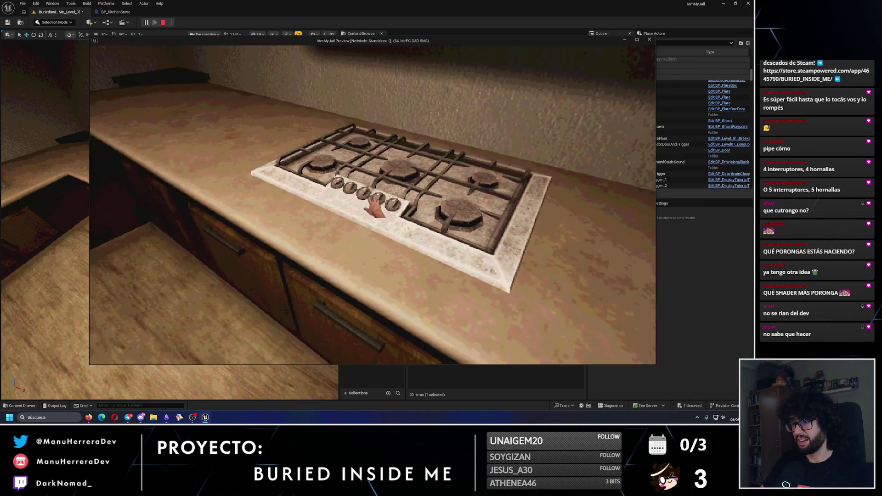
pyautogui.press('d')
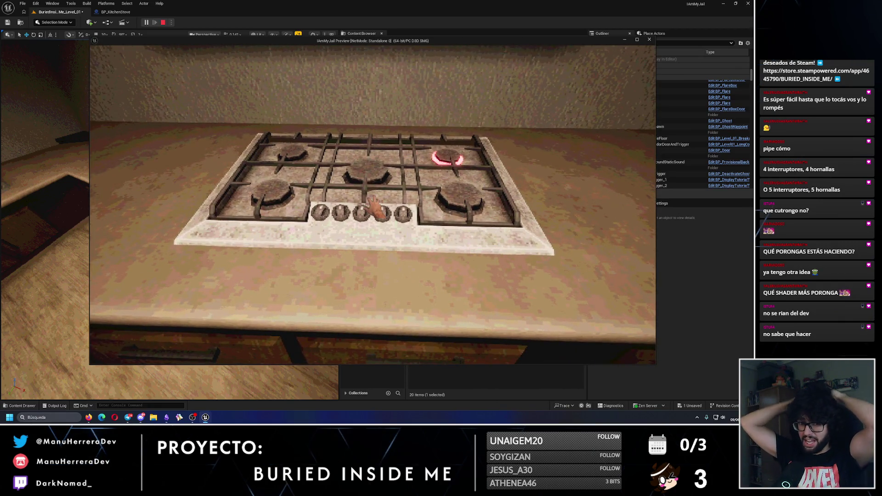
pyautogui.press('d')
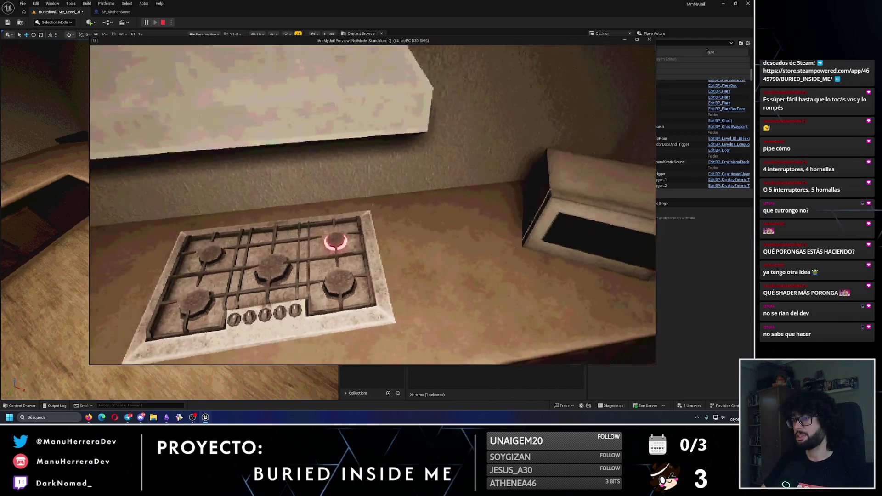
pyautogui.press('s')
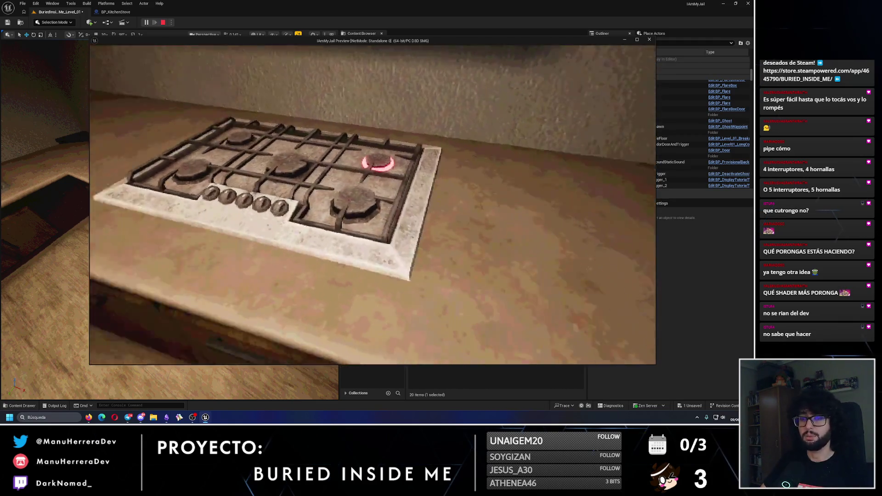
pyautogui.press('w')
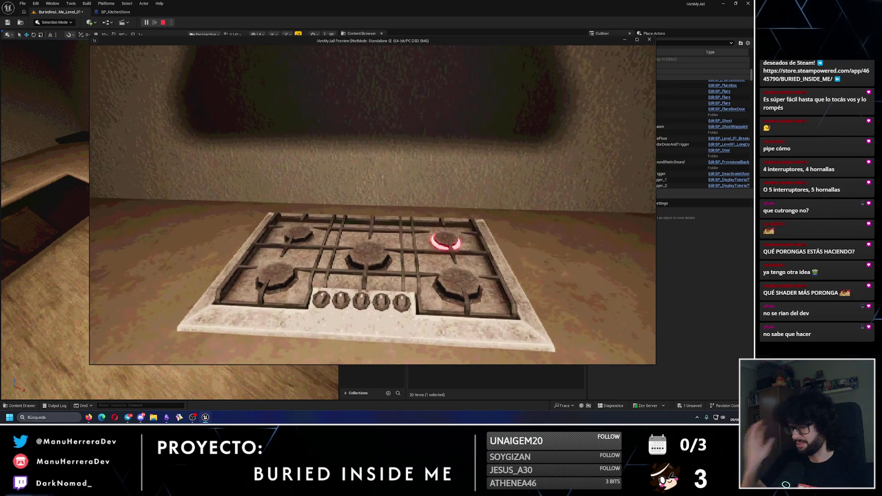
pyautogui.press('e')
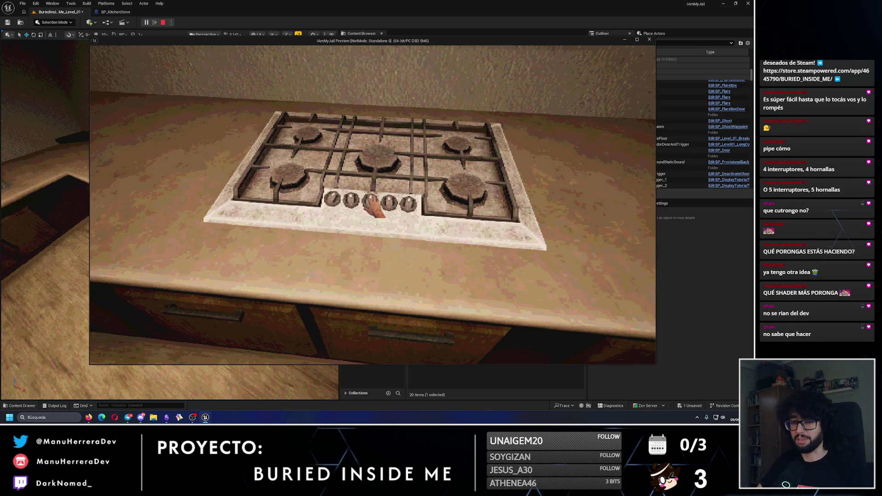
pyautogui.press('e')
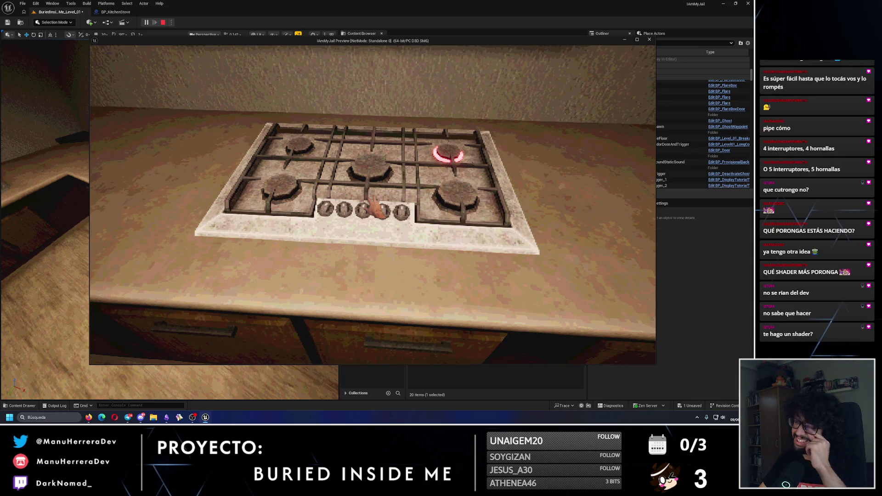
# Step: Wander to the sink, relight the back-right burner, check its red glow, then end the playtest
pyautogui.press('e')
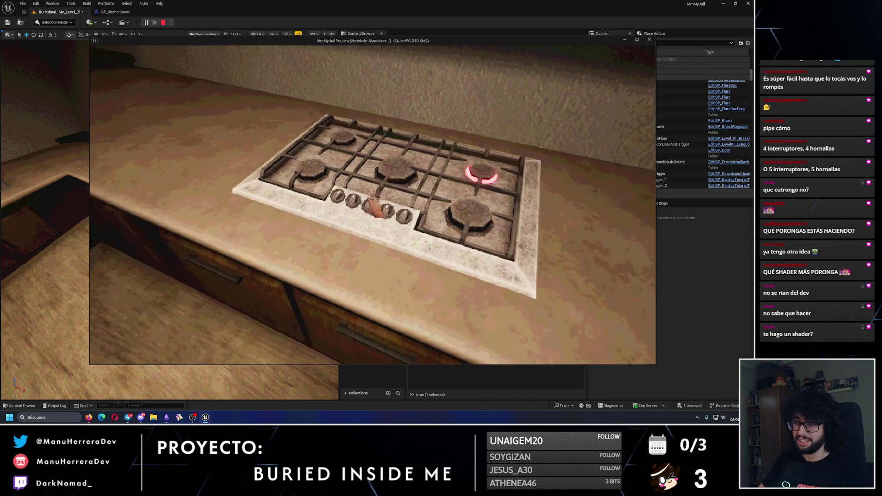
pyautogui.press('w')
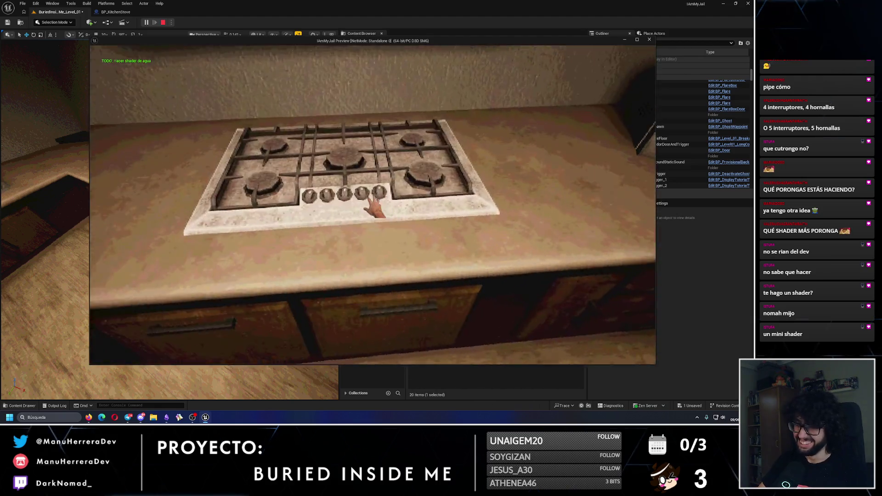
pyautogui.click(375, 208)
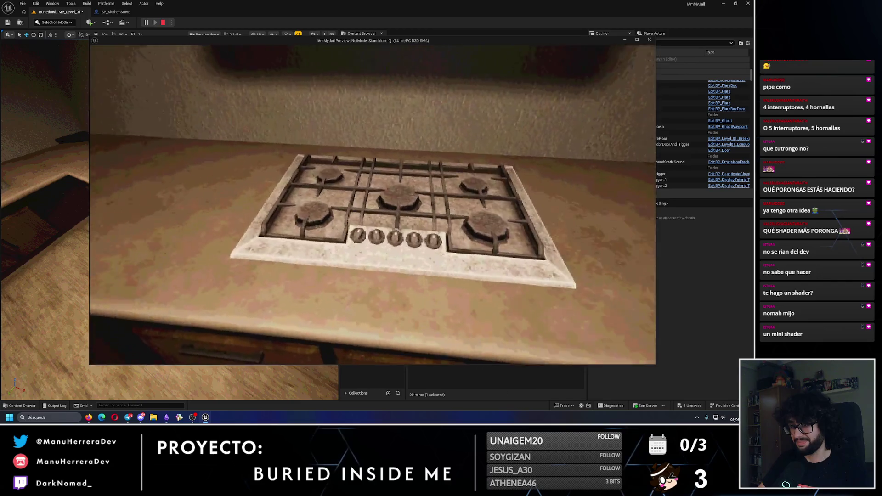
pyautogui.press('s')
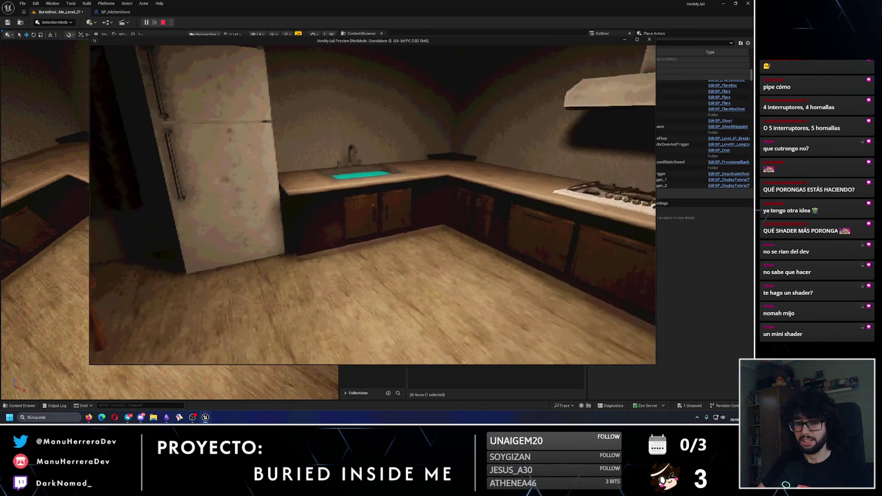
pyautogui.press('w')
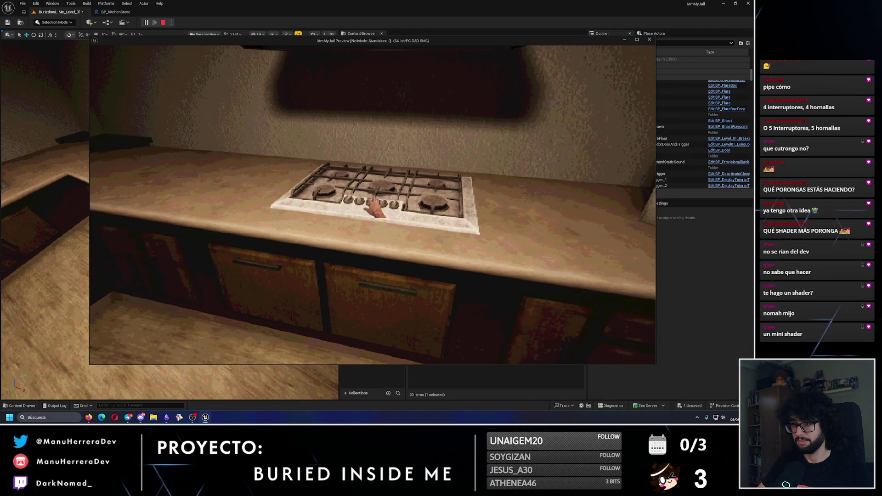
pyautogui.press('w')
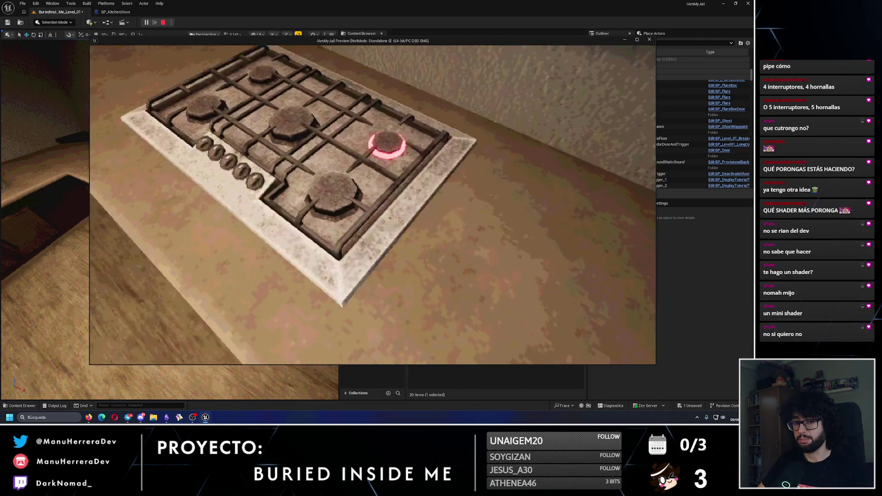
pyautogui.press('s')
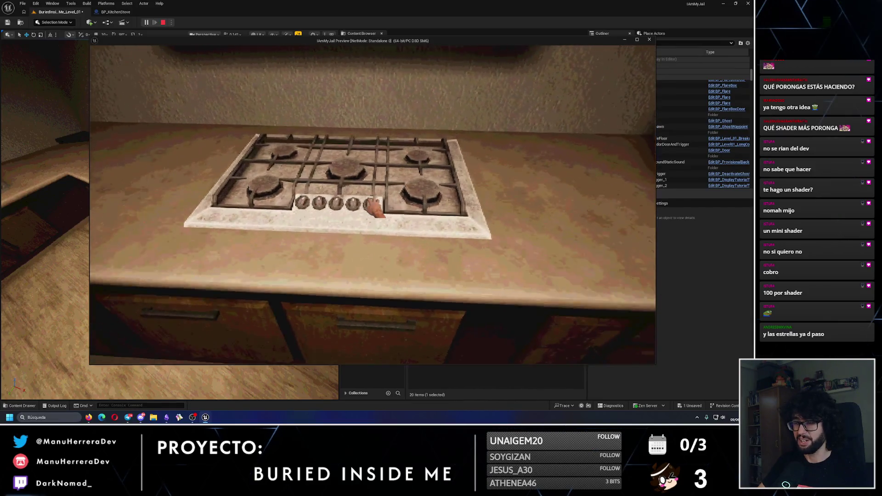
pyautogui.press('Escape')
pyautogui.click(116, 12)
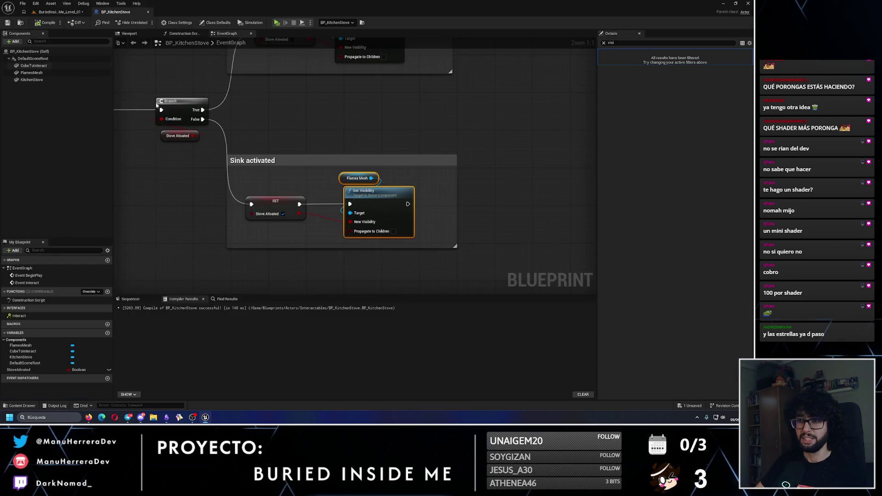
# Step: Briefly show CubeToInteract over the stove burners, hide it again and recompile BP_KitchenStove
pyautogui.click(129, 34)
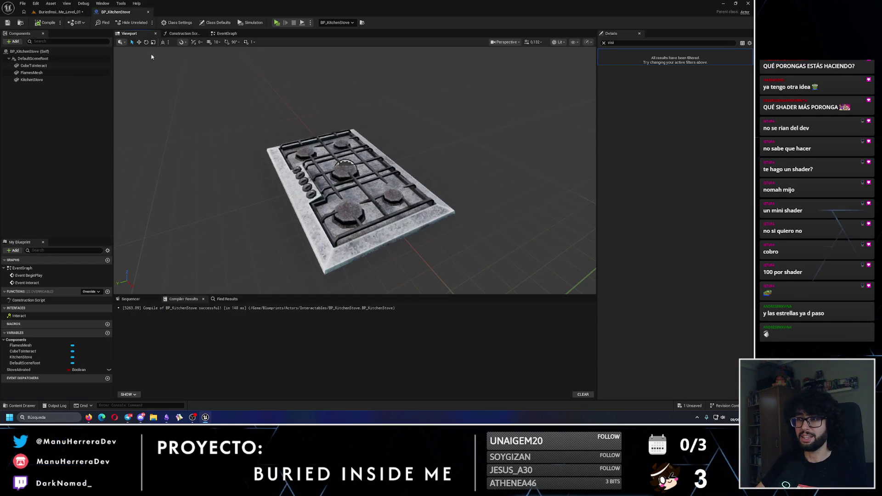
pyautogui.click(34, 66)
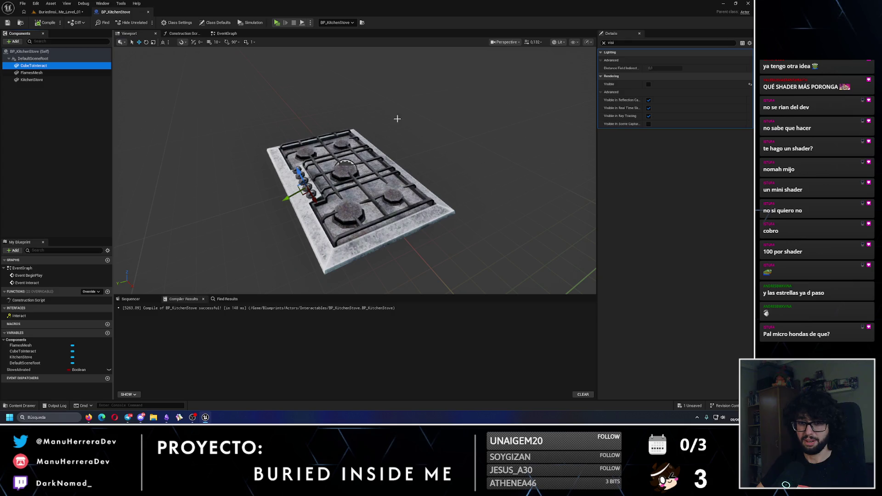
pyautogui.click(648, 84)
pyautogui.press('f')
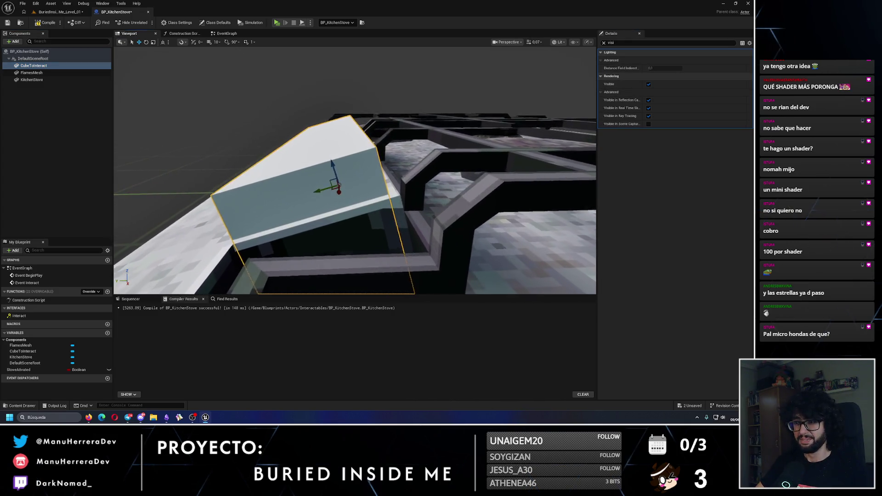
pyautogui.moveTo(331, 179); pyautogui.dragTo(349, 175)
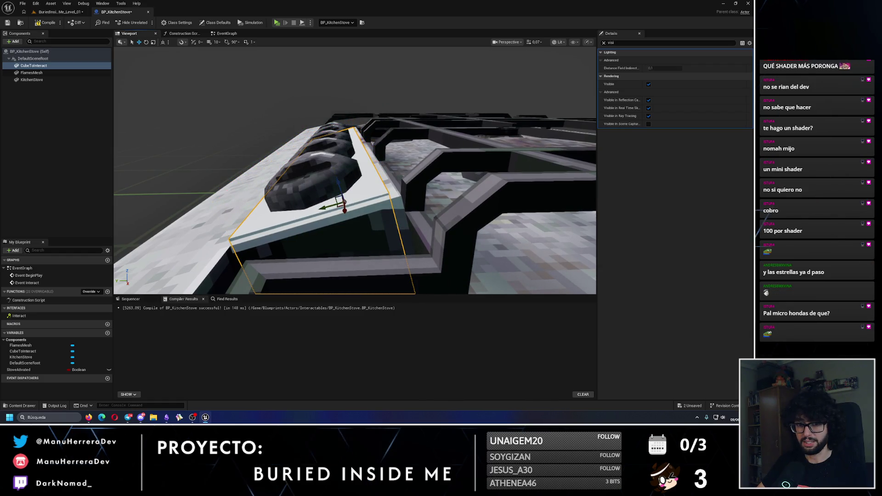
pyautogui.scroll(-5, 349, 175)
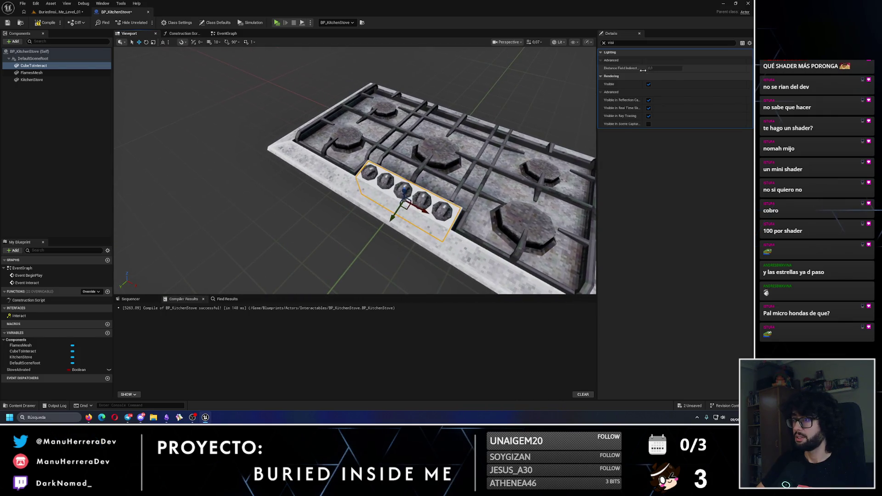
pyautogui.click(649, 85)
pyautogui.click(52, 25)
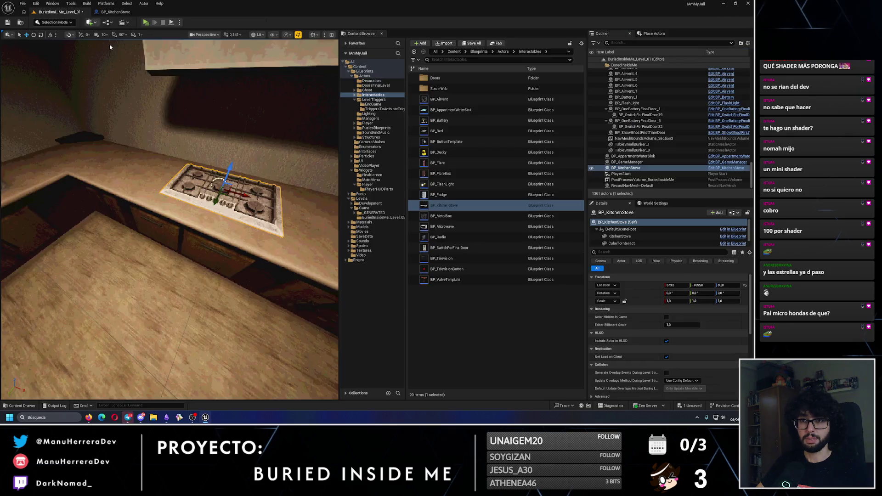
pyautogui.click(60, 12)
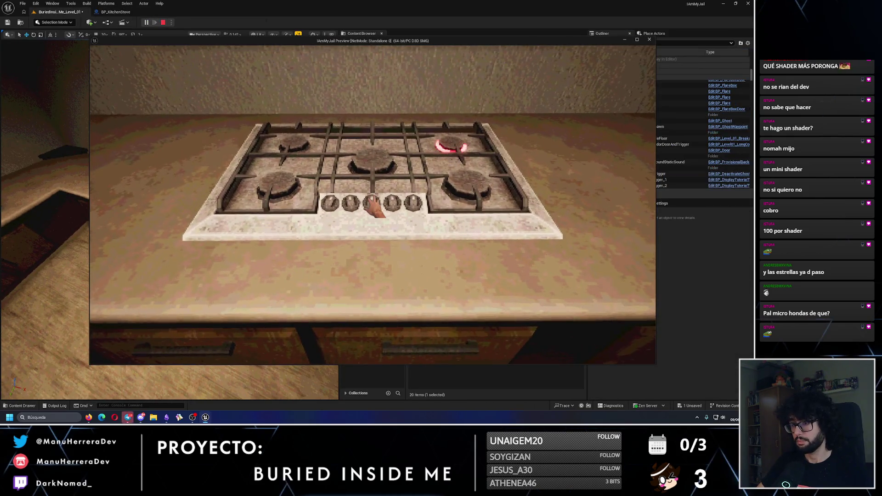
# Step: Use the stove knob in the playtest to light a burner, then stop and return to BP_KitchenStove
pyautogui.click(373, 204)
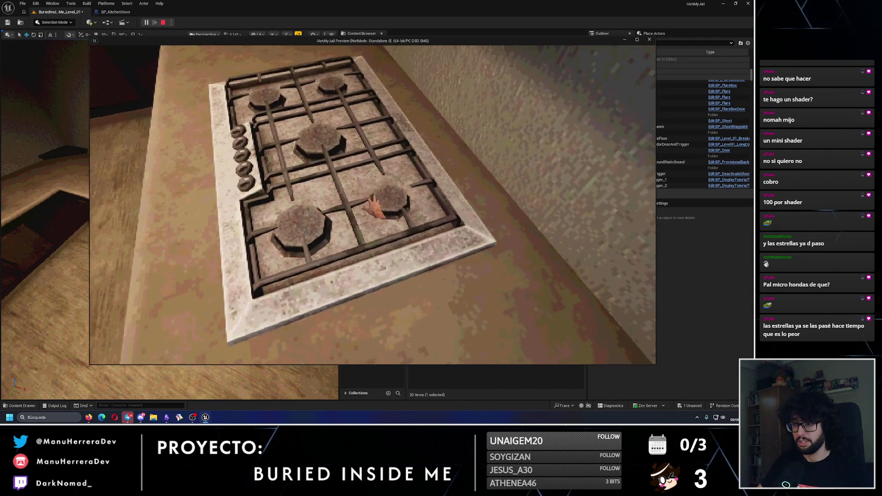
pyautogui.click(374, 207)
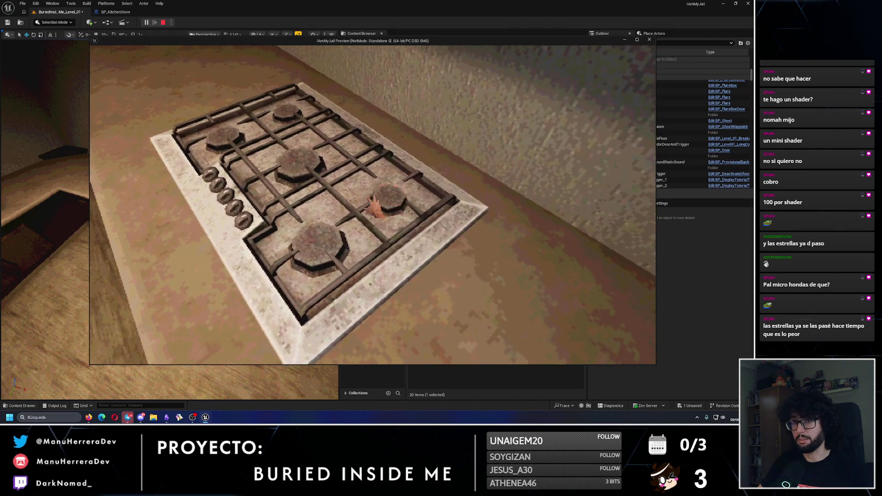
pyautogui.press('Escape')
pyautogui.click(116, 12)
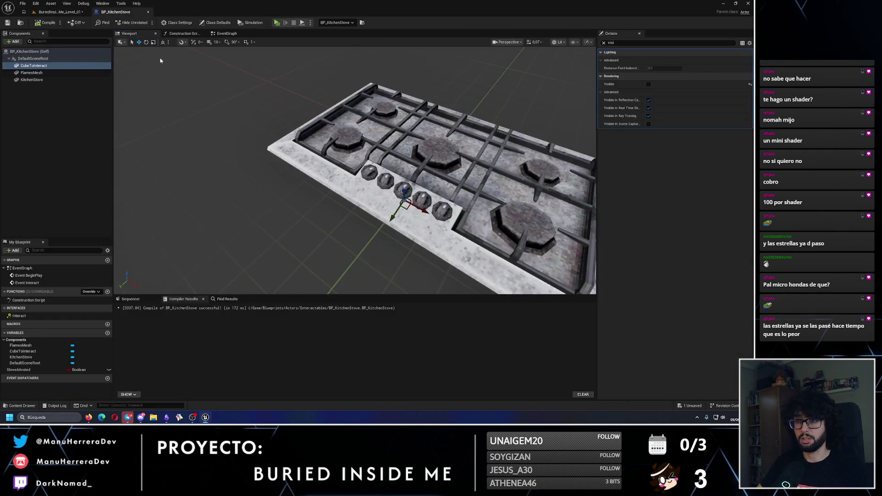
# Step: Give FlamesMesh the NoCollision collision preset, then compile and save BP_KitchenStove
pyautogui.click(45, 66)
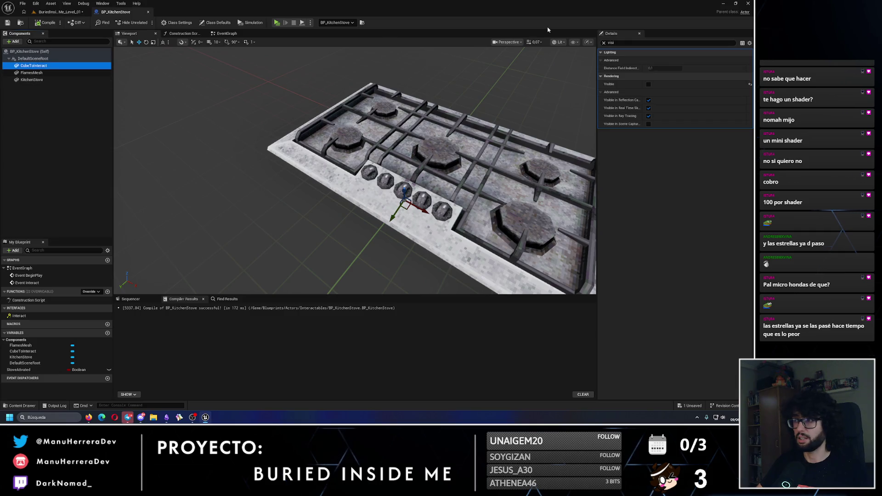
pyautogui.click(604, 43)
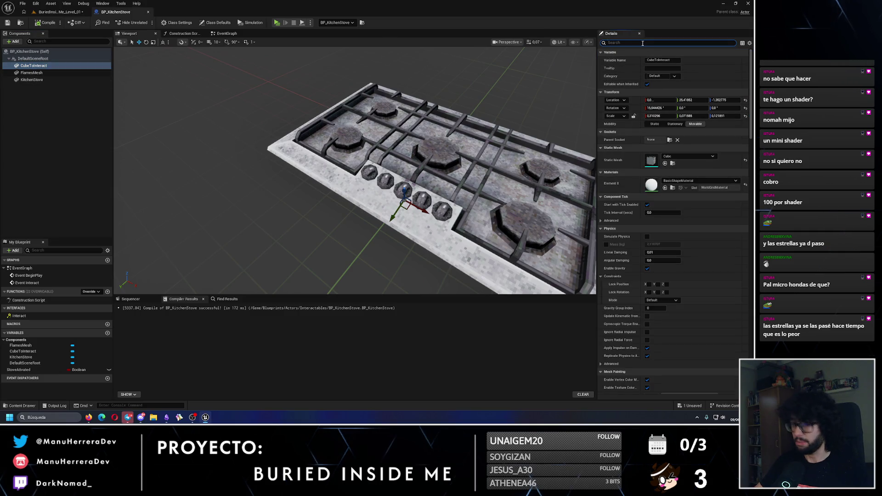
pyautogui.write('visi')
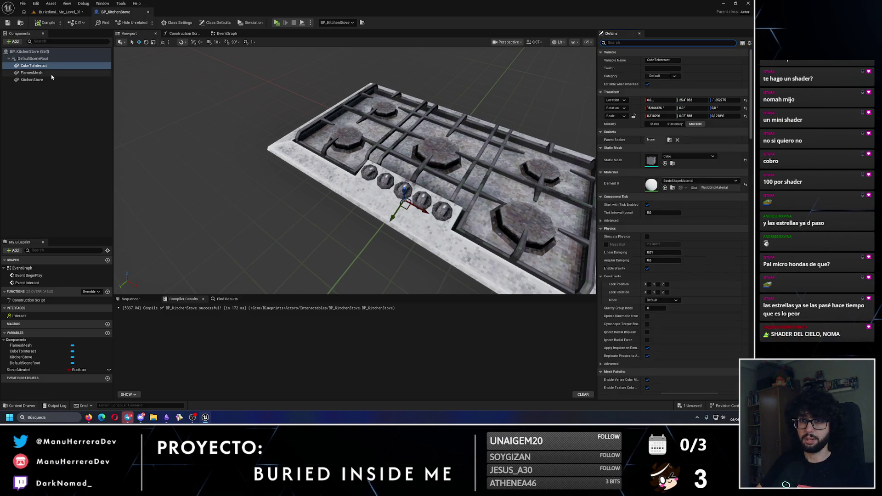
pyautogui.click(31, 73)
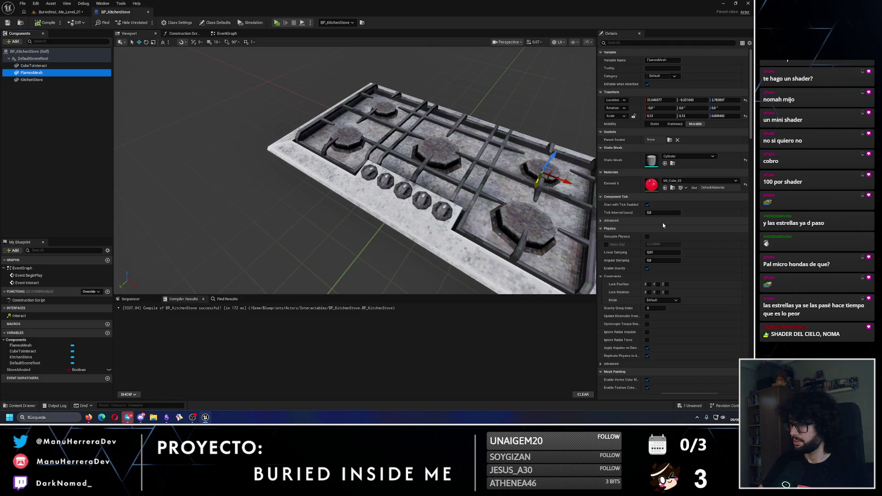
pyautogui.scroll(-10, 670, 259)
pyautogui.click(670, 259)
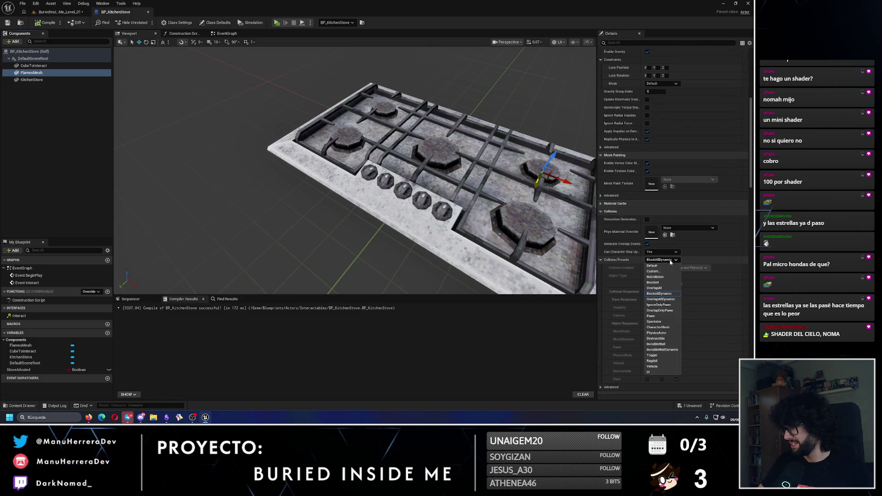
pyautogui.click(661, 268)
pyautogui.click(45, 23)
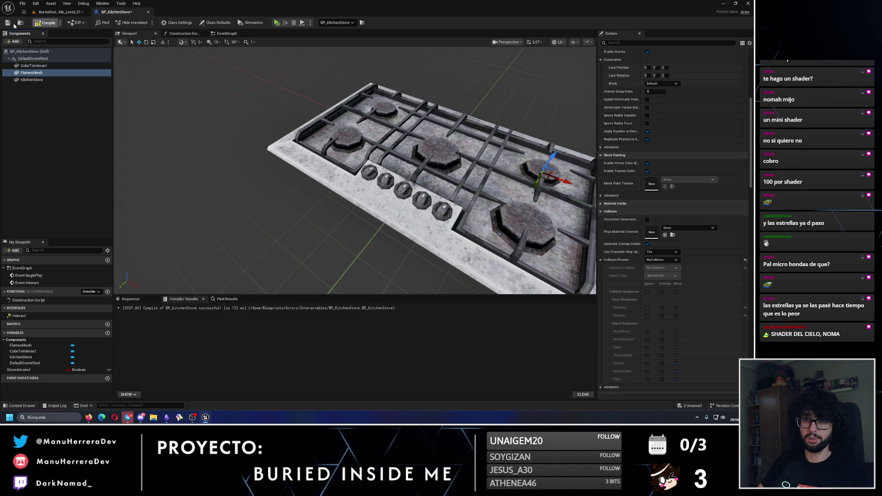
pyautogui.click(8, 22)
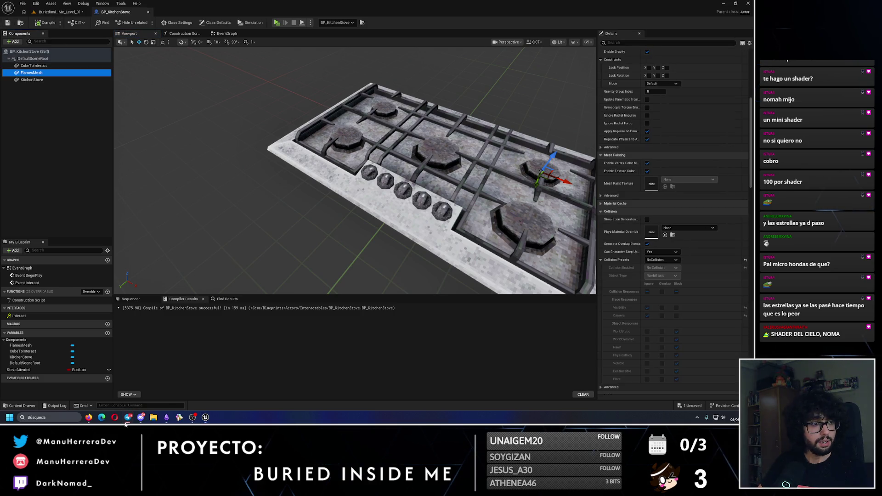
pyautogui.click(59, 11)
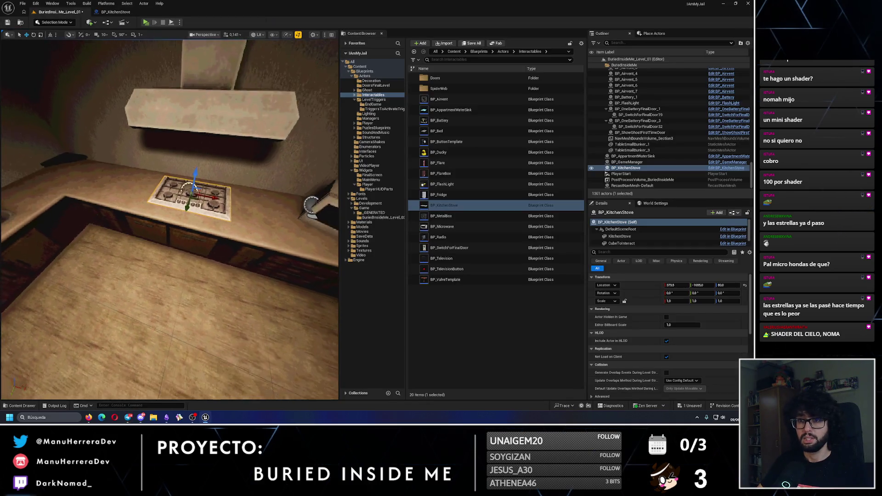
# Step: Playtest the level: light the stove burner, drop the duck into the microwave, then stop
pyautogui.click(146, 22)
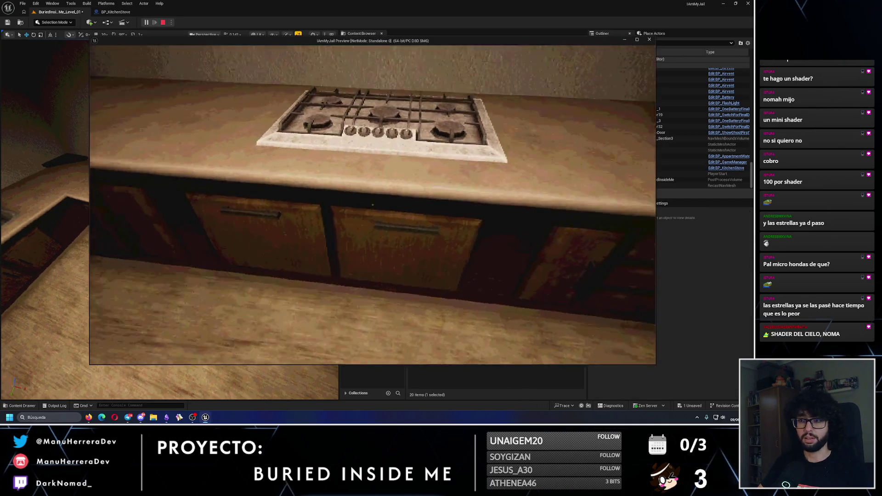
pyautogui.click(376, 207)
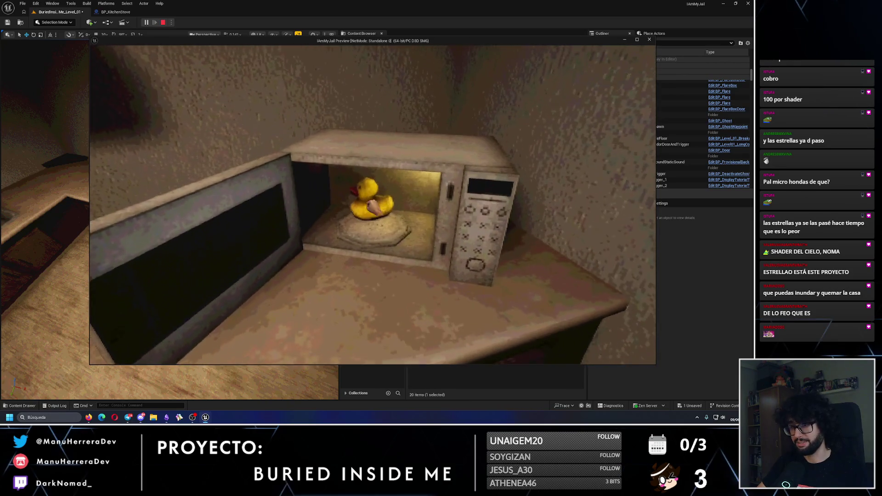
pyautogui.press('e')
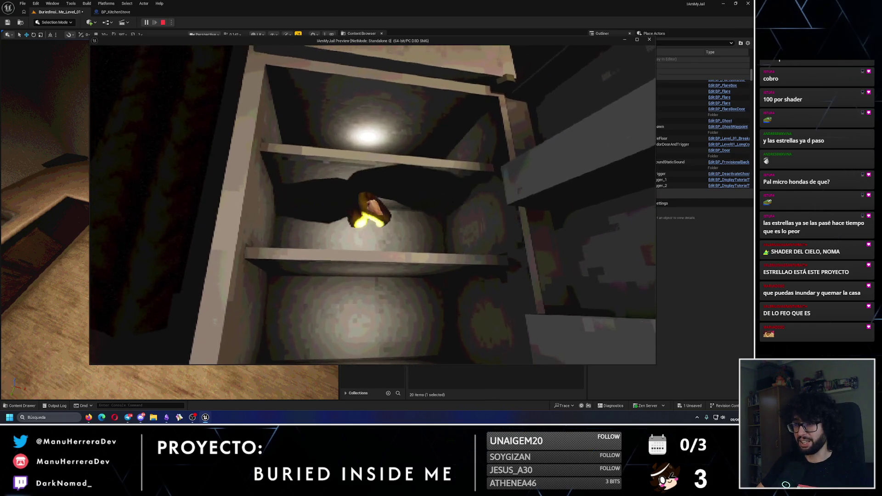
pyautogui.press('Escape')
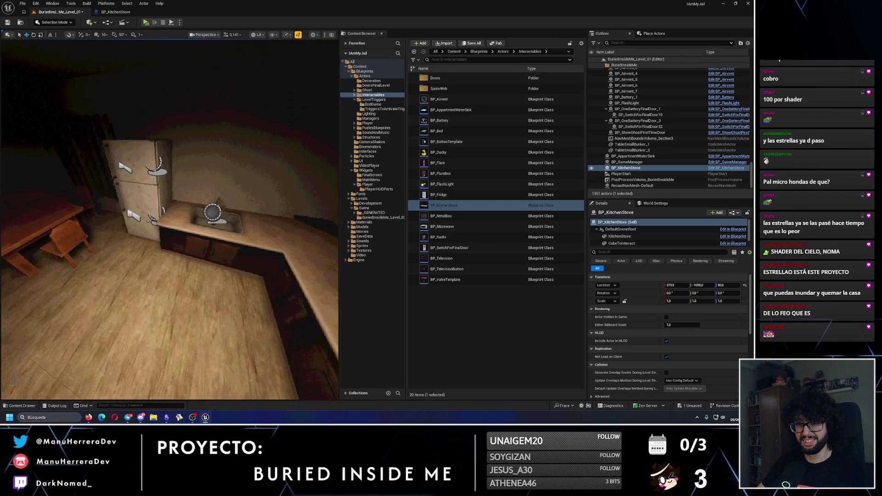
# Step: Select and frame the fridge in the level, then open BP_Fridge with Ctrl+E
pyautogui.click(184, 166)
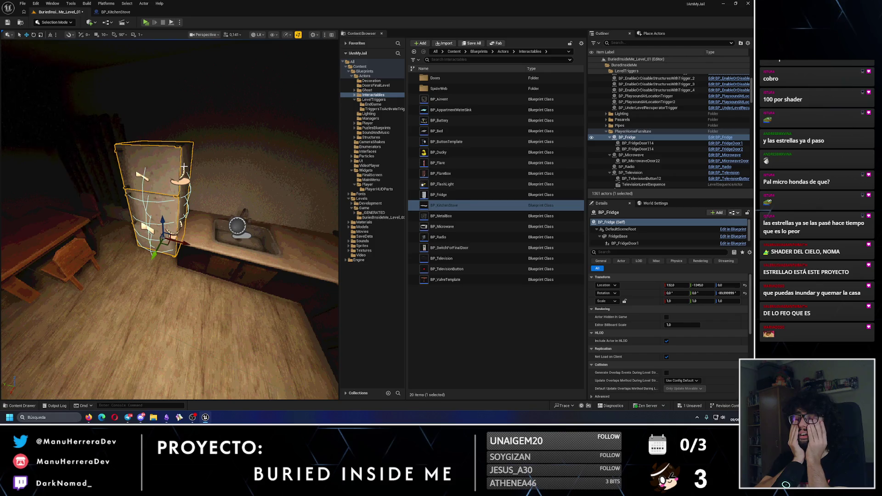
pyautogui.press('f')
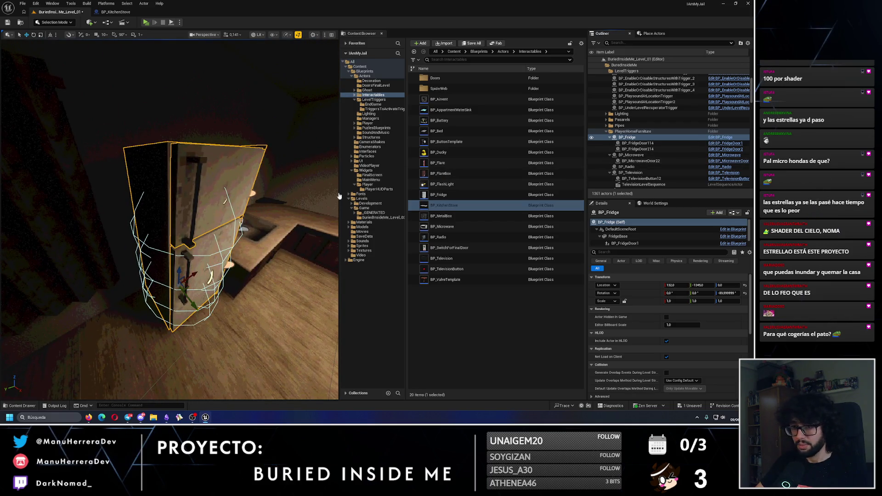
pyautogui.hotkey('ctrl', 'e')
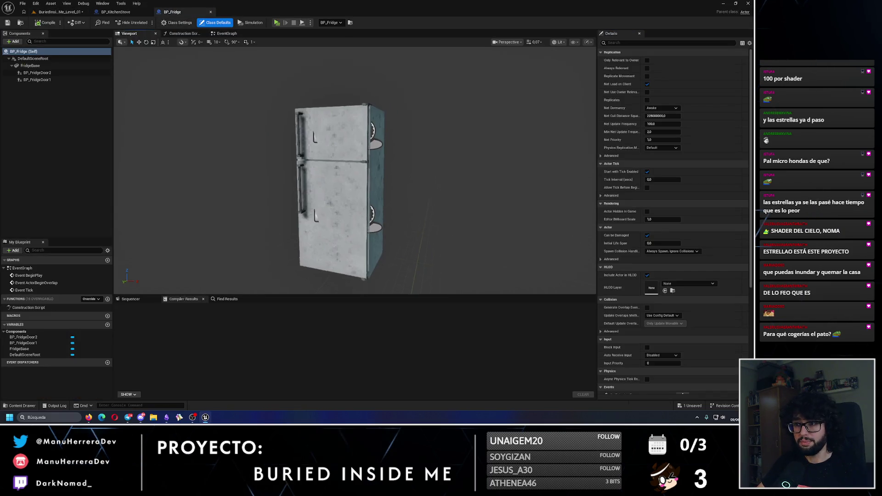
# Step: Find the second fridge door's BP_FridgeDoor2 asset in the Content Browser and open it
pyautogui.scroll(5, 355, 170)
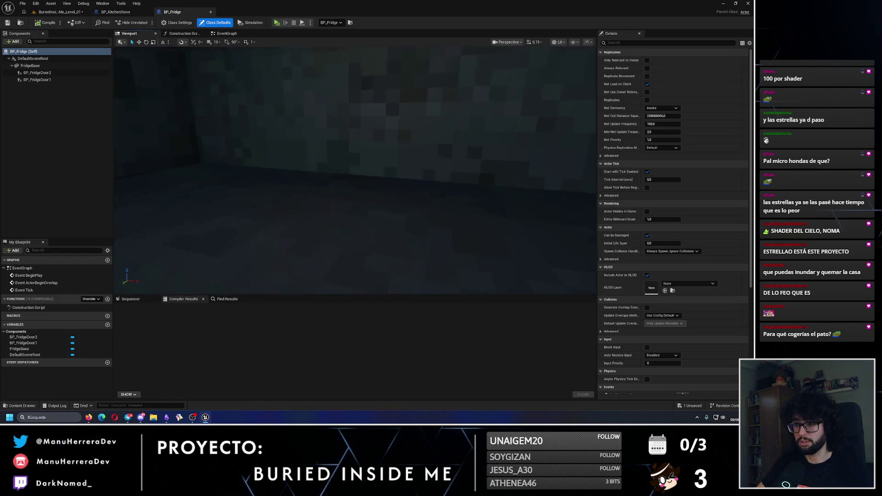
pyautogui.scroll(-5, 206, 132)
pyautogui.click(207, 131)
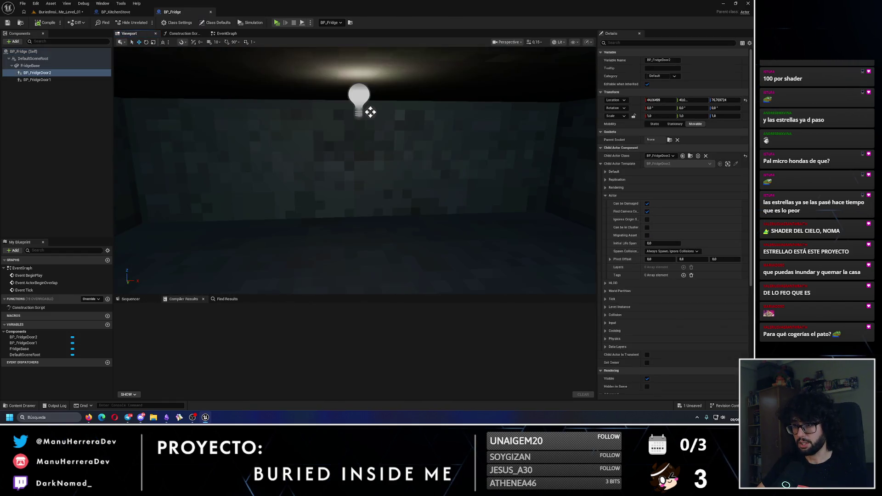
pyautogui.click(30, 65)
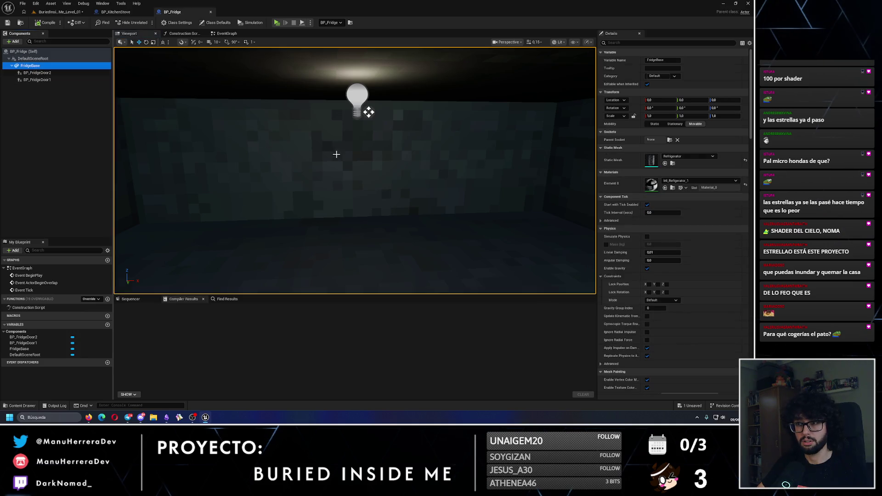
pyautogui.press('f')
pyautogui.scroll(6, 296, 149)
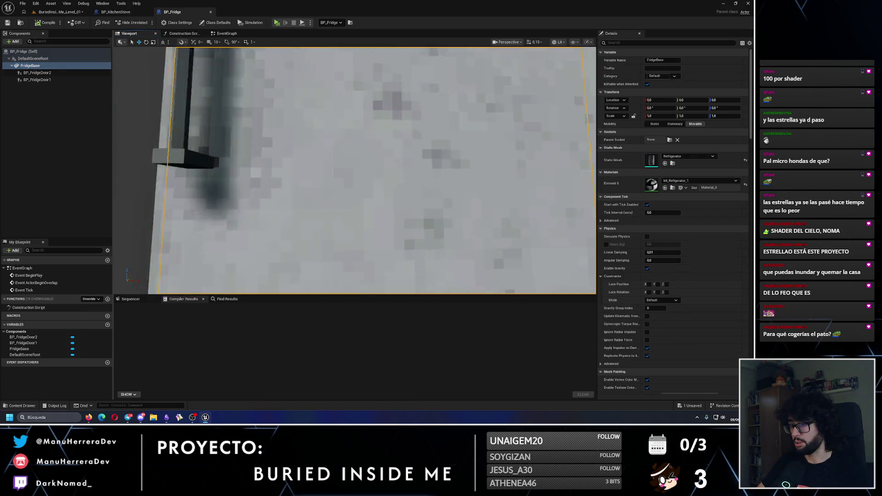
pyautogui.scroll(-8, 320, 212)
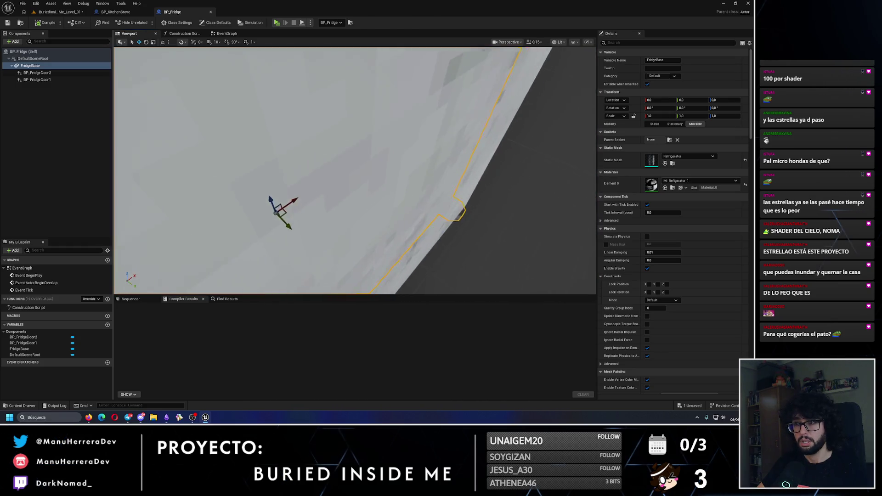
pyautogui.click(385, 168)
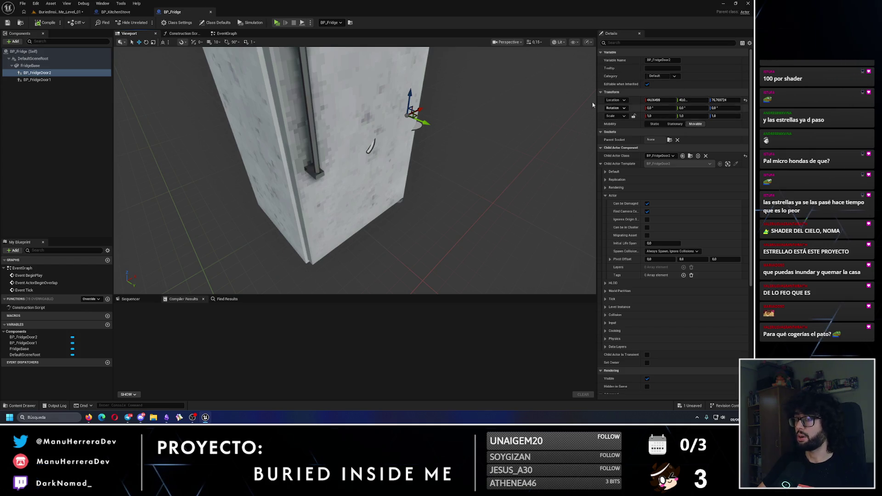
pyautogui.click(690, 155)
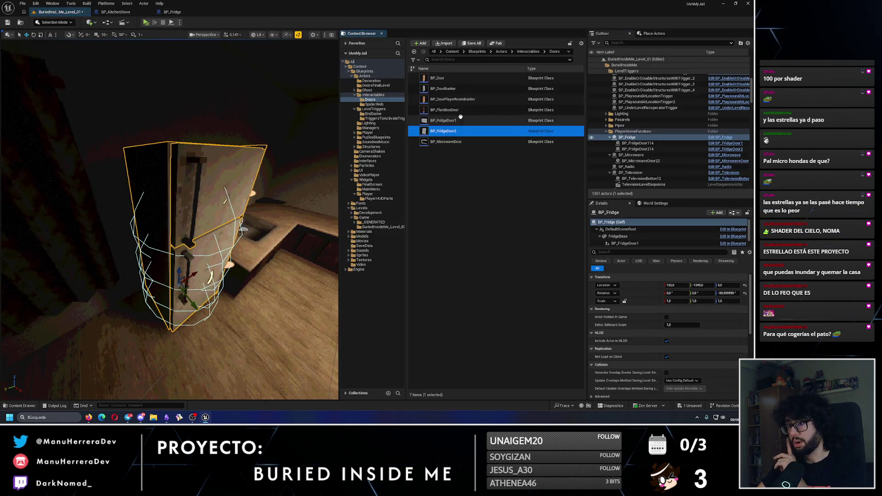
pyautogui.doubleClick(452, 129)
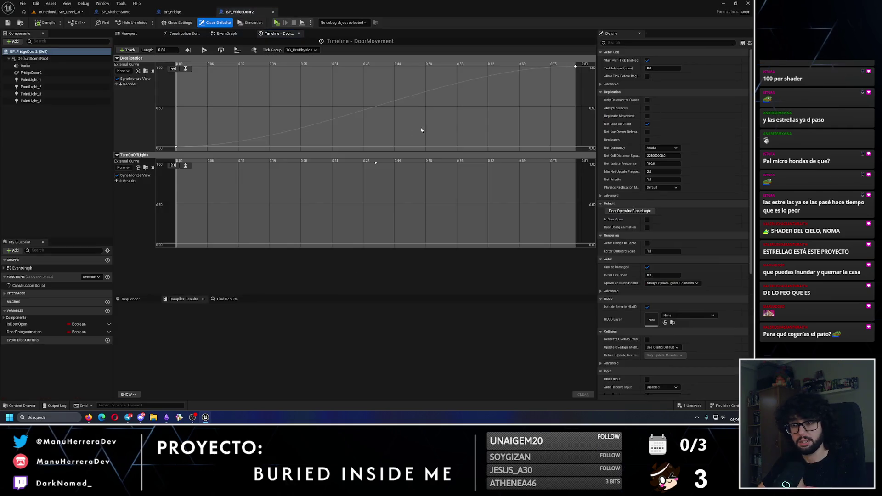
# Step: Set PointLight_1's Attenuation Radius to 50 in BP_FridgeDoor2 and save
pyautogui.click(129, 33)
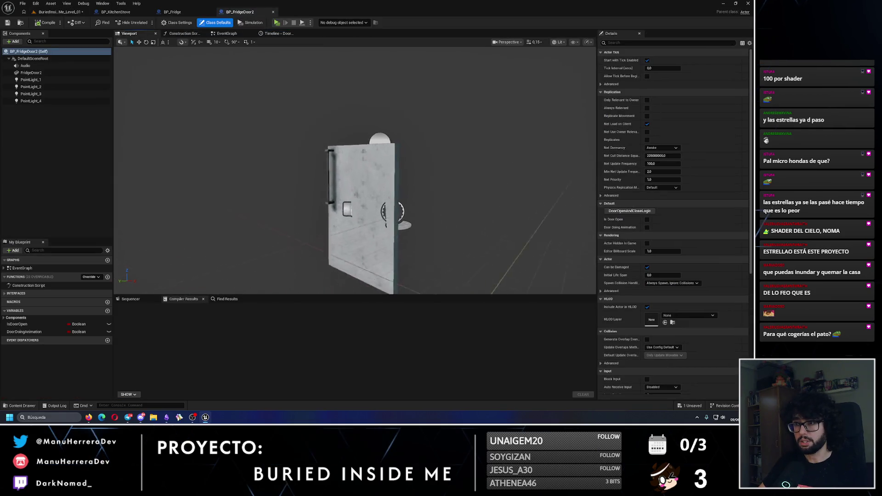
pyautogui.click(31, 79)
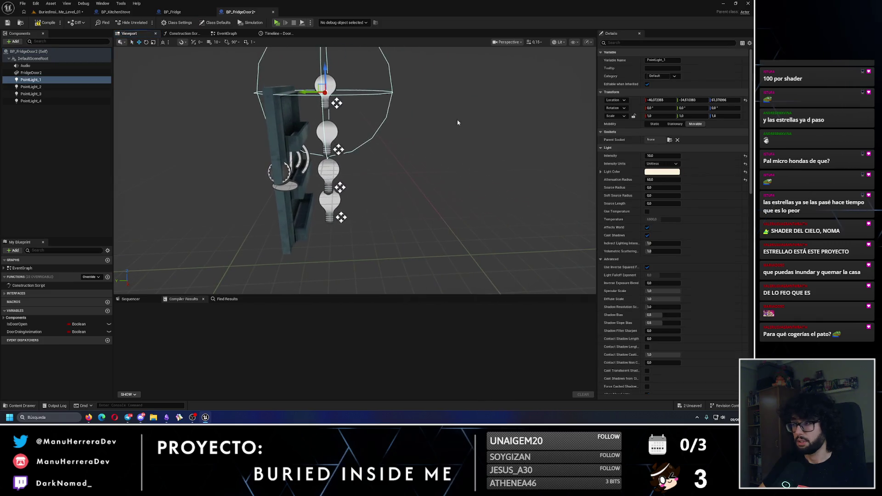
pyautogui.click(649, 179)
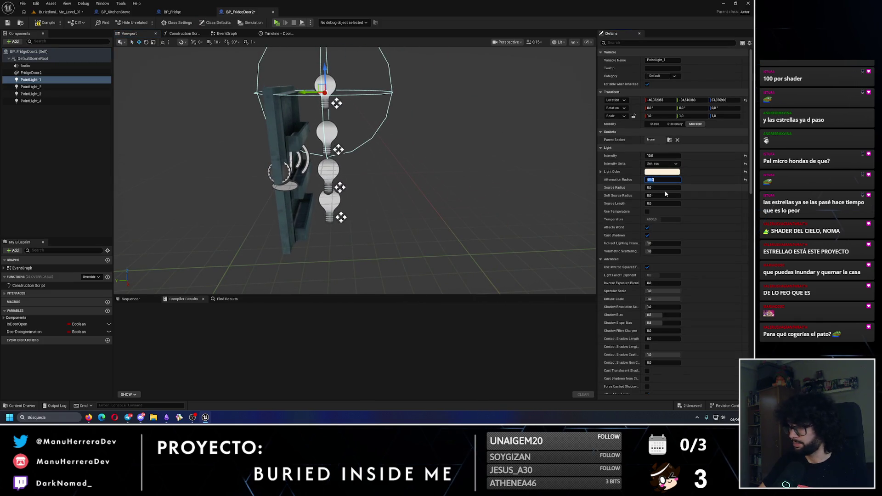
pyautogui.write('0')
pyautogui.press('Return')
pyautogui.moveTo(443, 168); pyautogui.dragTo(459, 168)
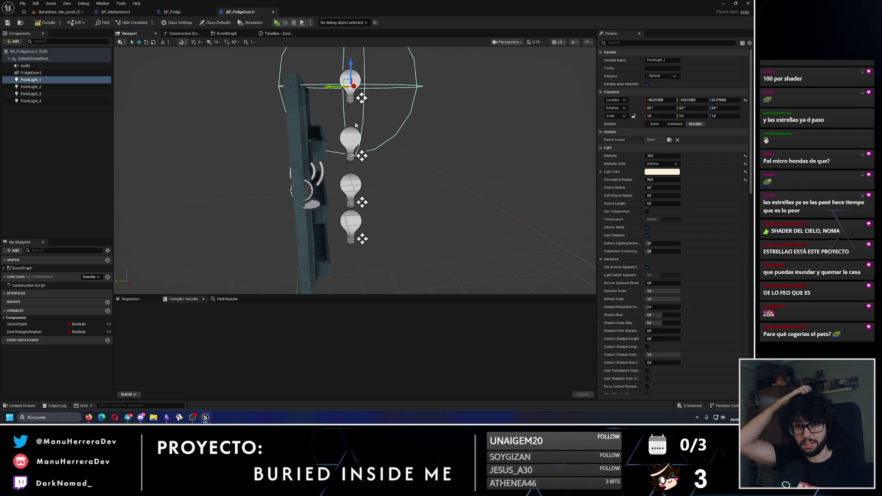
pyautogui.click(7, 23)
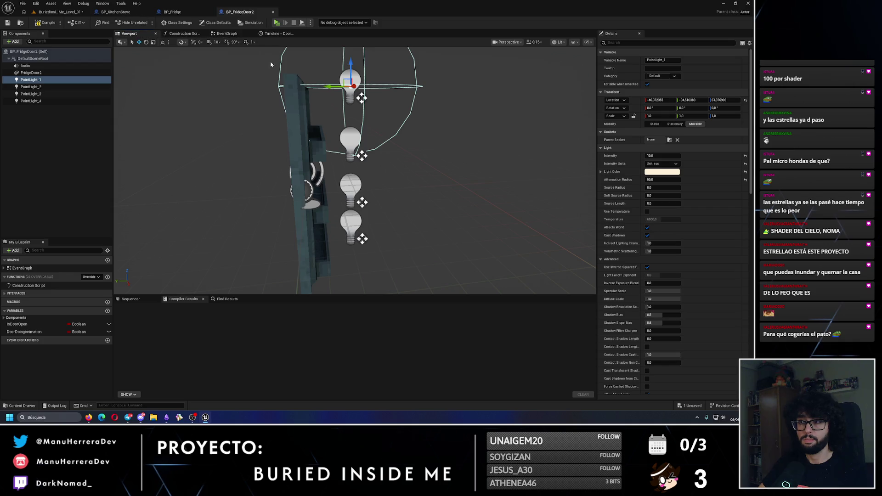
# Step: Turn off Cast Shadows on PointLight_2 and review the other point lights' shadow settings
pyautogui.click(348, 136)
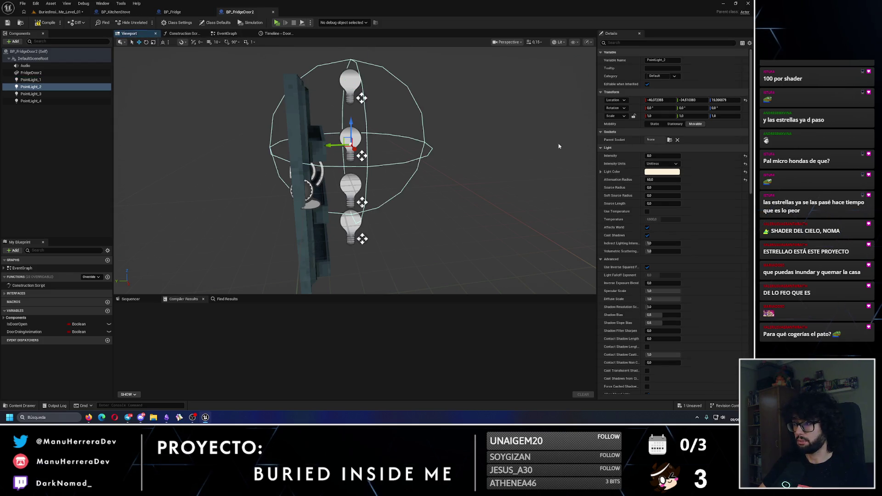
pyautogui.write('shadow')
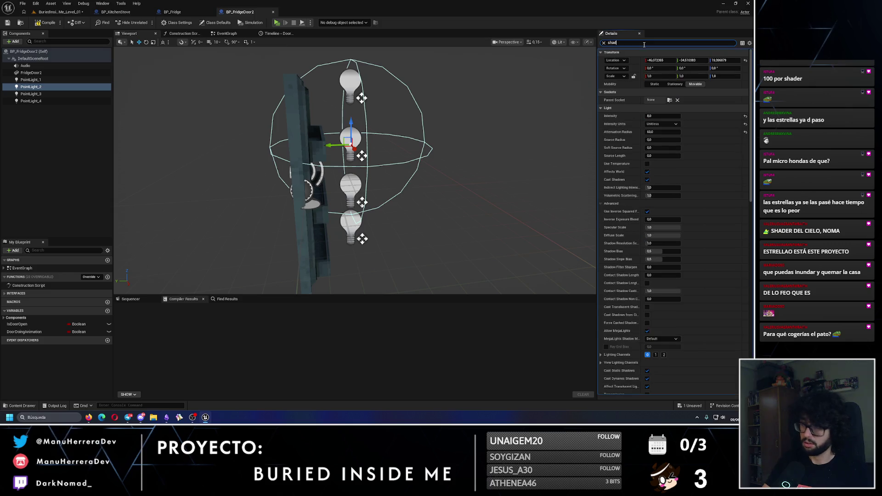
pyautogui.click(649, 60)
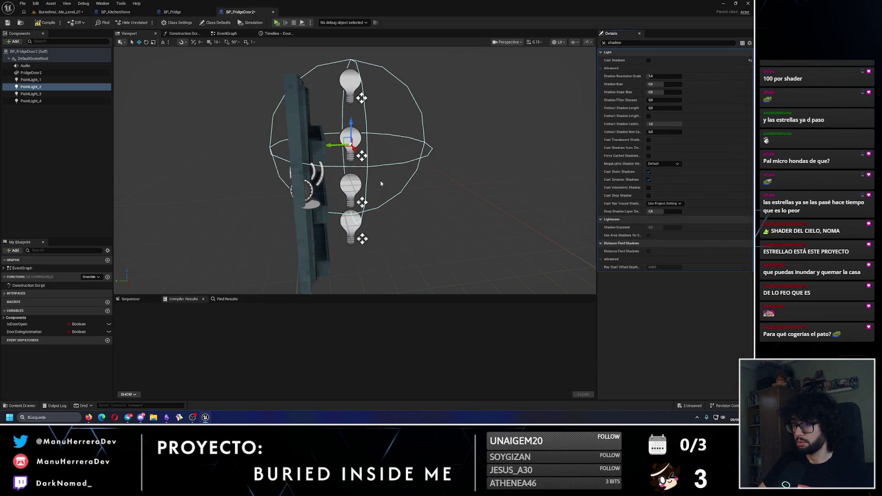
pyautogui.click(351, 184)
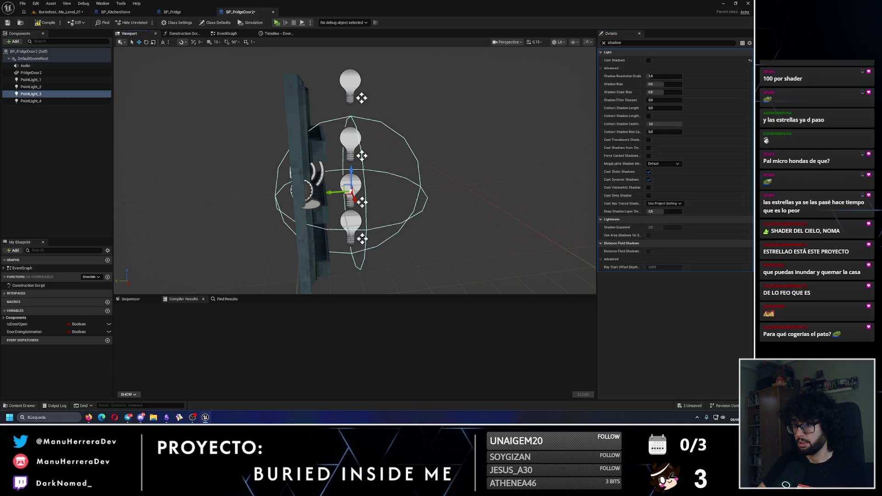
pyautogui.click(350, 222)
pyautogui.click(351, 82)
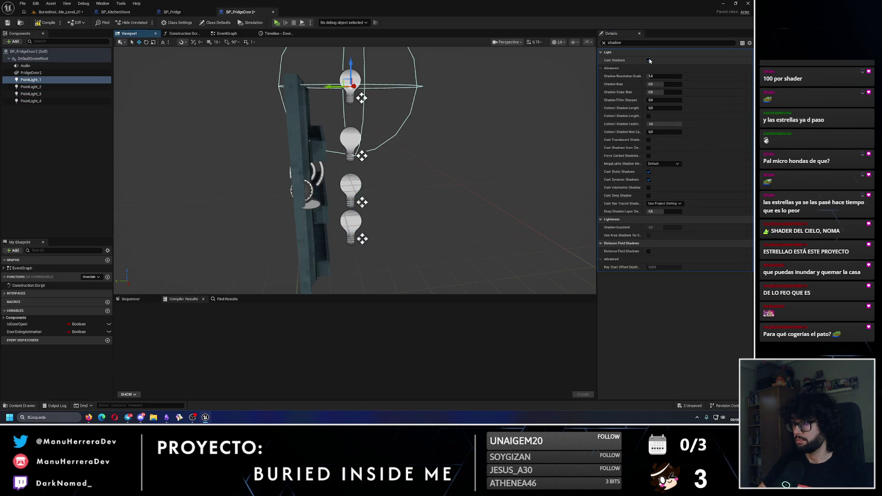
pyautogui.click(351, 138)
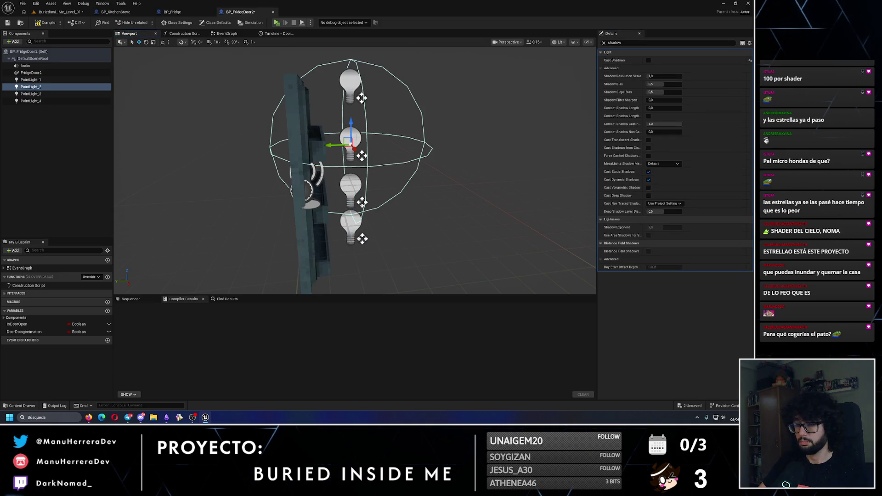
# Step: Set Attenuation Radius 50 on PointLight_2, PointLight_3 and PointLight_4, then compile
pyautogui.click(604, 43)
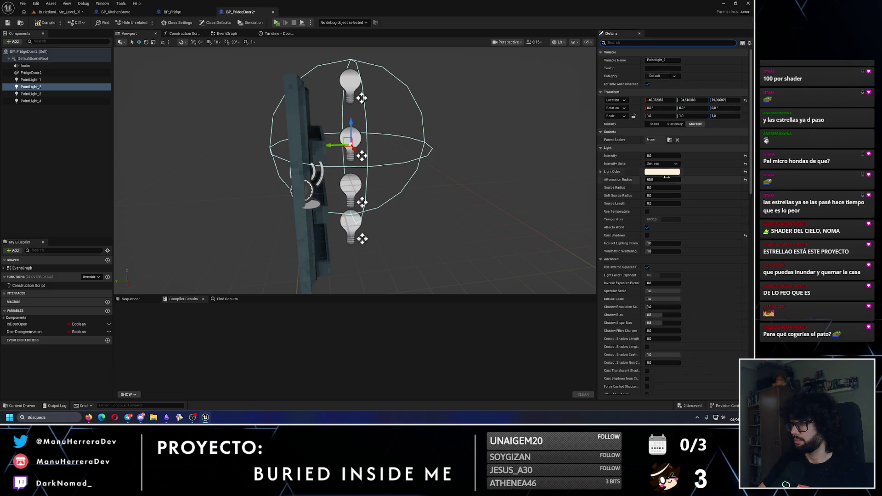
pyautogui.click(650, 179)
pyautogui.write('50')
pyautogui.press('Return')
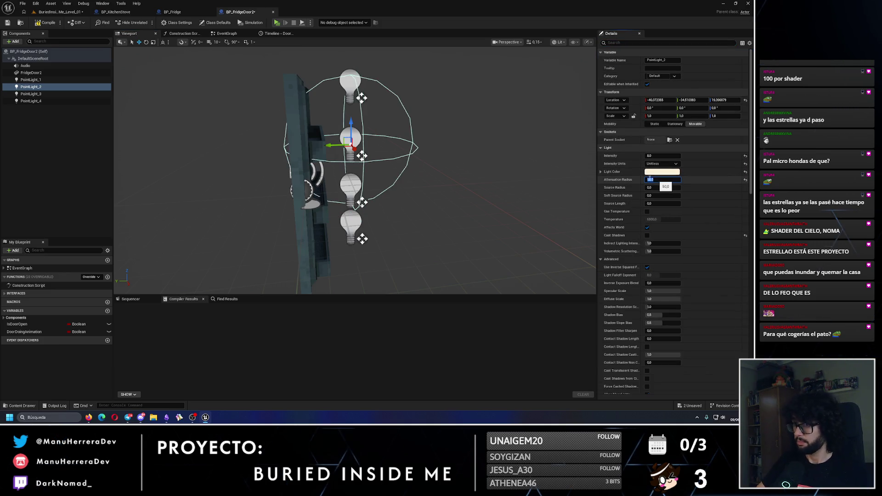
pyautogui.click(30, 94)
pyautogui.click(656, 179)
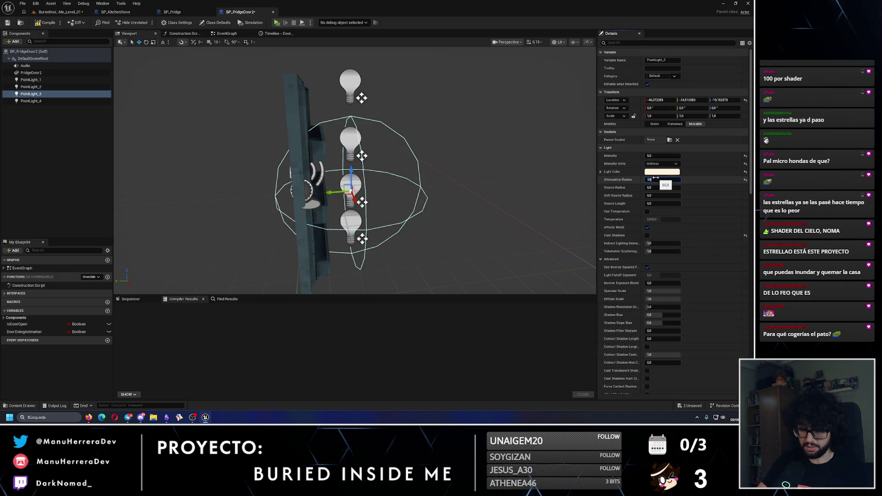
pyautogui.press('Return')
pyautogui.click(351, 223)
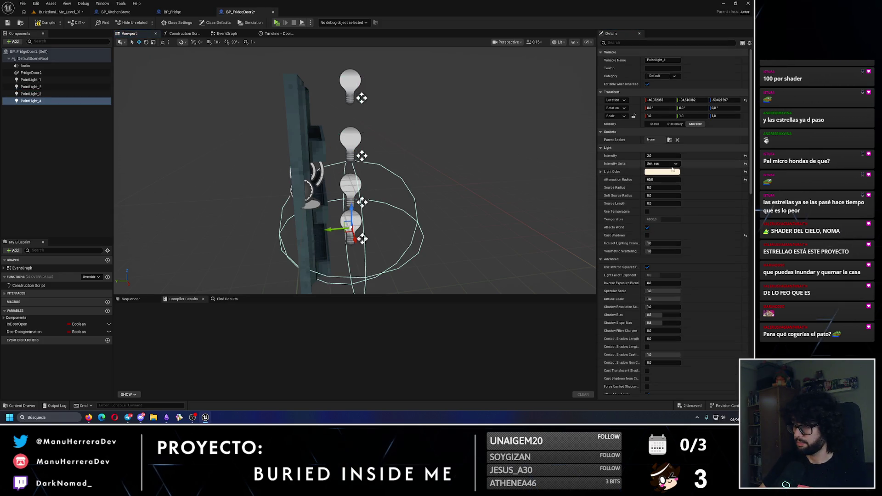
pyautogui.click(657, 180)
pyautogui.write('50')
pyautogui.press('Return')
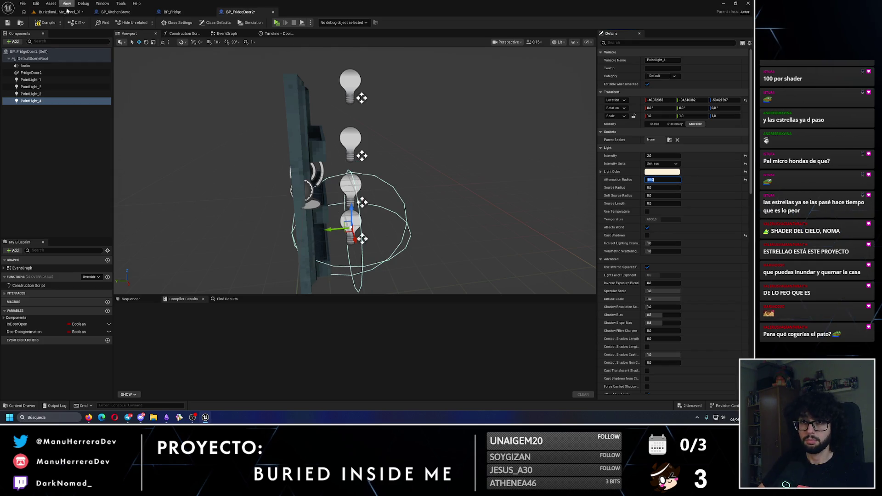
pyautogui.click(37, 23)
pyautogui.click(57, 11)
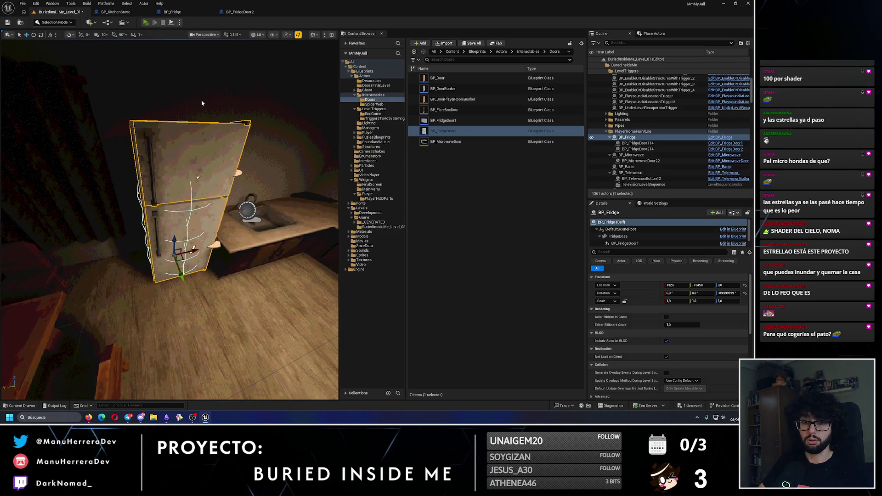
# Step: Playtest opening the fridge, viewing the glowing stove and running sink, then stop and save
pyautogui.hotkey('alt', 'p')
pyautogui.press('e')
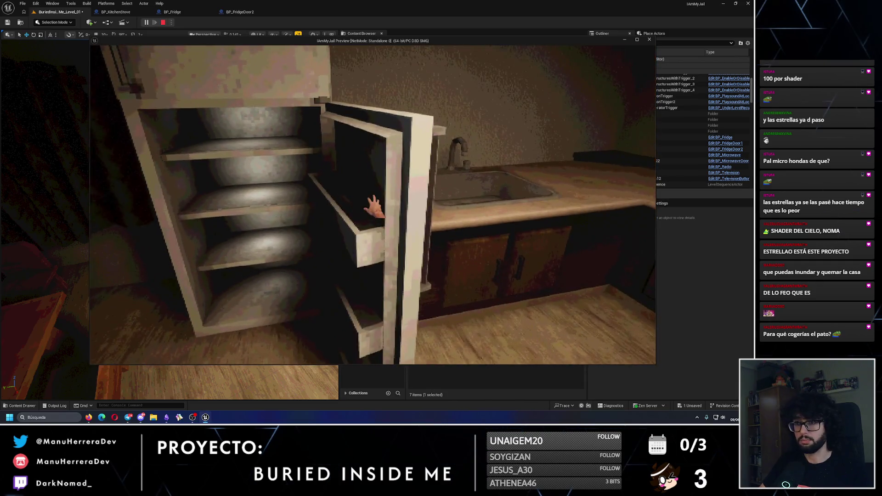
pyautogui.press('e')
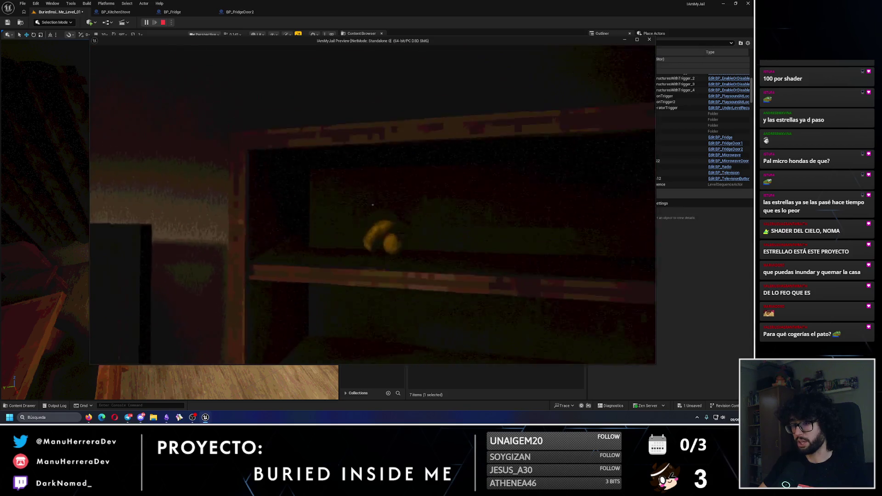
pyautogui.press('w')
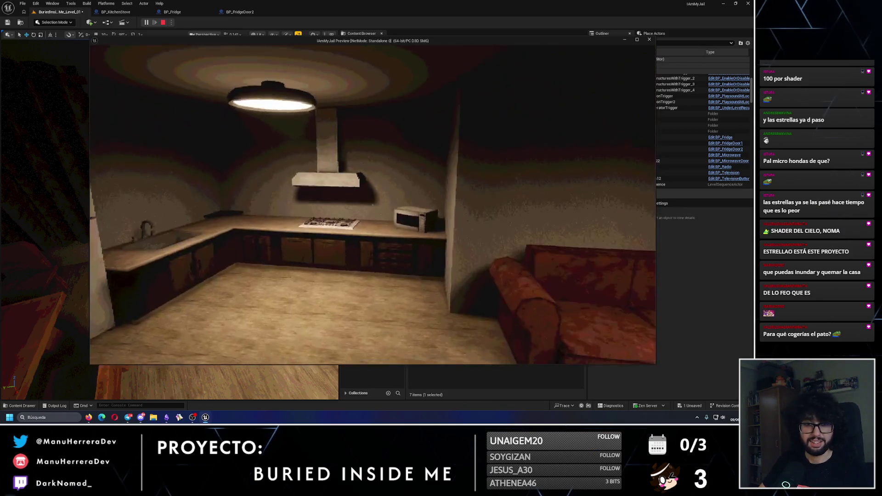
pyautogui.press('w')
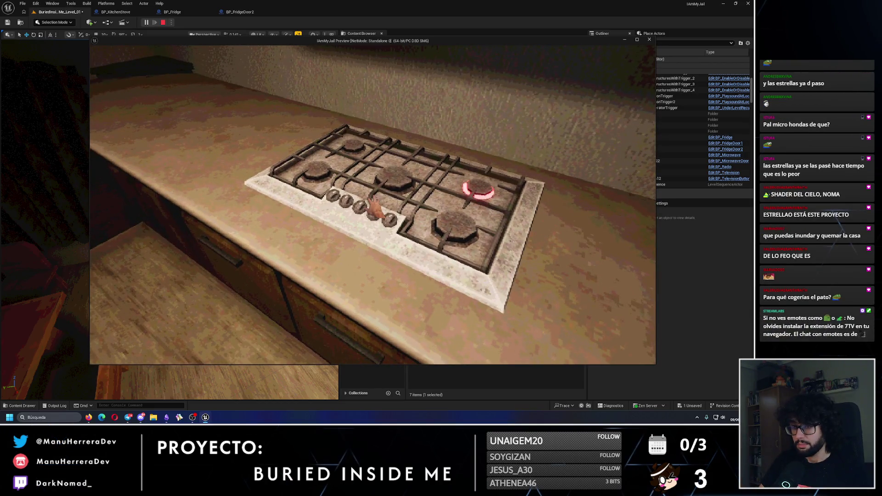
pyautogui.press('w')
pyautogui.press('e')
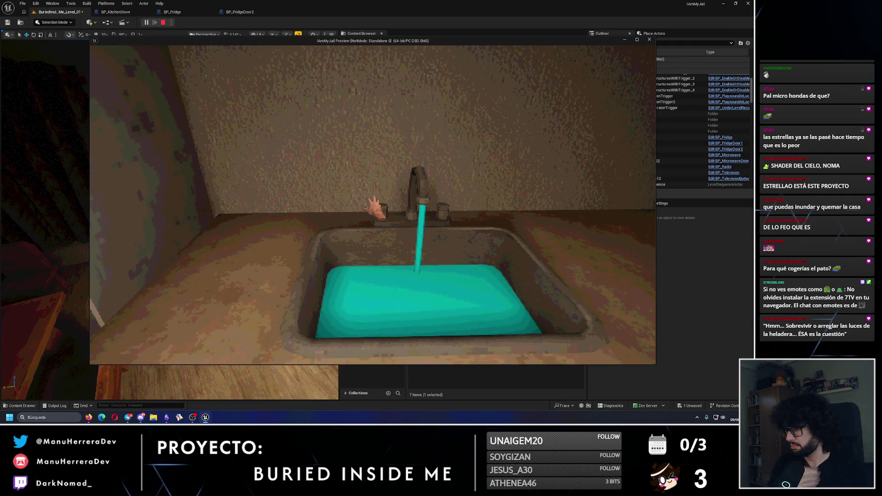
pyautogui.press('Escape')
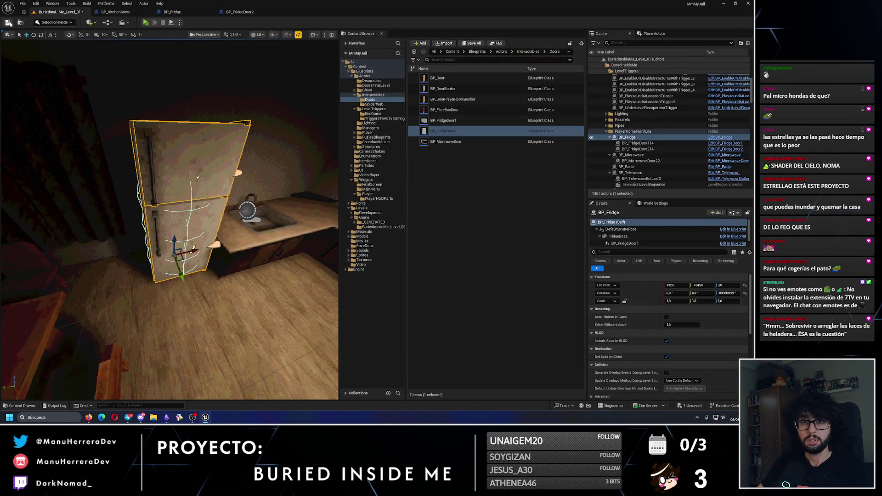
pyautogui.click(9, 23)
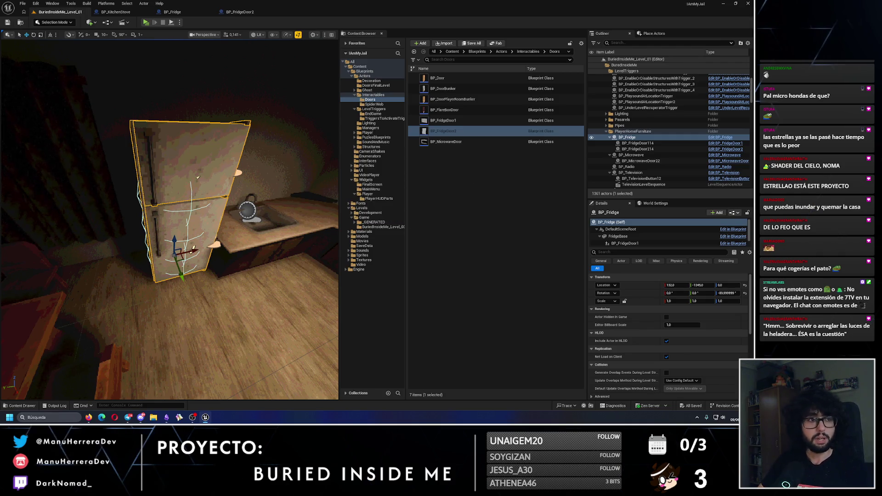
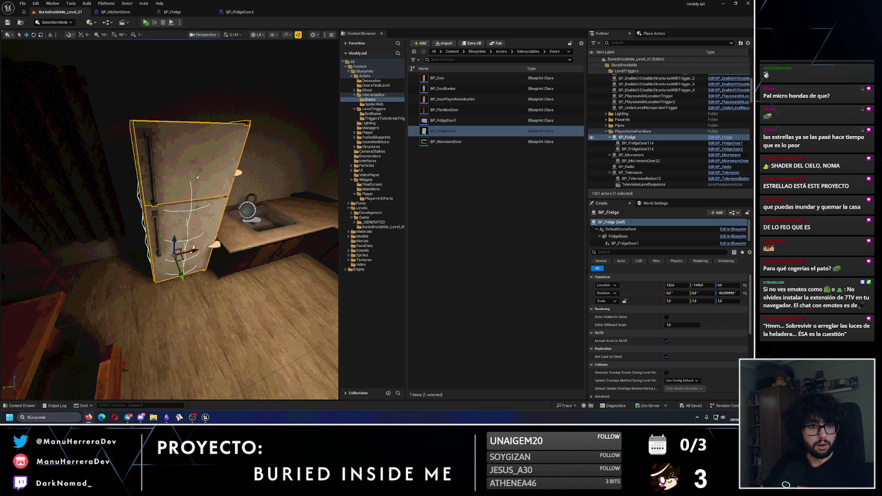
# Step: Switch to the browser showing the 'How to Make a Simple Water Material in Unreal Engine 5' tutorial
pyautogui.hotkey('alt', 'Tab')
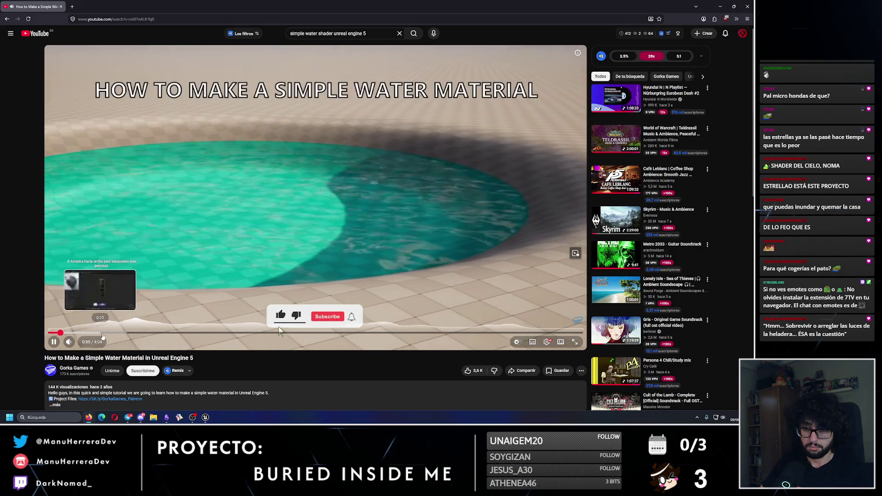
# Step: Skim the water material tutorial by jumping along its timeline to the end
pyautogui.click(103, 334)
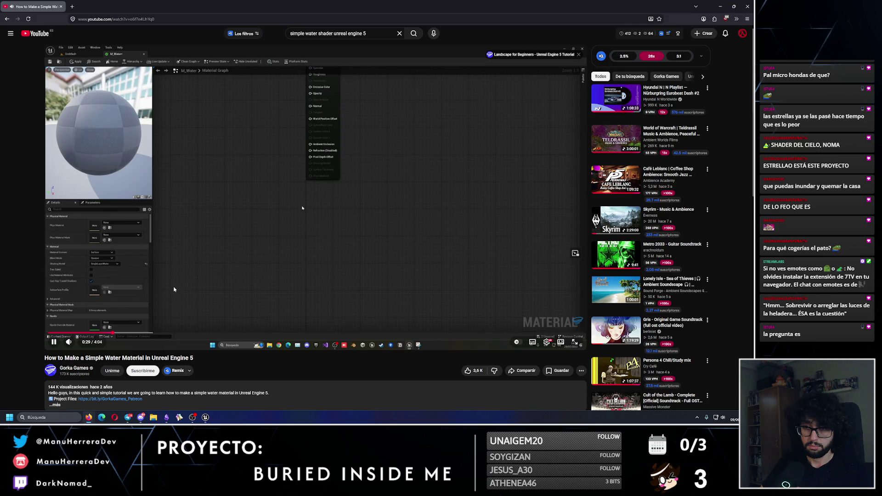
pyautogui.click(150, 337)
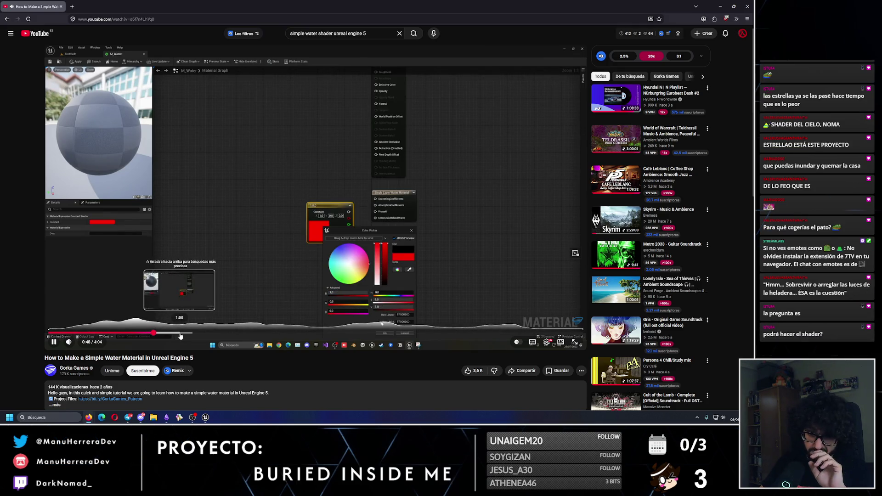
pyautogui.click(180, 336)
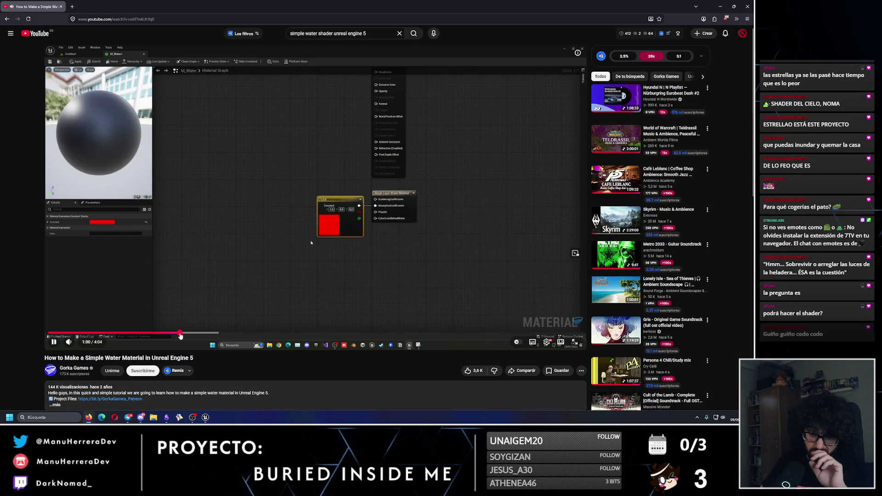
pyautogui.click(205, 334)
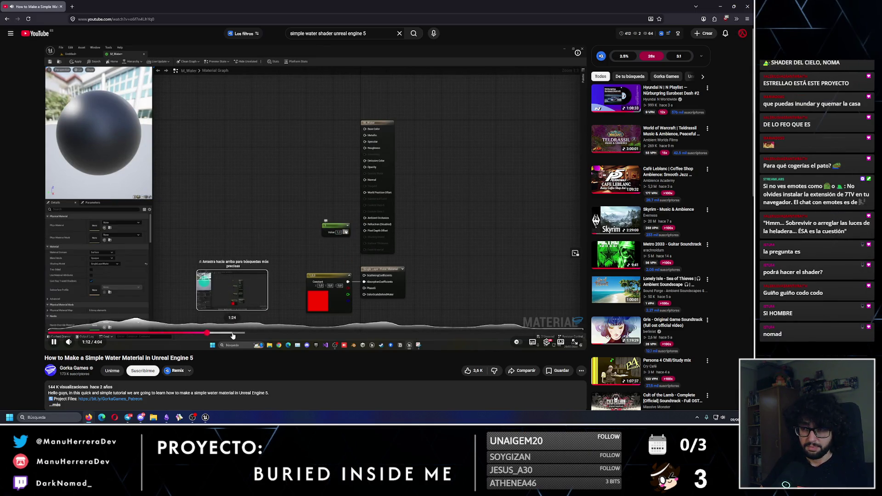
pyautogui.click(233, 337)
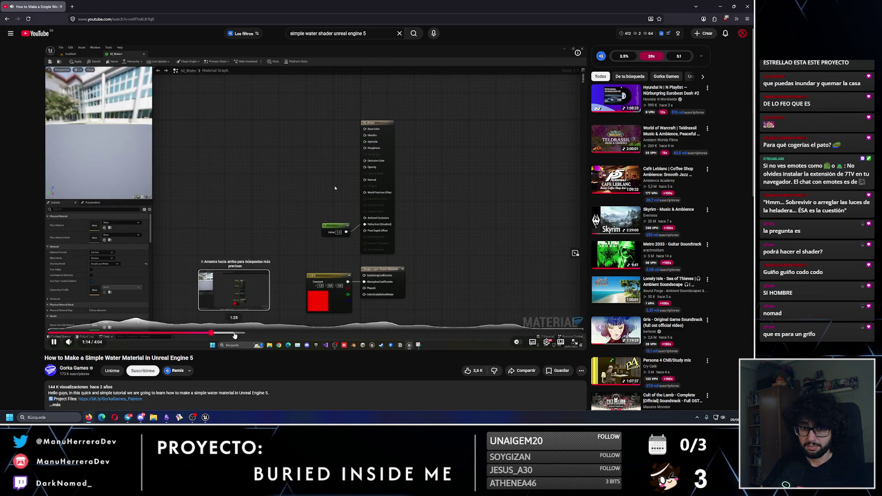
pyautogui.click(277, 334)
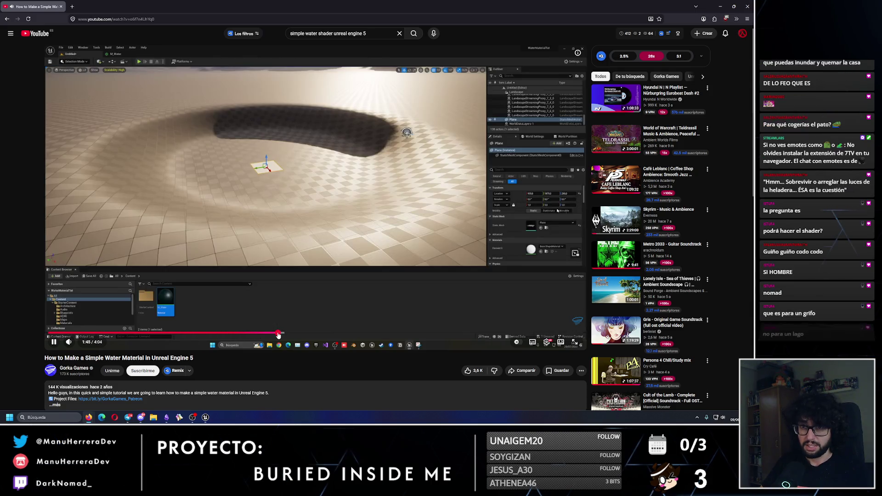
pyautogui.click(305, 334)
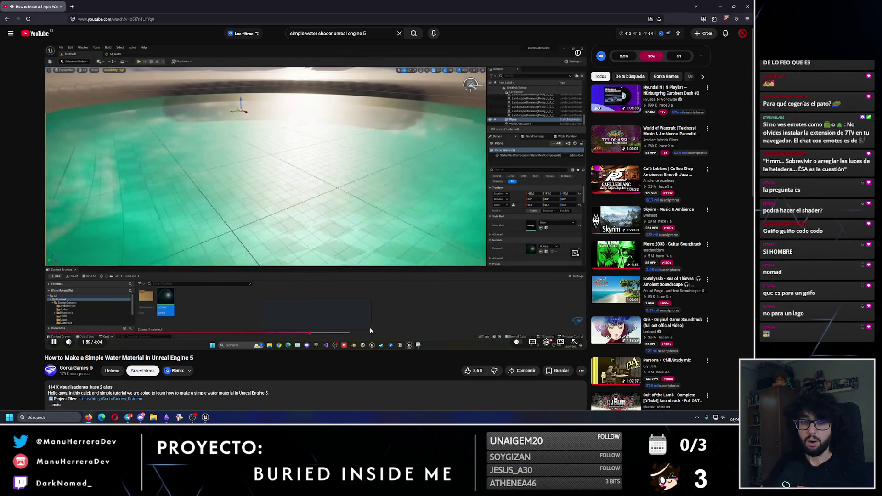
pyautogui.click(360, 334)
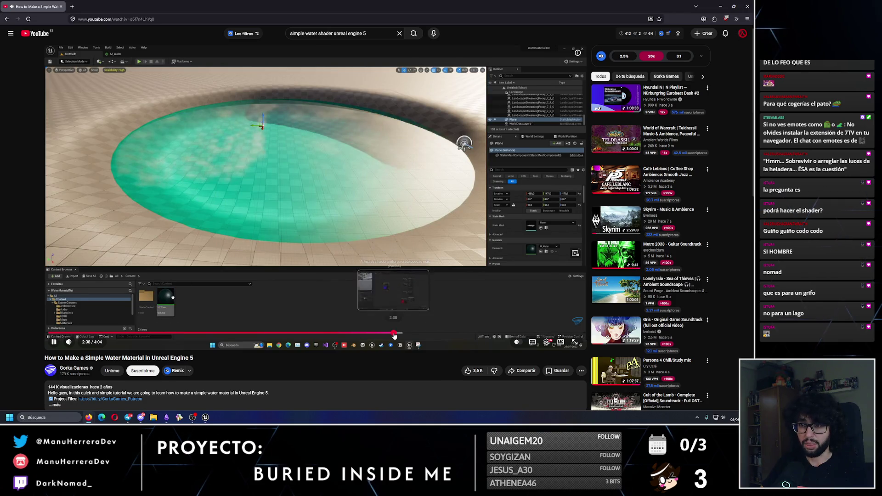
pyautogui.click(398, 334)
pyautogui.click(439, 334)
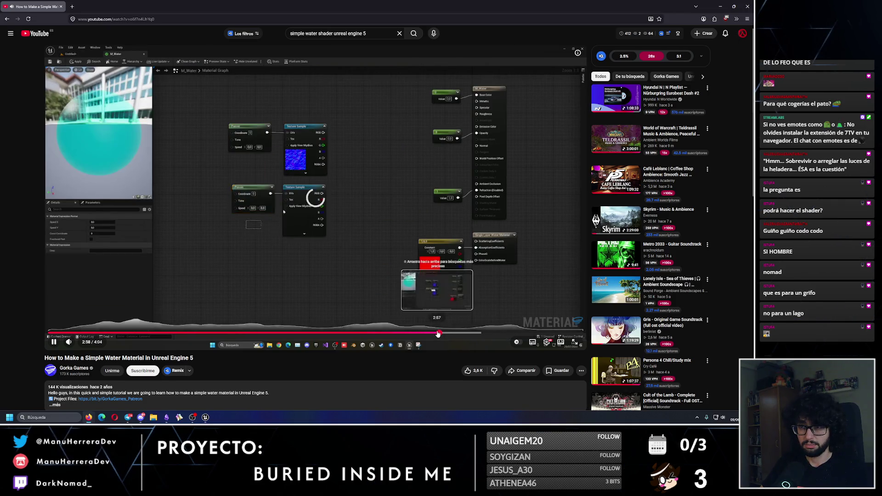
pyautogui.click(502, 333)
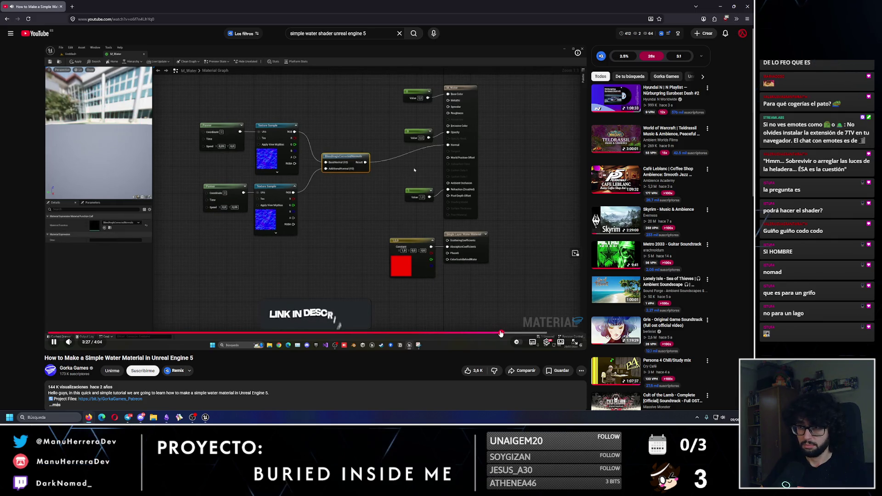
pyautogui.click(539, 334)
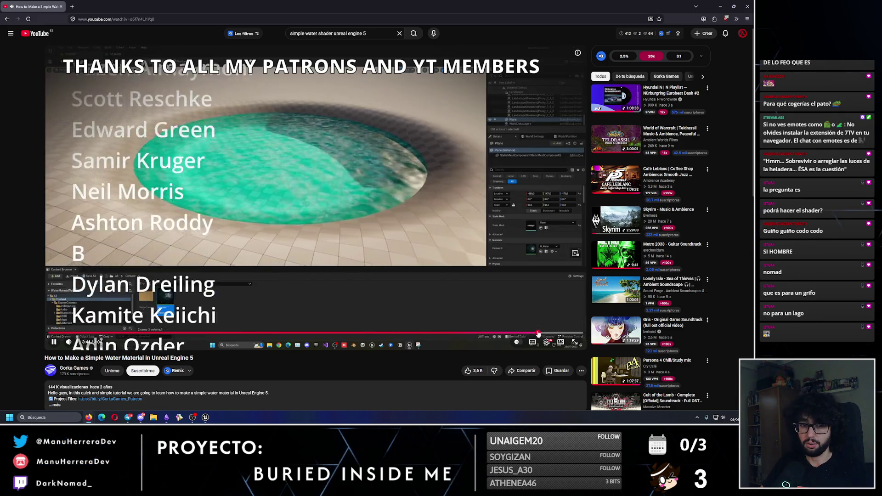
# Step: Pause the tutorial on its finished graph at 3:27 and return to the Unreal Editor
pyautogui.click(409, 230)
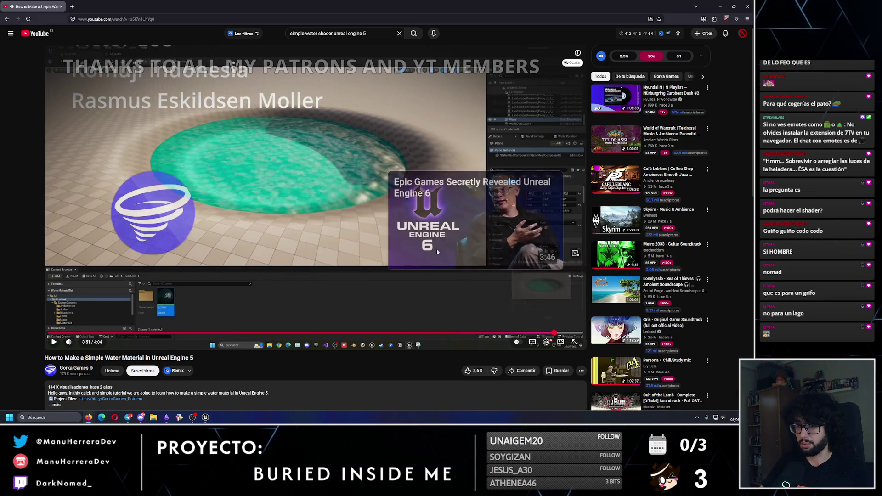
pyautogui.click(461, 334)
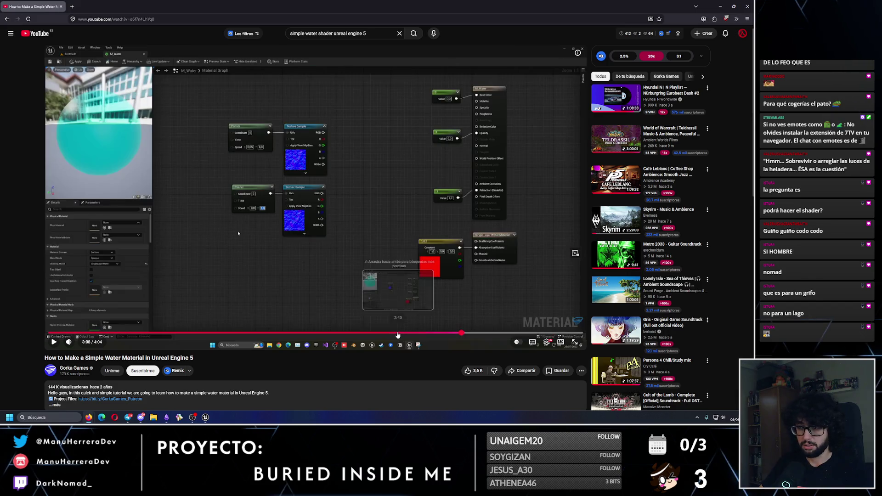
pyautogui.click(413, 270)
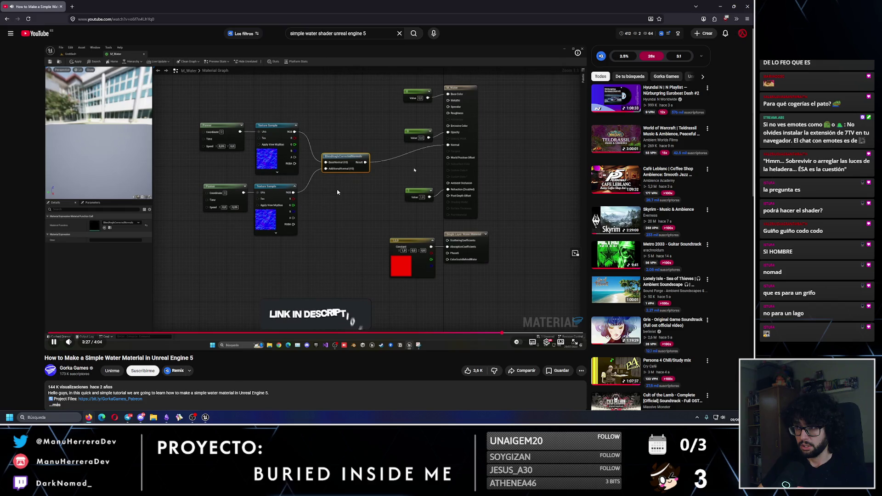
pyautogui.click(302, 176)
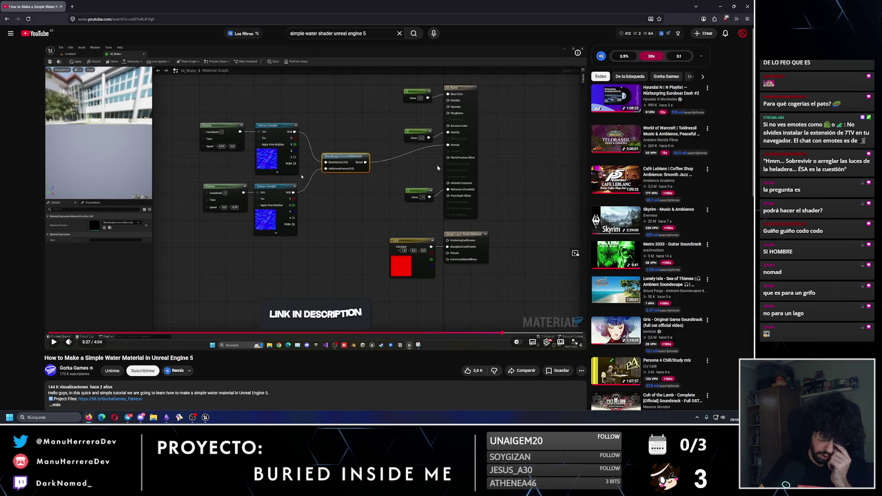
pyautogui.hotkey('alt', 'Tab')
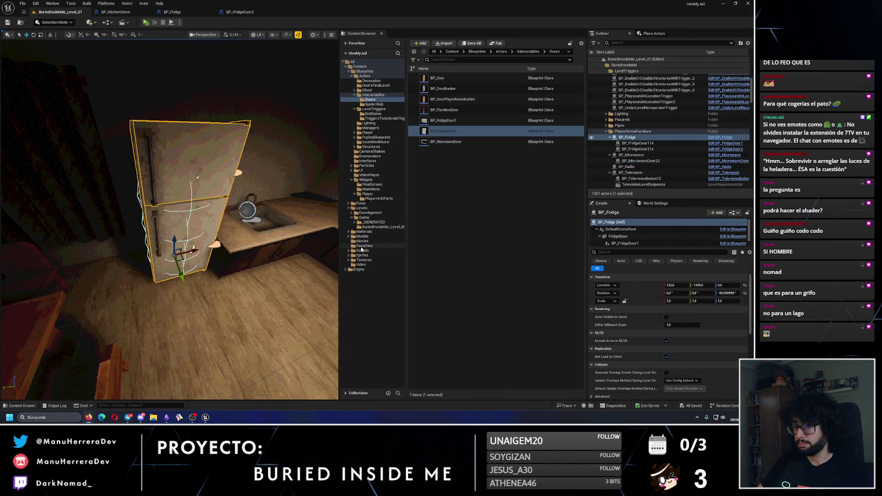
# Step: Open the Materials > MasterMaterials folder in the Content Browser
pyautogui.click(348, 232)
pyautogui.click(364, 231)
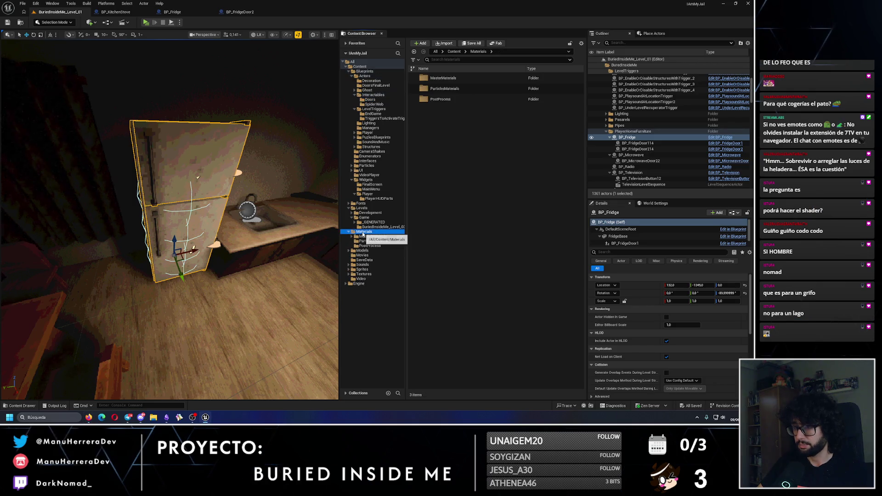
pyautogui.click(449, 78)
pyautogui.doubleClick(450, 79)
# Step: Create a new material named M_IAmMyJail_Water and open it in the material editor
pyautogui.rightClick(478, 167)
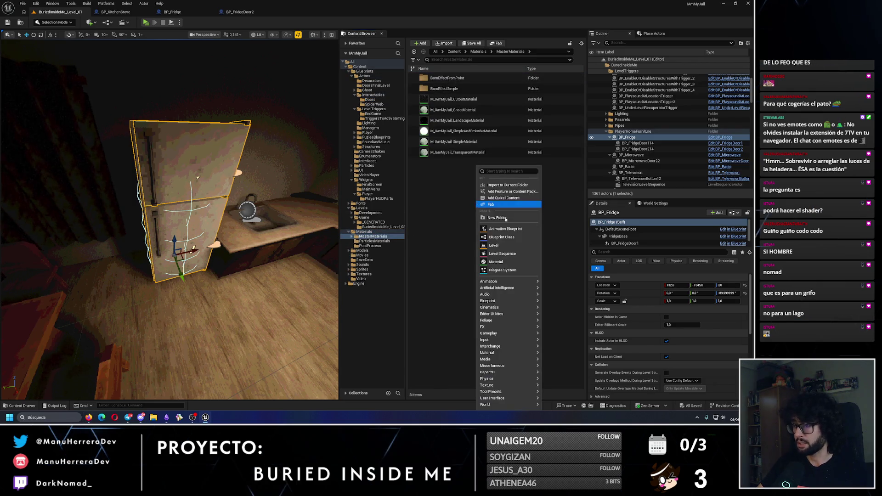
pyautogui.click(505, 262)
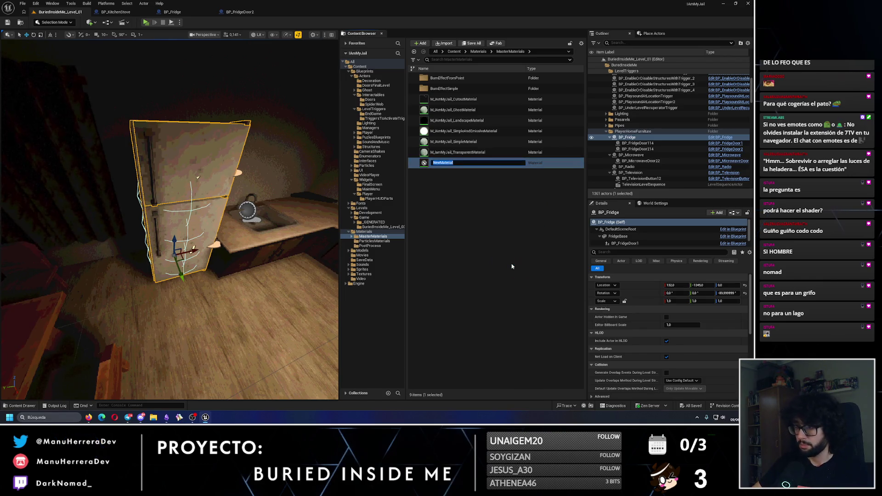
pyautogui.write('M_')
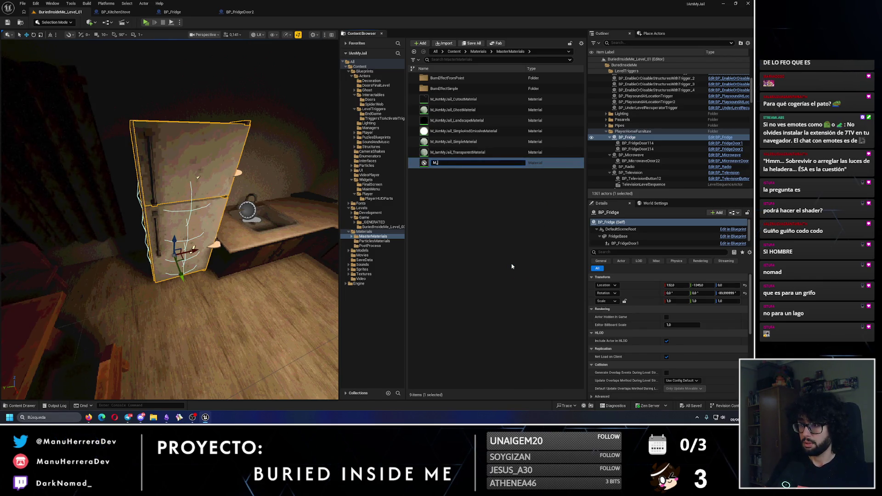
pyautogui.write('IAmMy')
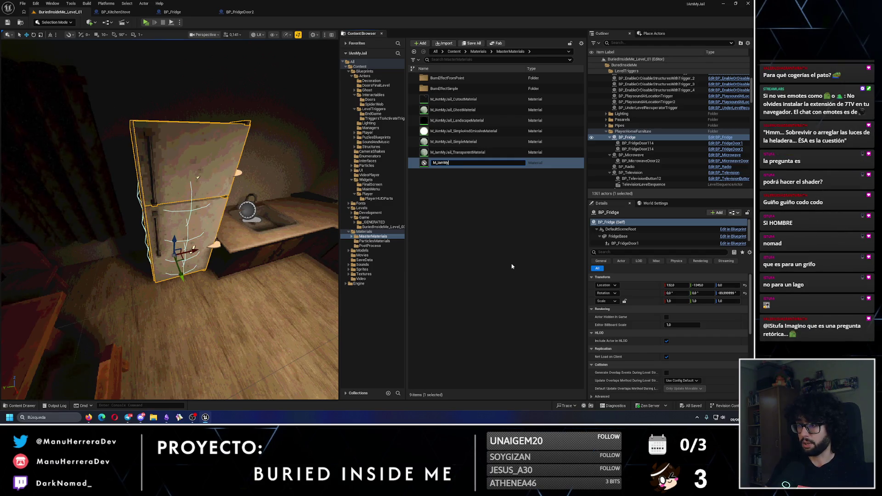
pyautogui.write('Jail_Water')
pyautogui.press('Return')
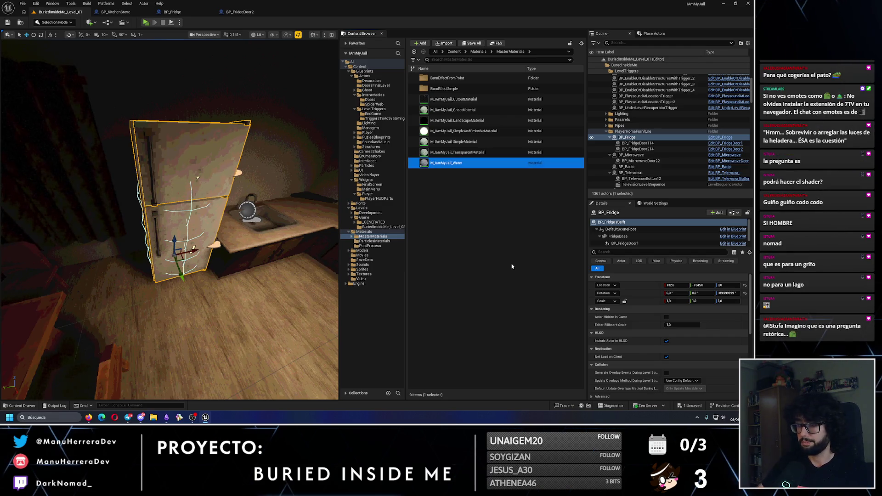
pyautogui.doubleClick(446, 162)
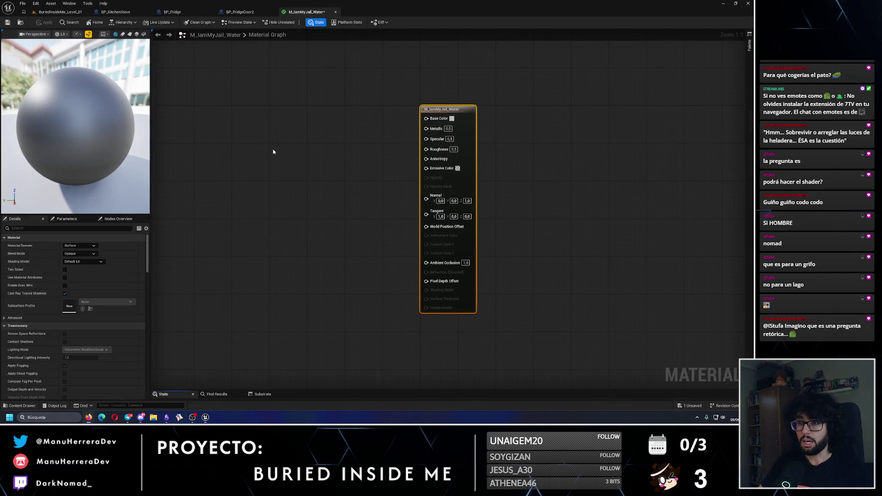
pyautogui.click(89, 418)
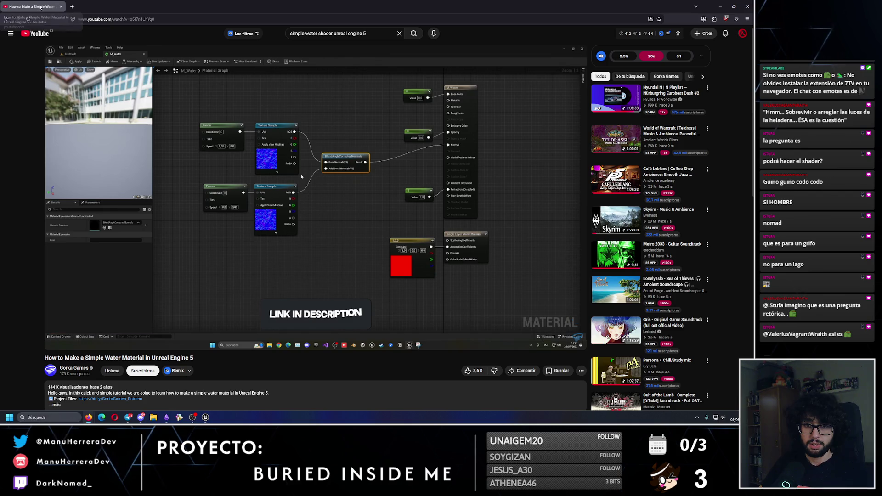
pyautogui.hotkey('alt', 'Tab')
pyautogui.moveTo(325, 172); pyautogui.dragTo(374, 180)
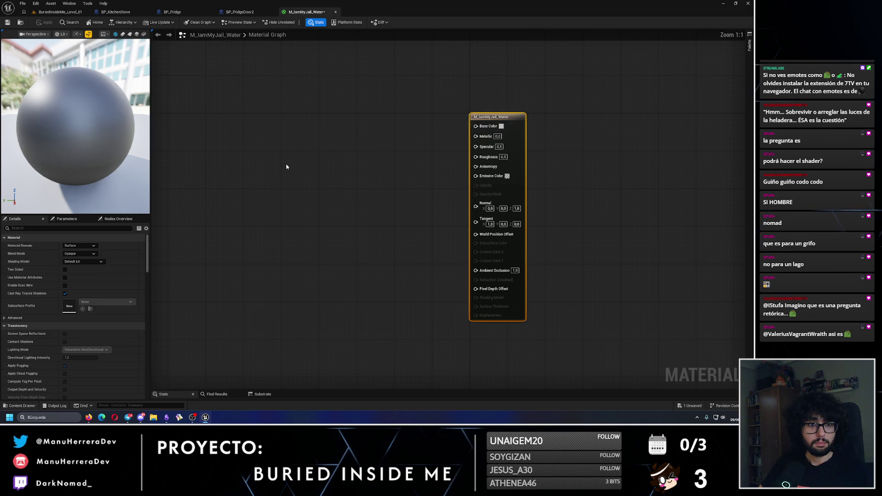
pyautogui.click(250, 164)
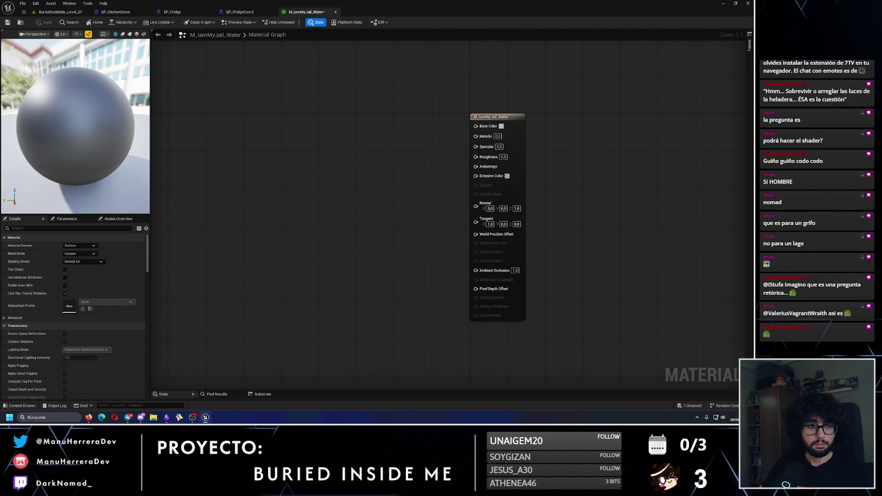
# Step: Add a Texture Sample node to the empty material graph
pyautogui.rightClick(318, 210)
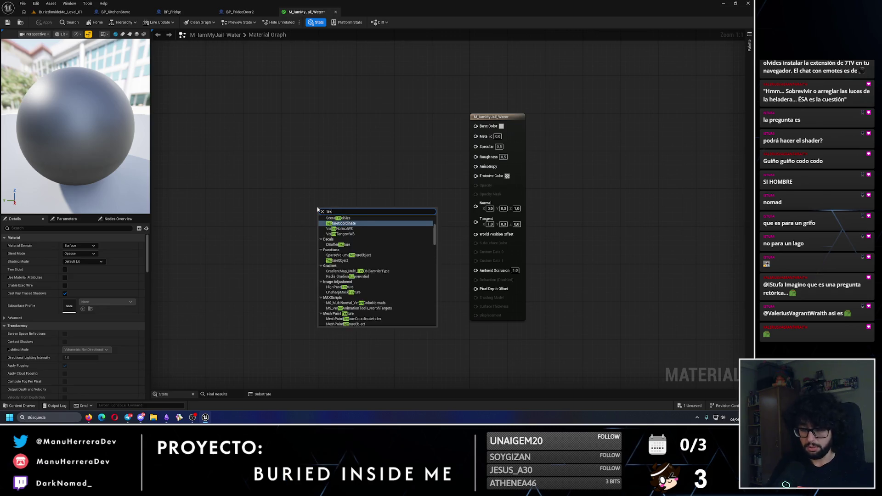
pyautogui.press('Escape')
pyautogui.click(317, 210)
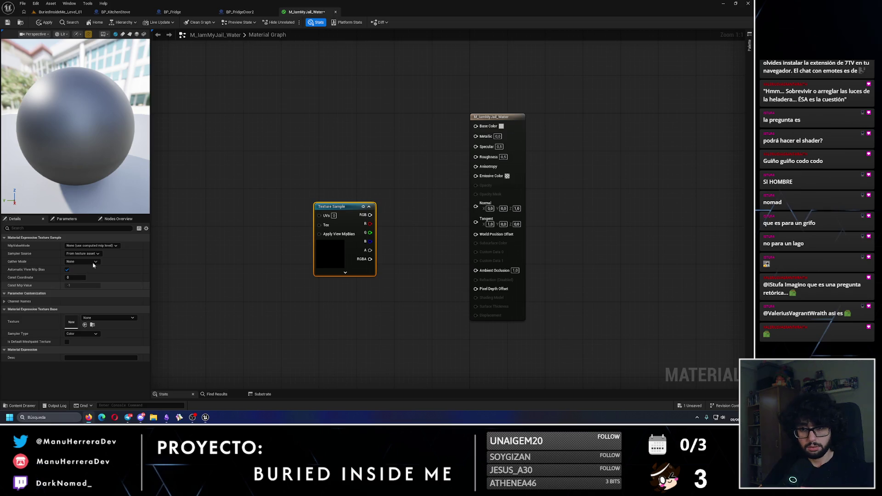
pyautogui.click(296, 278)
pyautogui.click(332, 207)
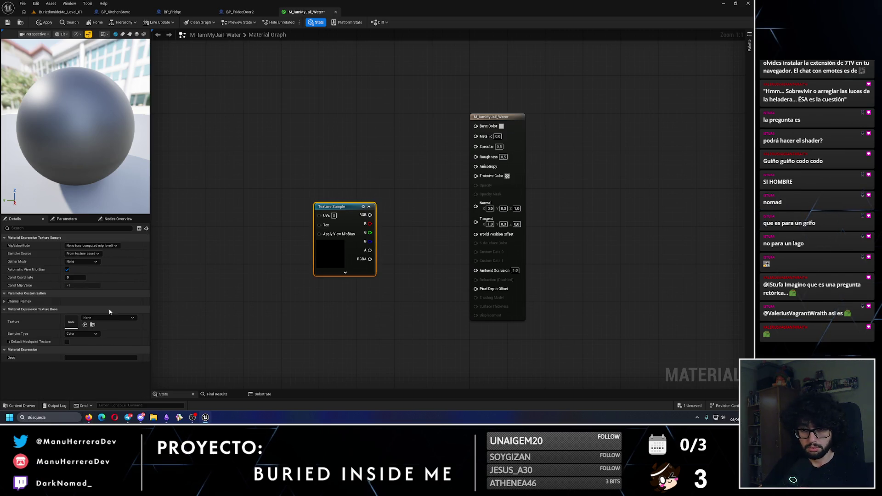
# Step: Assign the water_n texture to the Texture Sample, replacing the first pick T_Wavelets_N
pyautogui.click(110, 317)
pyautogui.write('water')
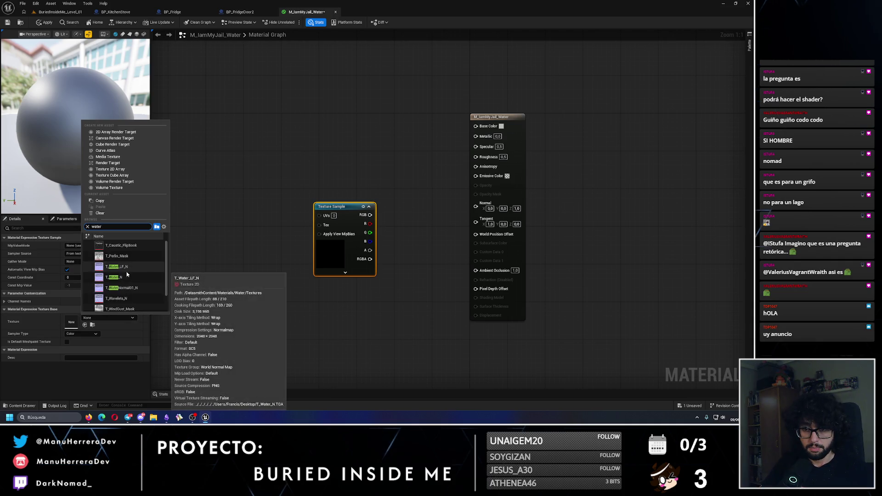
pyautogui.scroll(-1, 122, 284)
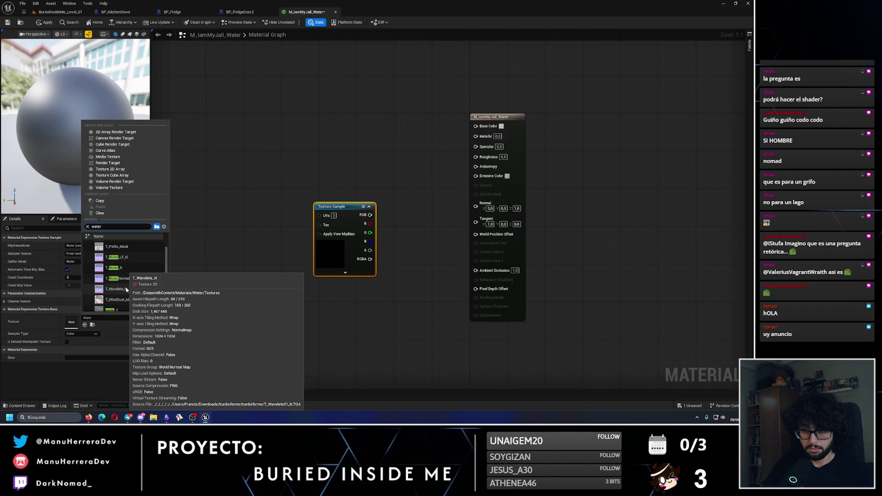
pyautogui.click(122, 290)
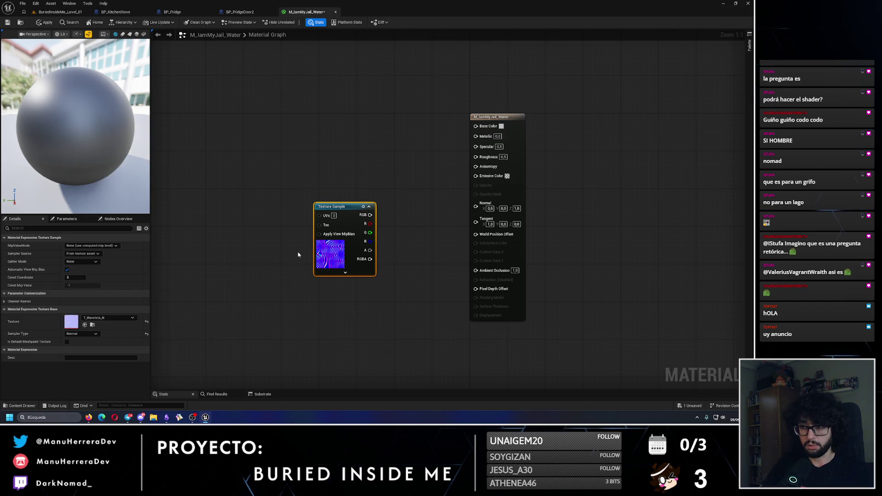
pyautogui.click(108, 317)
pyautogui.write('water')
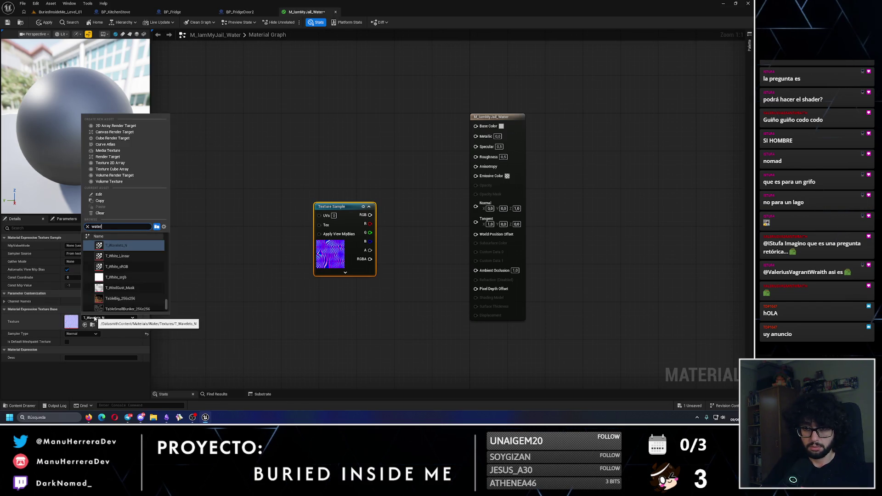
pyautogui.click(112, 306)
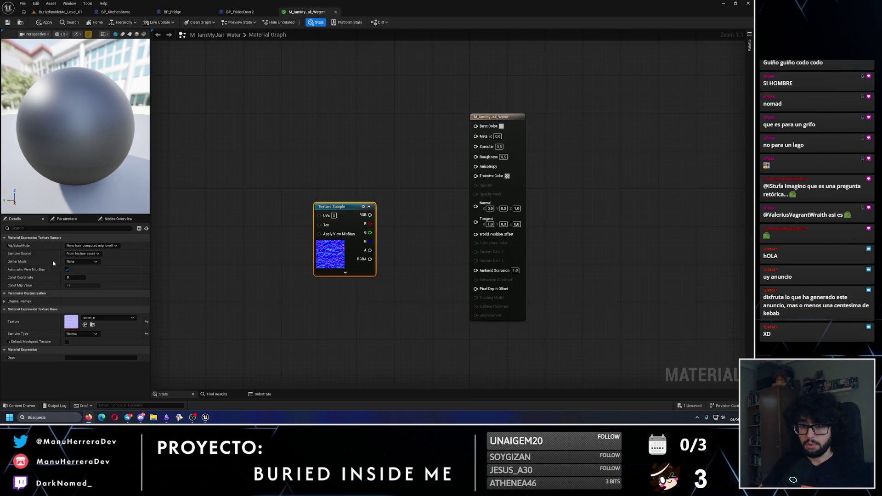
pyautogui.click(504, 121)
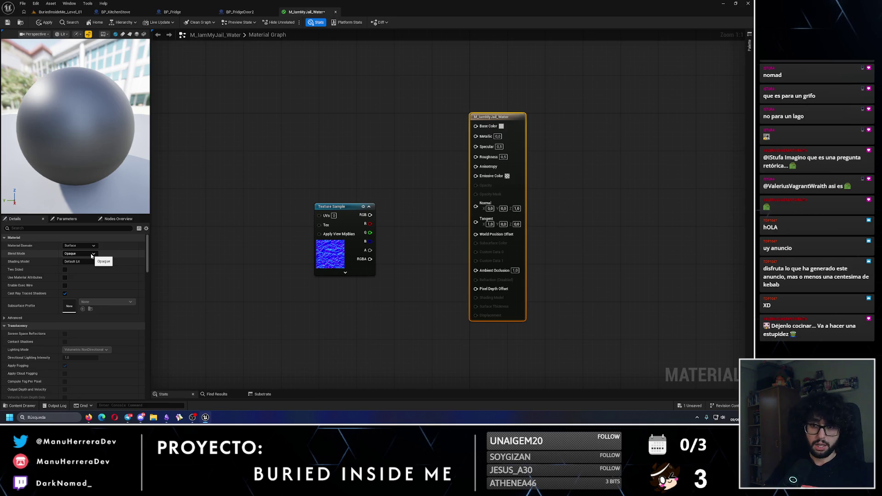
# Step: Set Blend Mode to Translucent and drive Opacity with a WaterOpacity scalar parameter
pyautogui.click(91, 255)
pyautogui.click(76, 271)
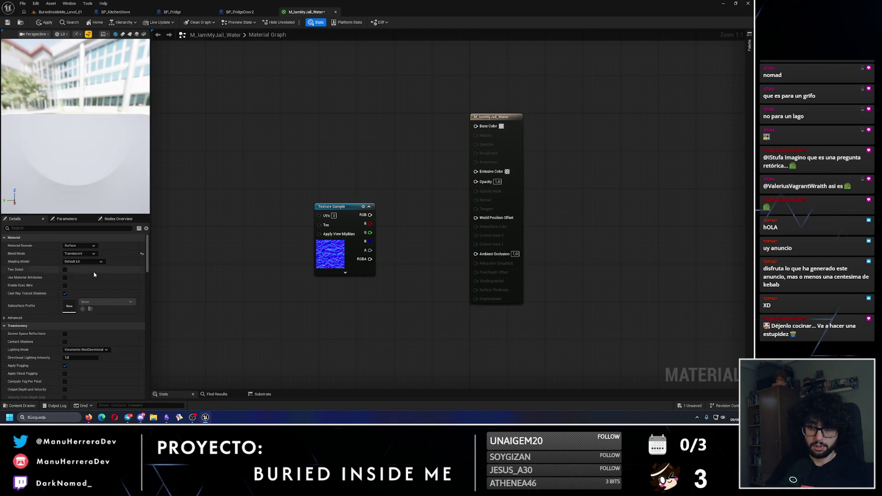
pyautogui.rightClick(479, 182)
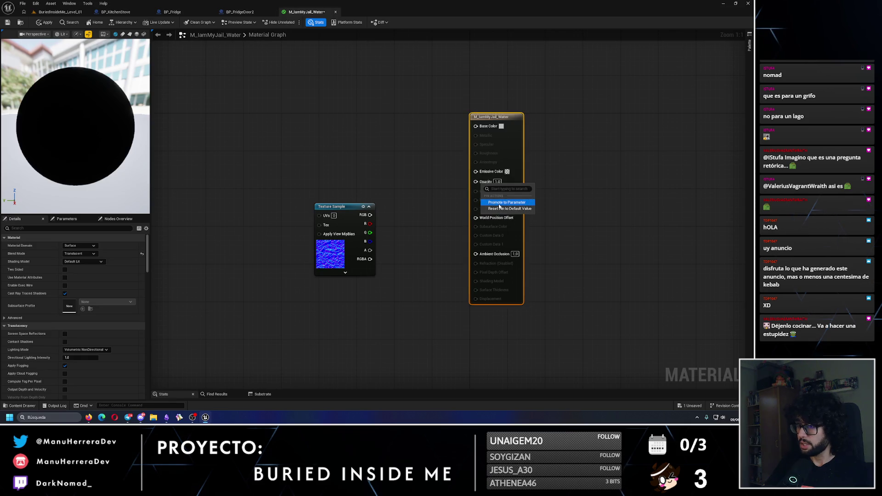
pyautogui.click(484, 202)
pyautogui.moveTo(459, 120); pyautogui.dragTo(379, 182)
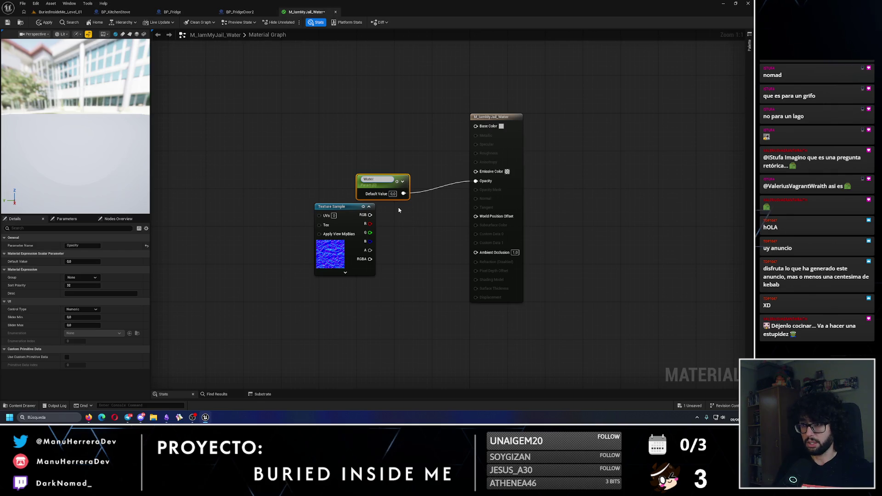
pyautogui.write('Opacity')
pyautogui.press('Return')
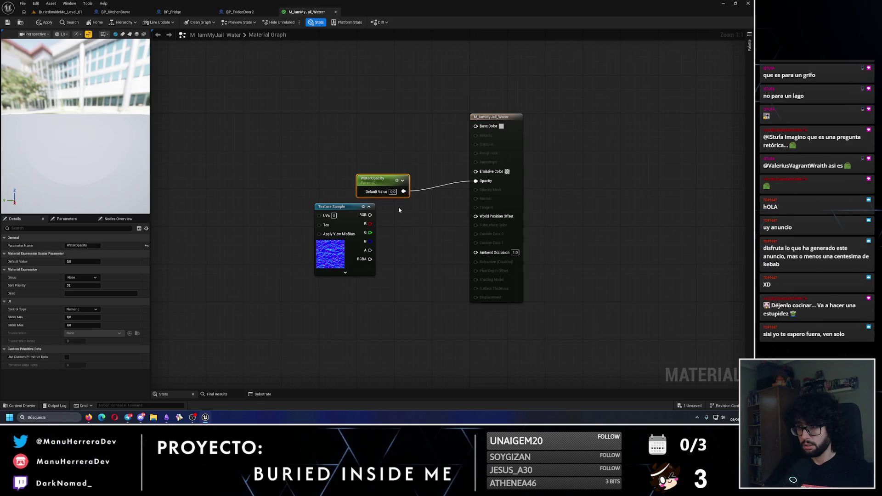
pyautogui.moveTo(377, 181); pyautogui.dragTo(353, 180)
pyautogui.click(432, 147)
pyautogui.moveTo(475, 126)
pyautogui.mouseDown()
pyautogui.moveTo(381, 119)
pyautogui.moveTo(396, 122)
pyautogui.mouseUp()
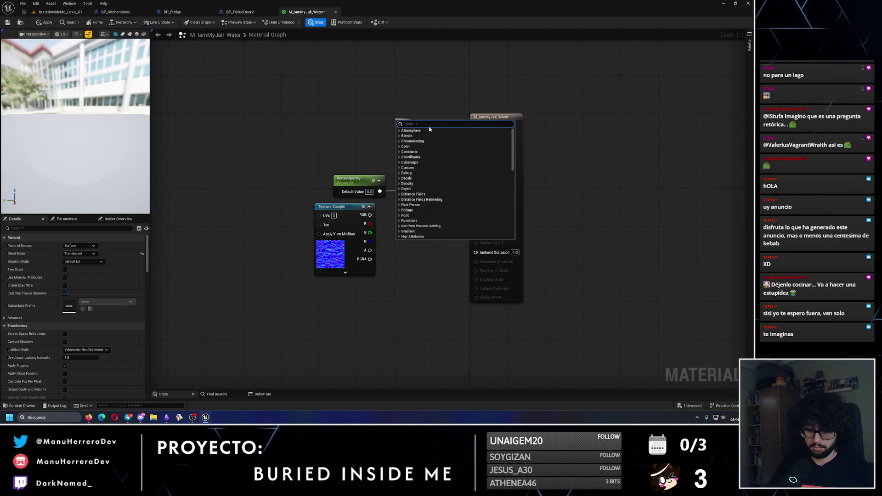
# Step: Try Color Ramp and Make Vector3 nodes for Base Color, then delete both
pyautogui.write('color')
pyautogui.click(409, 136)
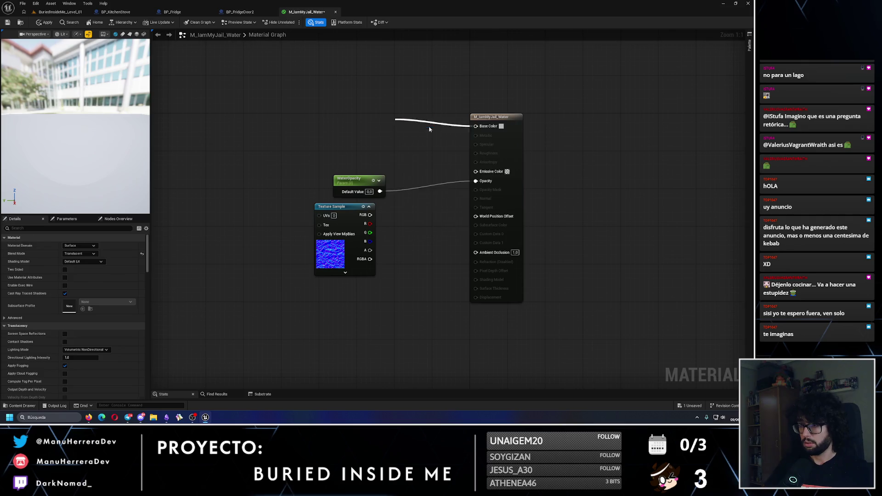
pyautogui.press('Delete')
pyautogui.rightClick(391, 128)
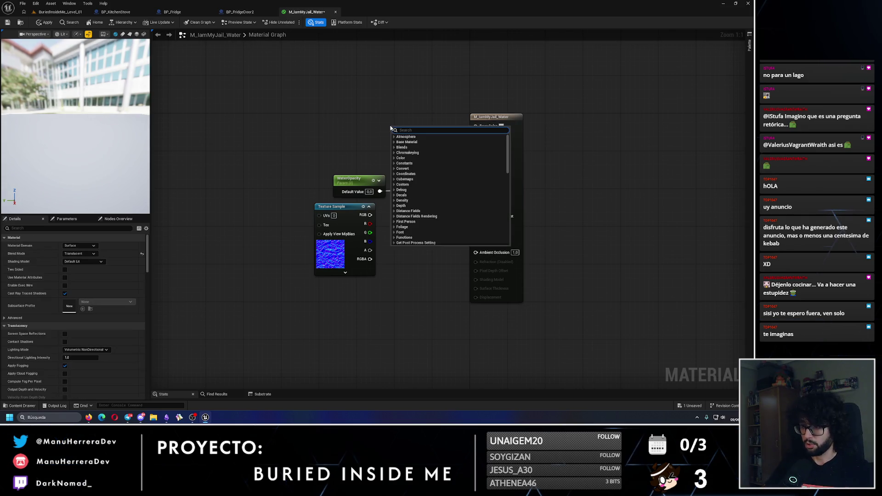
pyautogui.write('vect')
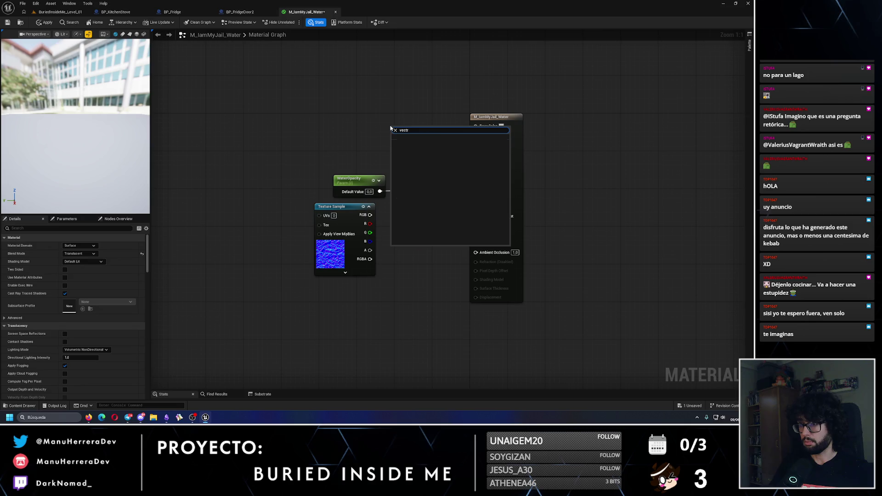
pyautogui.write('or3')
pyautogui.press('Return')
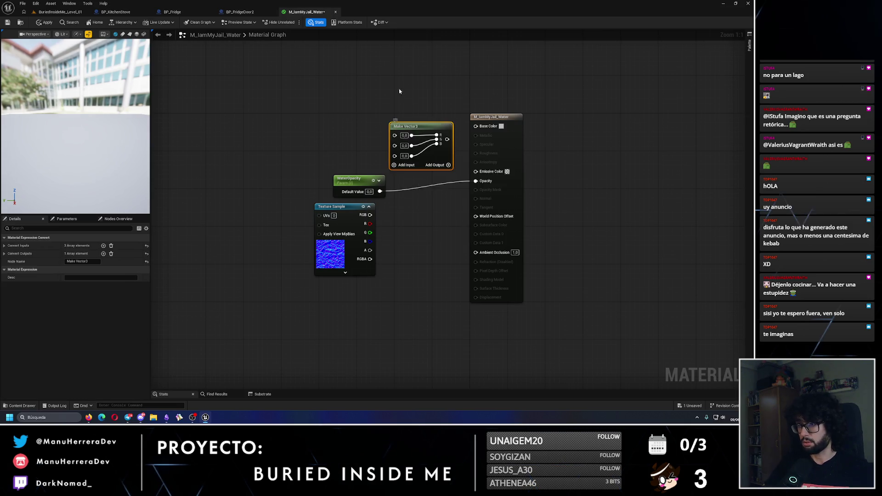
pyautogui.press('Delete')
# Step: Promote Base Color to a WaterColor vector parameter placed left of the material node
pyautogui.rightClick(477, 126)
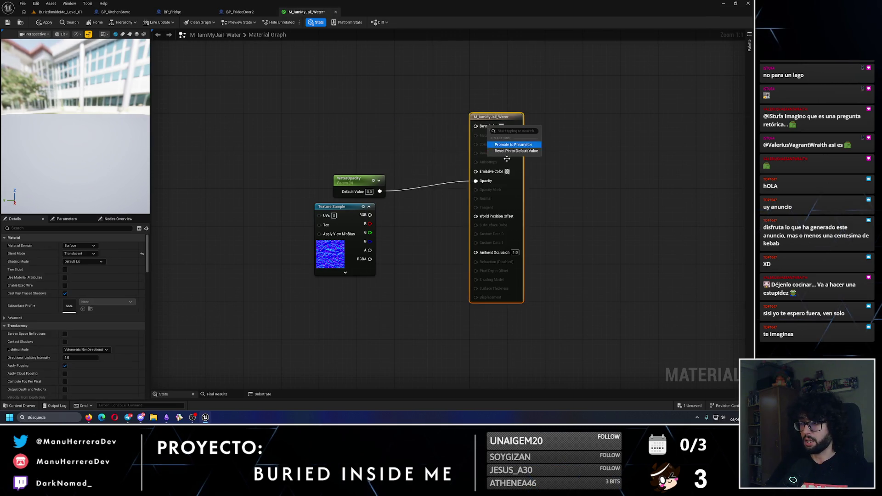
pyautogui.click(503, 147)
pyautogui.write('Water Color')
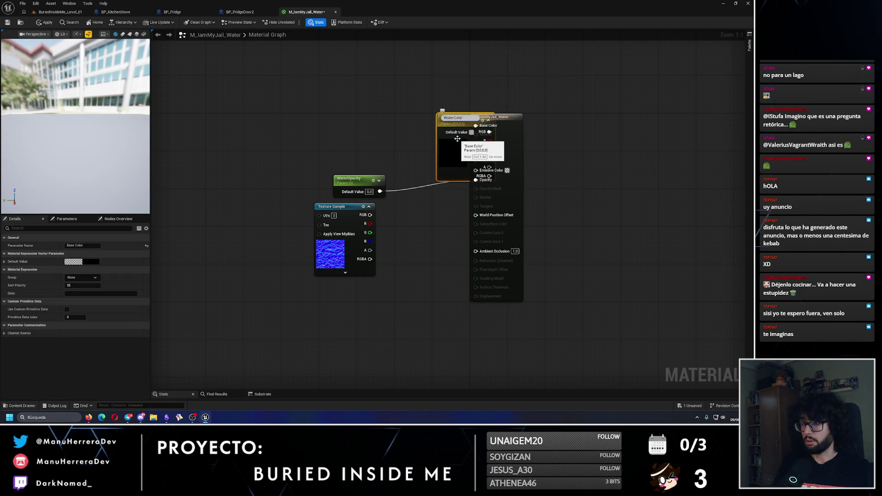
pyautogui.press('Return')
pyautogui.moveTo(457, 138); pyautogui.dragTo(381, 136)
pyautogui.doubleClick(380, 135)
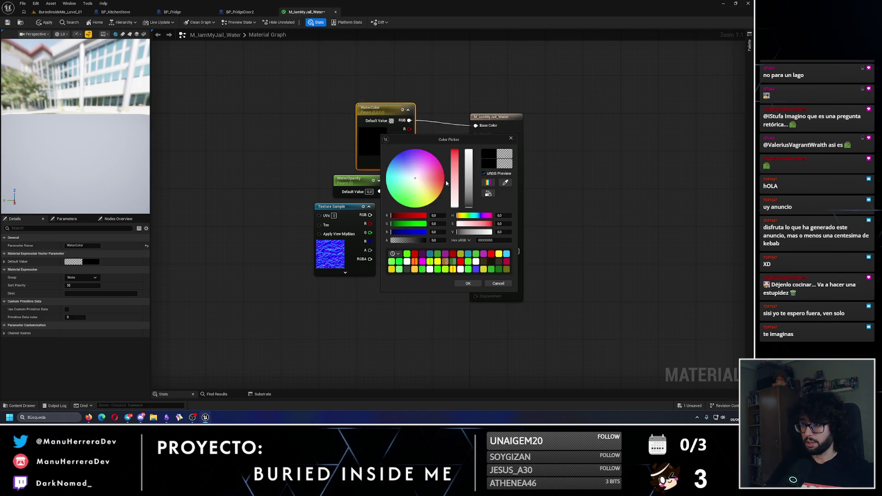
# Step: Set WaterColor's default to light blue 6CBAFF and move its node up-left
pyautogui.moveTo(446, 183); pyautogui.dragTo(393, 180)
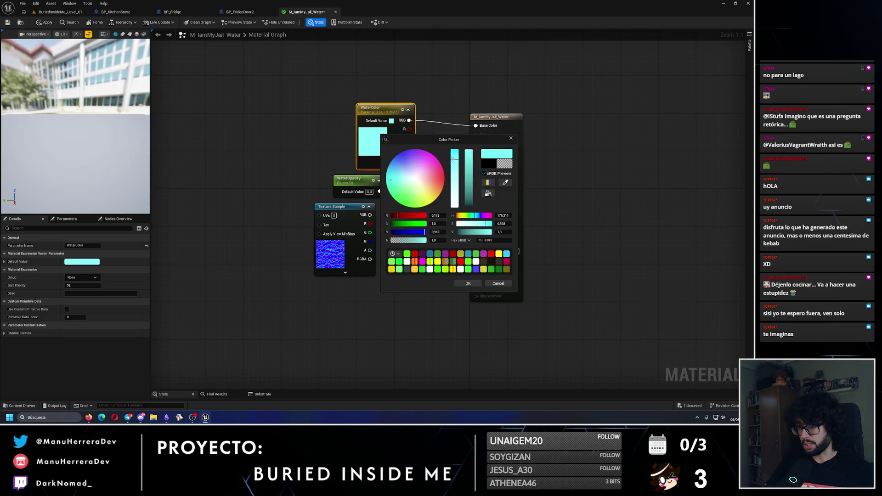
pyautogui.click(477, 220)
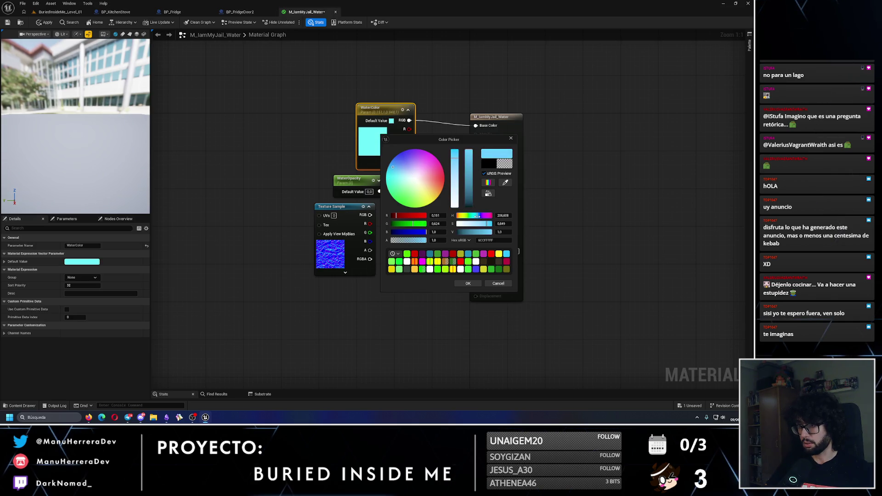
pyautogui.click(477, 215)
pyautogui.click(467, 283)
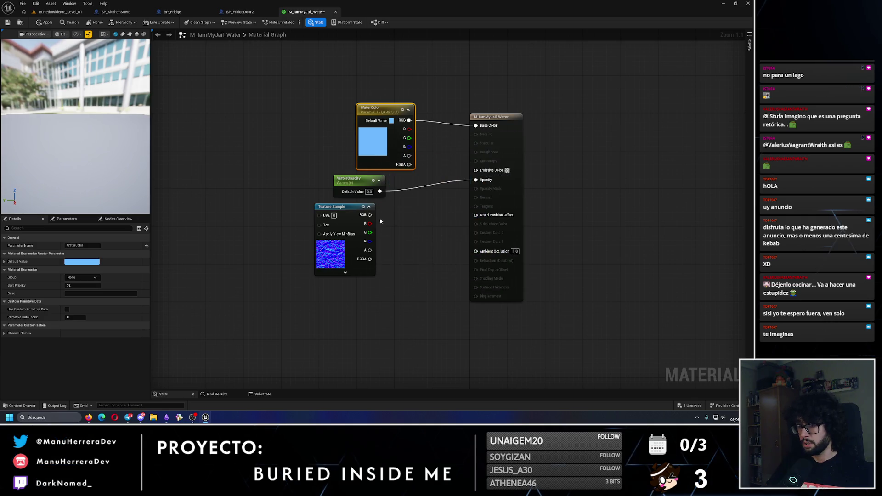
pyautogui.moveTo(370, 108); pyautogui.dragTo(304, 99)
pyautogui.click(408, 128)
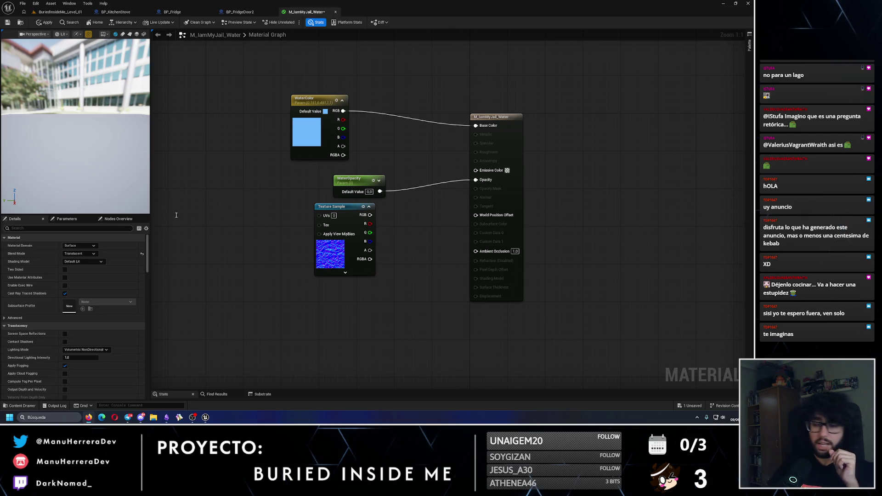
# Step: Add a Panner node wired into the Texture Sample's UVs, repositioning both nodes
pyautogui.rightClick(270, 210)
pyautogui.write('panner')
pyautogui.press('Return')
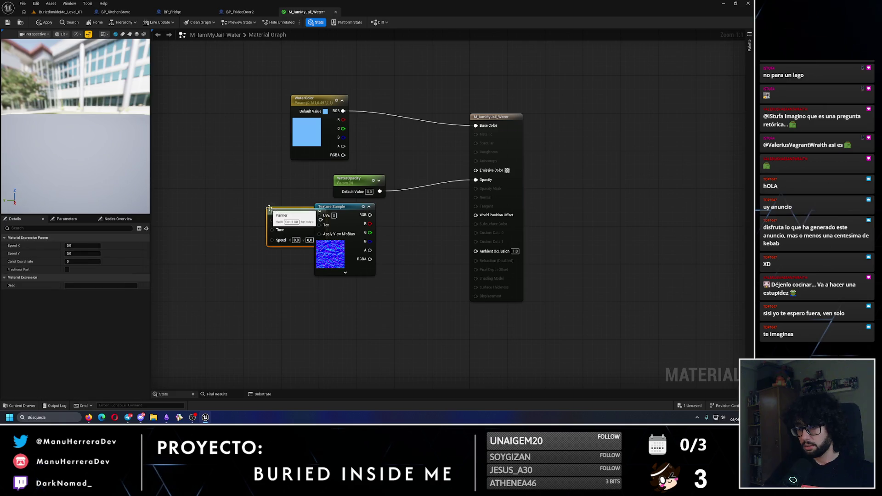
pyautogui.moveTo(276, 211); pyautogui.dragTo(243, 211)
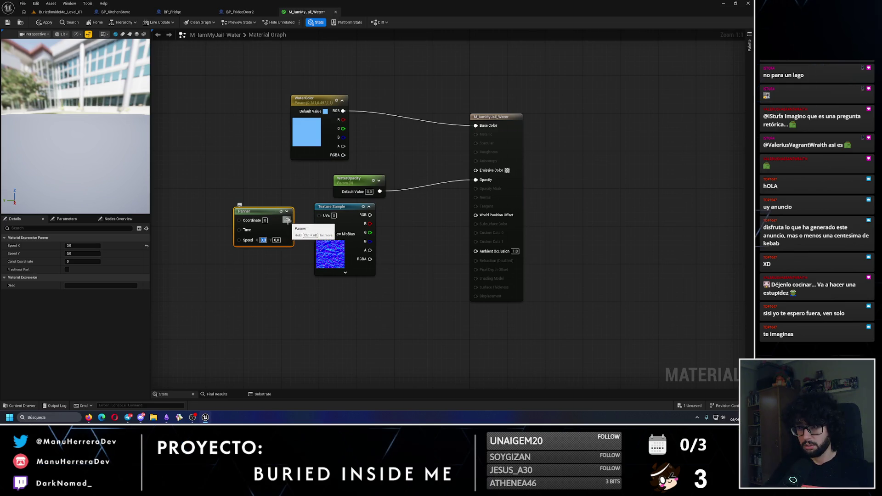
pyautogui.moveTo(287, 221); pyautogui.dragTo(319, 216)
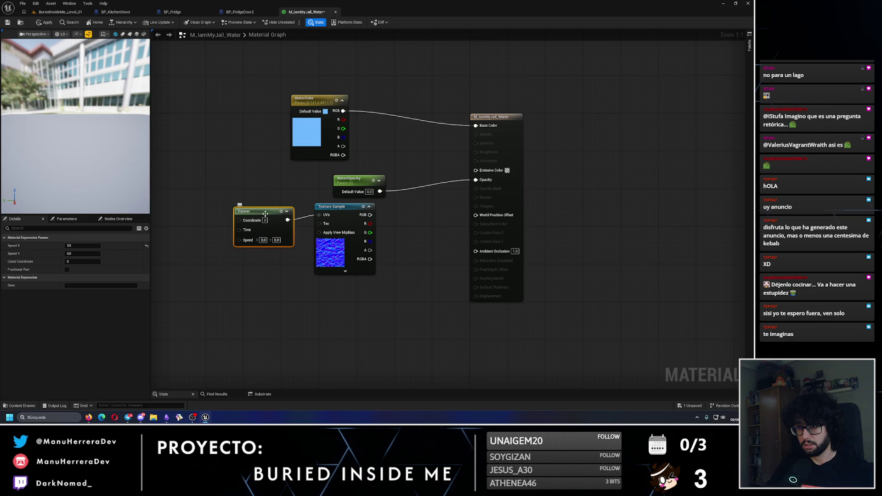
pyautogui.moveTo(265, 213); pyautogui.dragTo(265, 210)
pyautogui.moveTo(319, 215); pyautogui.dragTo(294, 258)
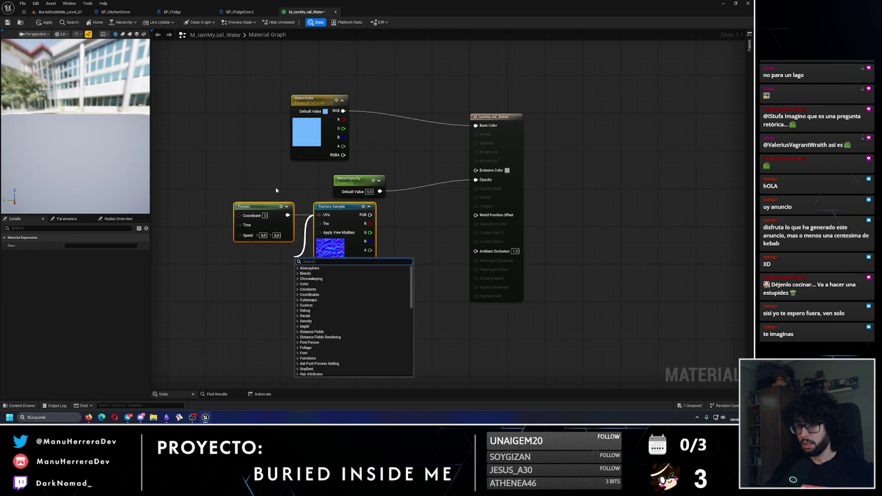
pyautogui.click(276, 190)
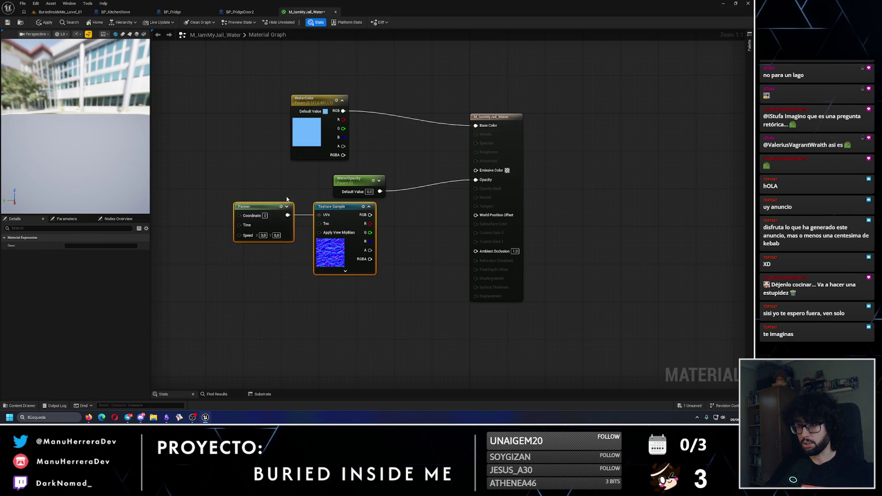
pyautogui.moveTo(266, 207)
pyautogui.mouseDown()
pyautogui.moveTo(233, 240)
pyautogui.moveTo(301, 267)
pyautogui.moveTo(358, 263)
pyautogui.mouseUp()
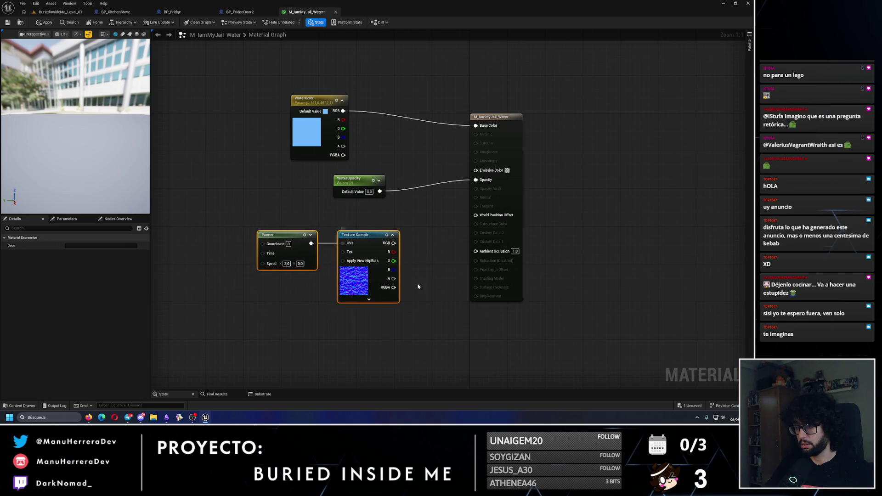
pyautogui.click(510, 120)
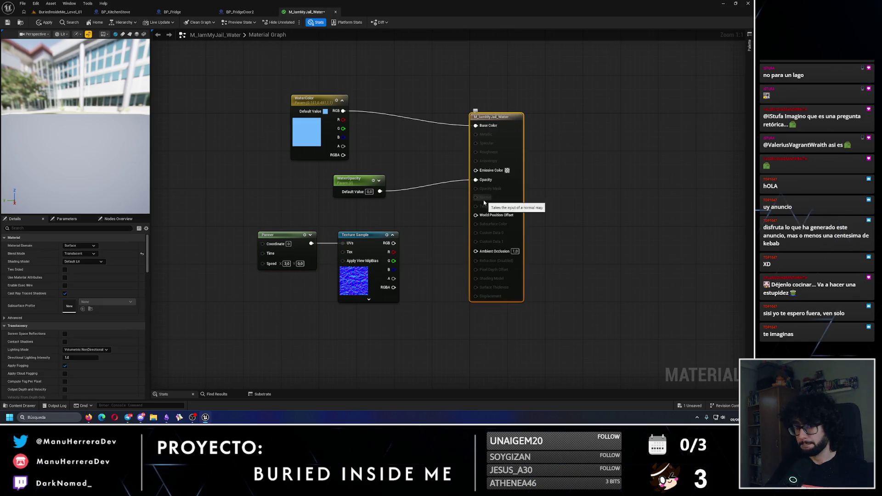
# Step: Set Shading Model to SingleLayerWater and Blend Mode back to Translucent after trying Opaque
pyautogui.click(89, 262)
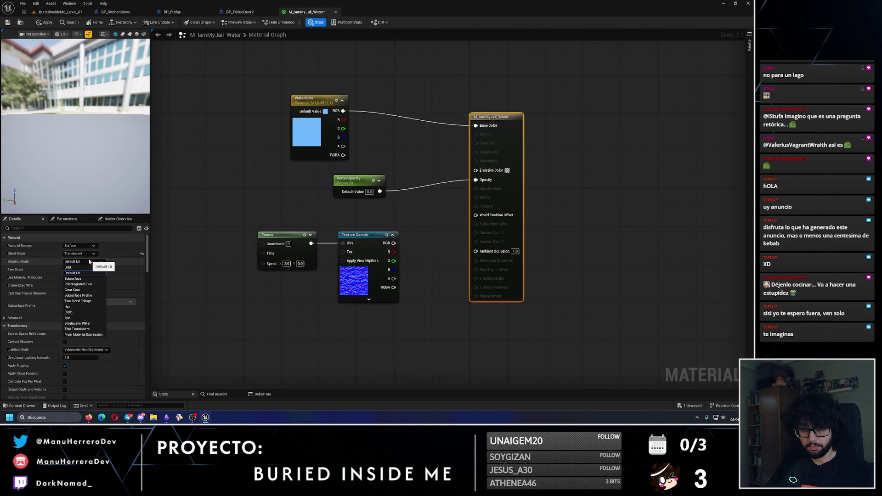
pyautogui.click(77, 323)
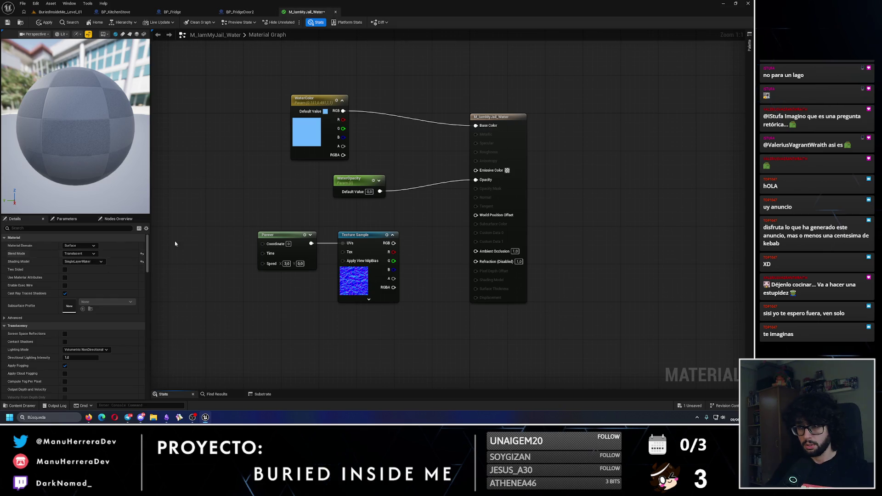
pyautogui.click(93, 255)
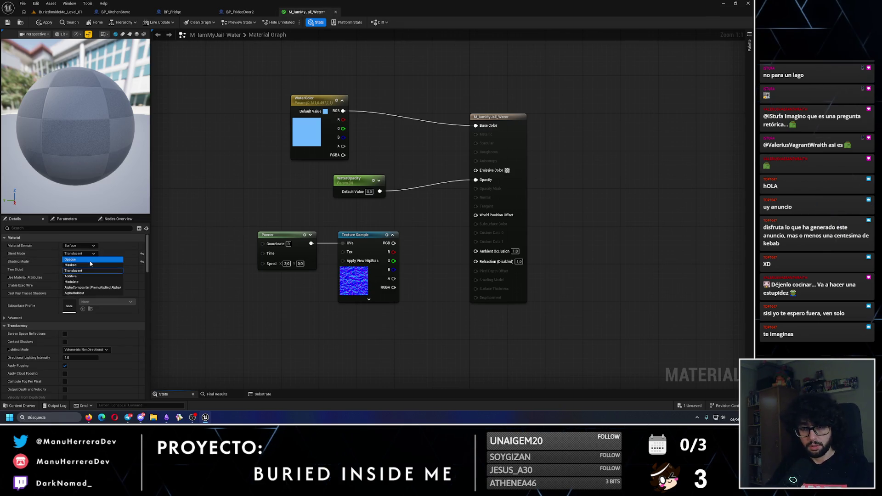
pyautogui.click(94, 263)
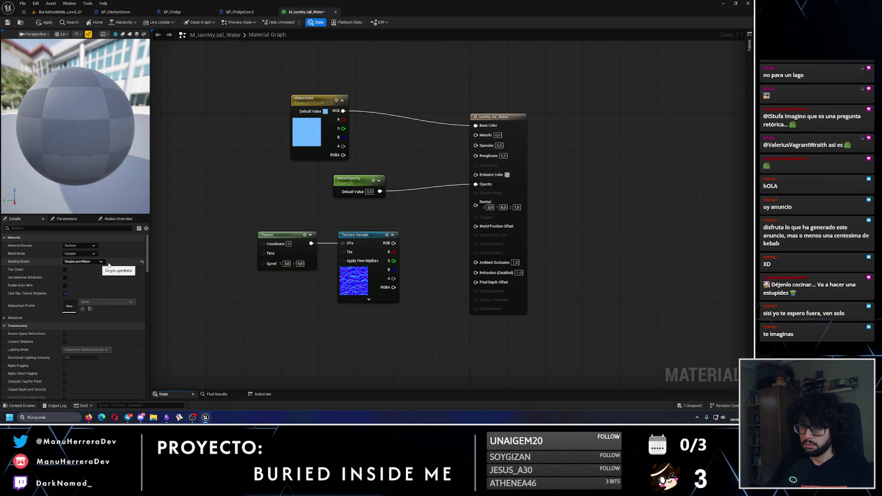
pyautogui.click(95, 254)
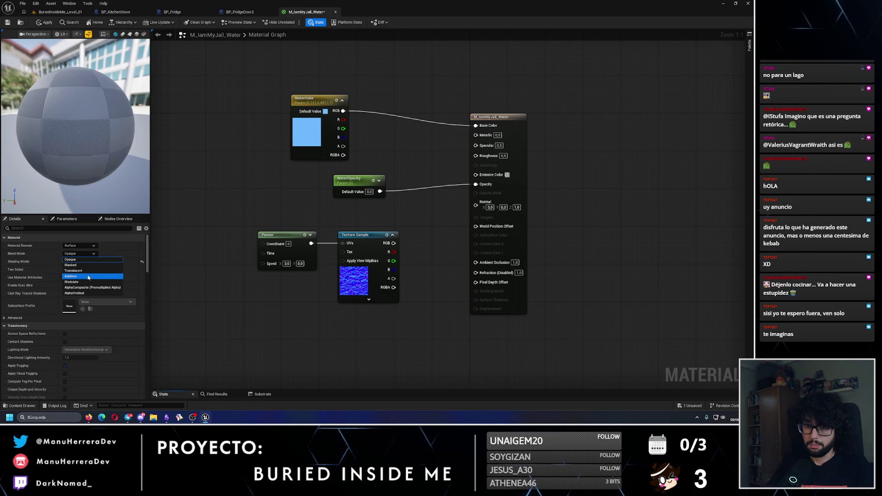
pyautogui.click(82, 262)
pyautogui.click(87, 273)
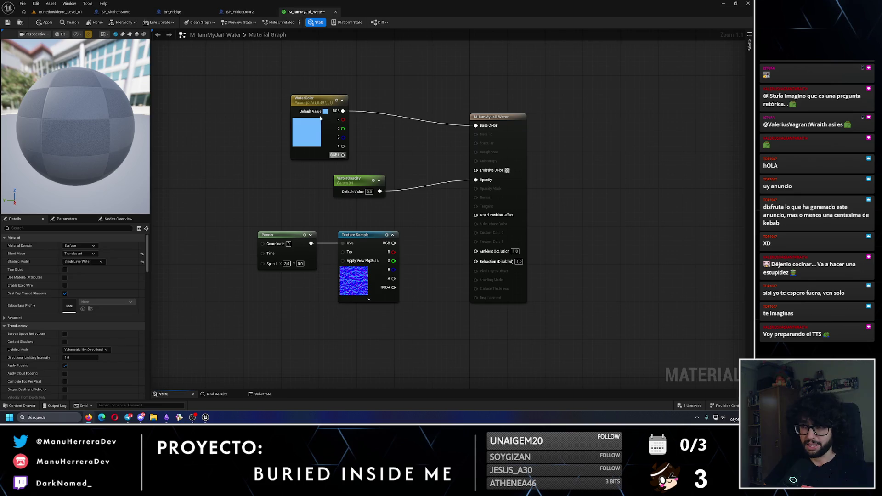
# Step: Move WaterColor up, straighten the Opacity wire, and set WaterOpacity's default to 0
pyautogui.moveTo(312, 99); pyautogui.dragTo(322, 84)
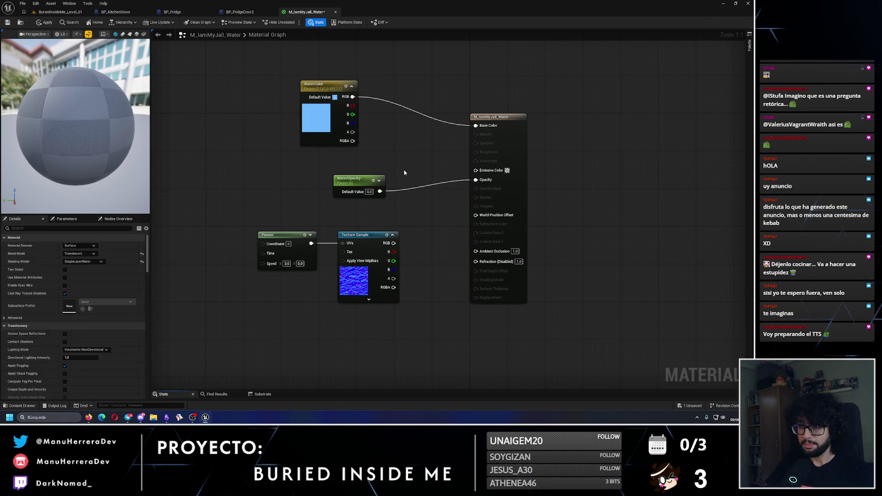
pyautogui.click(358, 179)
pyautogui.keyDown('ctrl'); pyautogui.click(496, 118); pyautogui.keyUp('ctrl')
pyautogui.press('q')
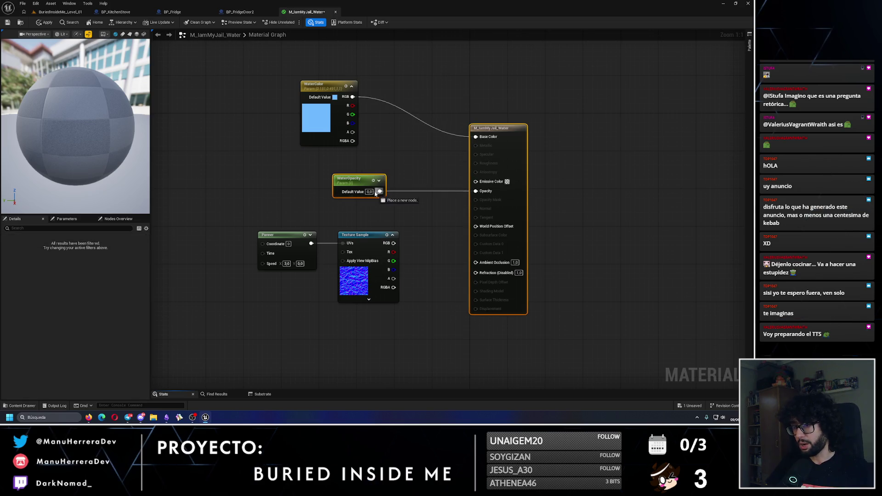
pyautogui.click(369, 191)
pyautogui.write('0')
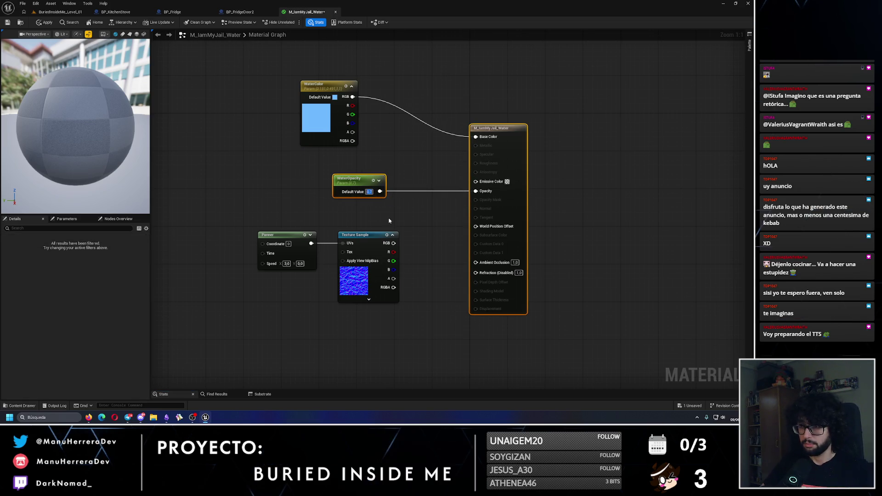
pyautogui.click(389, 221)
# Step: Save the water material, continuing past the compilation warning
pyautogui.click(8, 23)
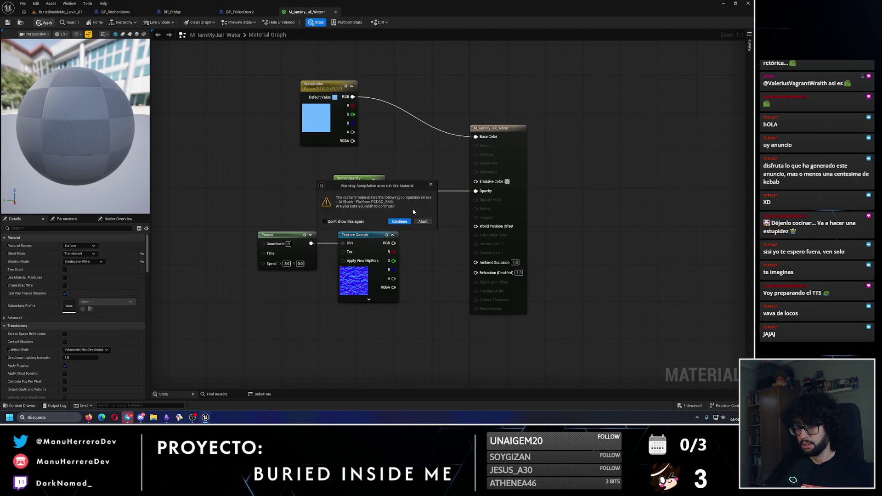
pyautogui.click(399, 222)
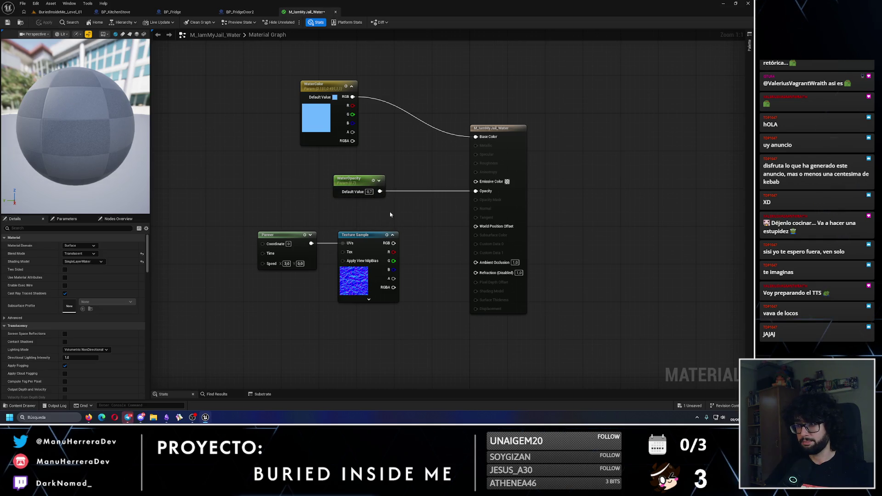
pyautogui.moveTo(391, 228); pyautogui.dragTo(243, 276)
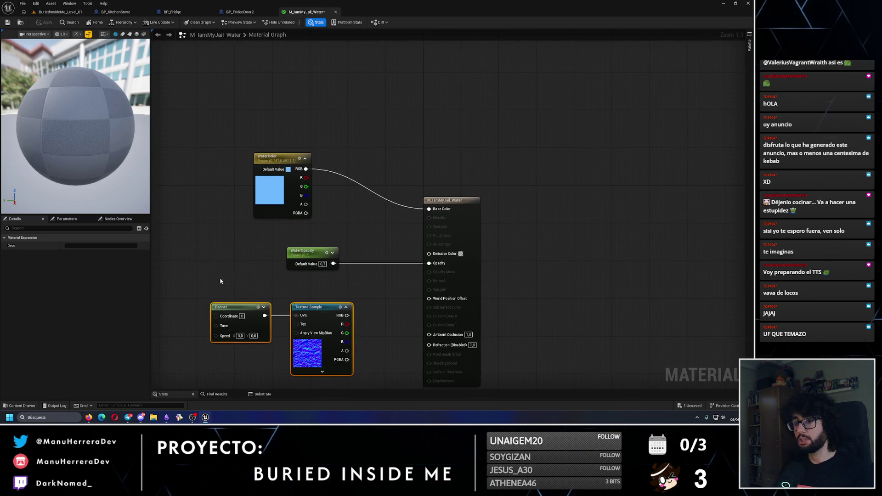
# Step: Rearrange the Panner, Texture Sample and WaterColor nodes in the material graph
pyautogui.moveTo(326, 321); pyautogui.dragTo(246, 235)
pyautogui.moveTo(271, 169); pyautogui.dragTo(294, 121)
pyautogui.moveTo(223, 202); pyautogui.dragTo(265, 180)
pyautogui.moveTo(197, 177); pyautogui.dragTo(351, 255)
# Step: Multiply WaterColor by the texture's RGB in a new Multiply node feeding Base Color
pyautogui.moveTo(304, 184)
pyautogui.mouseDown()
pyautogui.moveTo(297, 143)
pyautogui.moveTo(398, 168)
pyautogui.mouseUp()
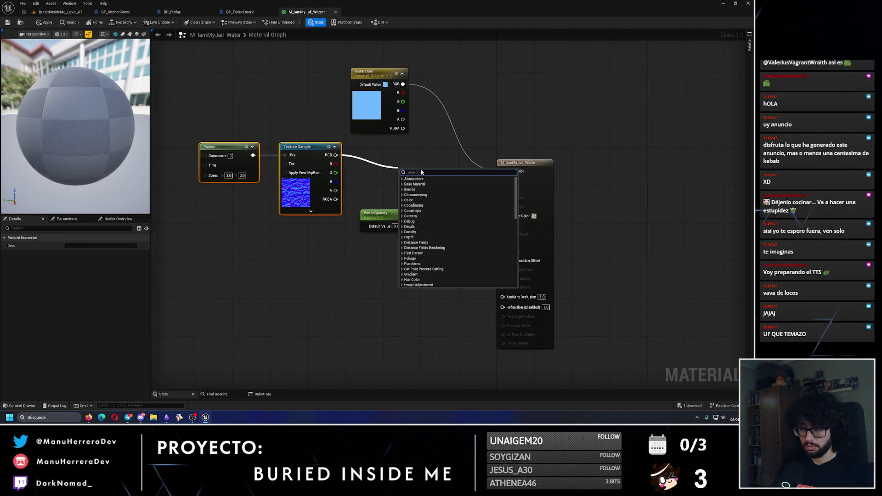
pyautogui.write('mi')
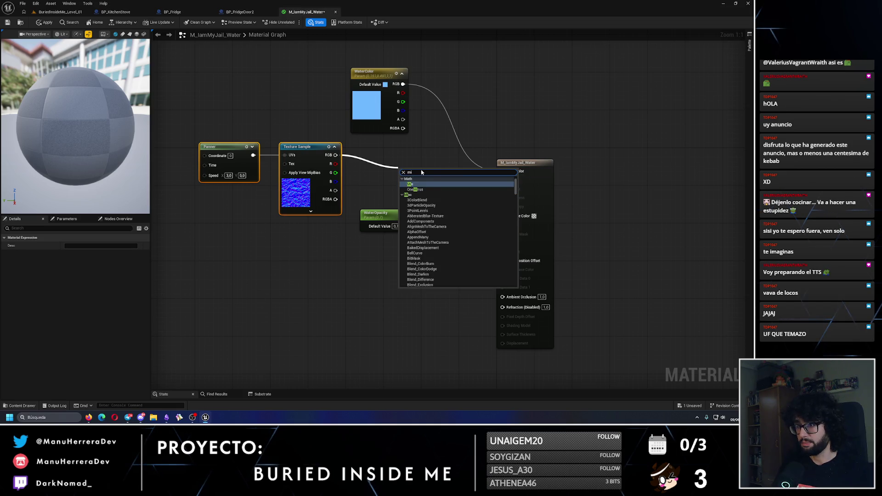
pyautogui.press('BackSpace')
pyautogui.write('ulti')
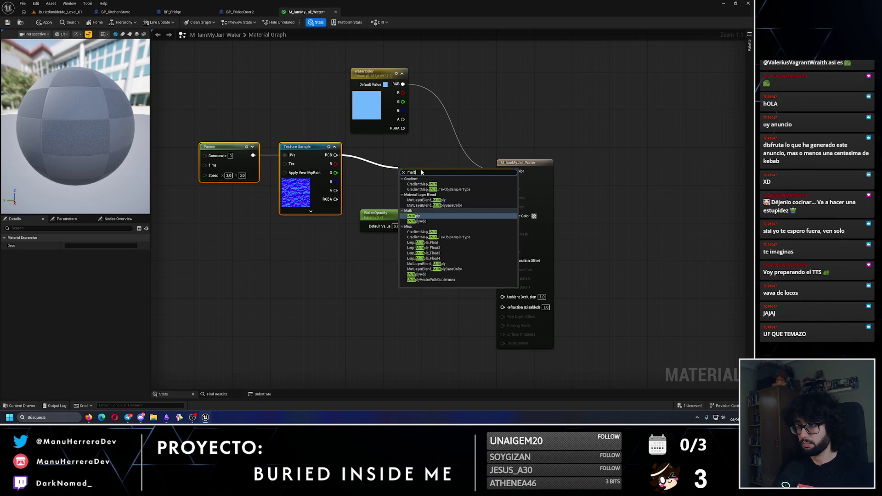
pyautogui.press('Return')
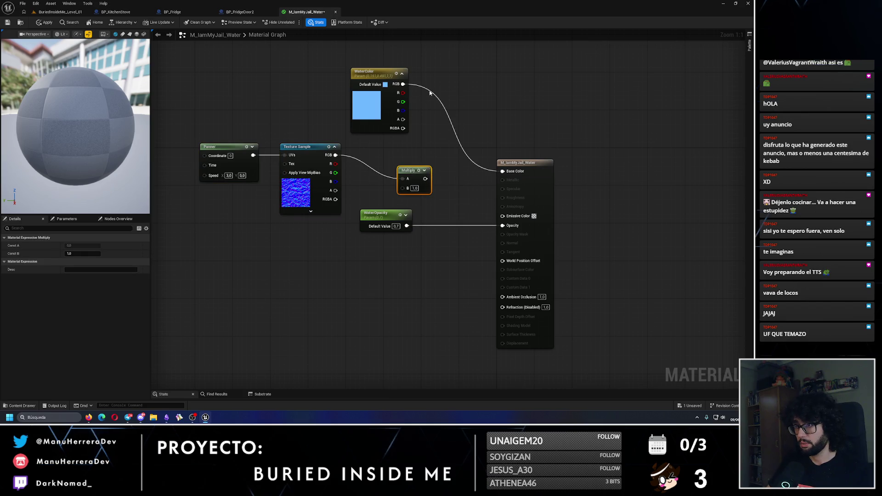
pyautogui.moveTo(403, 84)
pyautogui.mouseDown()
pyautogui.moveTo(423, 93)
pyautogui.moveTo(403, 179)
pyautogui.mouseUp()
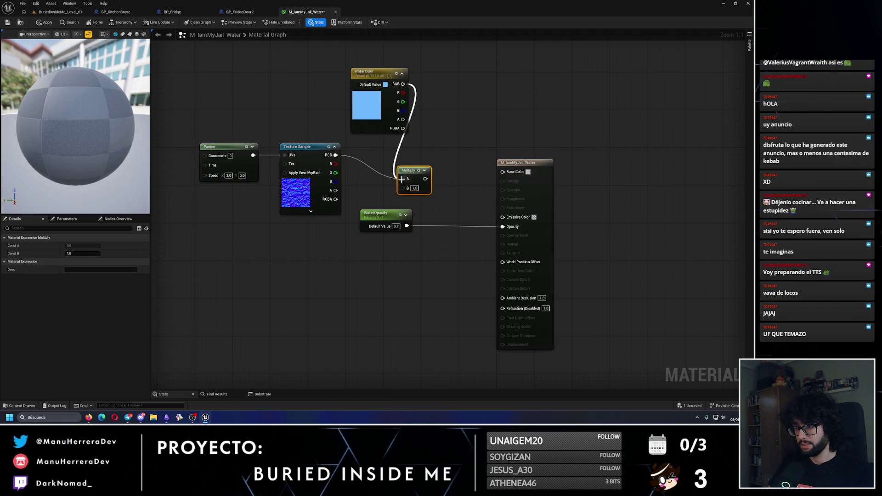
pyautogui.moveTo(336, 155)
pyautogui.mouseDown()
pyautogui.moveTo(409, 189)
pyautogui.moveTo(503, 171)
pyautogui.mouseUp()
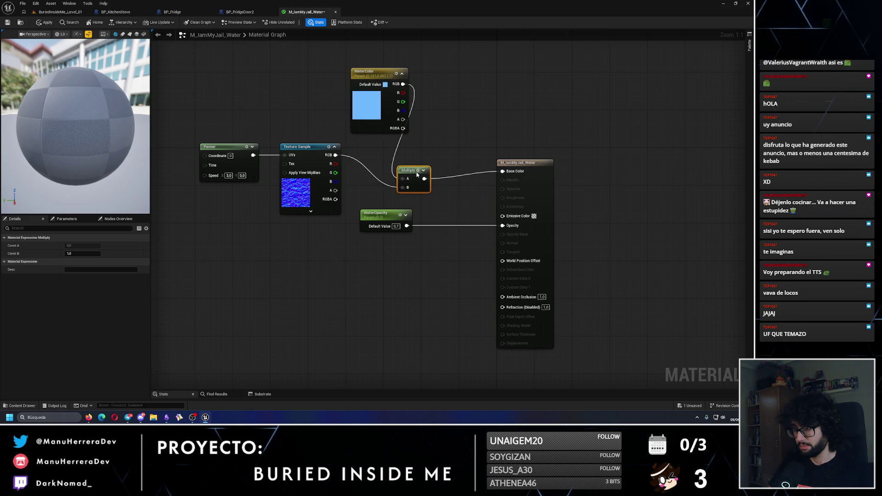
pyautogui.moveTo(417, 174); pyautogui.dragTo(459, 150)
# Step: Save the water material past the compile warning and return to the level editor
pyautogui.click(8, 24)
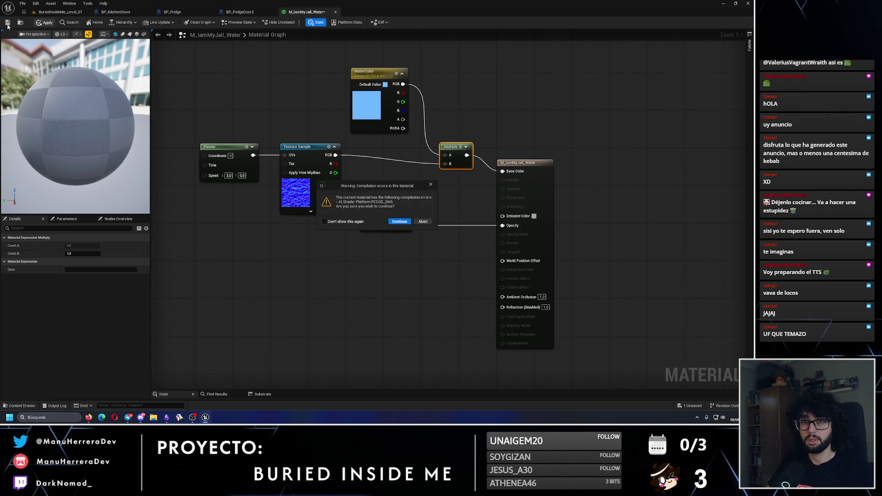
pyautogui.click(399, 221)
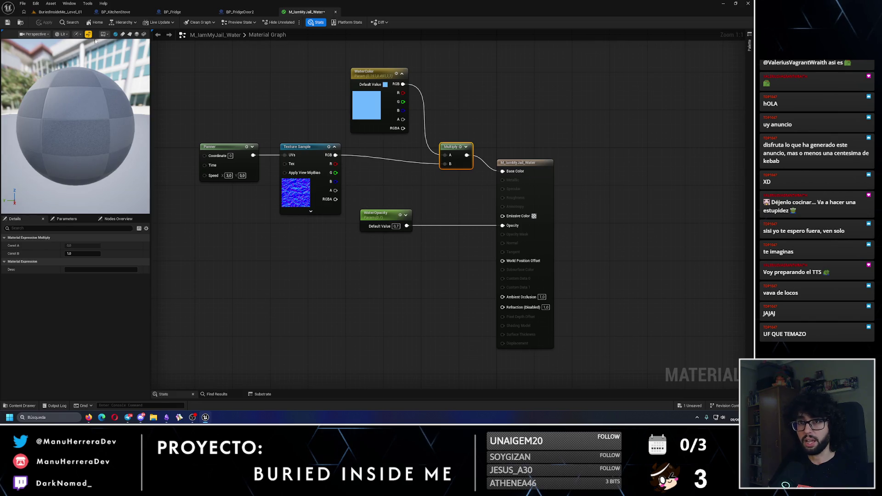
pyautogui.click(59, 12)
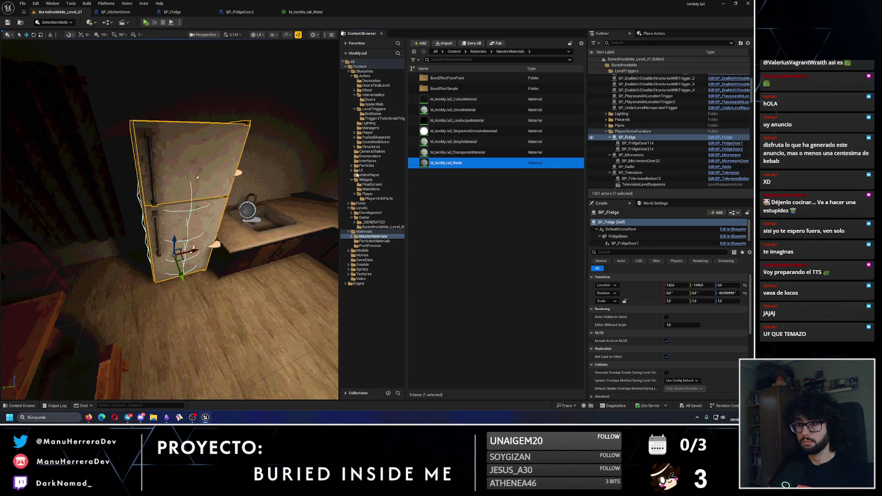
# Step: Create a material instance of M_IamMyJail_Water named MI_IamMyJail_Water
pyautogui.rightClick(443, 164)
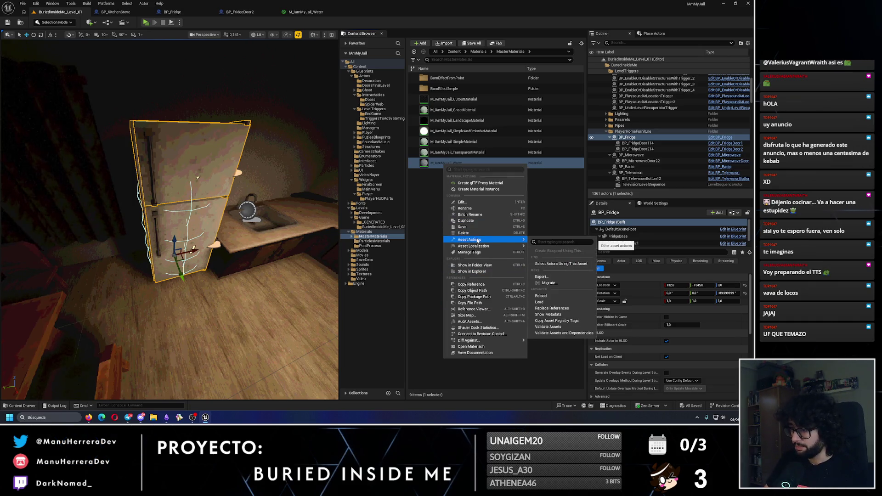
pyautogui.click(479, 189)
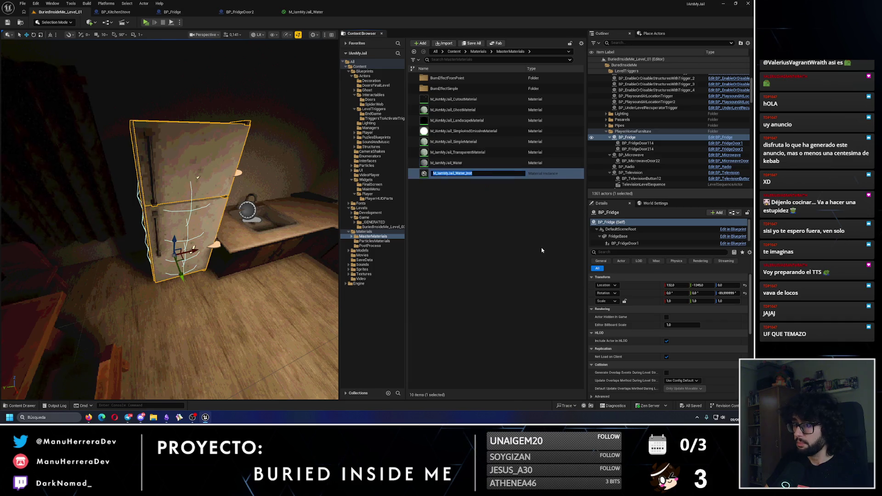
pyautogui.press('BackSpace')
pyautogui.press('BackSpace')
pyautogui.press('BackSpace')
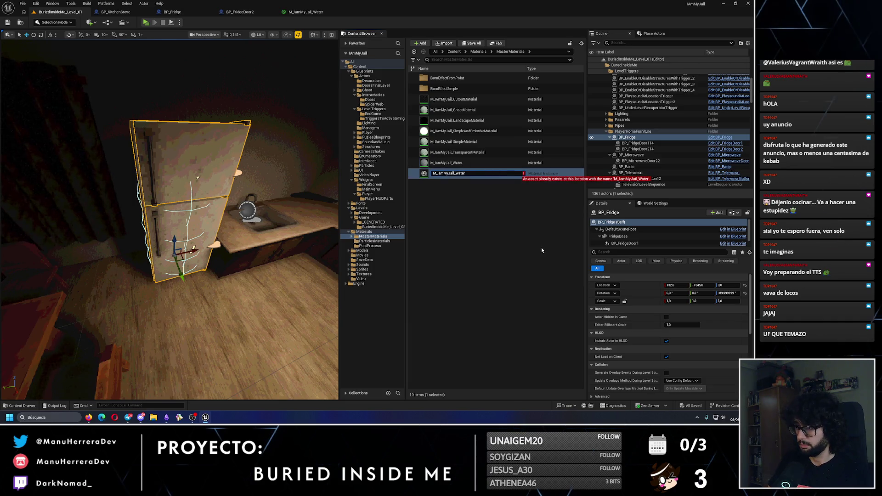
pyautogui.press('Home')
pyautogui.press('Right')
pyautogui.write('I')
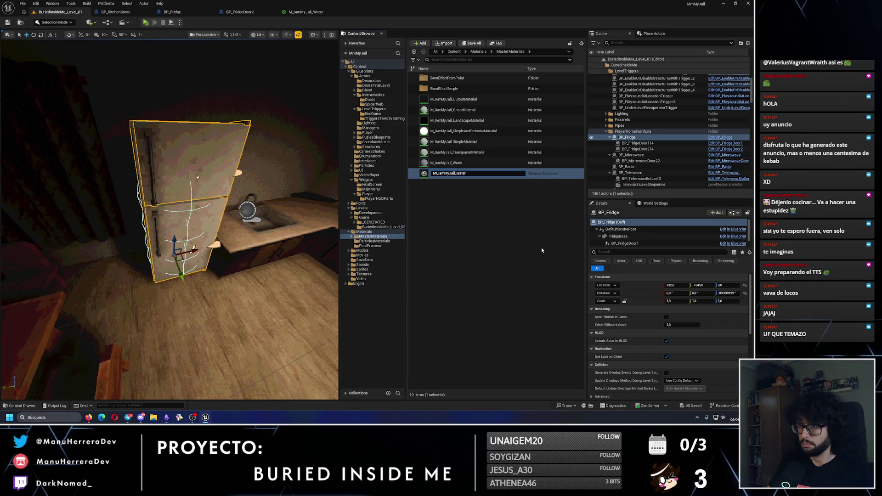
pyautogui.press('Return')
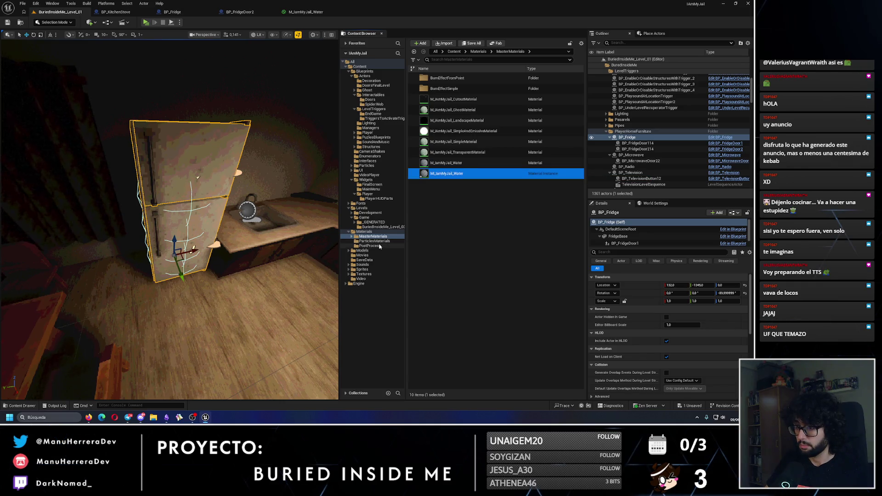
# Step: Delete the BP_Fridge actor from the level
pyautogui.click(385, 237)
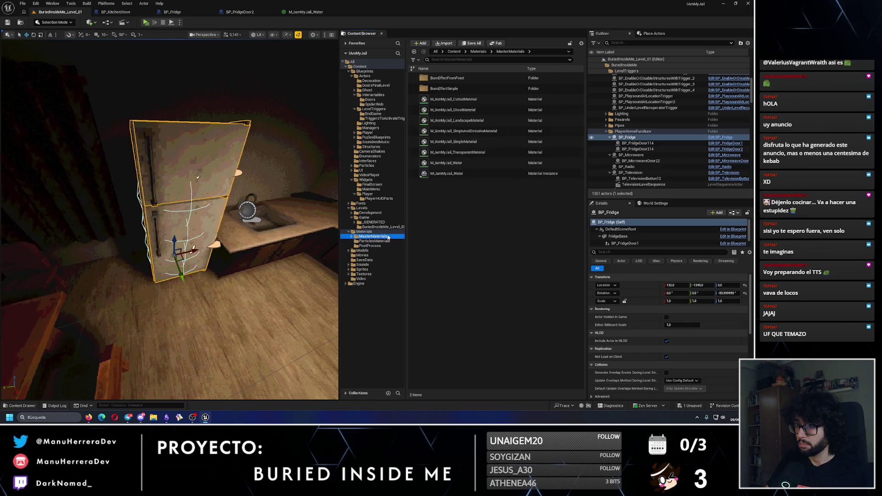
pyautogui.click(453, 175)
pyautogui.press('Delete')
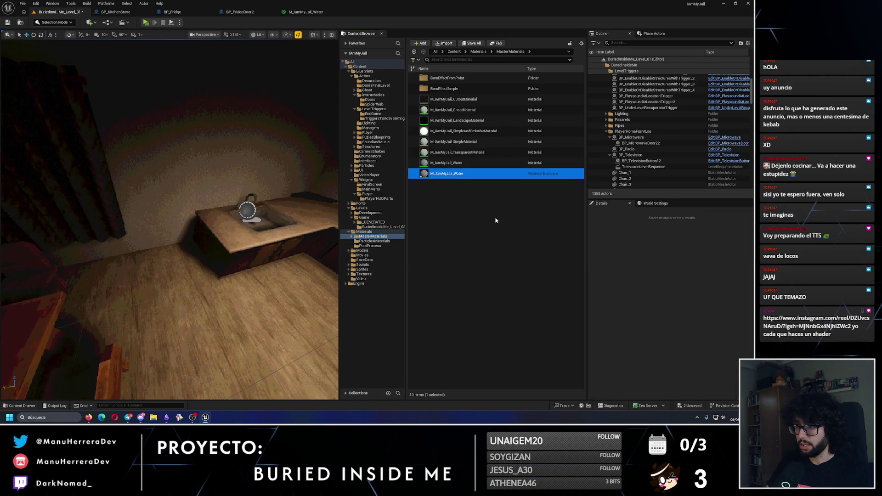
# Step: Search the Outliner for 'frid' and undo the cut to restore the fridge
pyautogui.click(349, 251)
pyautogui.scroll(-5, 377, 285)
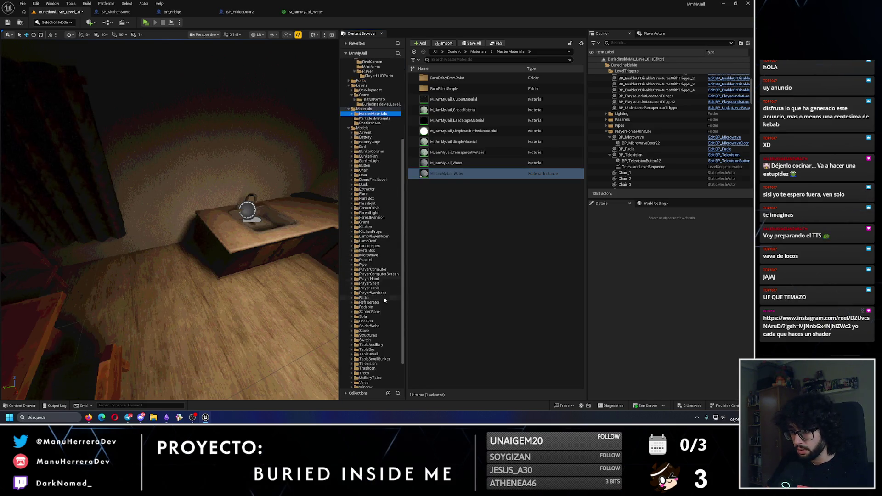
pyautogui.scroll(-2, 385, 300)
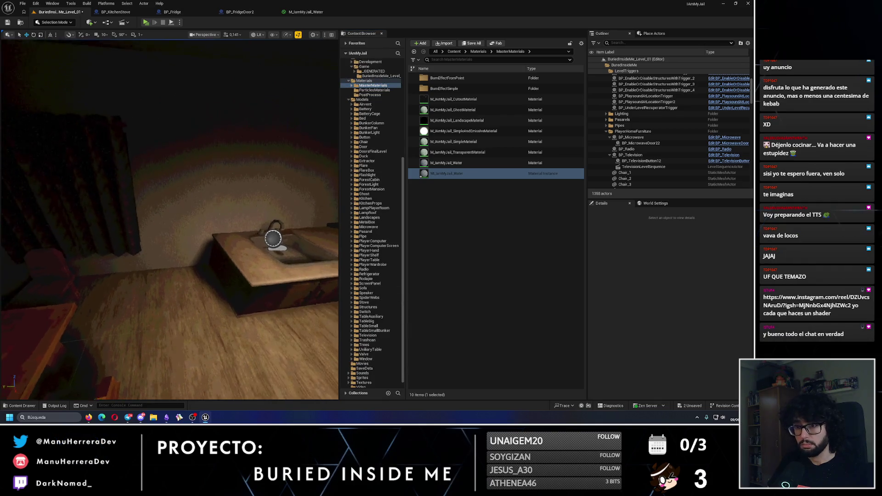
pyautogui.moveTo(170, 220)
pyautogui.mouseDown()
pyautogui.moveTo(216, 239)
pyautogui.moveTo(179, 216)
pyautogui.mouseUp()
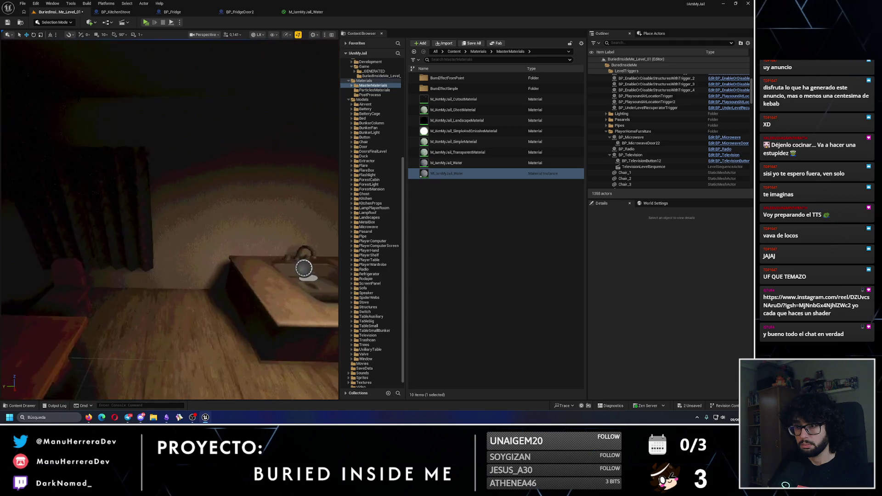
pyautogui.click(643, 43)
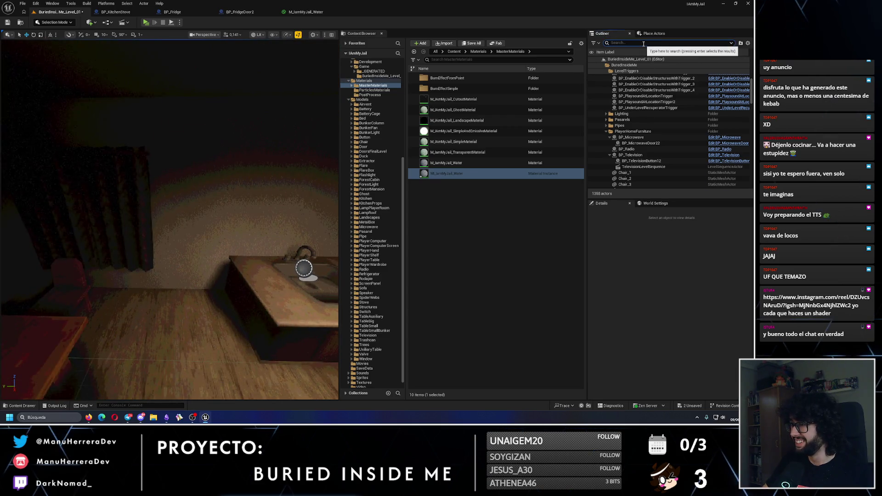
pyautogui.write('frid')
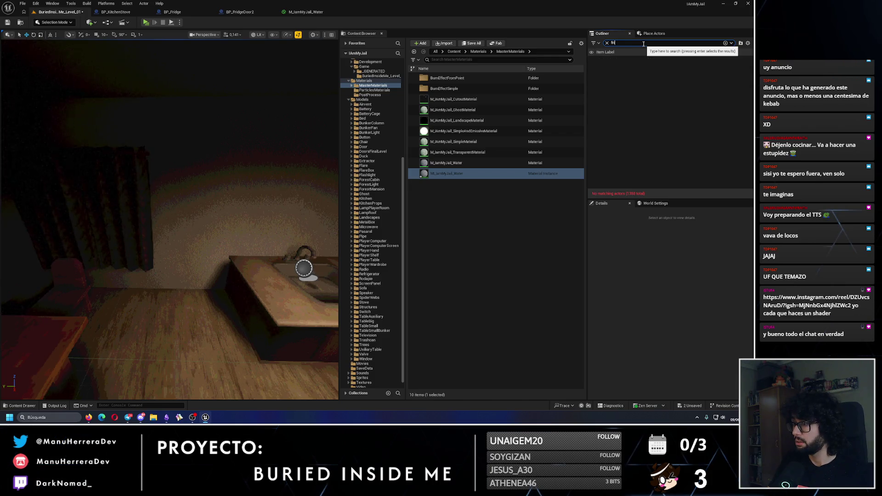
pyautogui.moveTo(271, 211); pyautogui.dragTo(265, 212)
pyautogui.hotkey('ctrl', 'z')
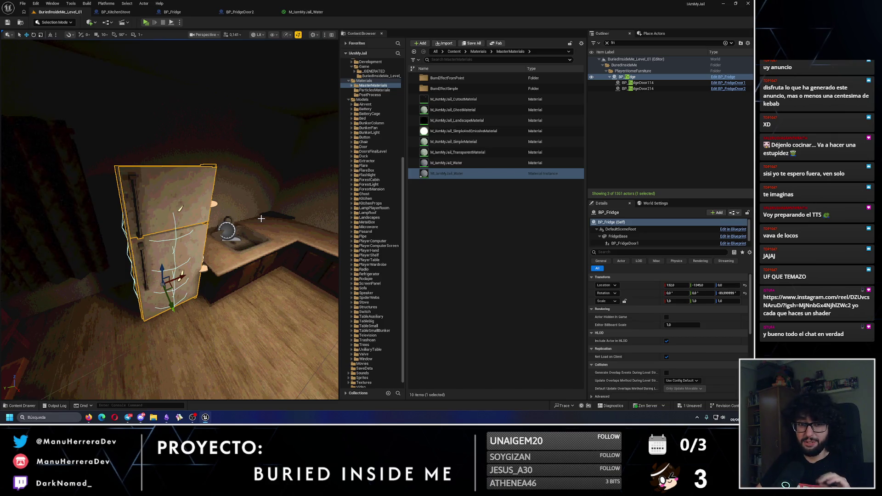
# Step: Select the MI_IamMyJail_Water instance and open the Kitchen Material folder
pyautogui.moveTo(261, 218); pyautogui.dragTo(255, 212)
pyautogui.click(501, 241)
pyautogui.moveTo(284, 247); pyautogui.dragTo(322, 244)
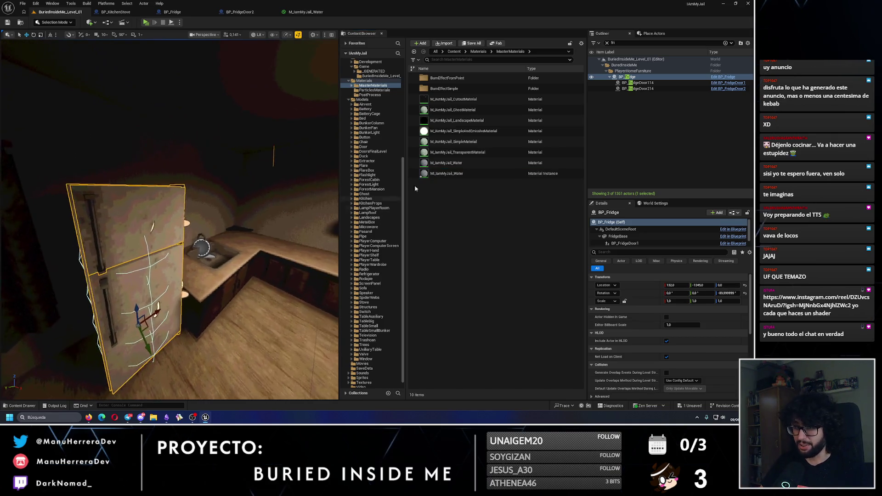
pyautogui.click(446, 173)
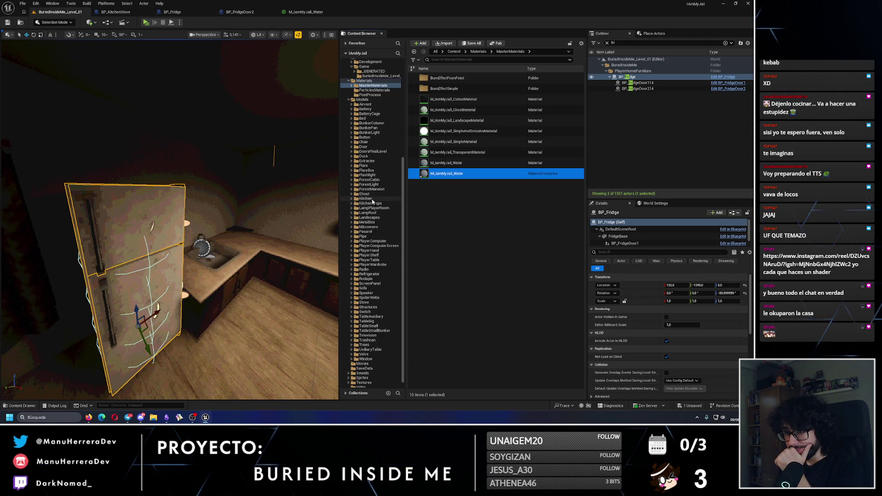
pyautogui.click(352, 199)
pyautogui.click(365, 204)
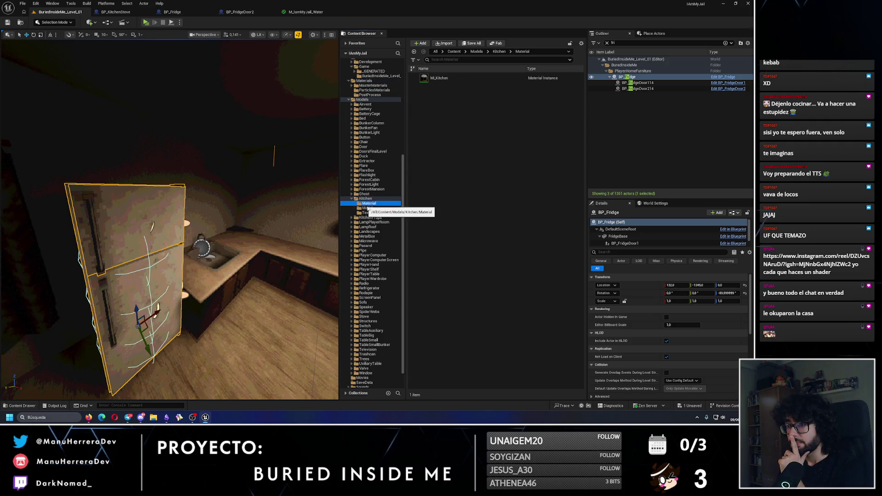
# Step: Move MI_IamMyJail_Water from MasterMaterials into the Kitchen/Material folder
pyautogui.click(367, 208)
pyautogui.click(190, 232)
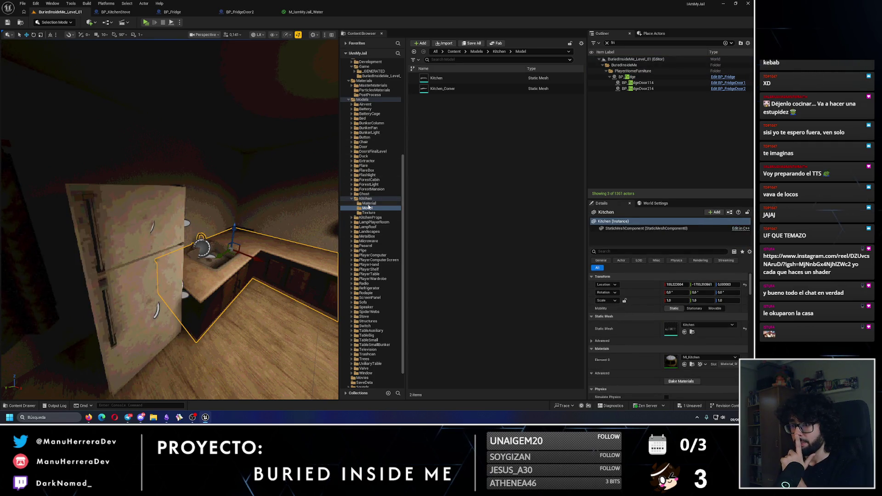
pyautogui.click(370, 203)
pyautogui.click(384, 86)
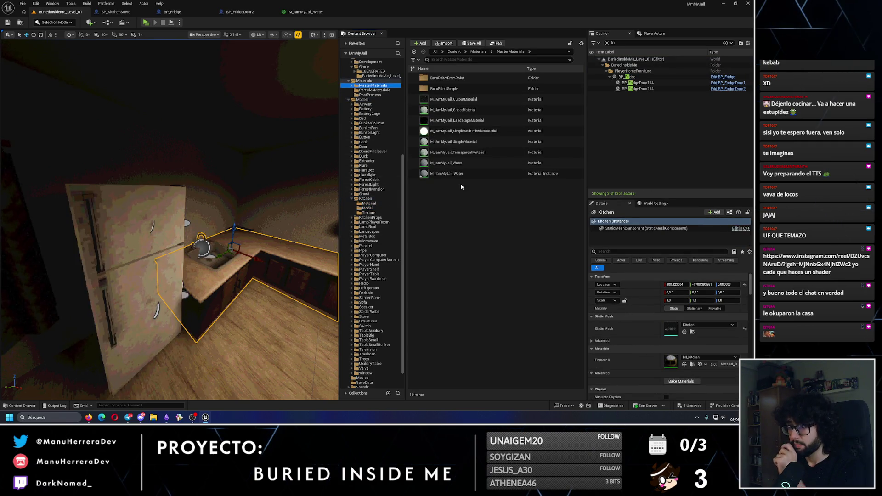
pyautogui.moveTo(446, 173); pyautogui.dragTo(373, 204)
pyautogui.click(386, 214)
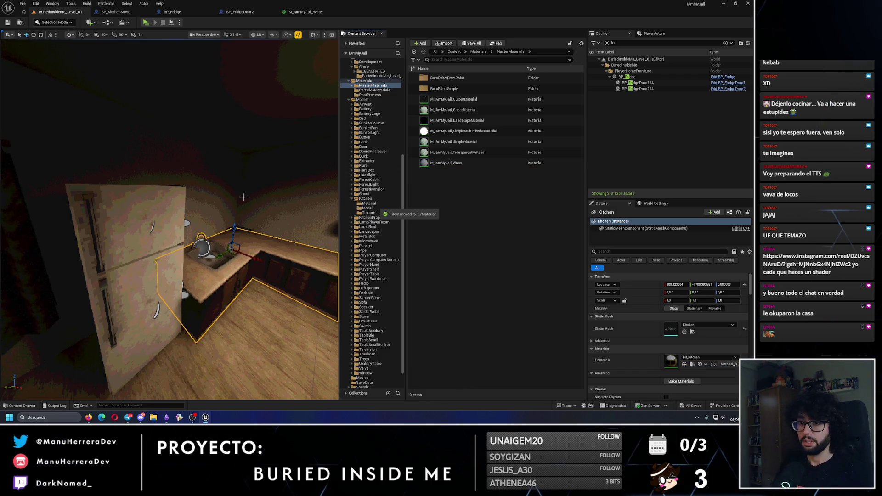
# Step: Close the fridge, fridge door and kitchen stove blueprint tabs, back in the level editor
pyautogui.click(175, 11)
pyautogui.click(234, 12)
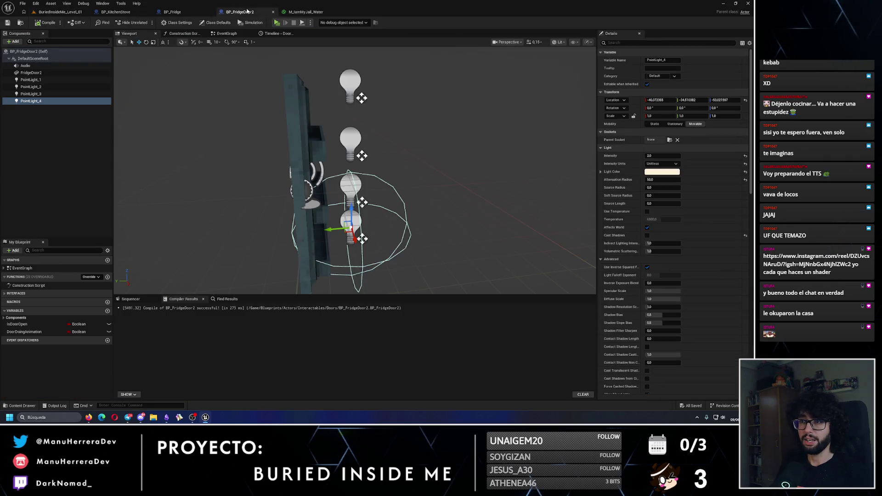
pyautogui.click(211, 11)
pyautogui.click(211, 11)
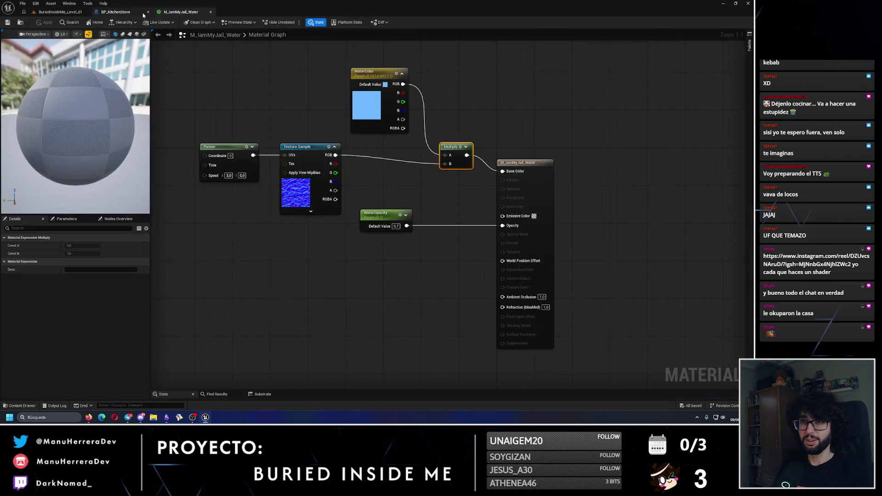
pyautogui.click(137, 13)
pyautogui.click(148, 12)
pyautogui.click(59, 12)
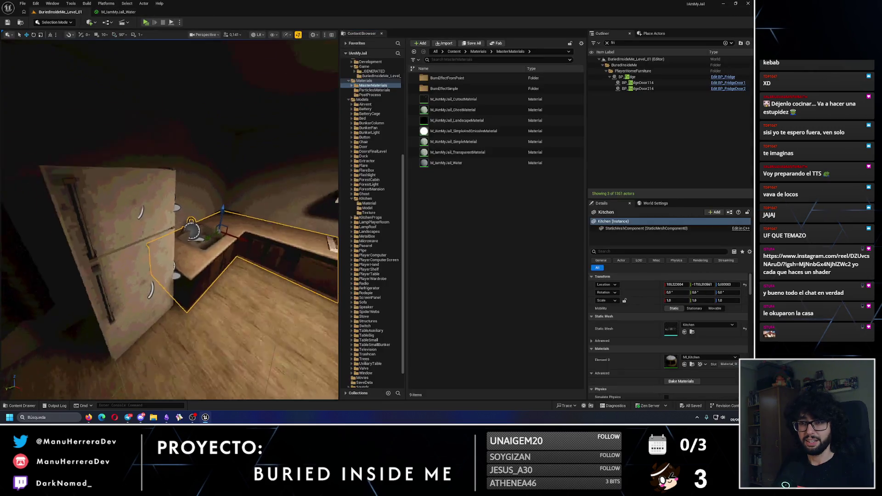
# Step: Select BP_AppartmentWaterSink, clear the Outliner search, and open the sink's blueprint
pyautogui.click(148, 211)
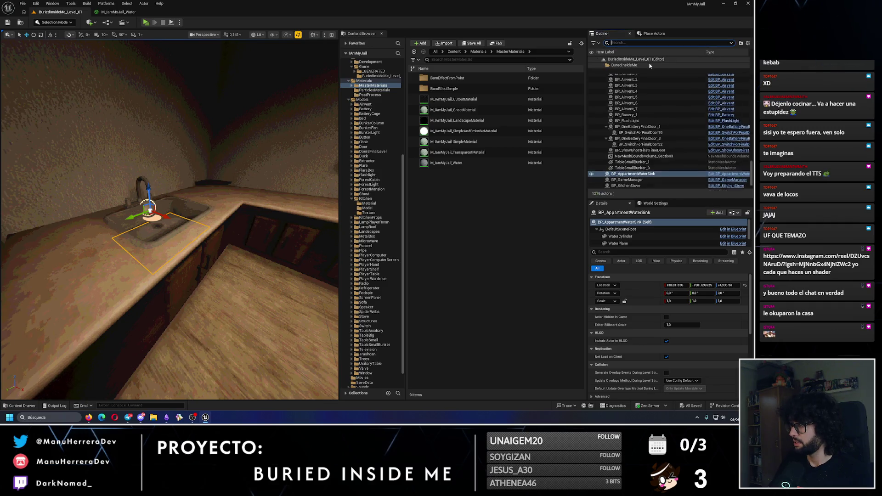
pyautogui.click(607, 43)
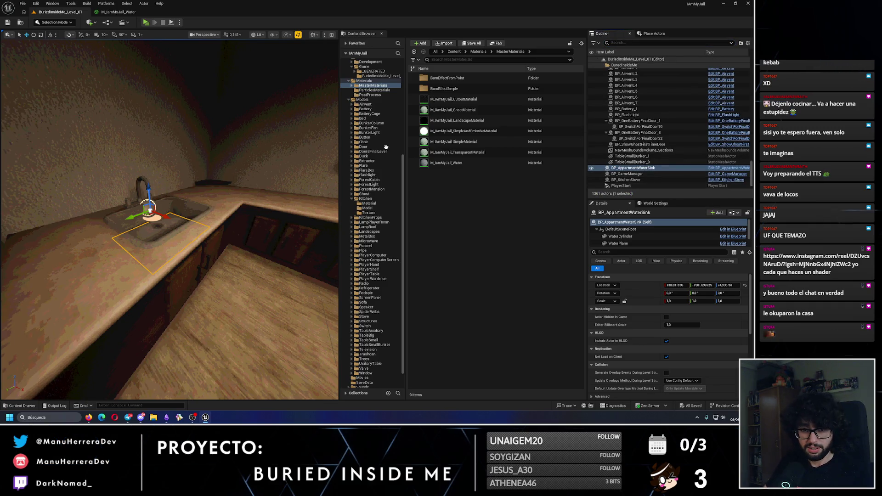
pyautogui.hotkey('ctrl', 'e')
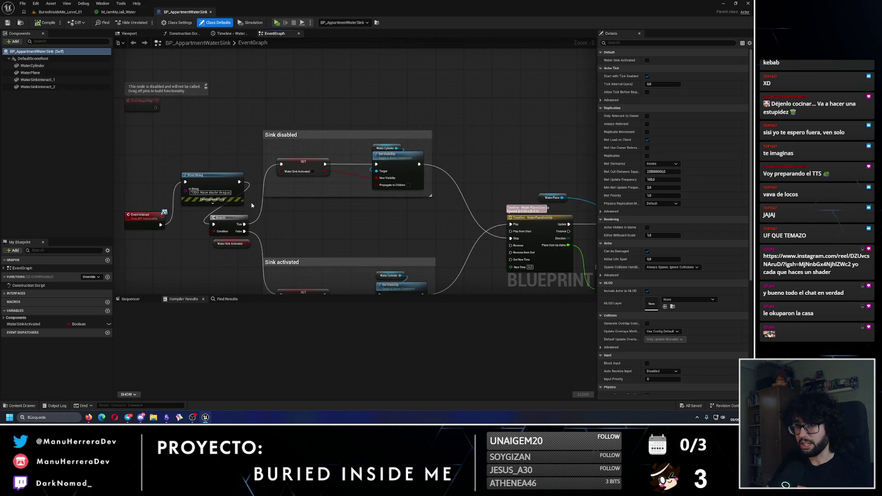
# Step: Delete the Print String node, wire Event Interact straight to the branch, and compile
pyautogui.click(234, 198)
pyautogui.press('Delete')
pyautogui.moveTo(162, 224); pyautogui.dragTo(213, 224)
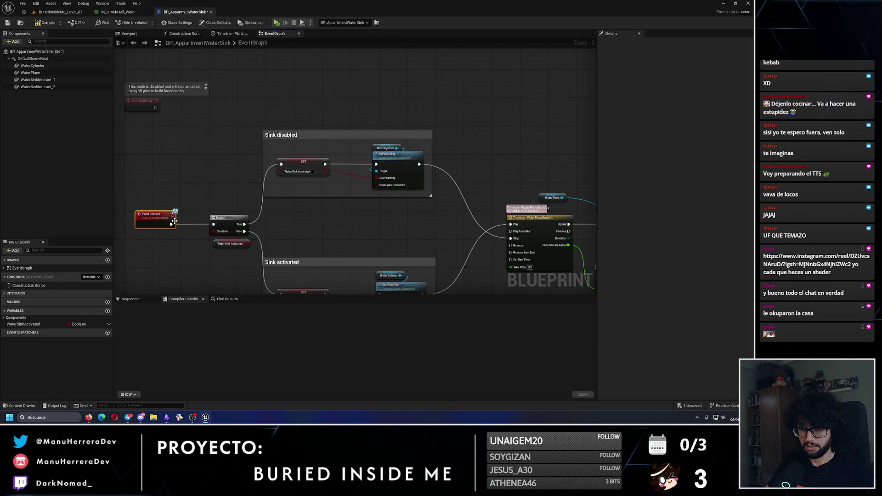
pyautogui.click(44, 23)
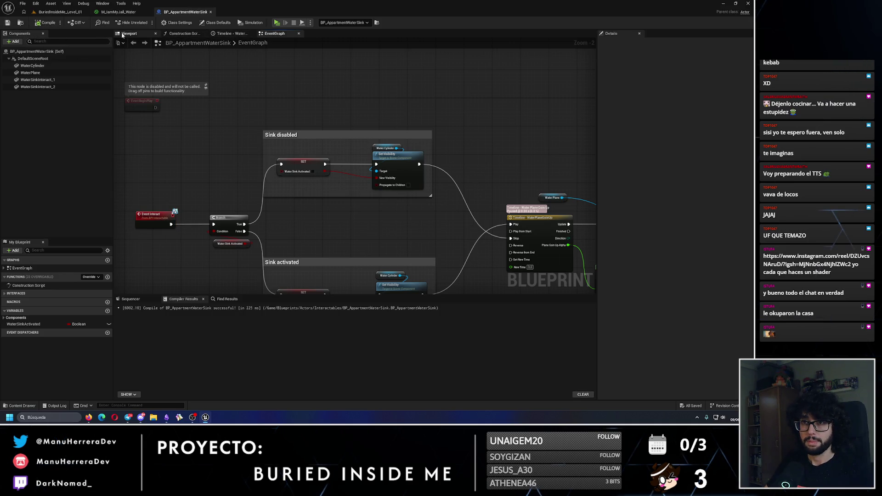
# Step: Give the WaterCylinder component a water material (MI_Pool_01) in its Element 0 slot
pyautogui.click(129, 34)
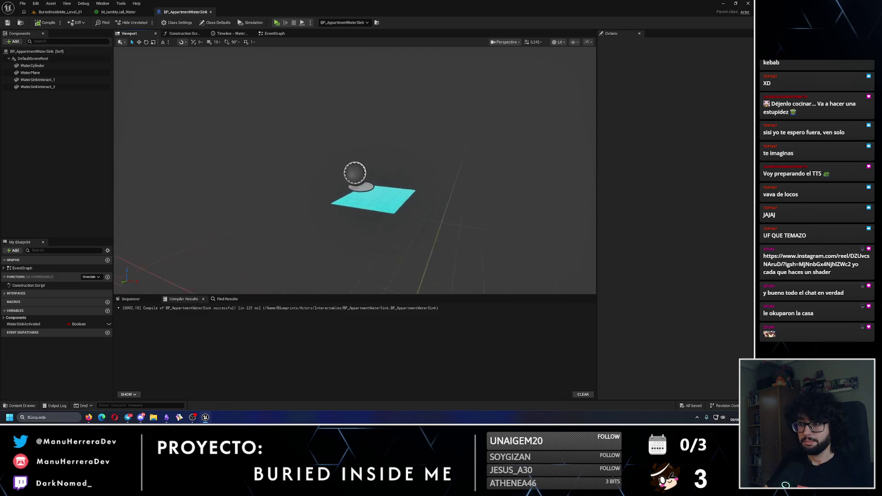
pyautogui.click(55, 67)
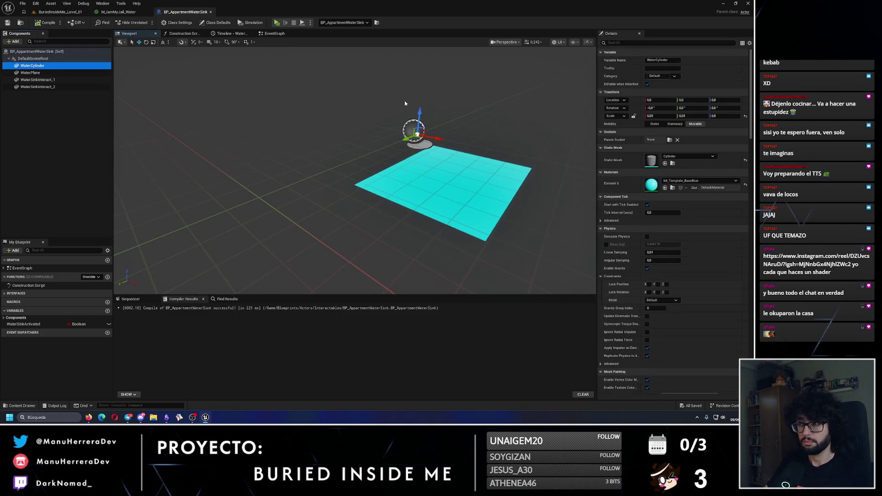
pyautogui.click(684, 181)
pyautogui.write('water')
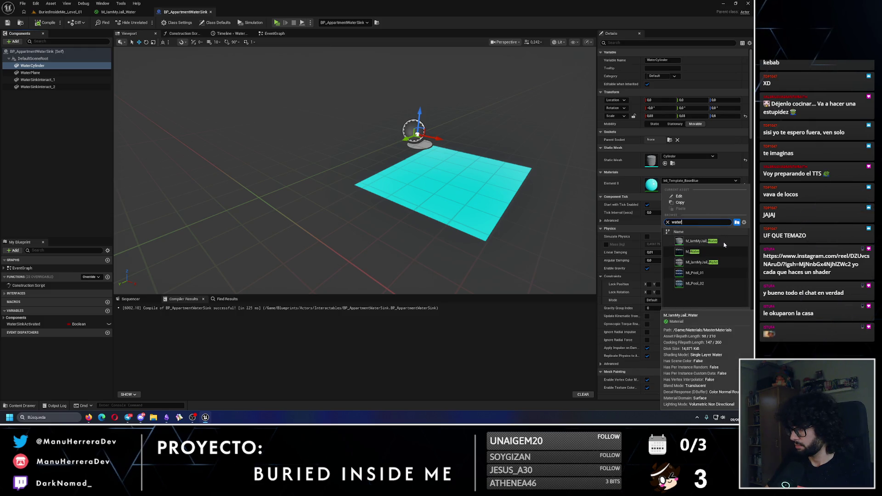
pyautogui.click(700, 262)
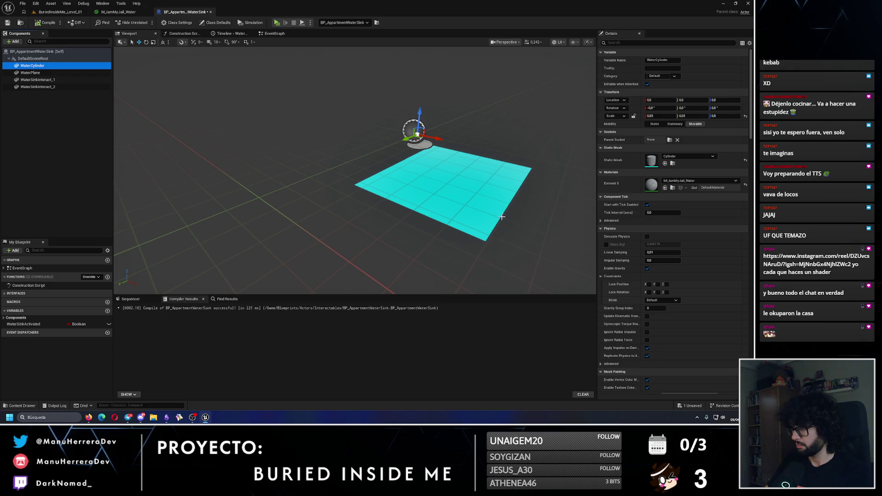
pyautogui.click(683, 182)
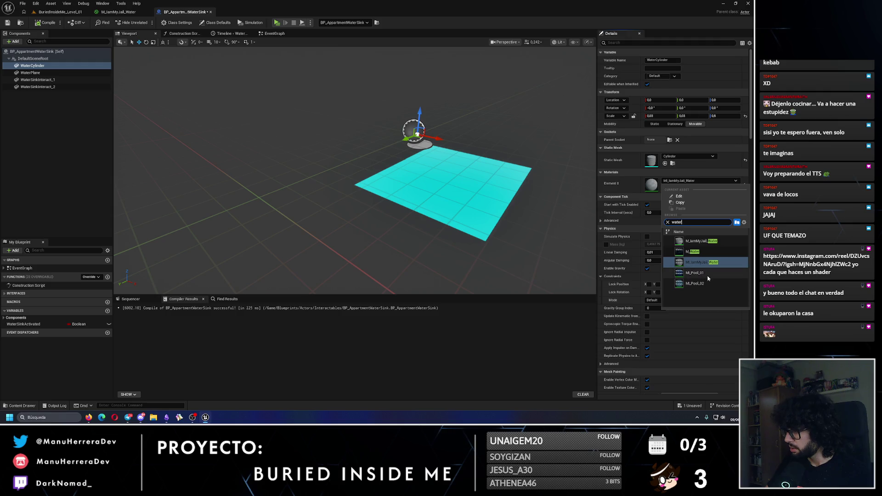
pyautogui.press('Escape')
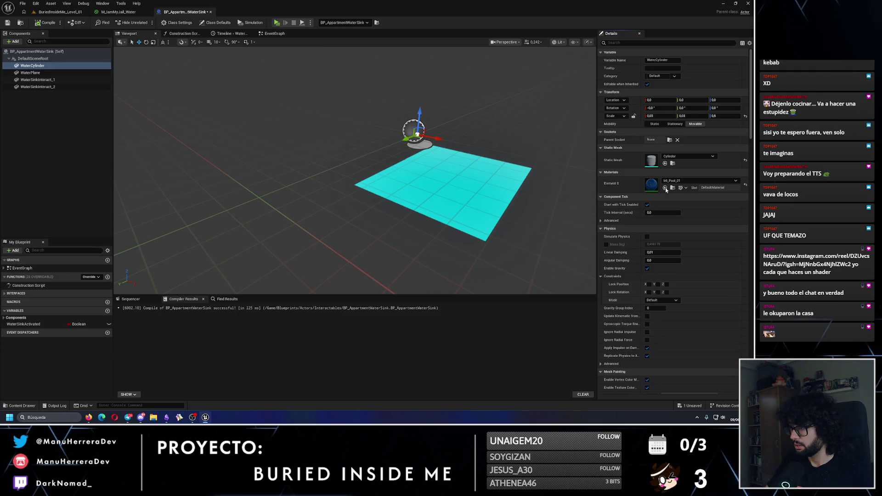
pyautogui.press('Down')
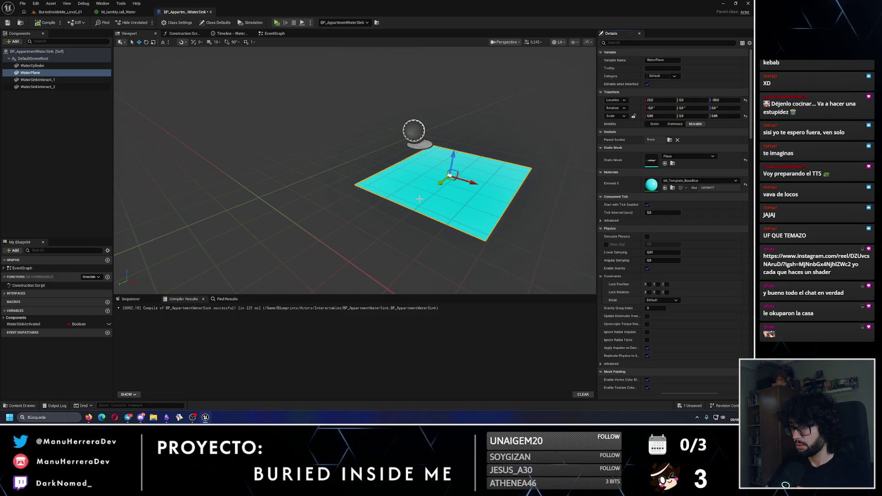
# Step: Set the WaterPlane component's material to MI_Pool_02
pyautogui.click(679, 181)
pyautogui.write('water')
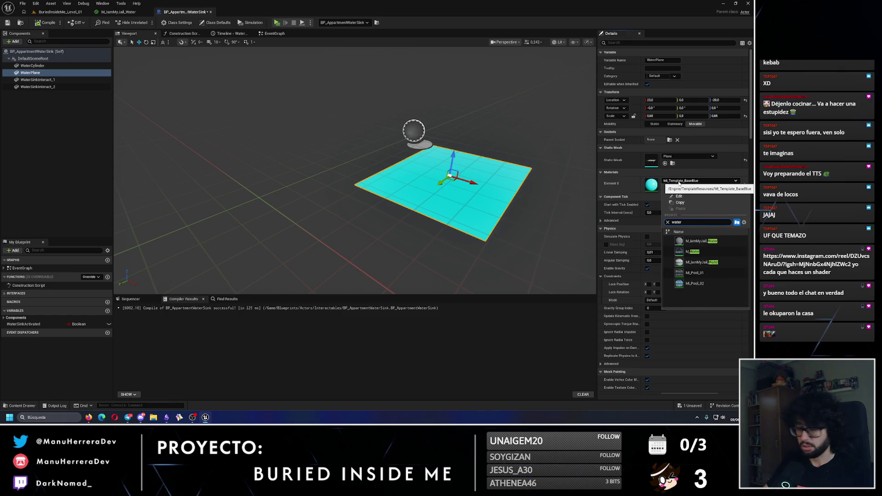
pyautogui.click(694, 273)
pyautogui.scroll(3, 409, 230)
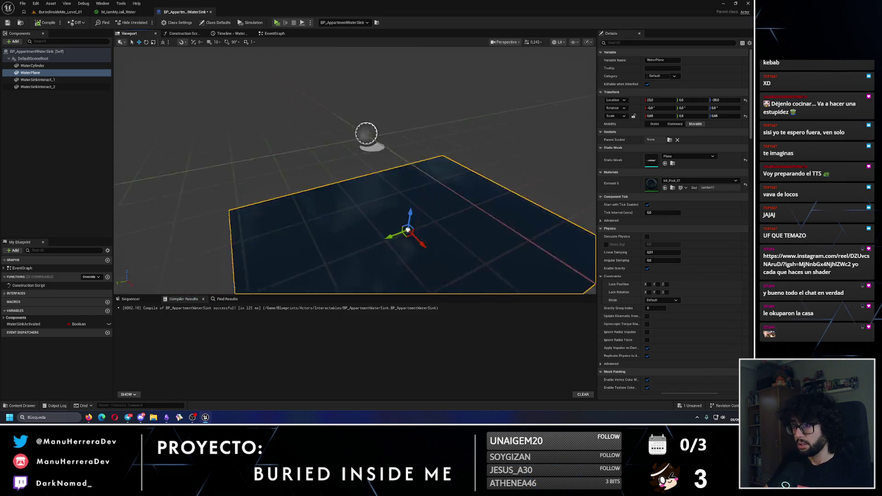
pyautogui.scroll(-4, 409, 230)
pyautogui.click(695, 181)
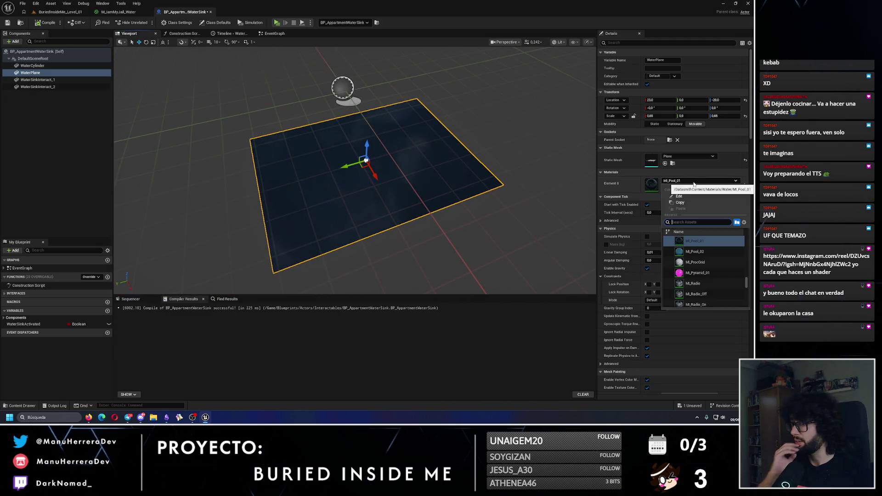
pyautogui.click(695, 252)
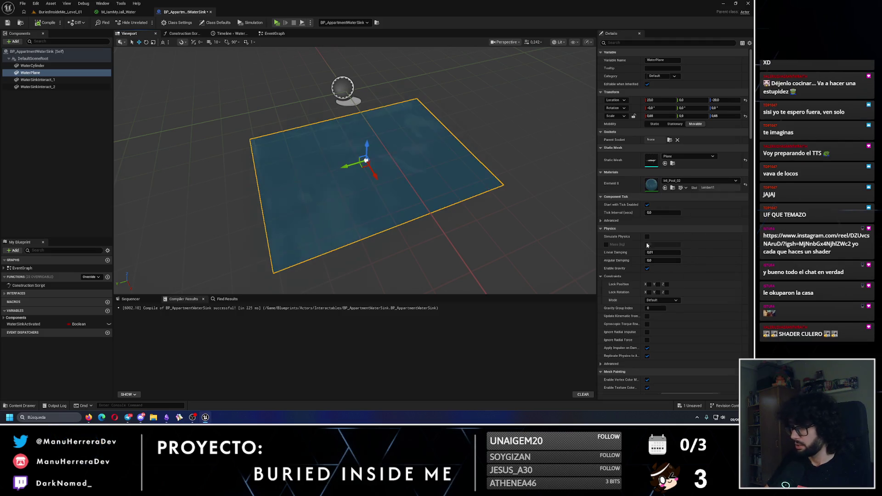
# Step: Save the sink blueprint, assign MI_Pool_02 to WaterCylinder too, and start a Standalone play test
pyautogui.click(7, 23)
pyautogui.click(59, 12)
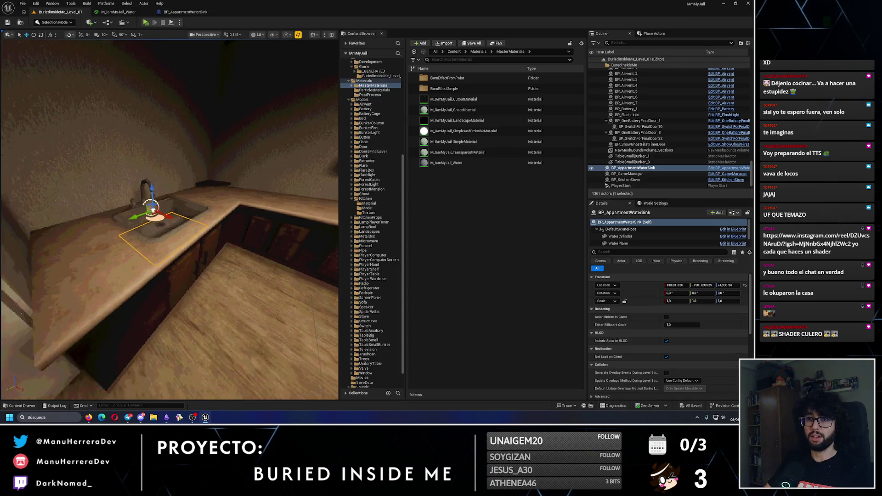
pyautogui.click(120, 12)
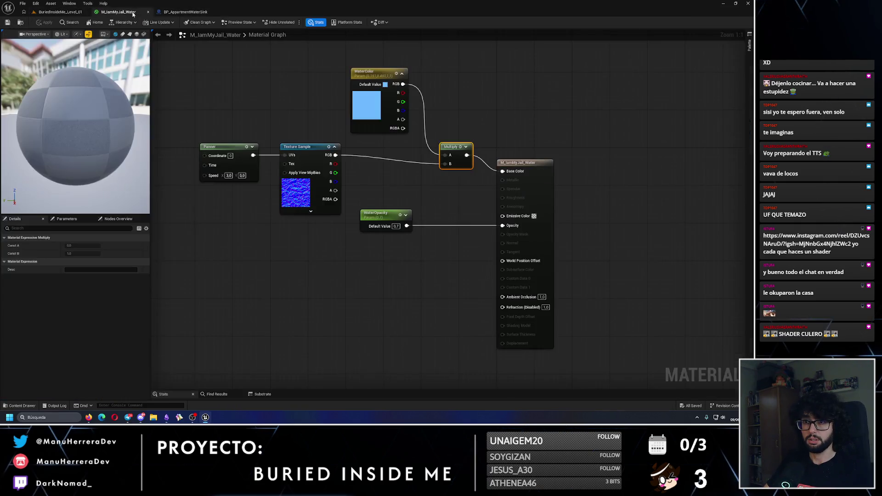
pyautogui.click(184, 12)
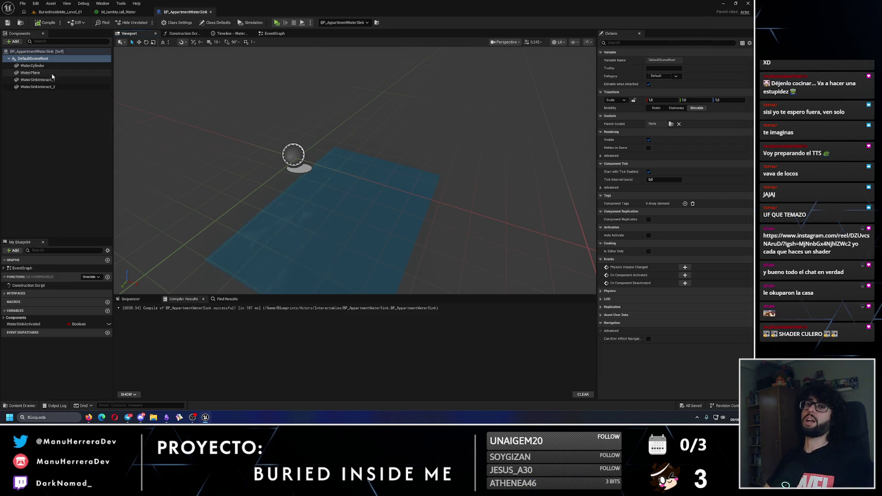
pyautogui.click(49, 68)
pyautogui.click(699, 181)
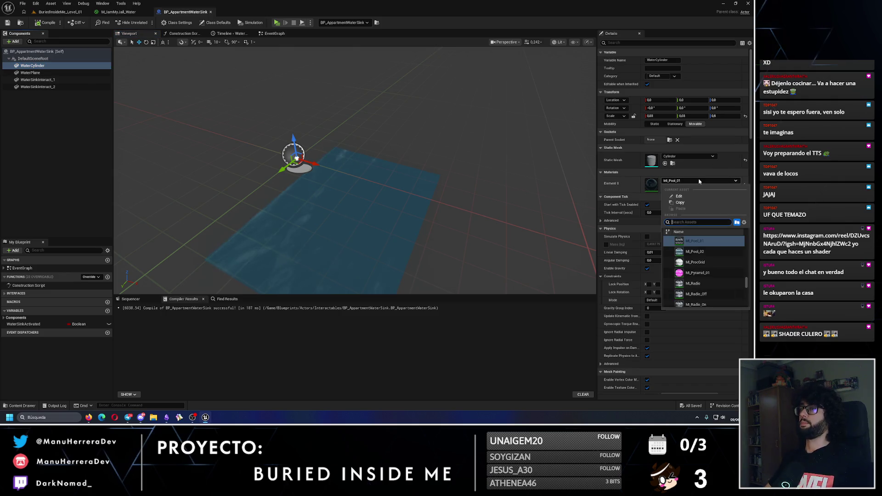
pyautogui.click(694, 252)
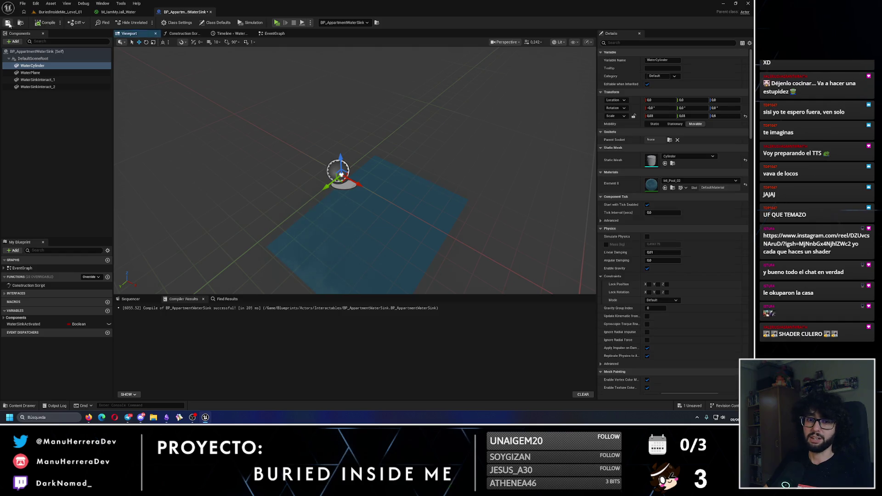
pyautogui.click(60, 12)
pyautogui.click(146, 22)
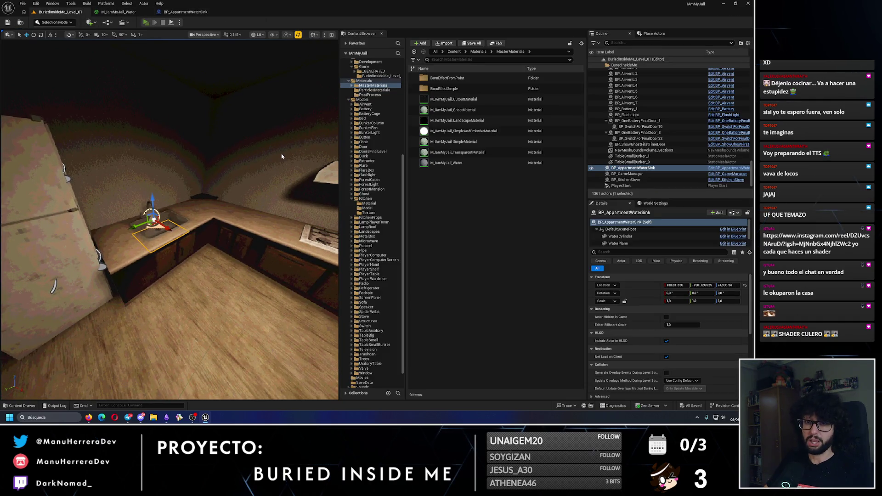
# Step: Walk around the sink to inspect its blue-water basin, then exit to the sink blueprint
pyautogui.press('w')
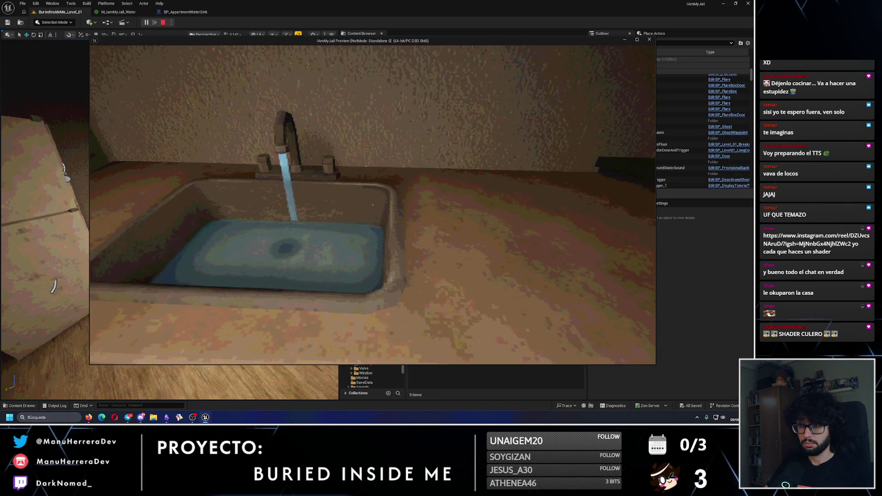
pyautogui.press('s')
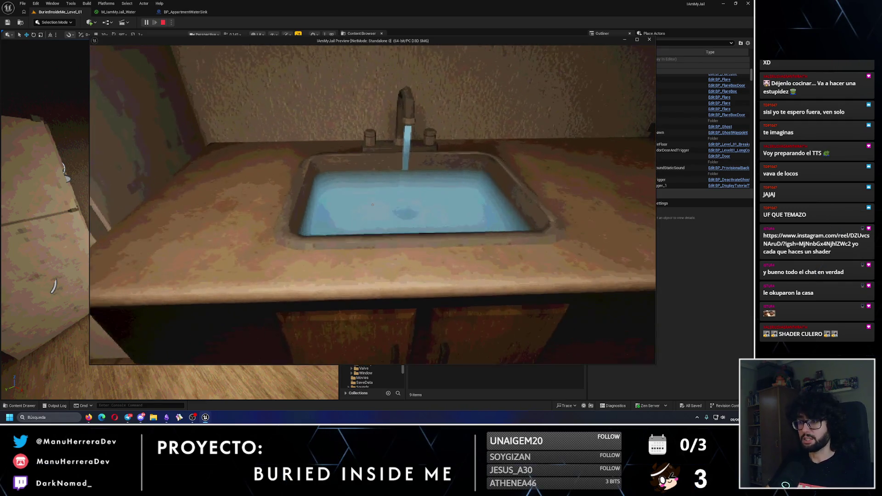
pyautogui.press('d')
pyautogui.press('w')
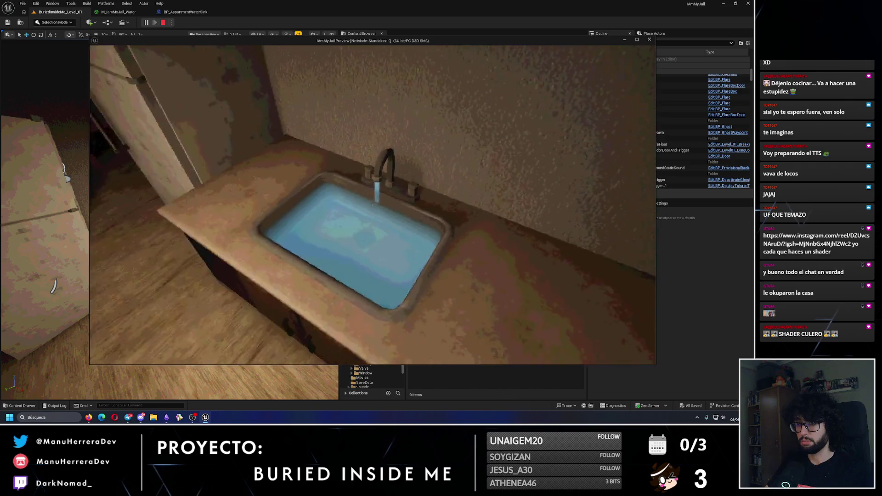
pyautogui.press('s')
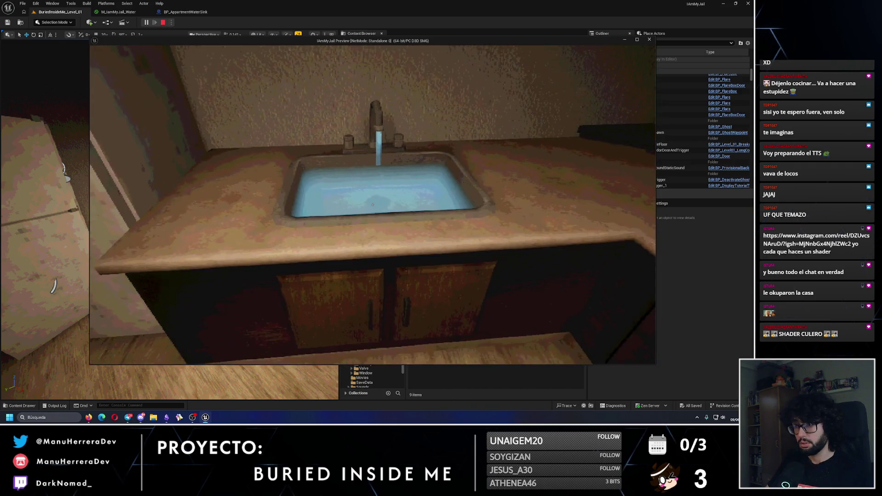
pyautogui.press('Escape')
pyautogui.click(203, 13)
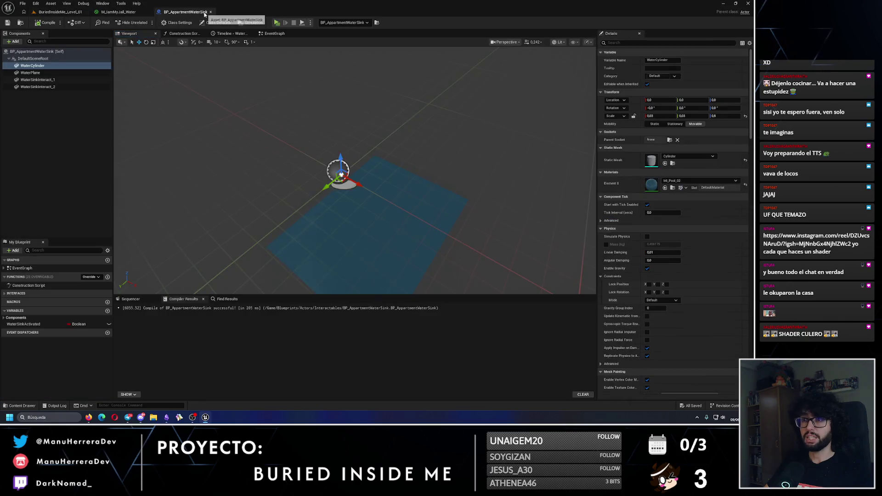
# Step: Delete the Multiply node and feed WaterColor's RGBA directly into Base Color, then apply
pyautogui.click(122, 12)
pyautogui.click(329, 167)
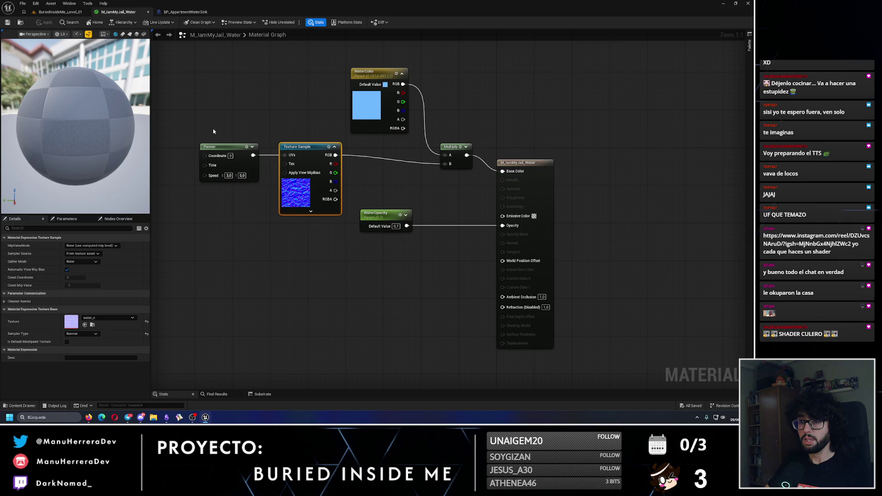
pyautogui.click(385, 161)
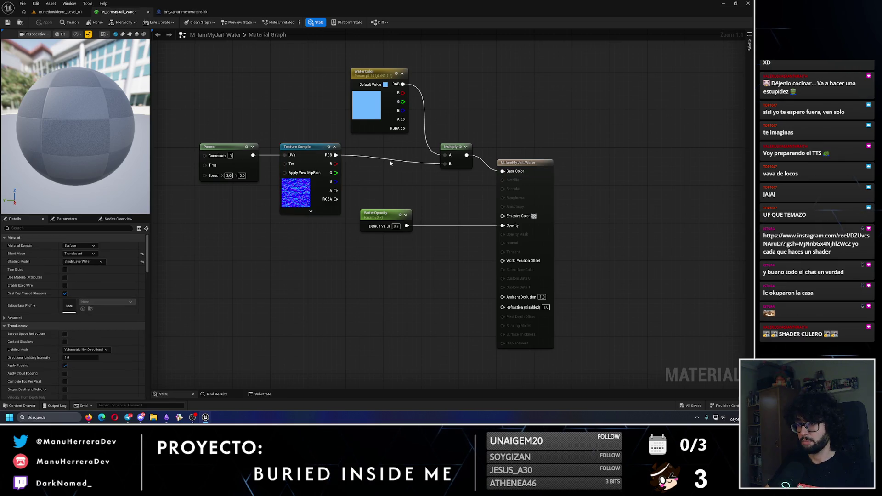
pyautogui.keyDown('alt'); pyautogui.click(392, 163); pyautogui.keyUp('alt')
pyautogui.moveTo(403, 85)
pyautogui.mouseDown()
pyautogui.moveTo(474, 159)
pyautogui.moveTo(514, 179)
pyautogui.moveTo(507, 173)
pyautogui.mouseUp()
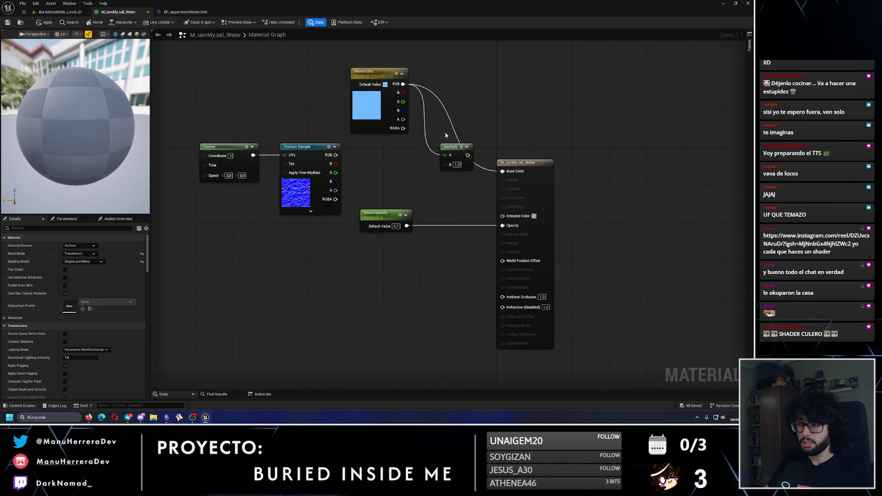
pyautogui.click(452, 147)
pyautogui.press('Delete')
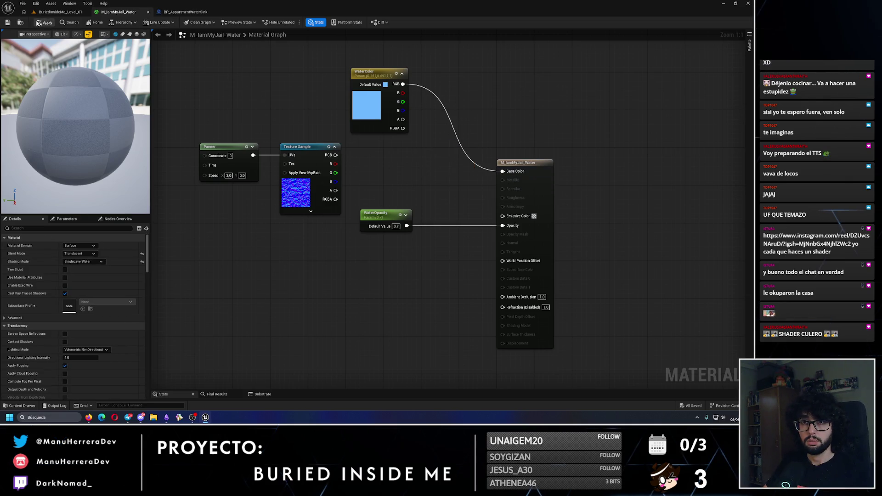
pyautogui.click(39, 23)
pyautogui.click(399, 222)
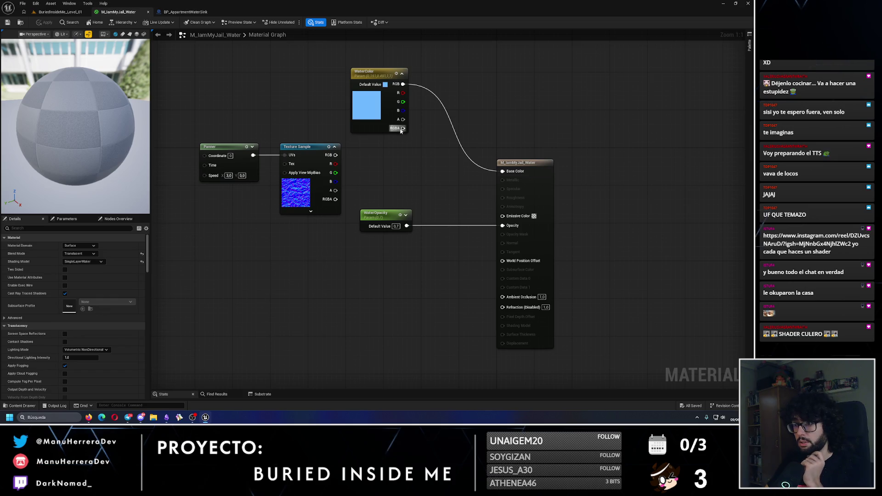
pyautogui.moveTo(401, 129); pyautogui.dragTo(502, 171)
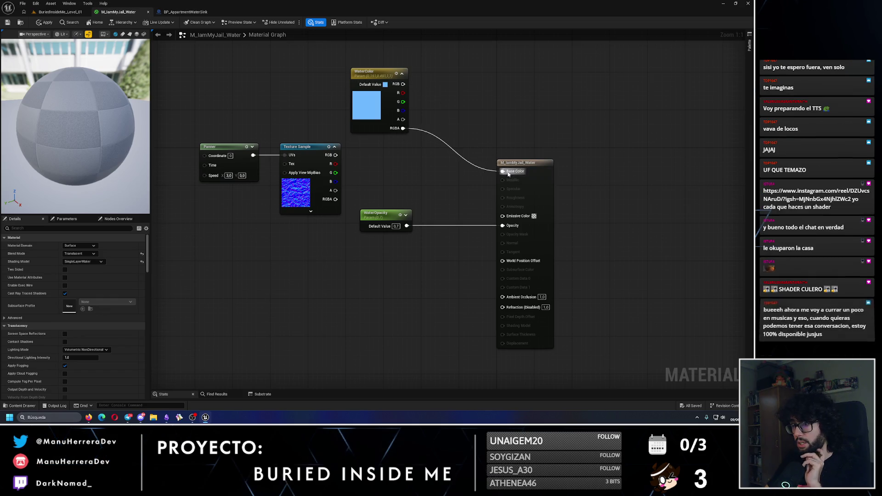
pyautogui.click(51, 22)
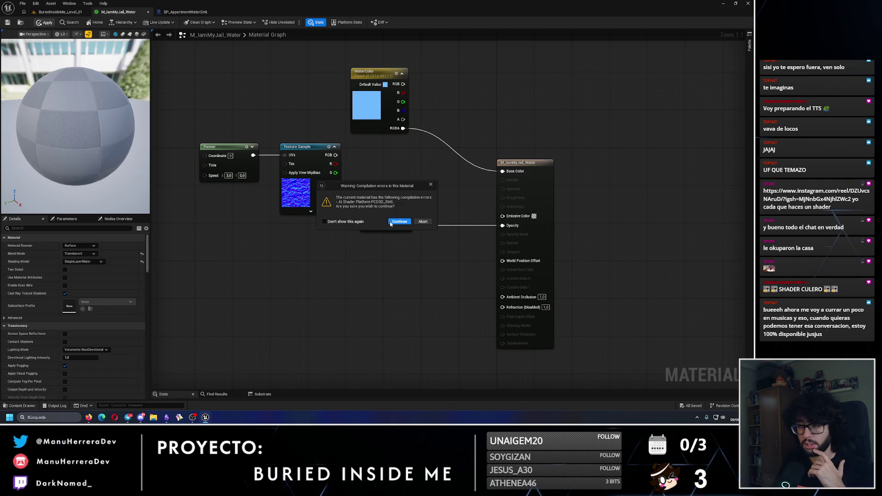
# Step: Switch the water material's shading model to Unlit and apply it
pyautogui.moveTo(373, 188); pyautogui.dragTo(387, 178)
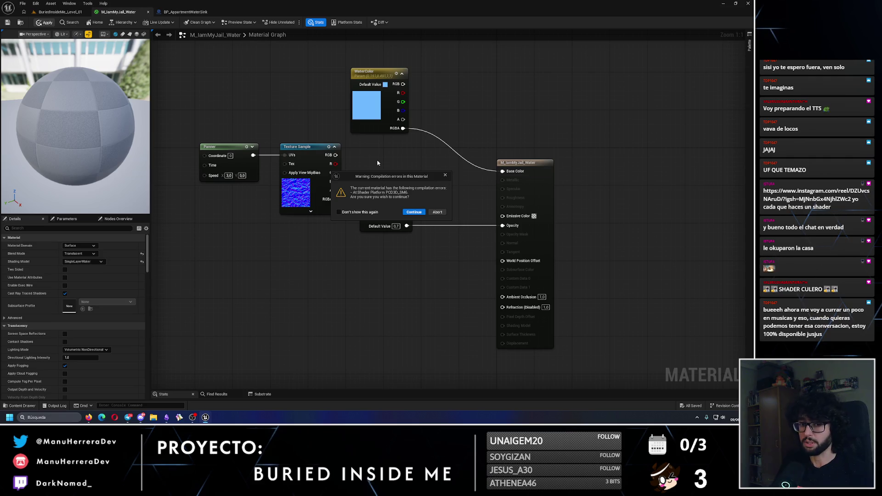
pyautogui.moveTo(387, 179); pyautogui.dragTo(403, 165)
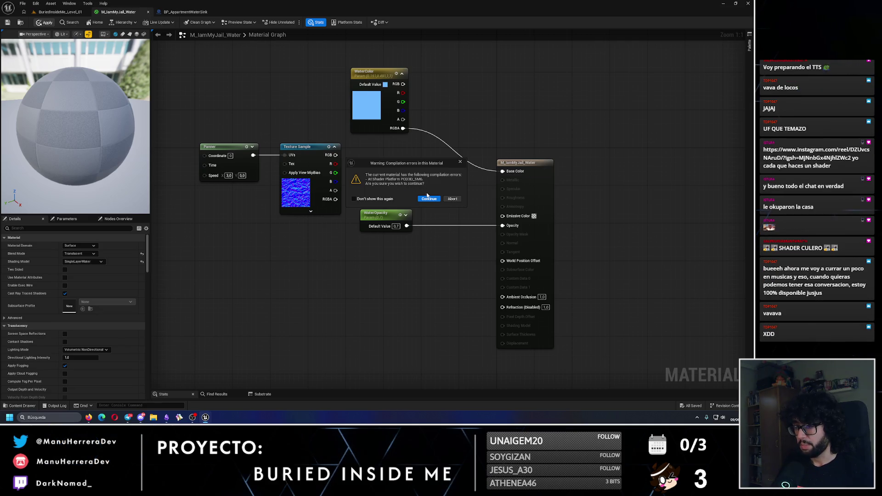
pyautogui.click(429, 199)
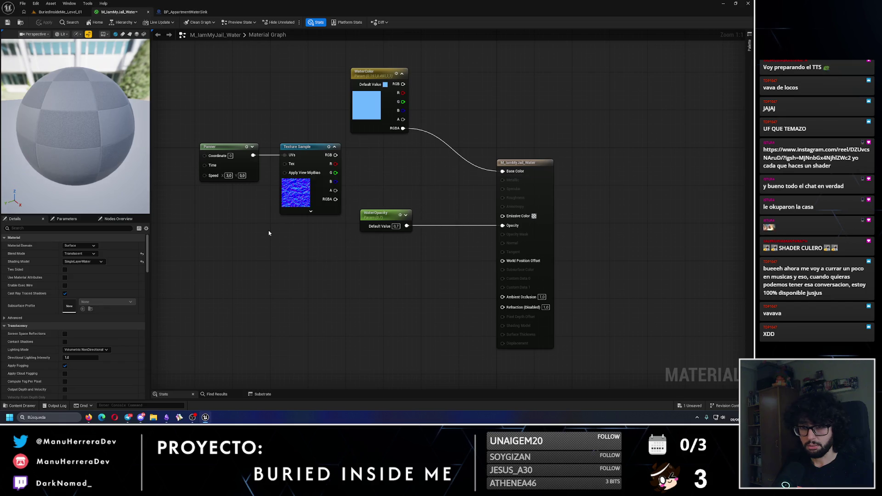
pyautogui.click(99, 261)
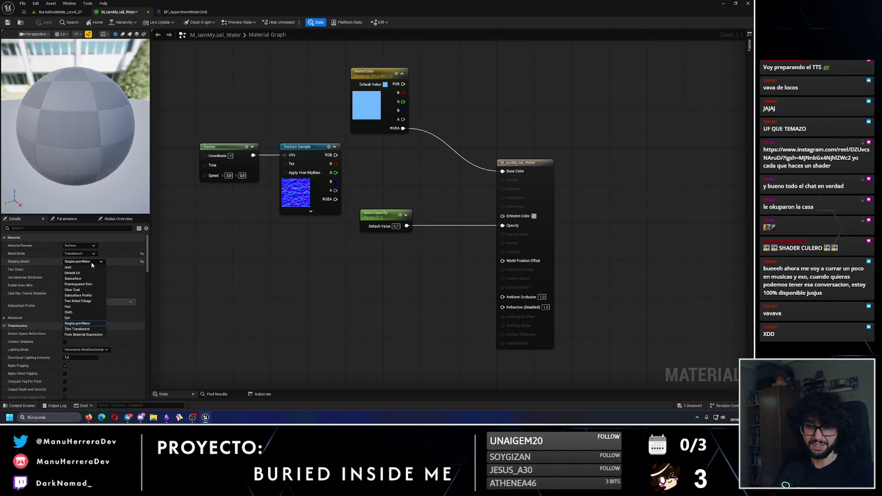
pyautogui.click(68, 267)
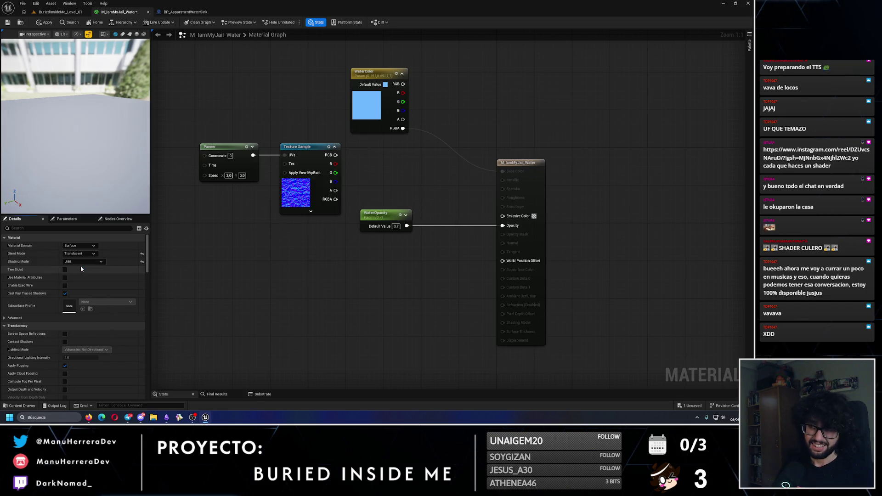
pyautogui.click(45, 23)
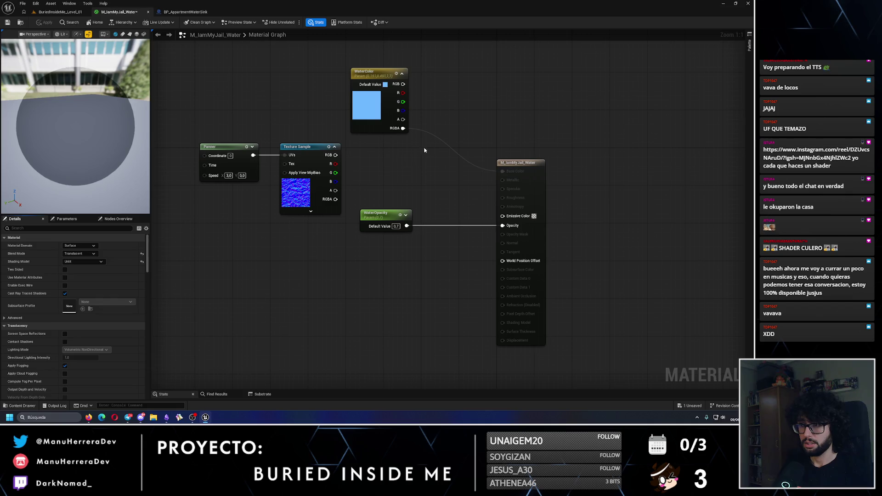
# Step: Multiply WaterColor by the texture RGB into Base Color again, apply, and return to the level
pyautogui.moveTo(403, 84); pyautogui.dragTo(427, 109)
pyautogui.write('m')
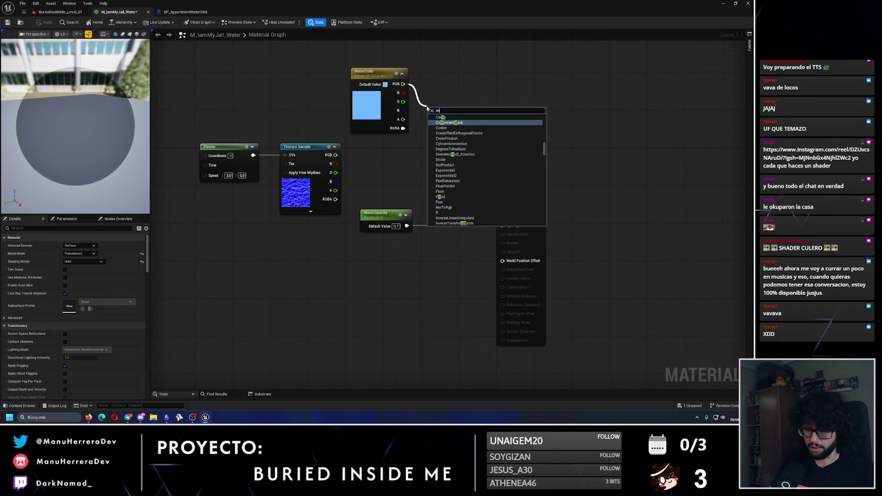
pyautogui.write('ul')
pyautogui.press('Return')
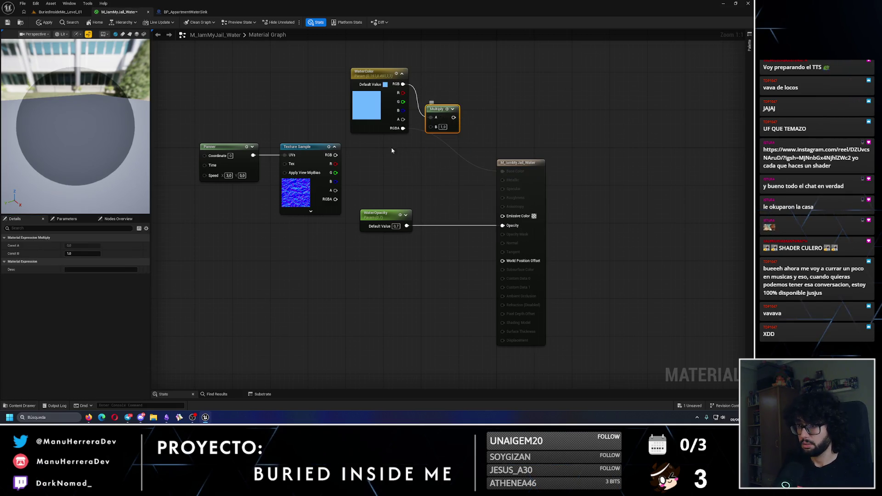
pyautogui.moveTo(335, 155)
pyautogui.mouseDown()
pyautogui.moveTo(431, 127)
pyautogui.moveTo(503, 171)
pyautogui.mouseUp()
pyautogui.moveTo(439, 109); pyautogui.dragTo(439, 137)
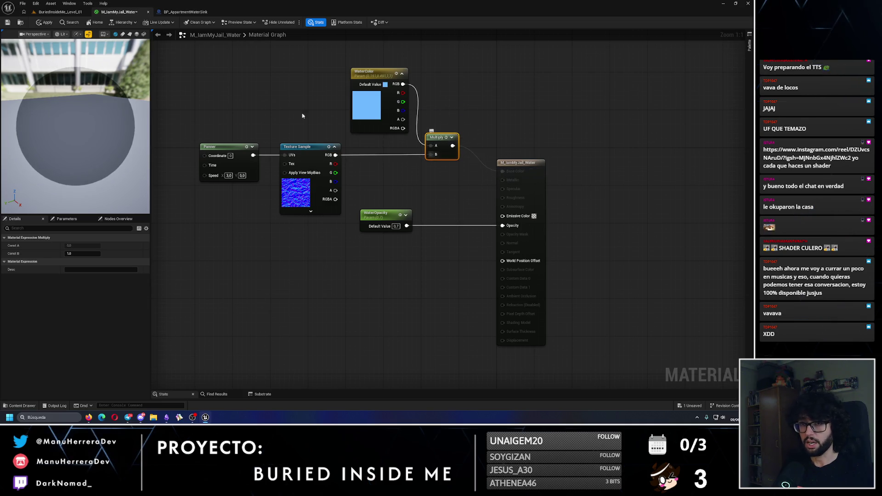
pyautogui.click(41, 24)
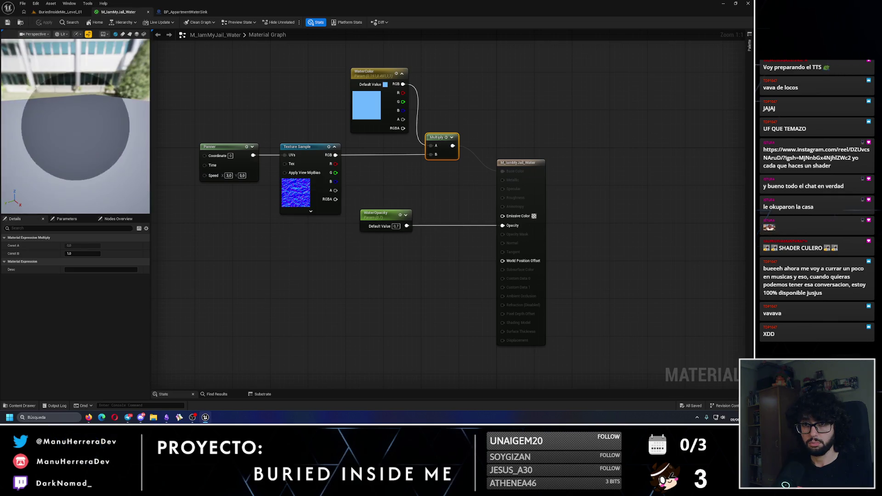
pyautogui.click(60, 12)
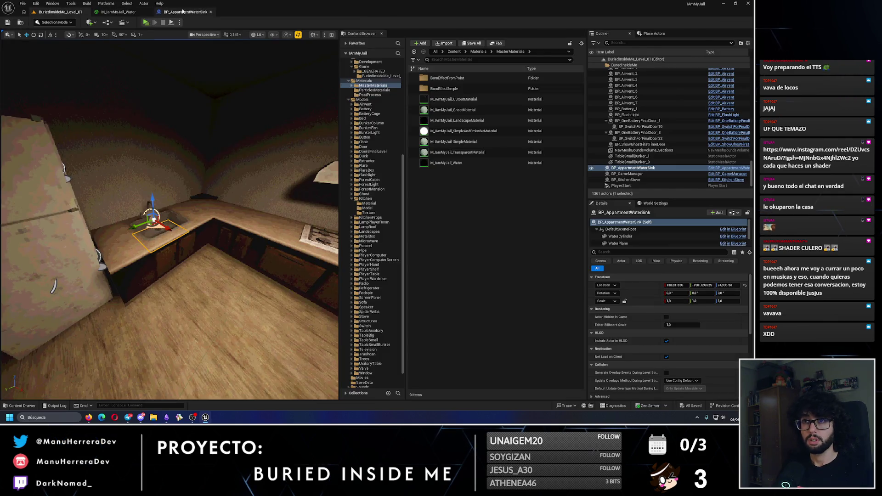
# Step: Select the sink blueprint's WaterCylinder component and open its MI_Pool_02 material instance
pyautogui.click(183, 11)
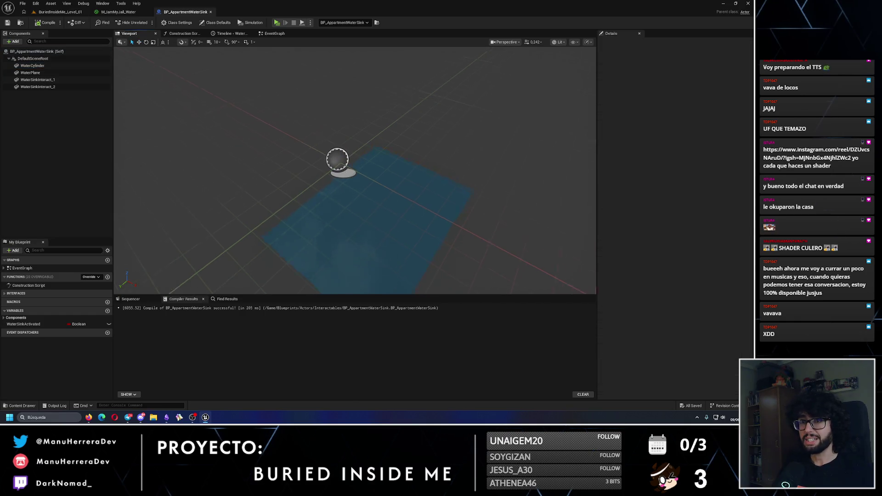
pyautogui.click(59, 87)
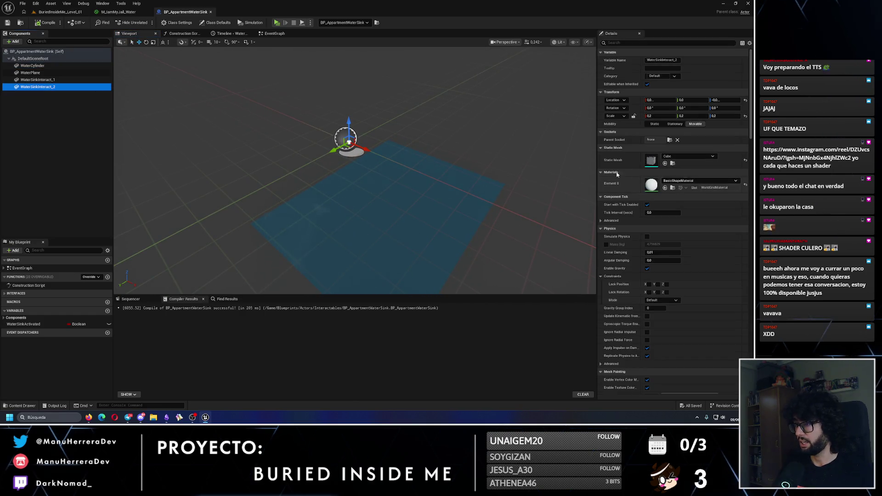
pyautogui.press('Escape')
pyautogui.click(32, 59)
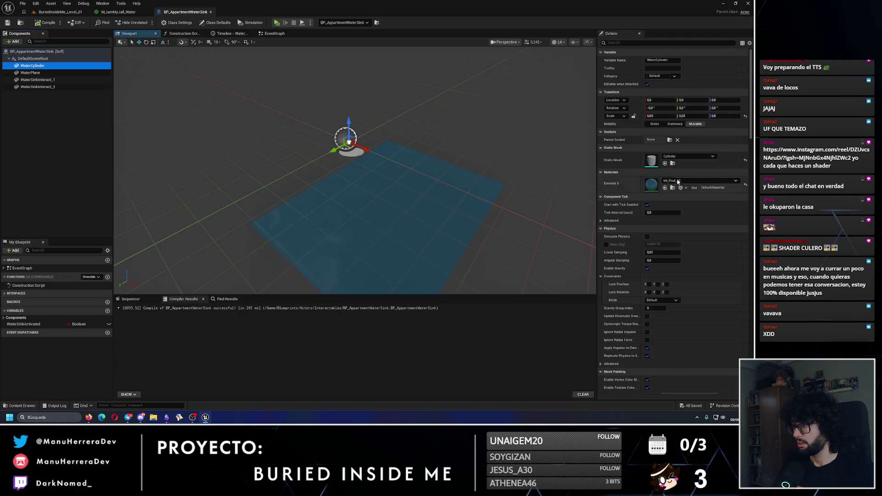
pyautogui.click(60, 11)
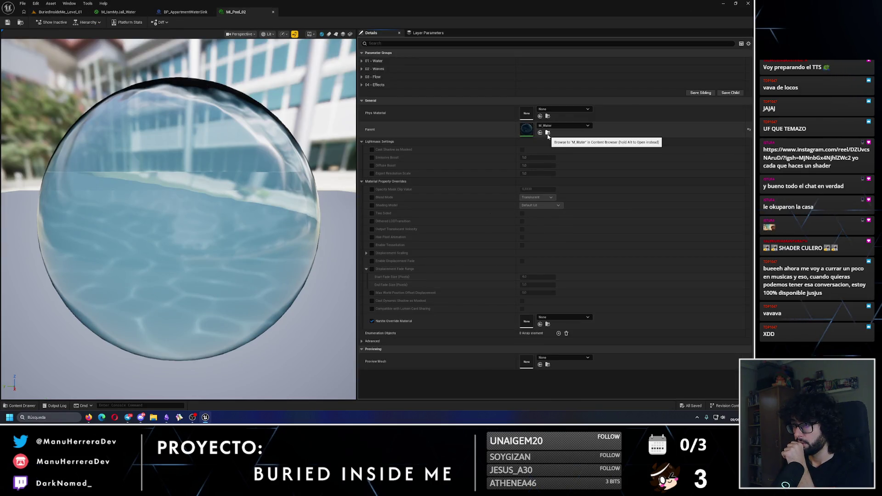
# Step: Open the M_Water material, then drill into its MFAttr_Water material function node
pyautogui.click(547, 132)
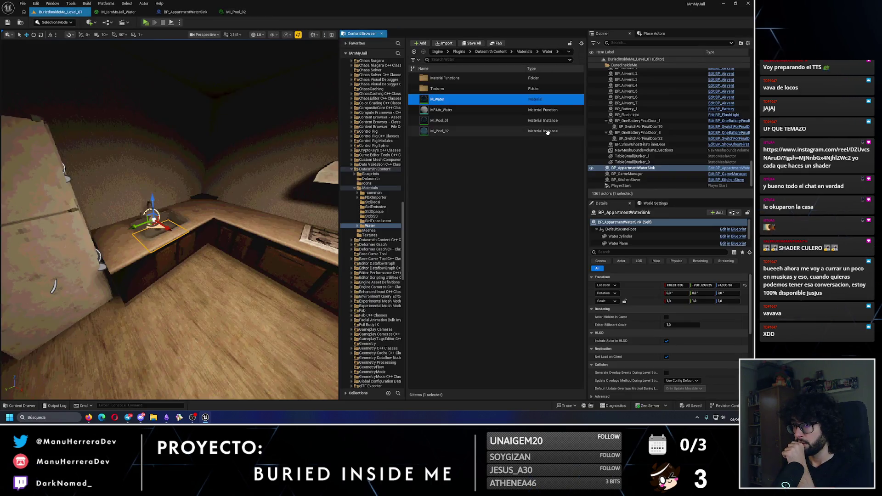
pyautogui.doubleClick(453, 100)
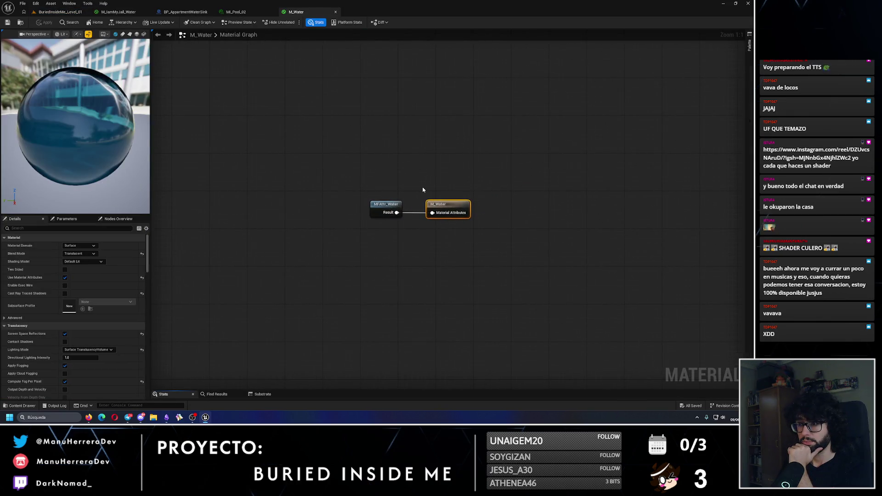
pyautogui.scroll(1, 425, 190)
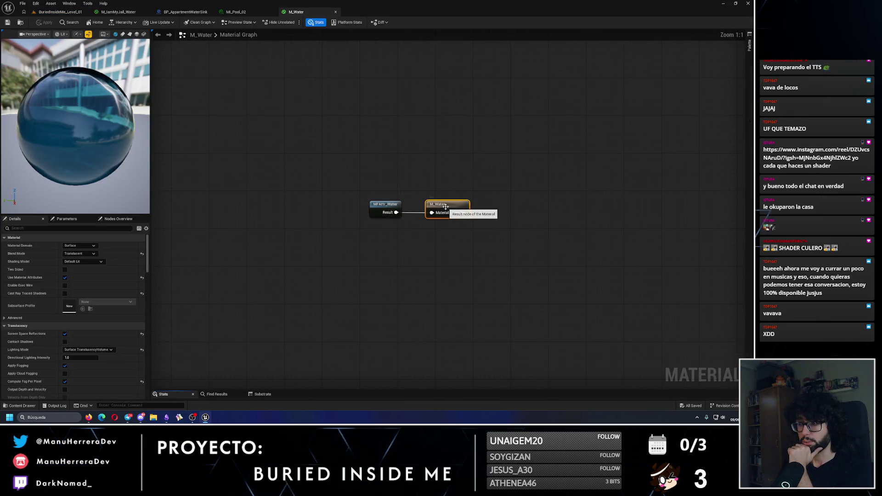
pyautogui.click(382, 204)
pyautogui.doubleClick(382, 207)
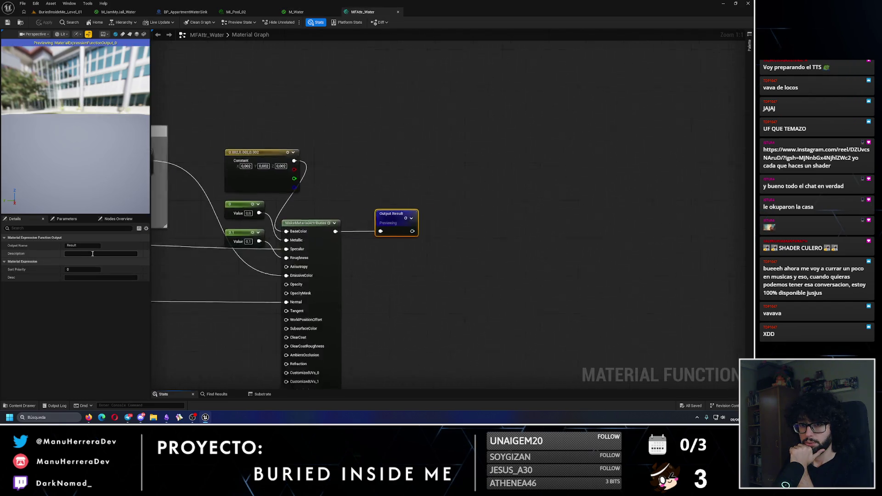
# Step: In MFAttr_Water, change the 0.1 constant feeding the material attributes to 0.0 and apply
pyautogui.moveTo(308, 259); pyautogui.dragTo(547, 252)
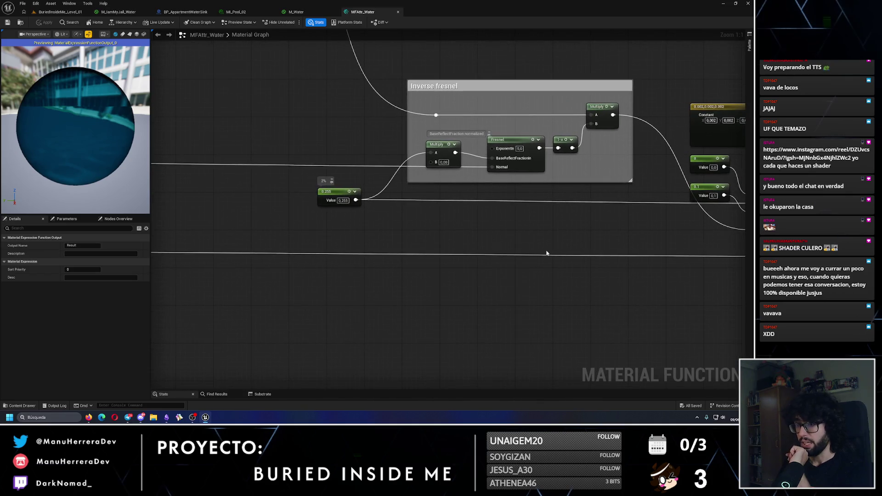
pyautogui.scroll(-6, 446, 229)
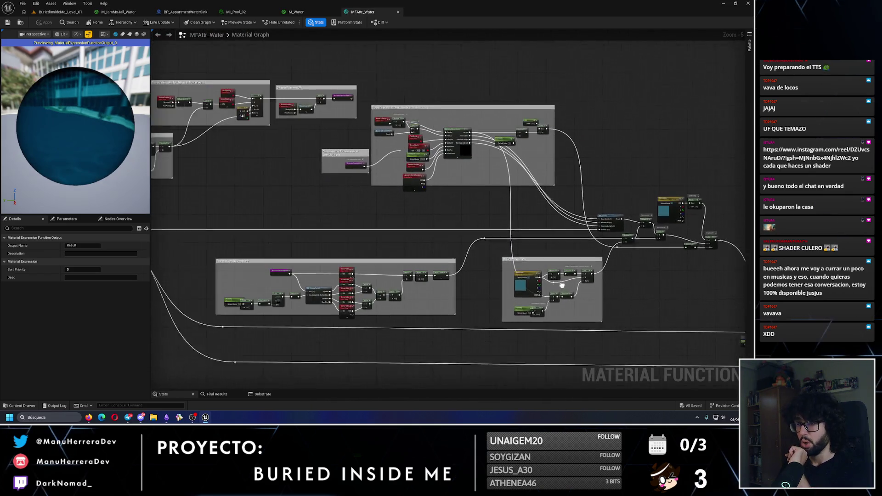
pyautogui.scroll(3, 542, 222)
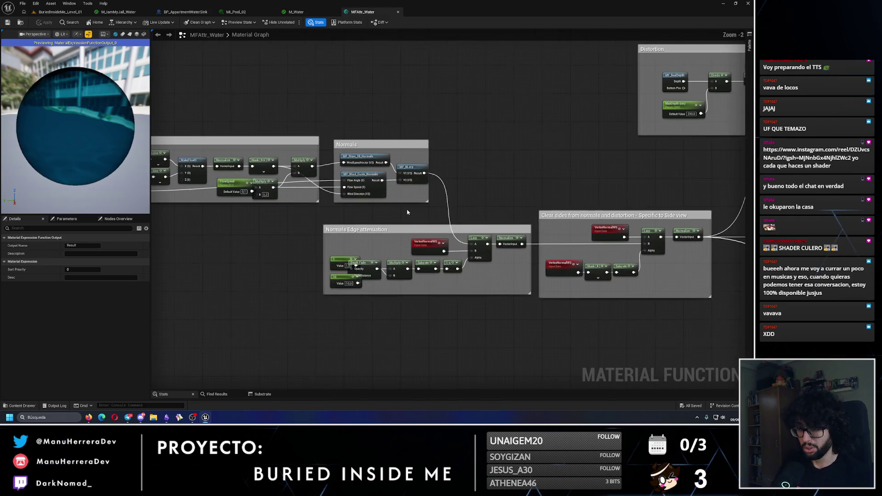
pyautogui.moveTo(375, 209)
pyautogui.mouseDown()
pyautogui.moveTo(270, 216)
pyautogui.moveTo(217, 169)
pyautogui.moveTo(257, 197)
pyautogui.mouseUp()
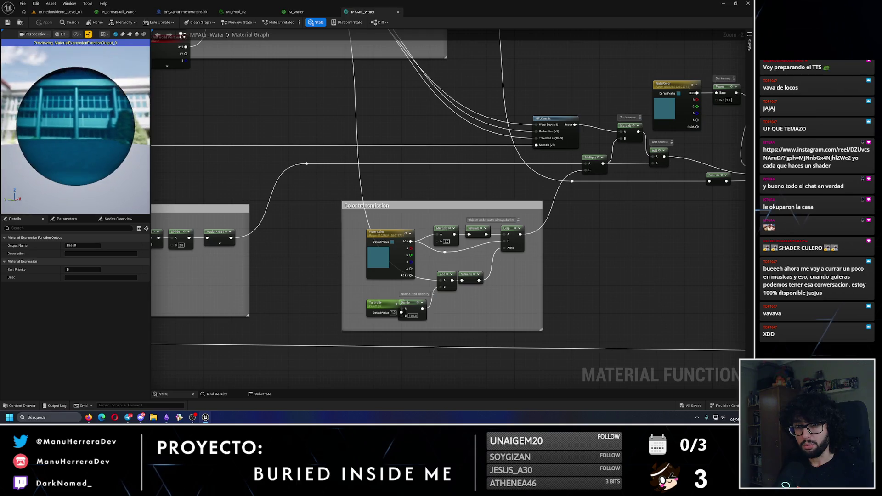
pyautogui.press('Home')
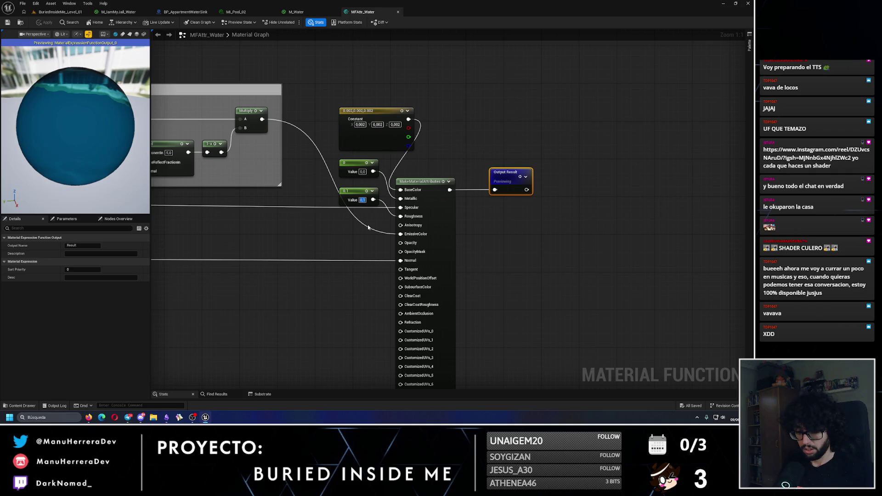
pyautogui.press('Return')
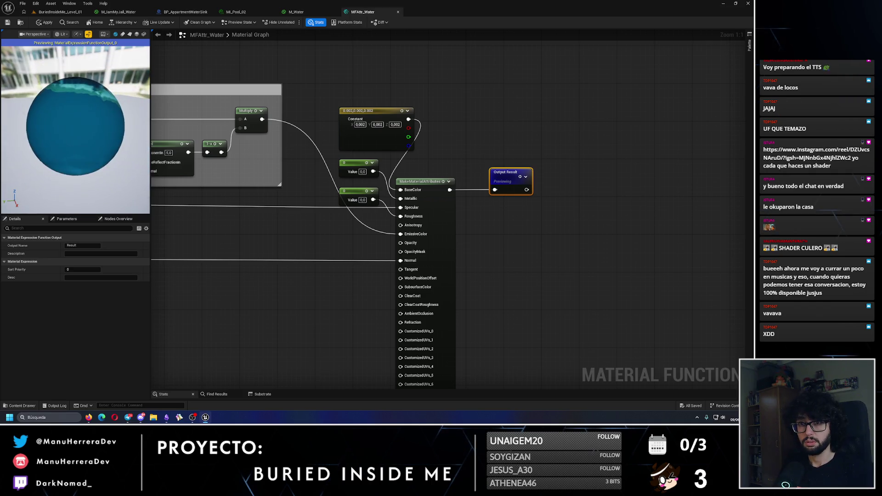
pyautogui.moveTo(84, 145); pyautogui.dragTo(43, 131)
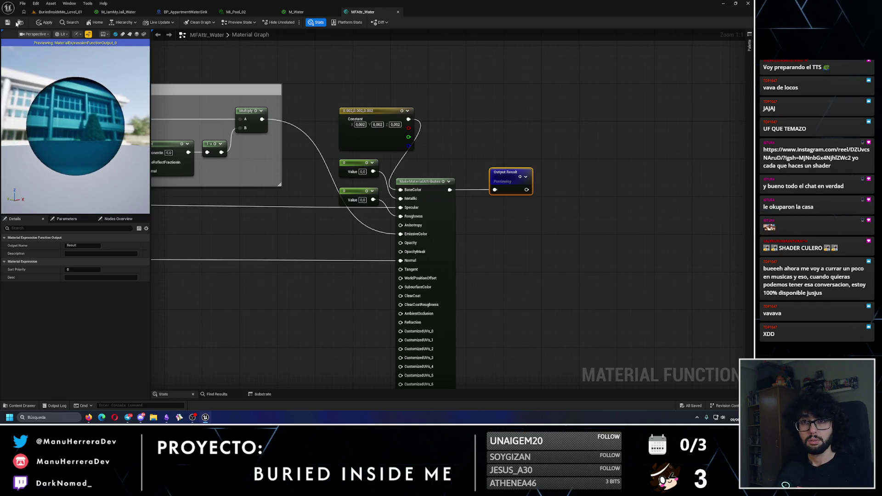
pyautogui.click(38, 24)
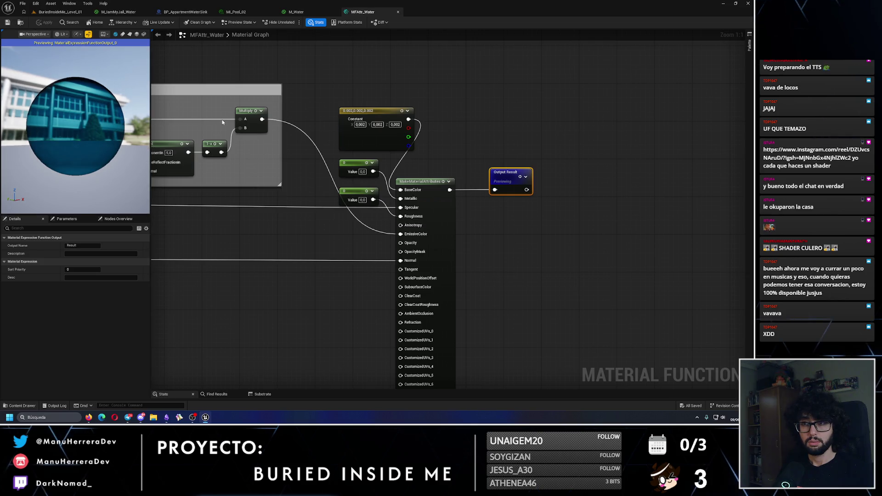
# Step: Look over the Blur modulated by turbidity group, then return to MI_Pool_02
pyautogui.scroll(-7, 495, 208)
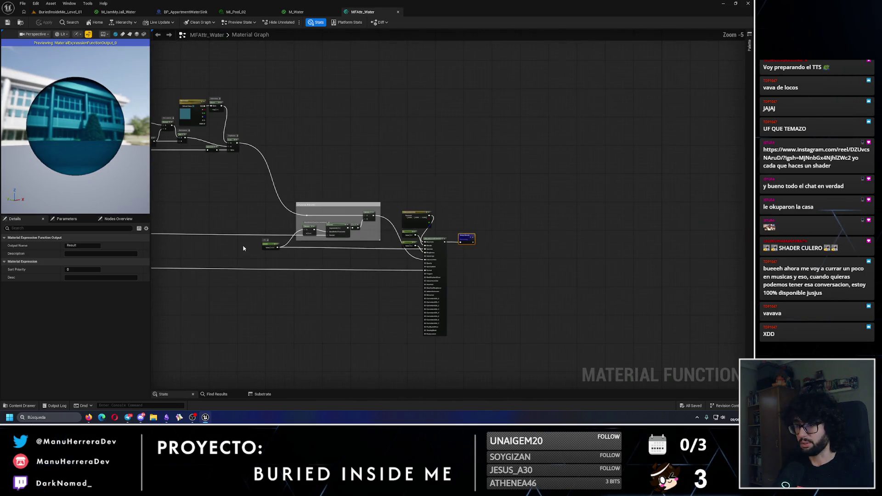
pyautogui.scroll(2, 680, 248)
pyautogui.scroll(-1, 680, 249)
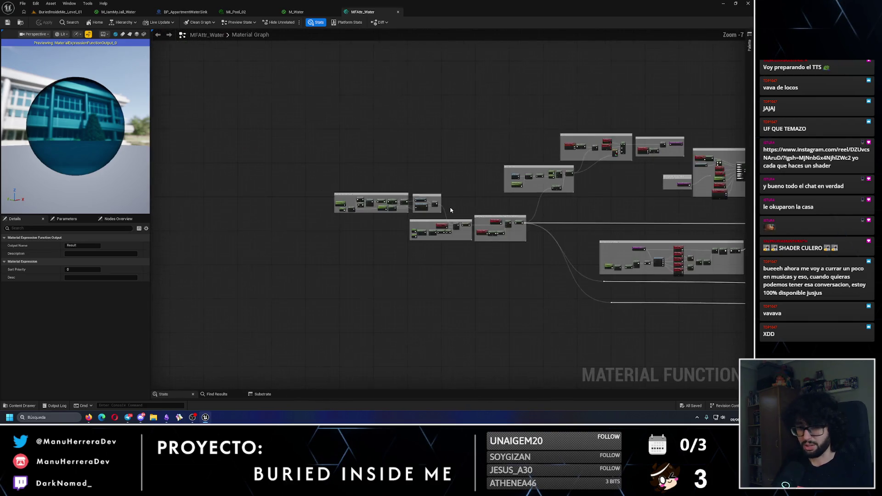
pyautogui.scroll(2, 455, 207)
pyautogui.moveTo(489, 201); pyautogui.dragTo(332, 196)
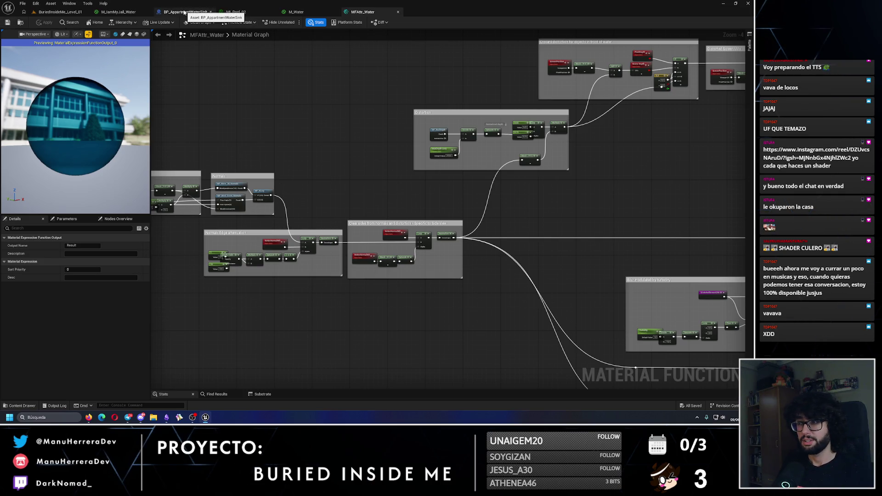
pyautogui.click(296, 12)
pyautogui.click(241, 12)
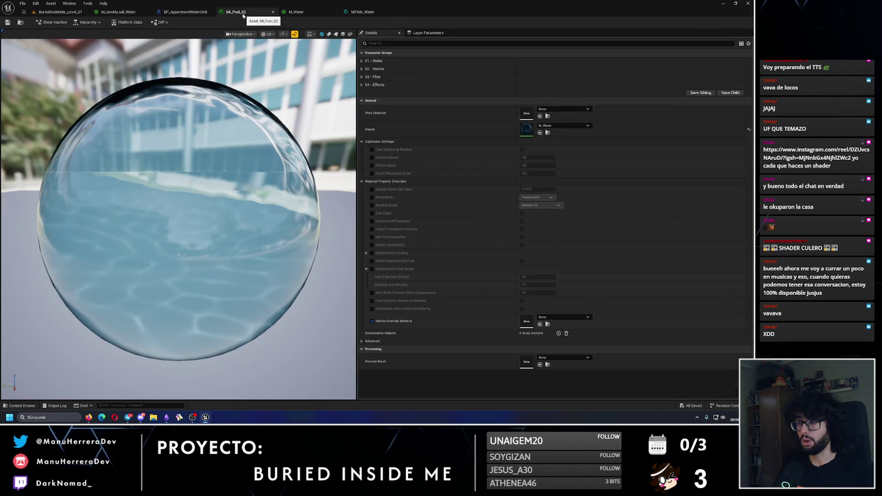
# Step: Expand MI_Pool_02's Water, Waves, Flow and Effects parameter groups
pyautogui.click(362, 77)
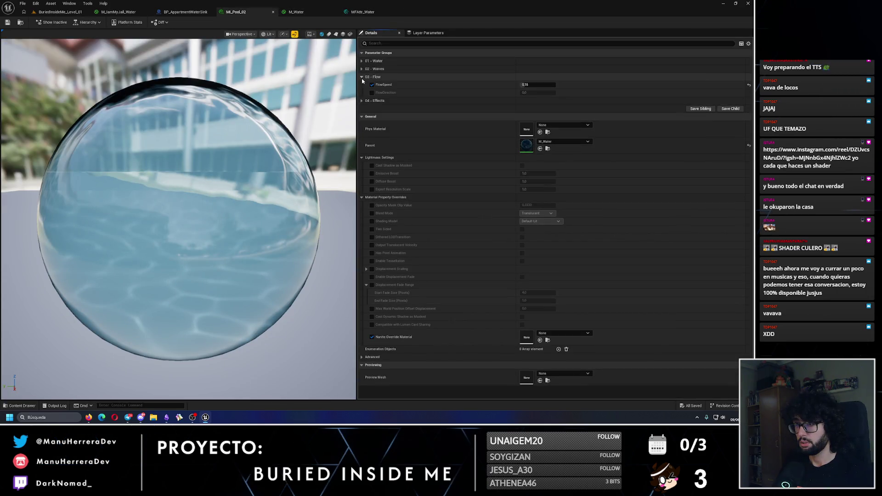
pyautogui.click(361, 69)
pyautogui.click(363, 61)
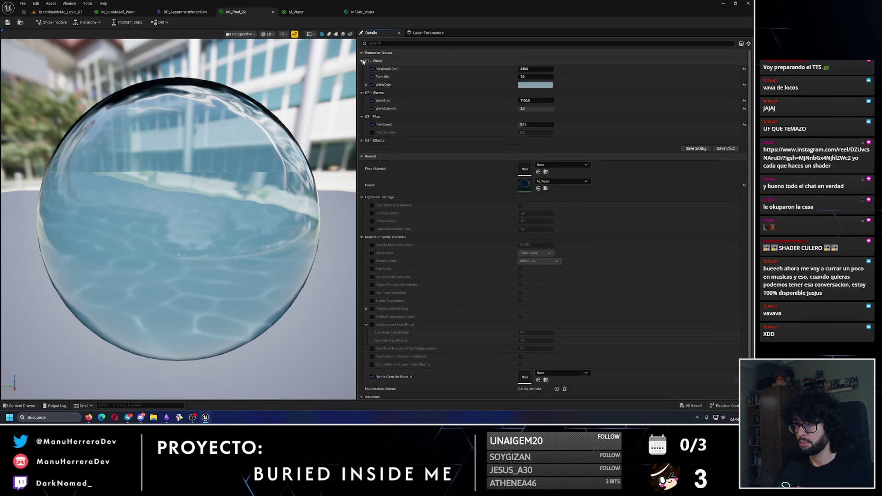
pyautogui.click(362, 141)
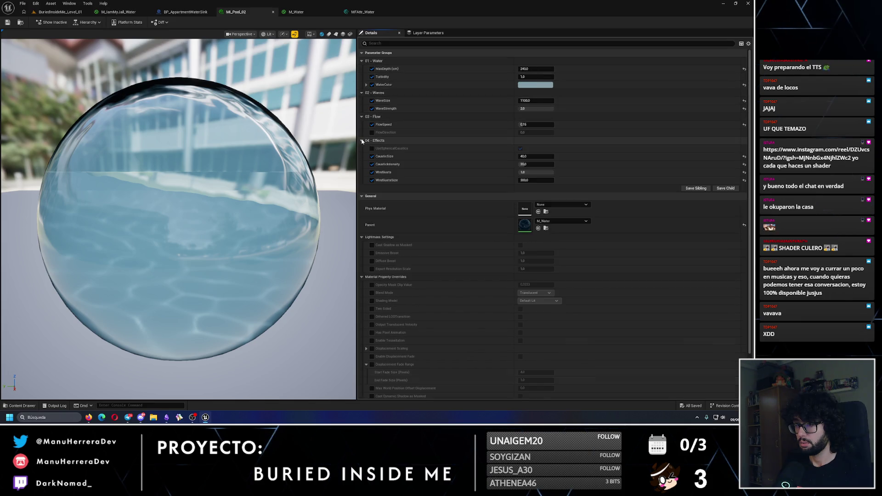
pyautogui.moveTo(276, 207)
pyautogui.mouseDown()
pyautogui.moveTo(207, 214)
pyautogui.moveTo(161, 116)
pyautogui.moveTo(157, 160)
pyautogui.mouseUp()
# Step: Turn off the WindGusts and CausticSize overrides, then return to M_IamMyJail_Water
pyautogui.scroll(-5, 154, 135)
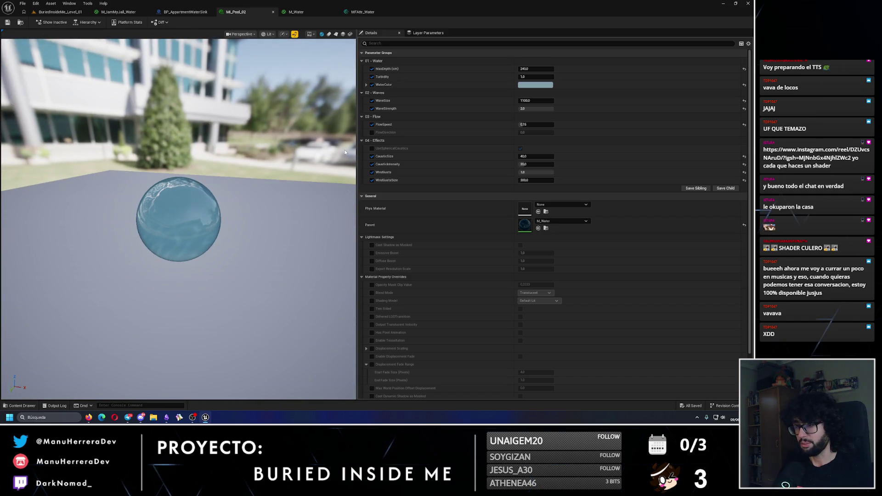
pyautogui.click(373, 172)
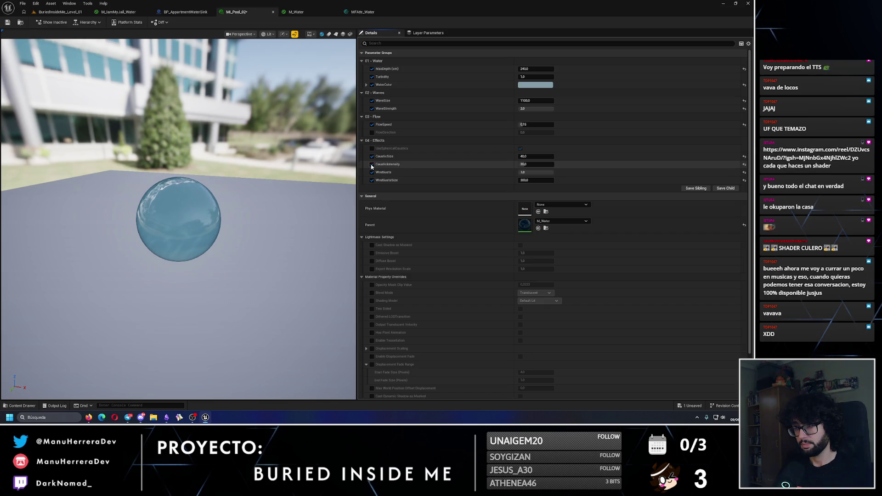
pyautogui.click(372, 156)
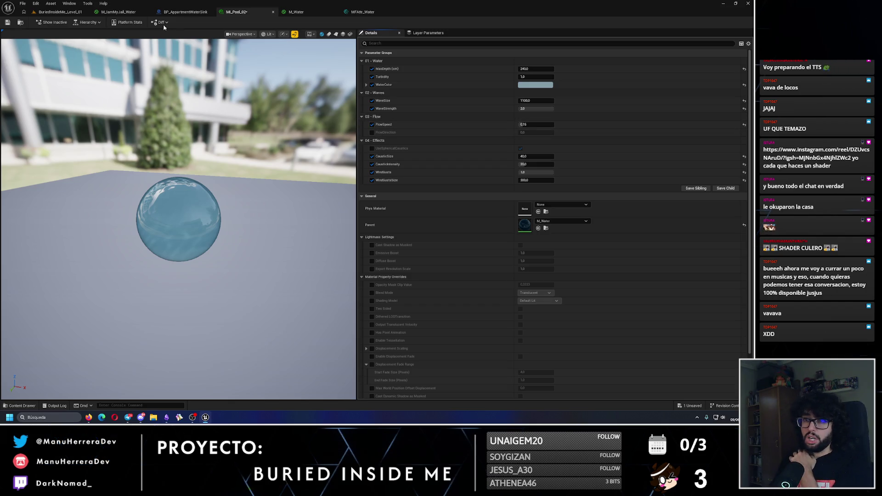
pyautogui.click(119, 12)
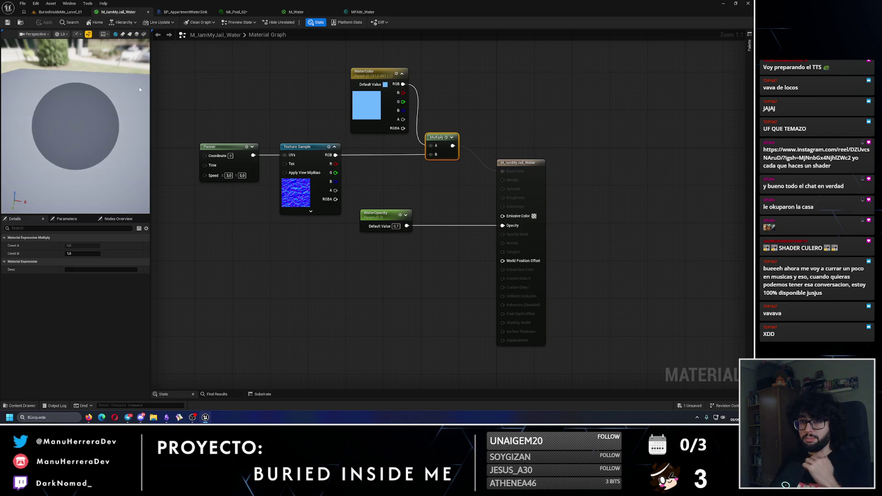
# Step: Play-test the level, walking to the kitchen sink to see the duck floating in blue water
pyautogui.click(60, 12)
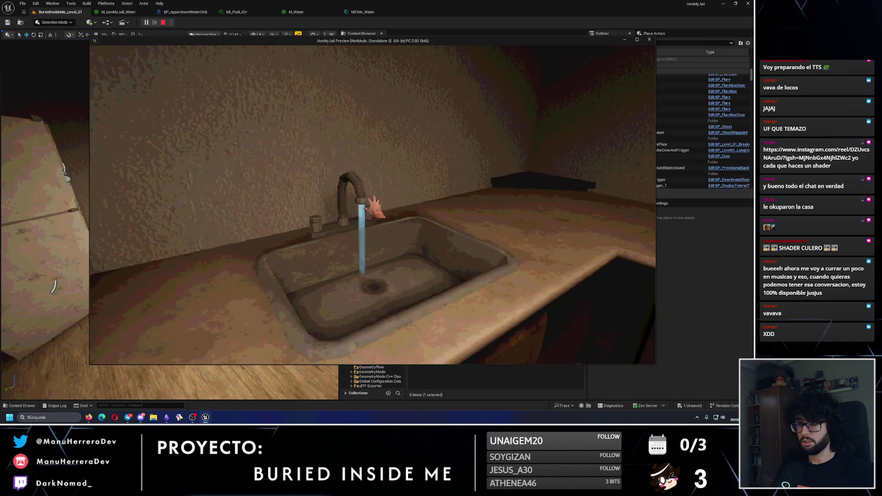
pyautogui.press('w')
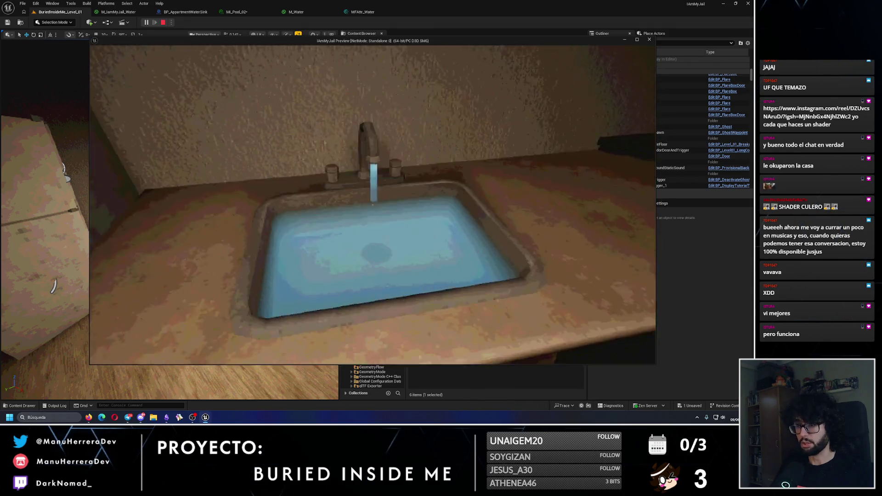
pyautogui.hotkey('shift', 'w')
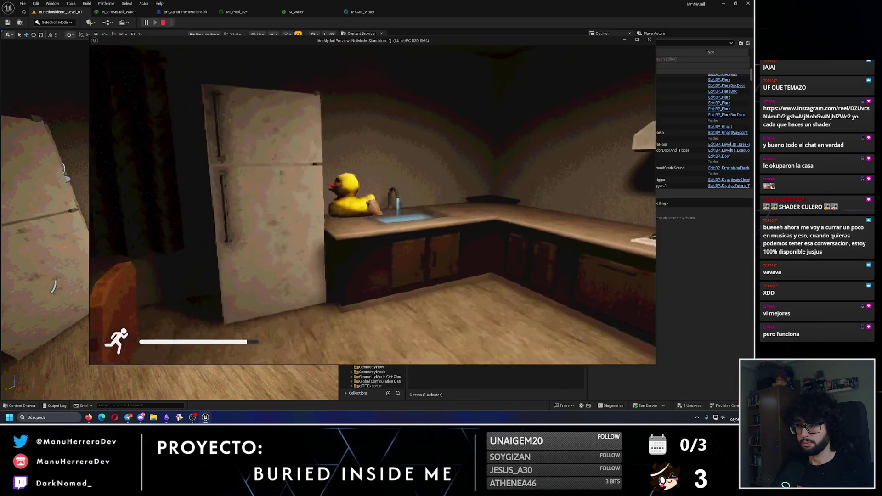
pyautogui.hotkey('shift', 'w')
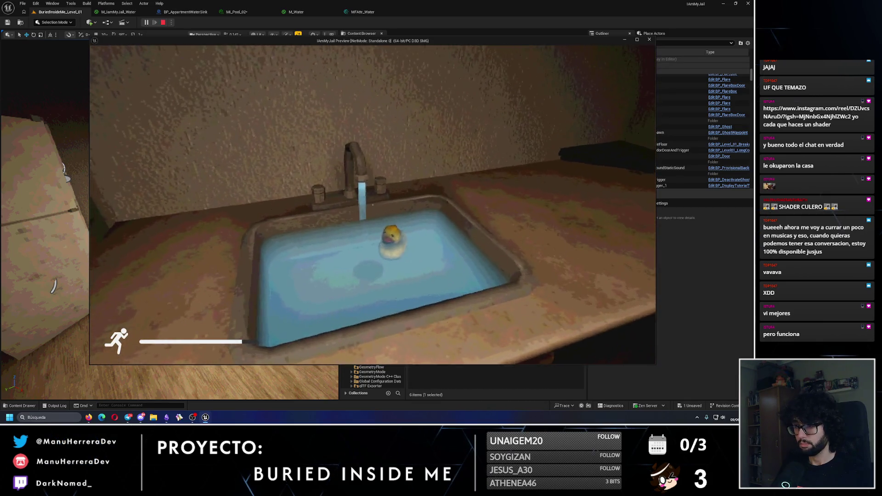
pyautogui.press('s')
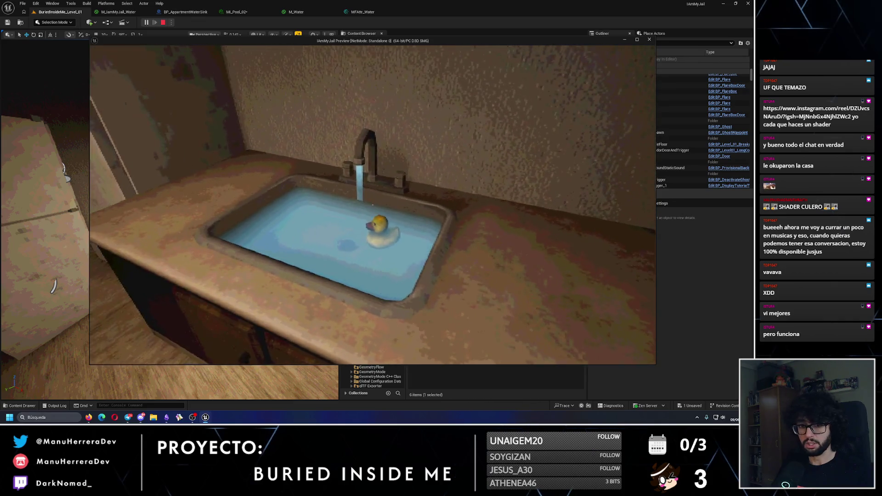
pyautogui.press('Escape')
pyautogui.click(296, 11)
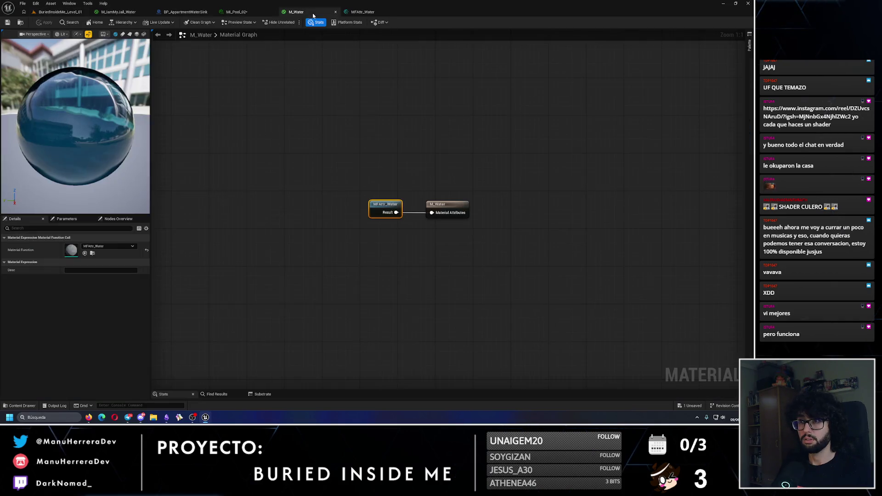
# Step: Save MI_Pool_02 and go to the BP_ApartmentWaterSink Blueprint
pyautogui.click(248, 12)
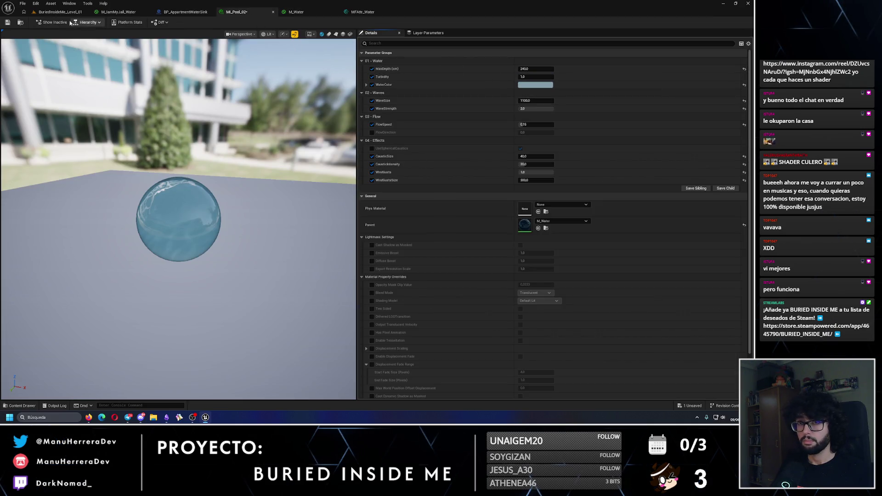
pyautogui.click(8, 22)
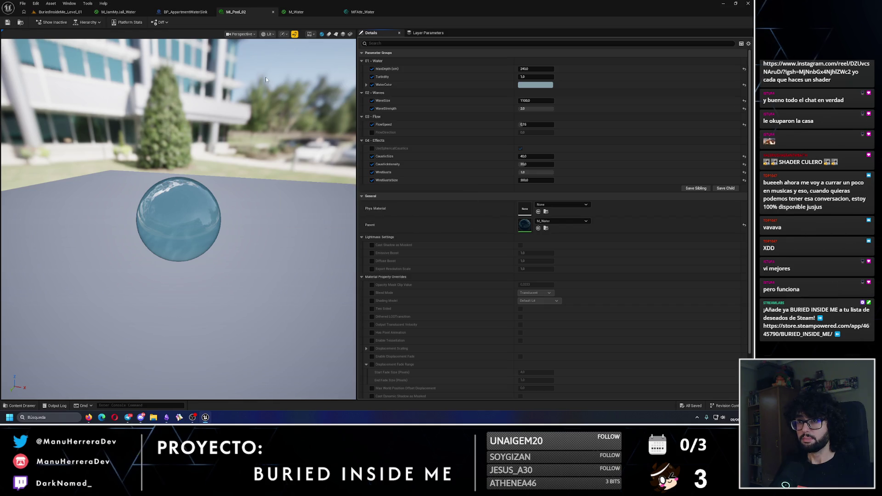
pyautogui.scroll(6, 268, 85)
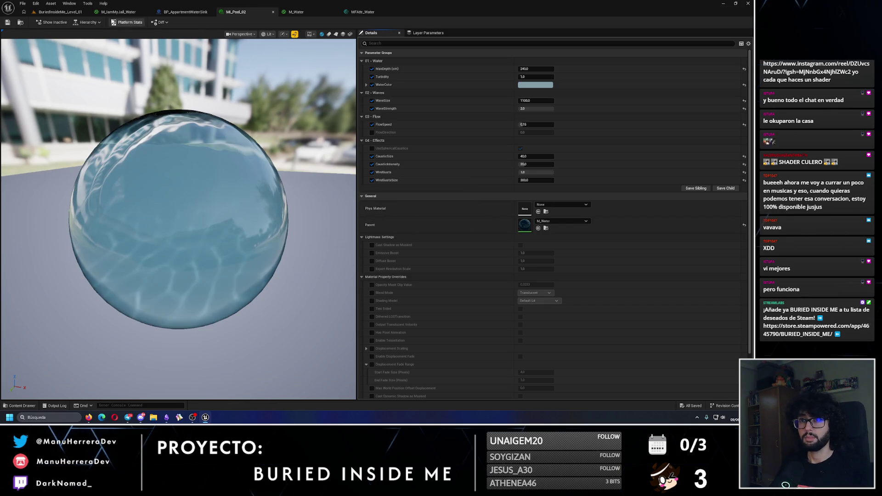
pyautogui.click(119, 12)
pyautogui.click(171, 11)
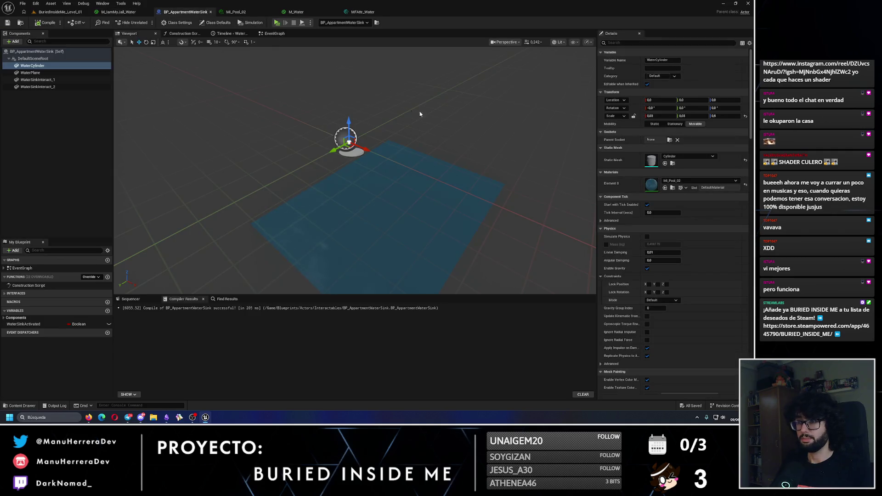
# Step: Set WaterCylinder's Element 0 material to M_IamMyJail_Water
pyautogui.click(674, 182)
pyautogui.write('water')
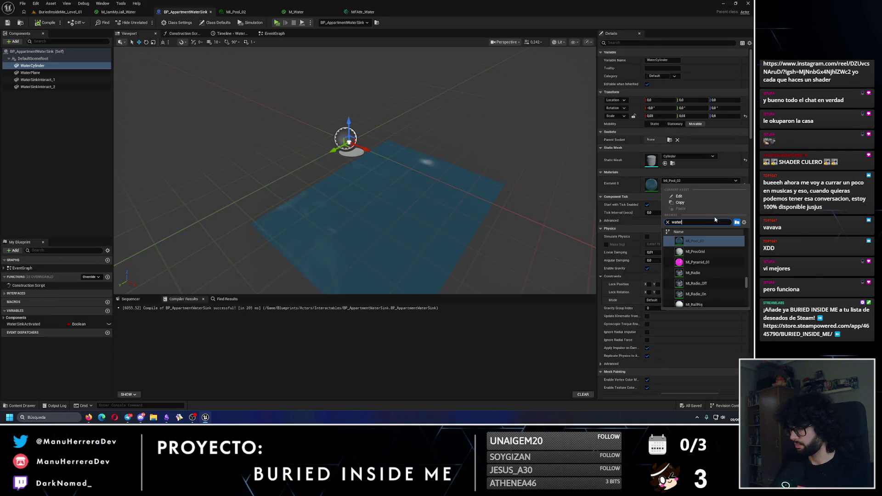
pyautogui.click(707, 253)
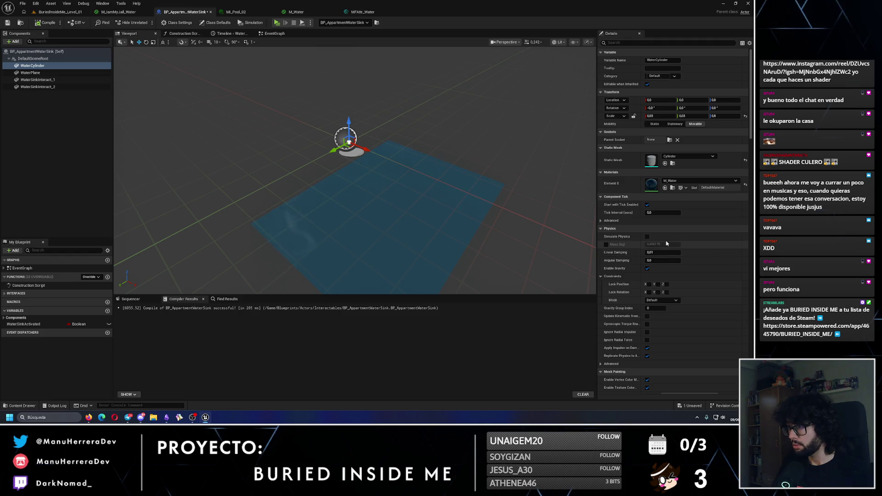
pyautogui.click(686, 181)
pyautogui.write('water')
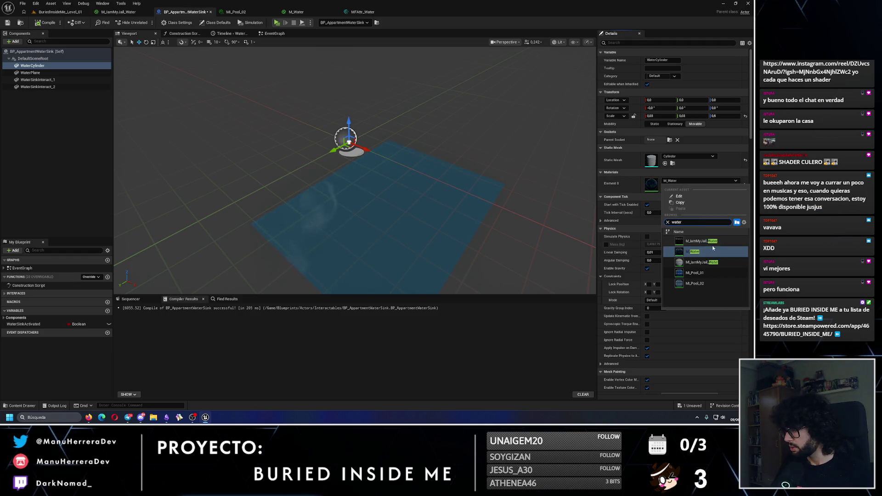
pyautogui.click(703, 262)
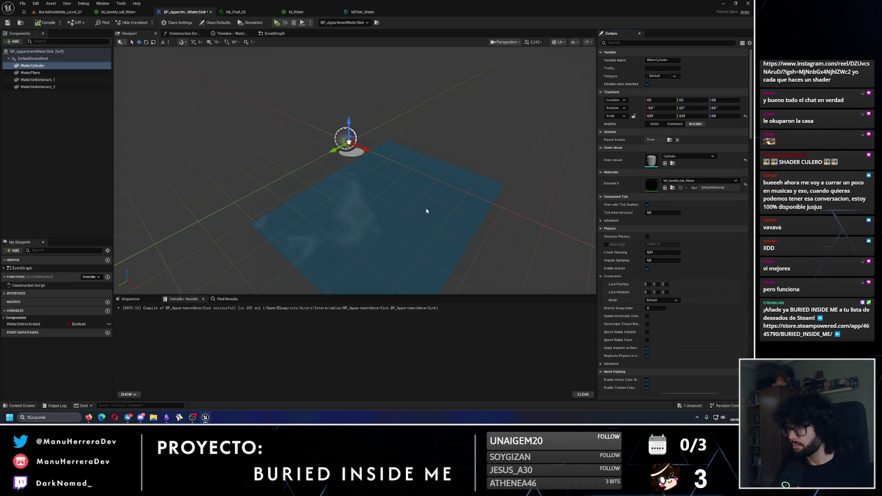
# Step: Assign M_IamMyJail_Water to the WaterPlane component as well
pyautogui.click(46, 72)
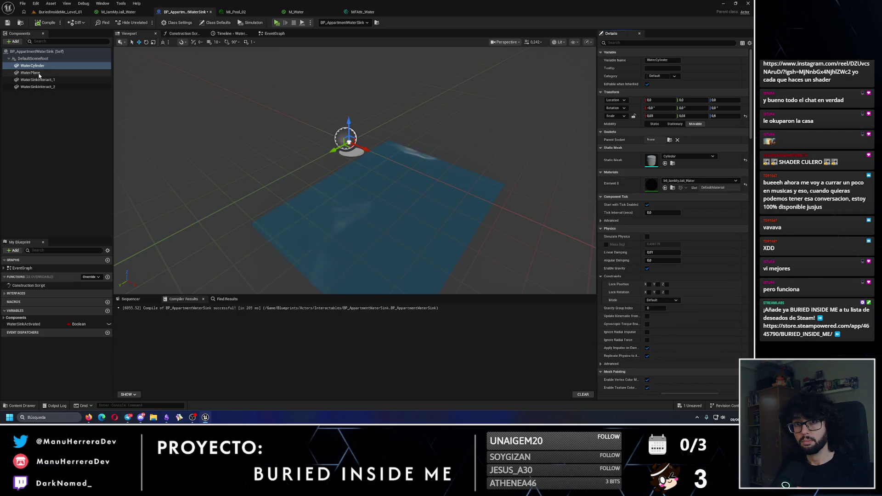
pyautogui.click(698, 180)
pyautogui.write('water')
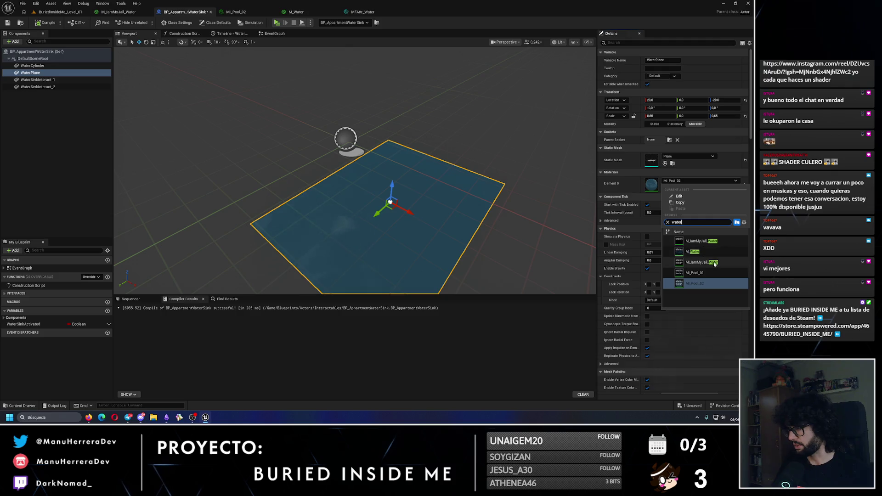
pyautogui.press('Escape')
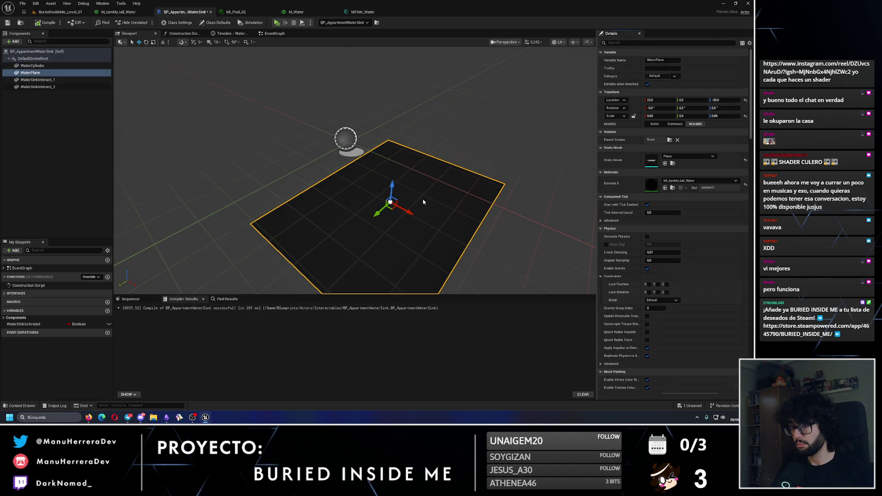
pyautogui.moveTo(422, 199)
pyautogui.mouseDown()
pyautogui.moveTo(405, 165)
pyautogui.moveTo(400, 192)
pyautogui.mouseUp()
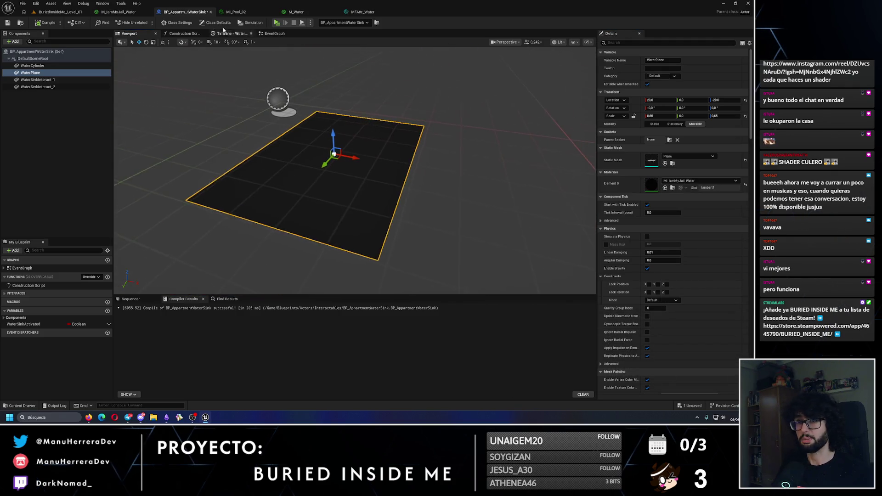
# Step: Compile the sink Blueprint and play-test the level to check the sink water
pyautogui.click(45, 23)
pyautogui.hotkey('ctrl', 'Tab')
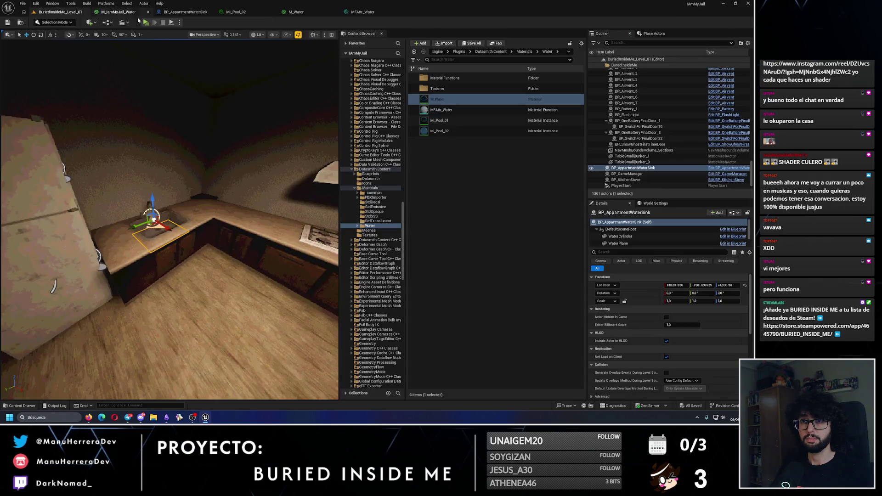
pyautogui.hotkey('alt', 'p')
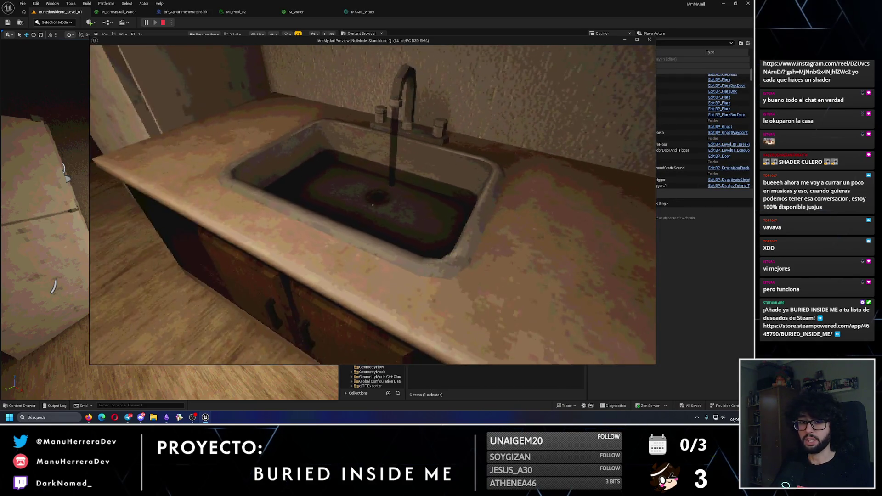
pyautogui.press('Escape')
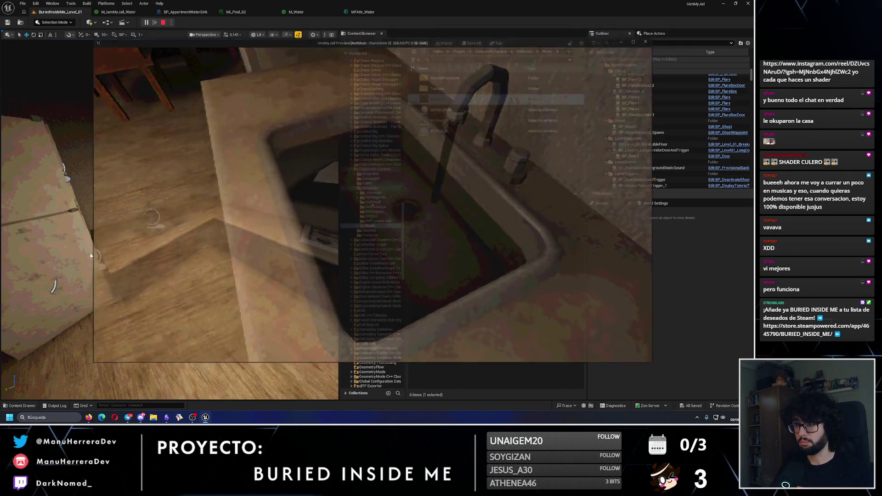
# Step: Cycle through the open asset tabs to reach the M_IamMyJail_Water material graph
pyautogui.click(247, 15)
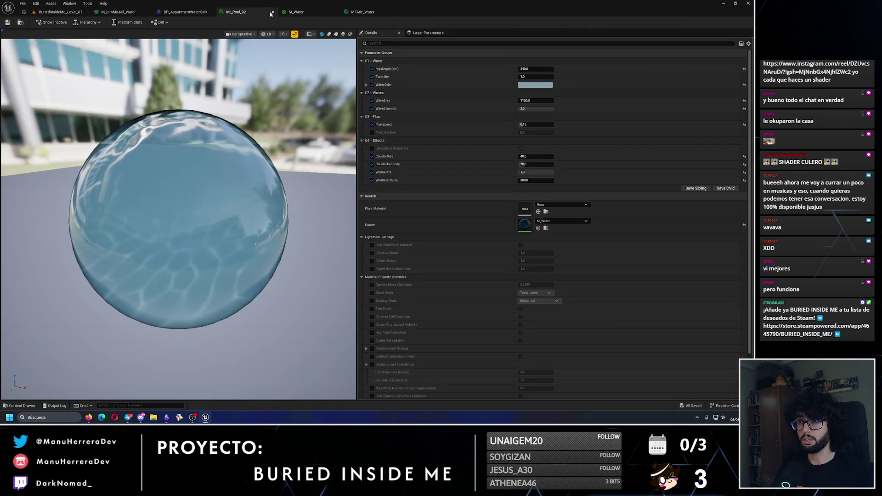
pyautogui.click(363, 12)
pyautogui.click(178, 13)
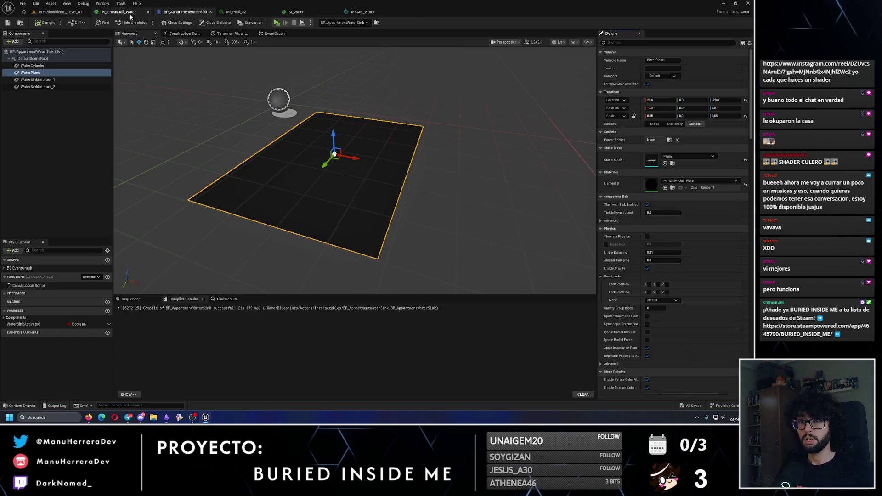
pyautogui.click(130, 14)
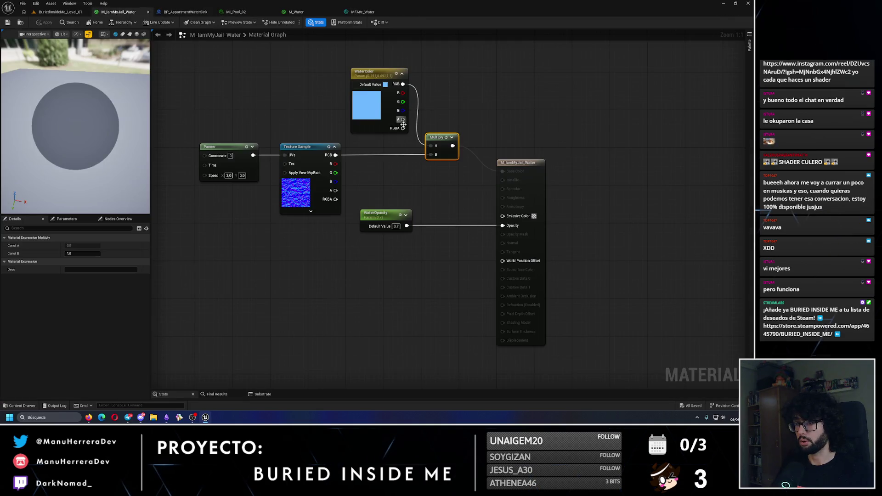
# Step: Wire WaterColor into Multiply's A input and set WaterOpacity's default to 0.5
pyautogui.moveTo(403, 129); pyautogui.dragTo(438, 146)
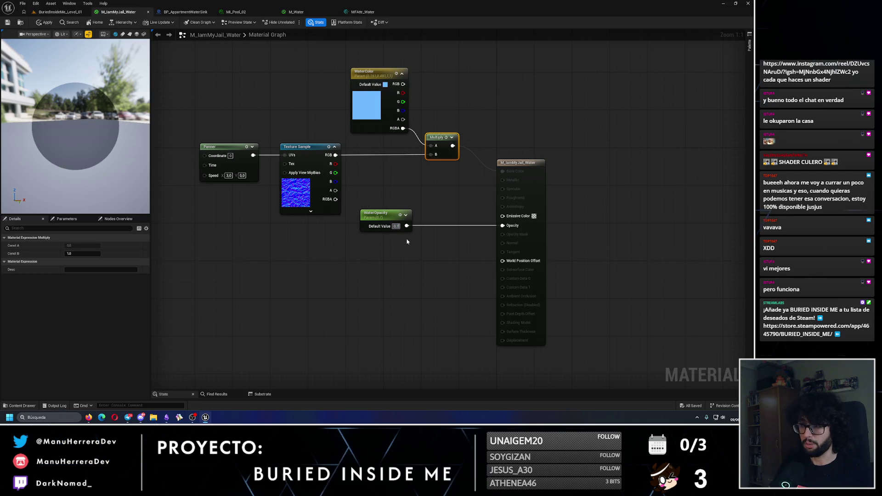
pyautogui.write('0.5')
pyautogui.press('Return')
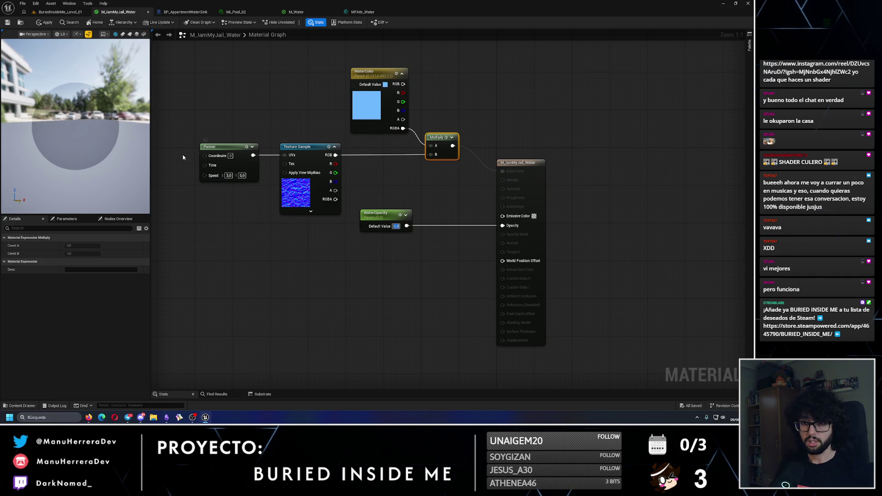
# Step: Wire WaterColor RGB straight into Base Color, keeping the material domain as Surface
pyautogui.moveTo(402, 84); pyautogui.dragTo(515, 173)
pyautogui.click(461, 125)
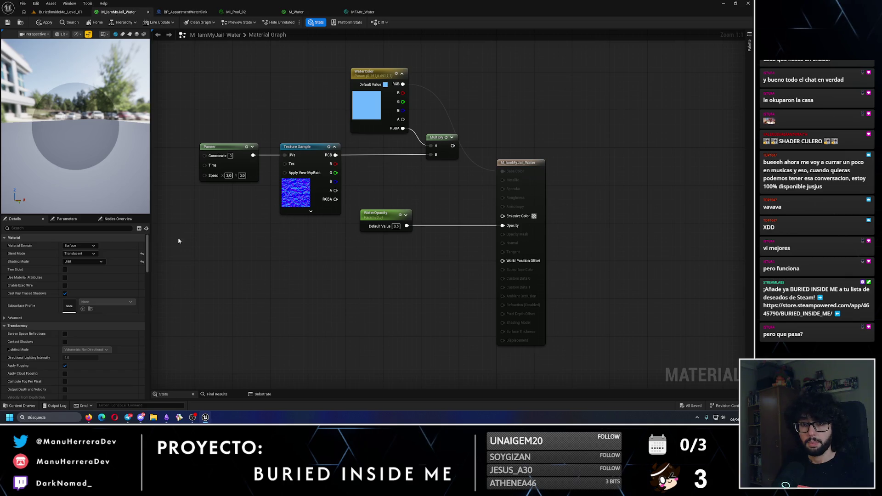
pyautogui.click(80, 246)
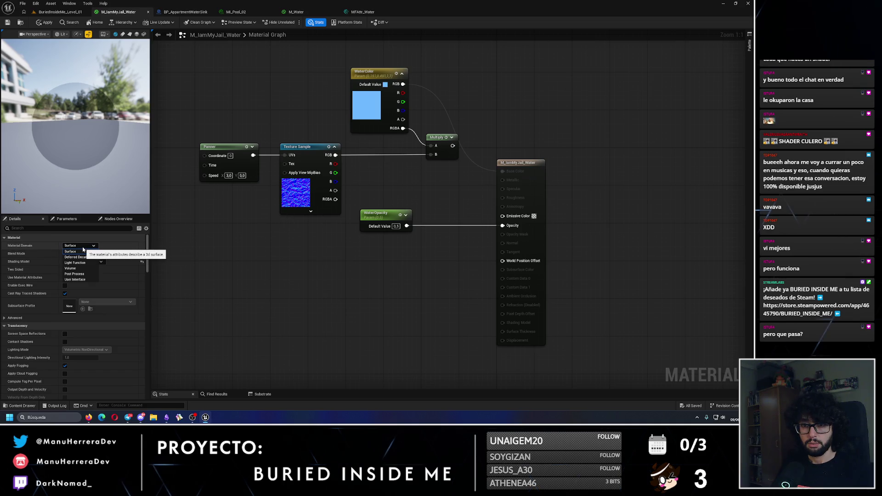
pyautogui.click(83, 251)
pyautogui.moveTo(488, 171); pyautogui.dragTo(498, 207)
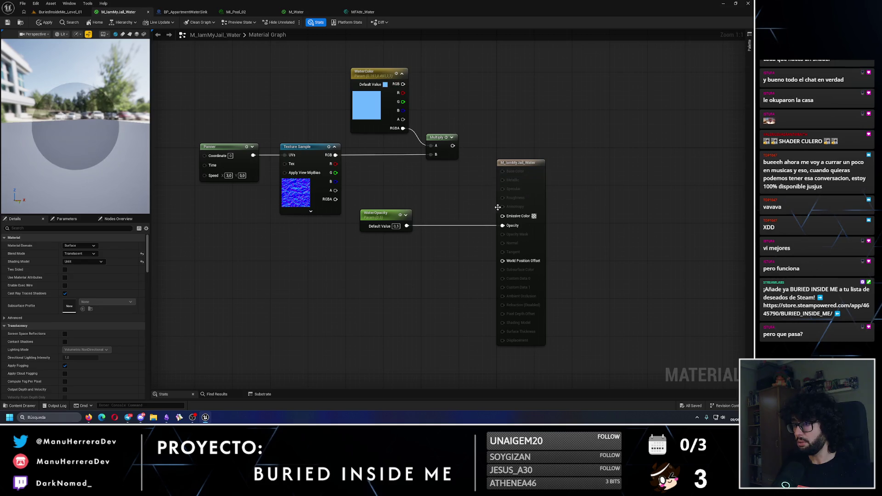
pyautogui.moveTo(403, 84)
pyautogui.mouseDown()
pyautogui.moveTo(448, 98)
pyautogui.moveTo(503, 171)
pyautogui.mouseUp()
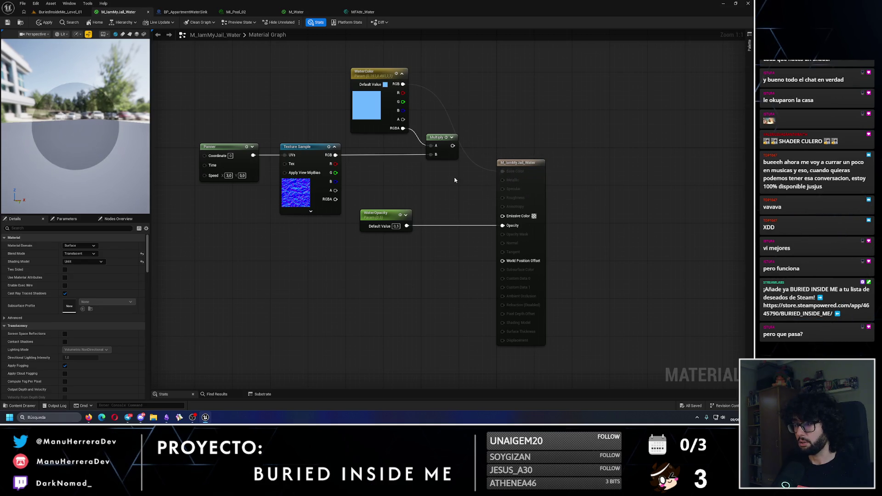
# Step: Set the material to Translucent blend mode with Default Lit shading and save
pyautogui.click(79, 254)
pyautogui.click(80, 261)
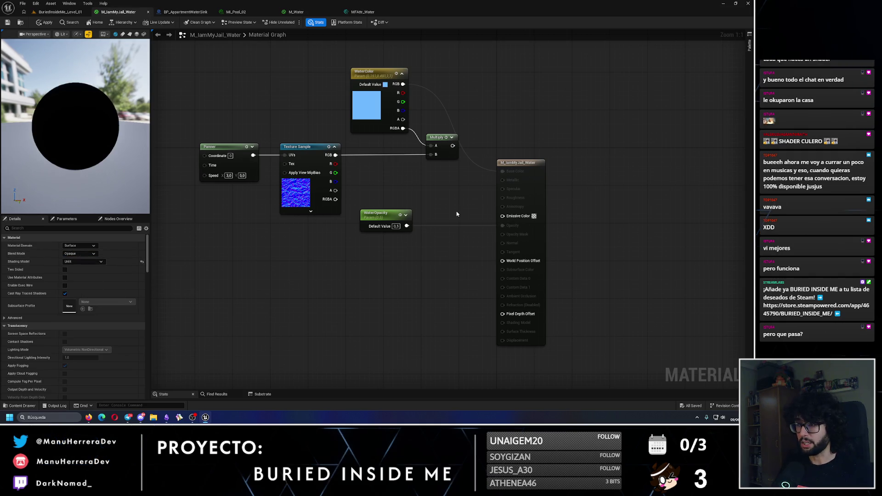
pyautogui.click(79, 254)
pyautogui.click(80, 276)
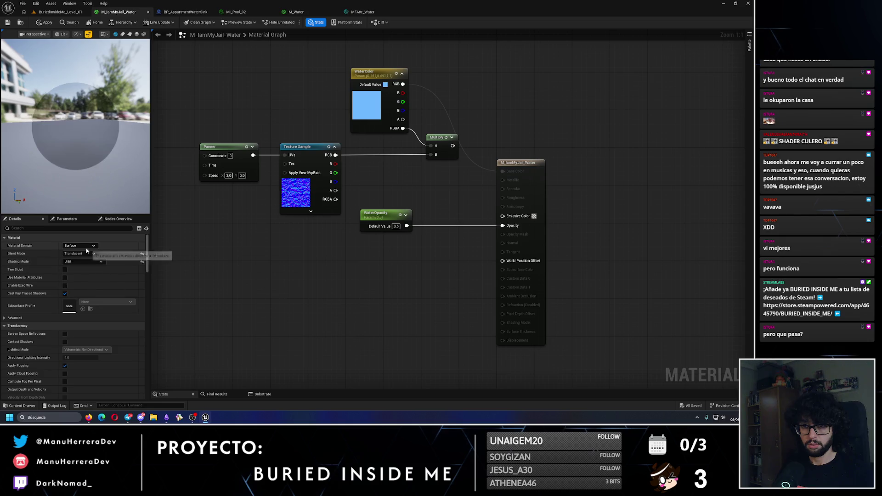
pyautogui.click(91, 263)
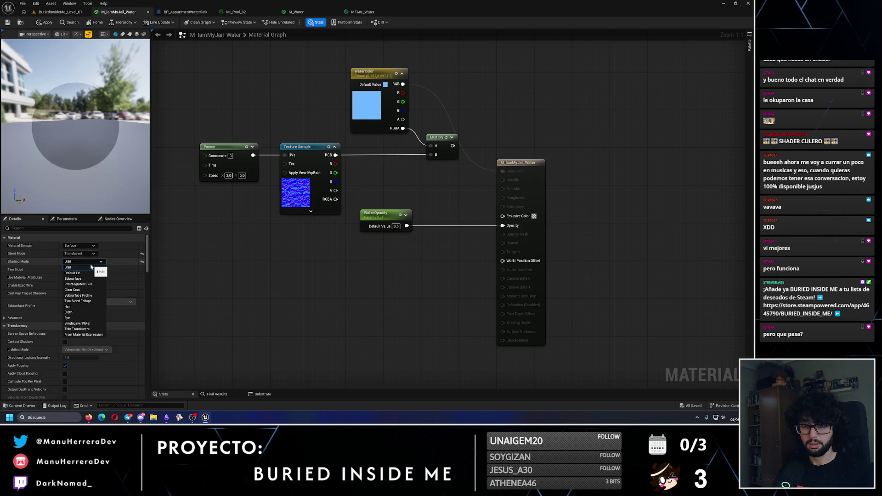
pyautogui.click(92, 273)
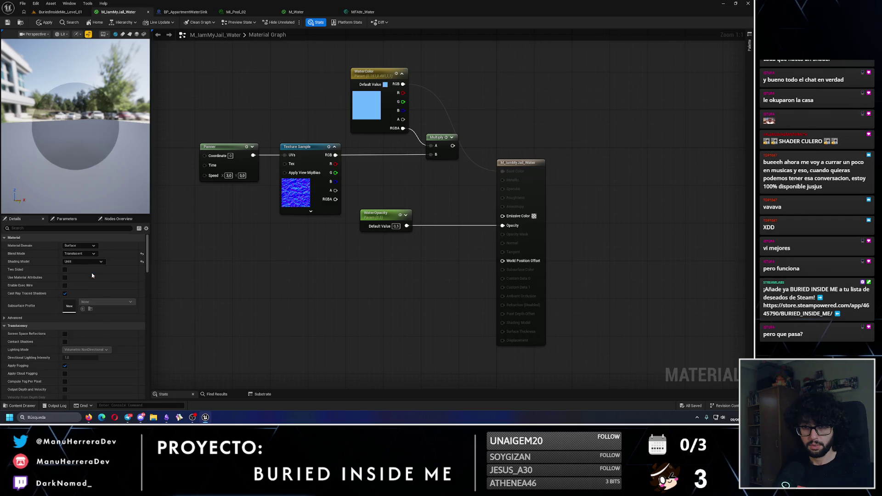
pyautogui.click(9, 24)
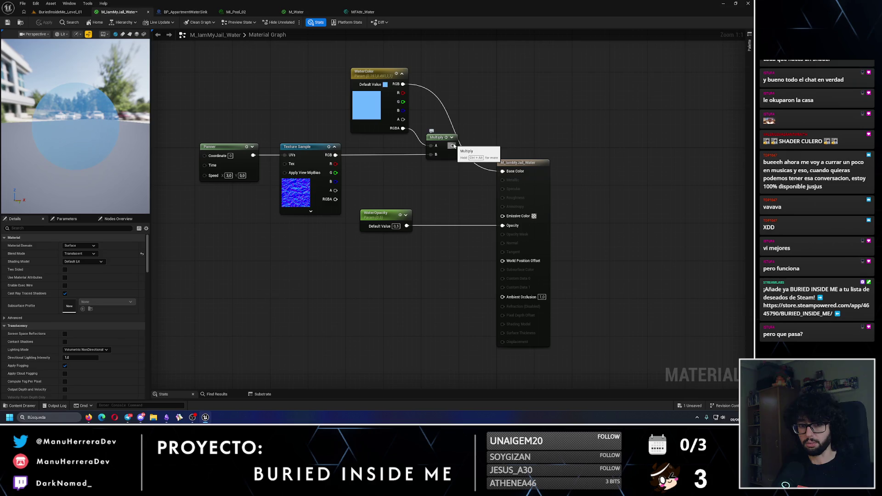
# Step: Feed Multiply into Base Color with WaterColor RGB into Multiply A, then apply and save
pyautogui.moveTo(454, 145); pyautogui.dragTo(505, 173)
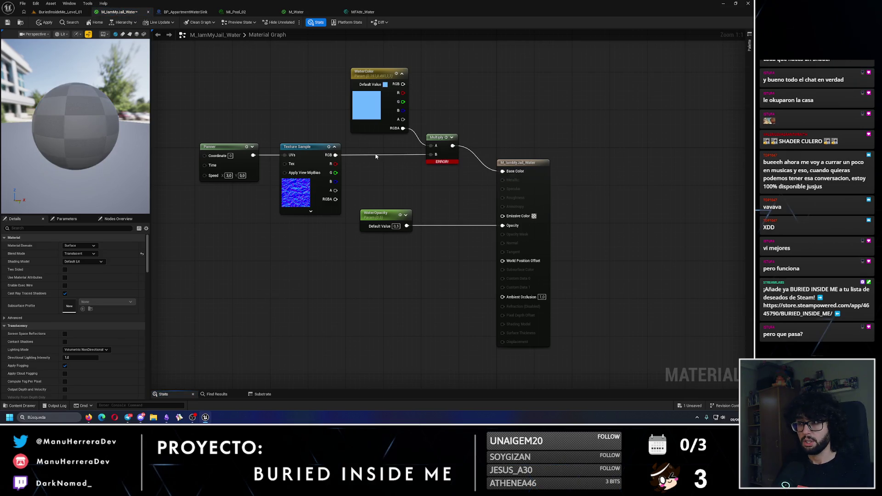
pyautogui.click(46, 23)
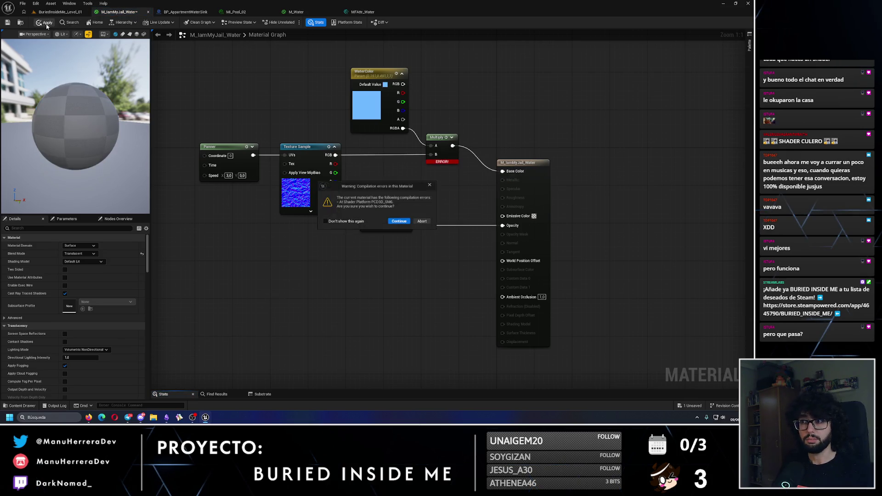
pyautogui.click(431, 185)
pyautogui.moveTo(403, 84); pyautogui.dragTo(431, 146)
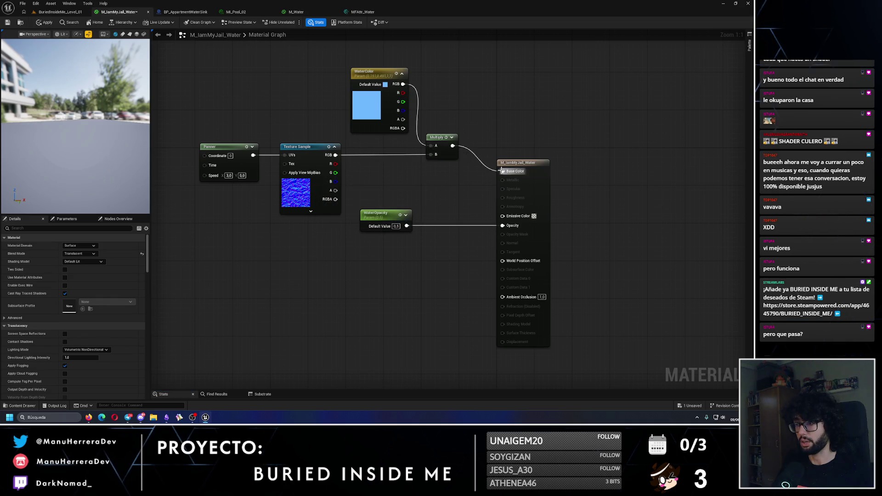
pyautogui.click(45, 23)
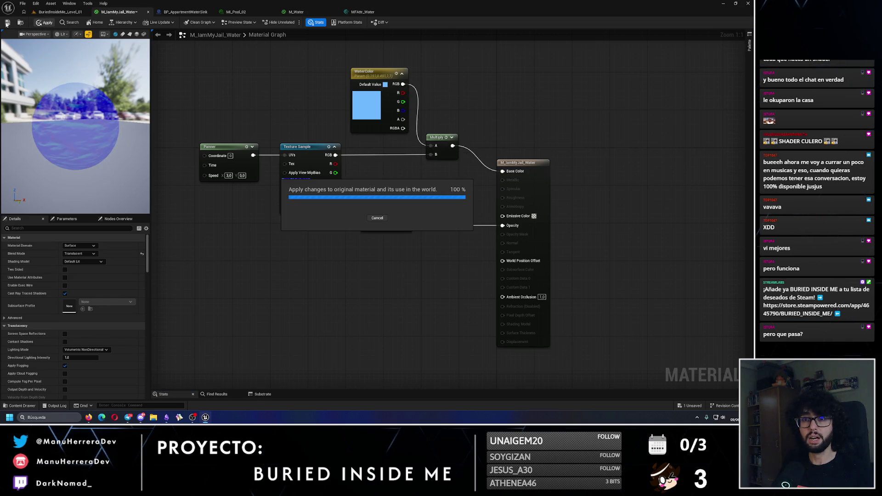
pyautogui.click(8, 23)
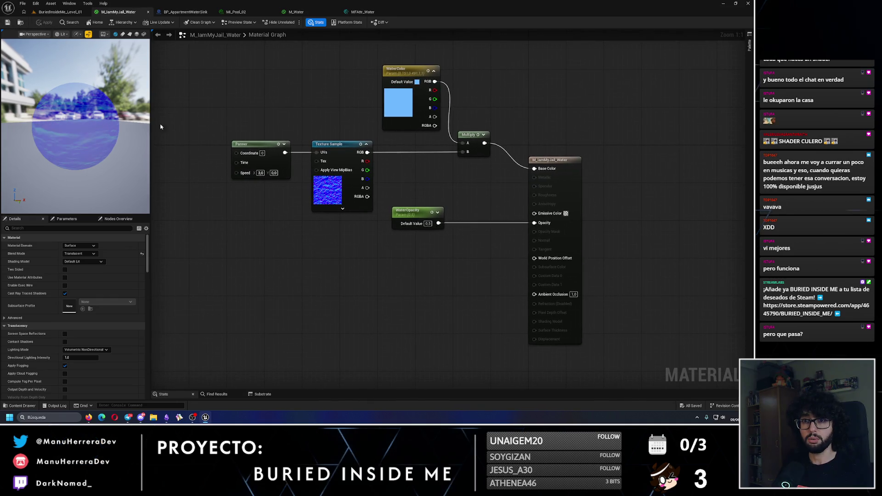
pyautogui.moveTo(79, 135); pyautogui.dragTo(115, 135)
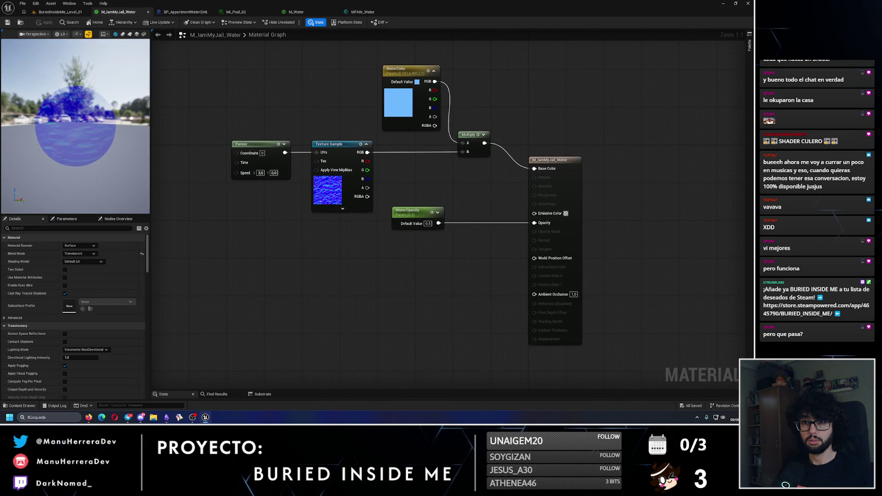
pyautogui.click(60, 12)
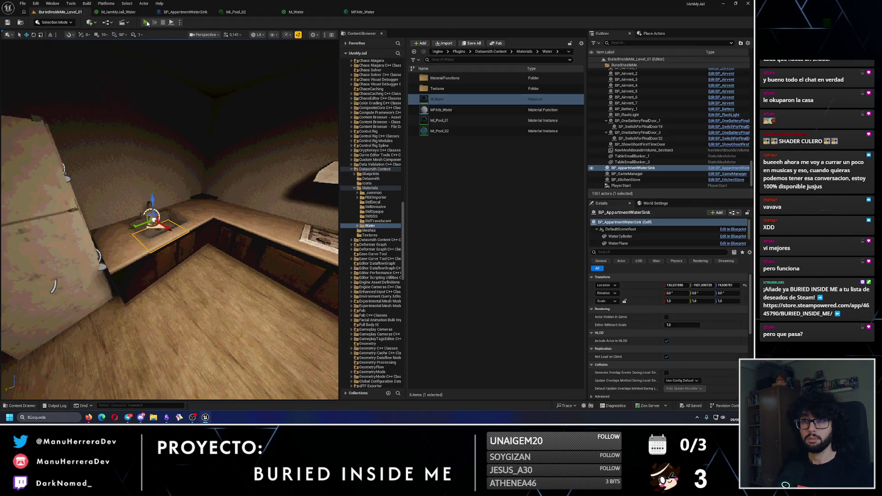
# Step: Play-test the blue sink water, then close the MI_Pool_02 and M_Water tabs
pyautogui.hotkey('alt', 'p')
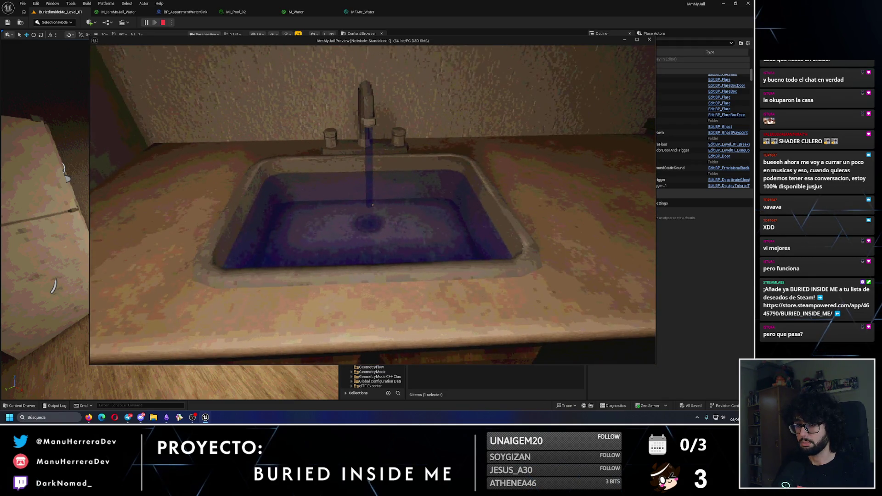
pyautogui.press('Escape')
pyautogui.click(237, 12)
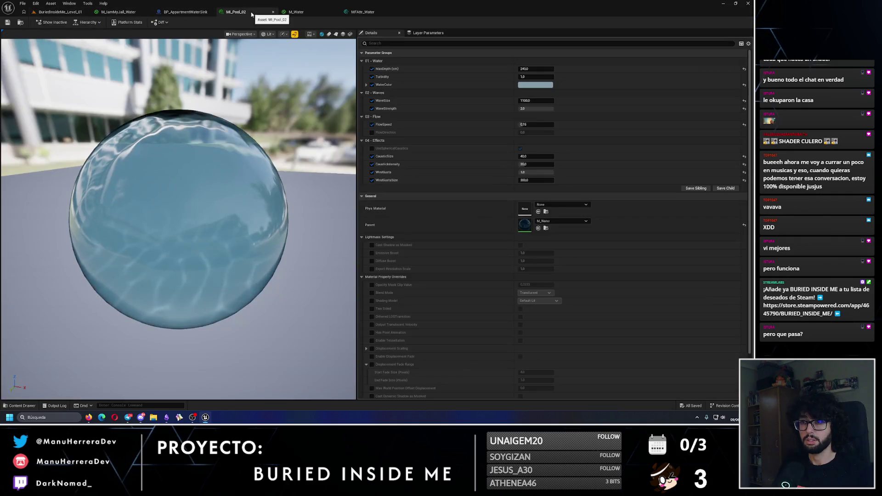
pyautogui.click(274, 14)
pyautogui.click(275, 14)
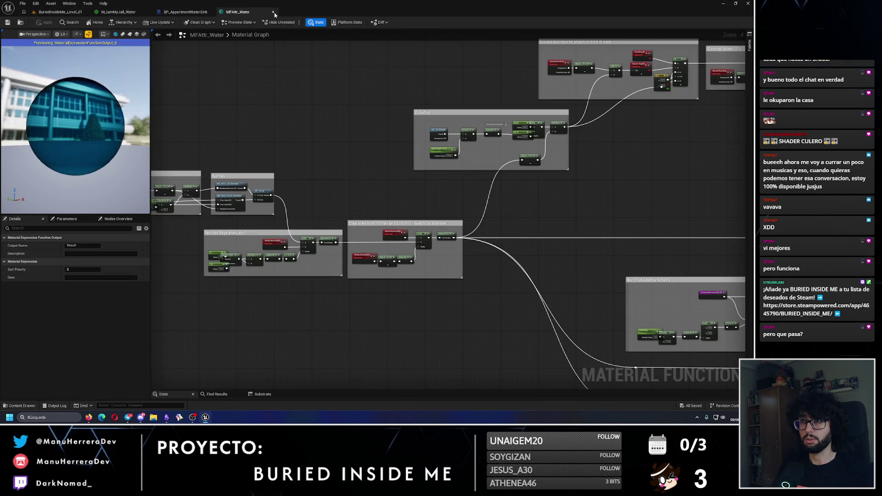
# Step: Close MFAttr_Water and set the water Panner Speed to X 0 and Y 0.3, then apply
pyautogui.click(273, 12)
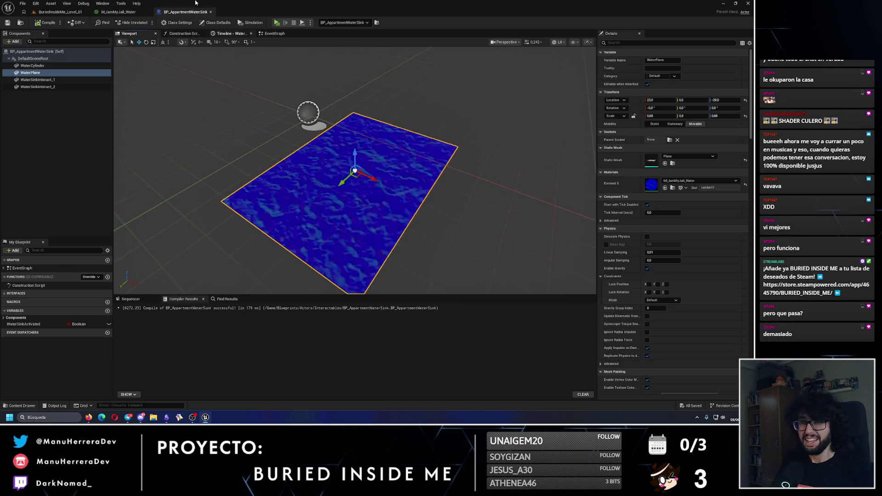
pyautogui.click(129, 13)
pyautogui.click(261, 173)
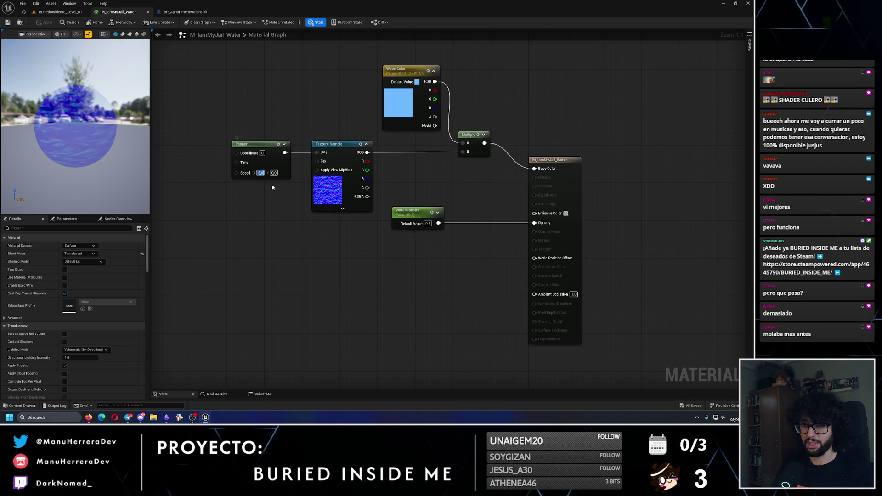
pyautogui.write('0')
pyautogui.press('Tab')
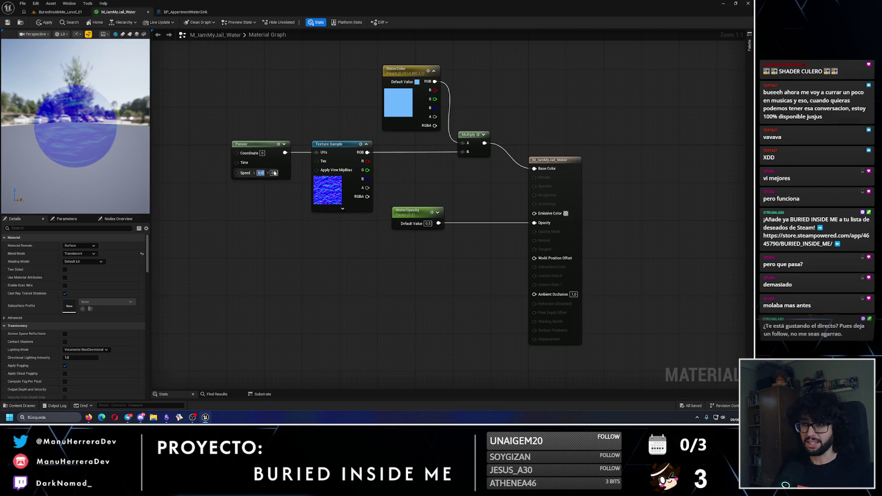
pyautogui.write('0.3')
pyautogui.press('Return')
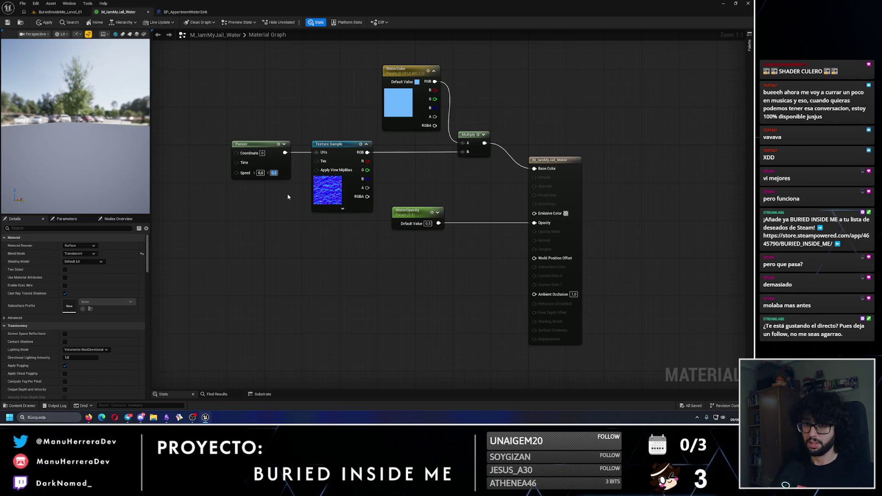
pyautogui.click(8, 23)
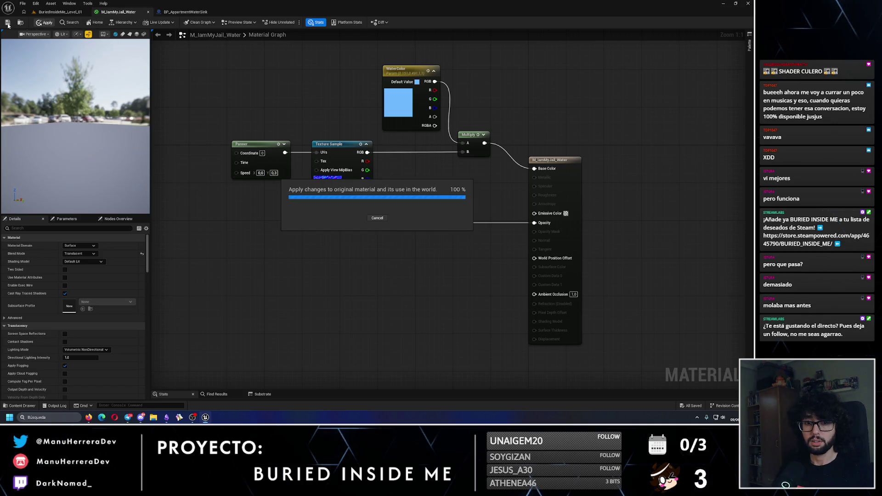
# Step: Lower the Panner's Y speed to 0.1, apply and save the water material
pyautogui.click(184, 11)
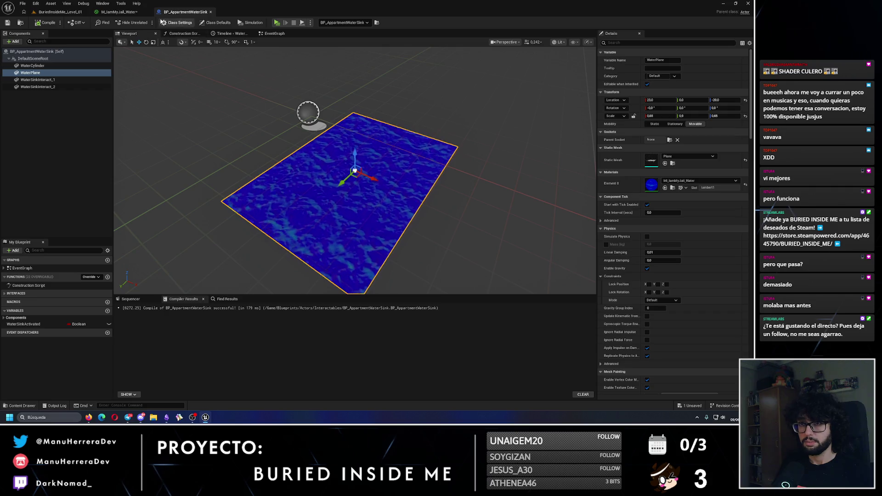
pyautogui.click(118, 12)
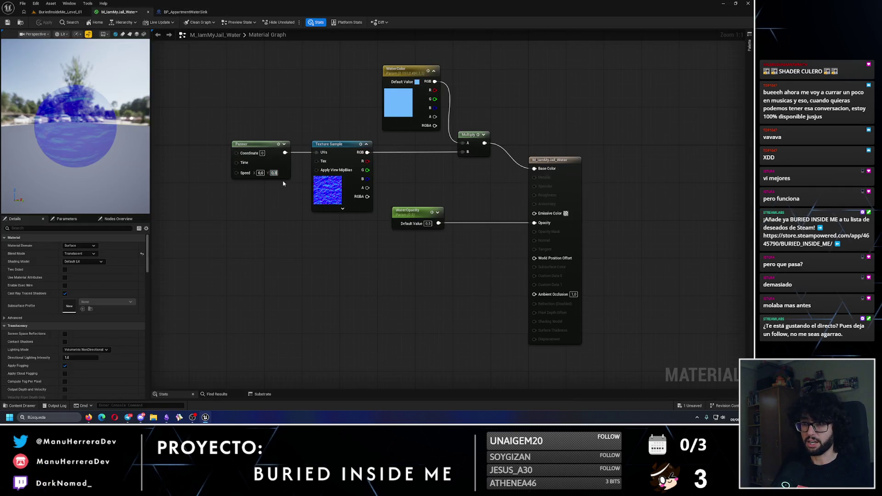
pyautogui.write('0.1')
pyautogui.press('Return')
pyautogui.click(34, 23)
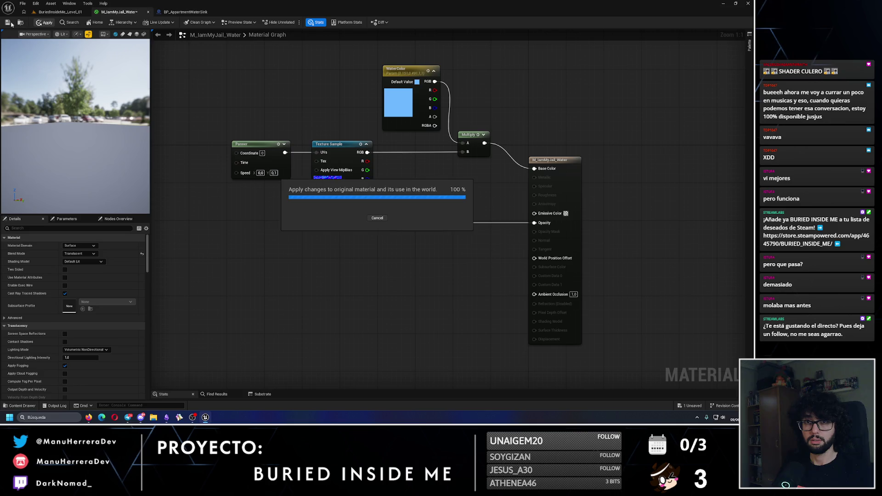
pyautogui.click(7, 23)
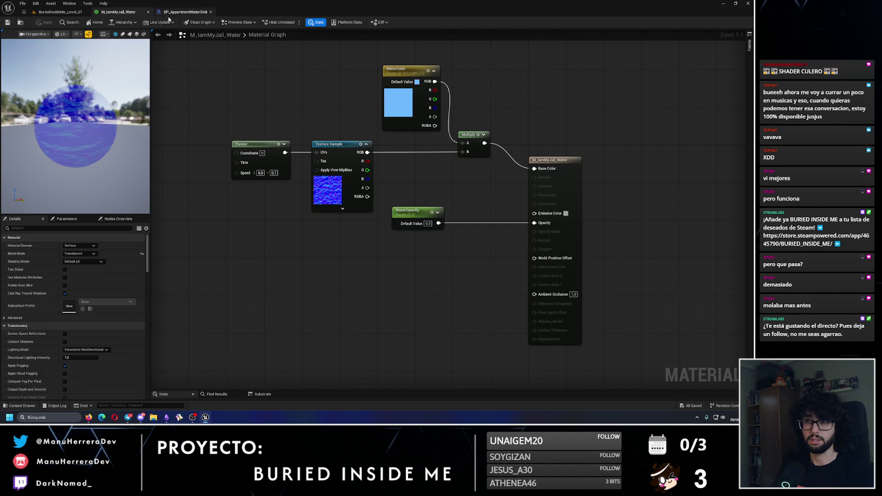
pyautogui.click(184, 12)
pyautogui.click(60, 12)
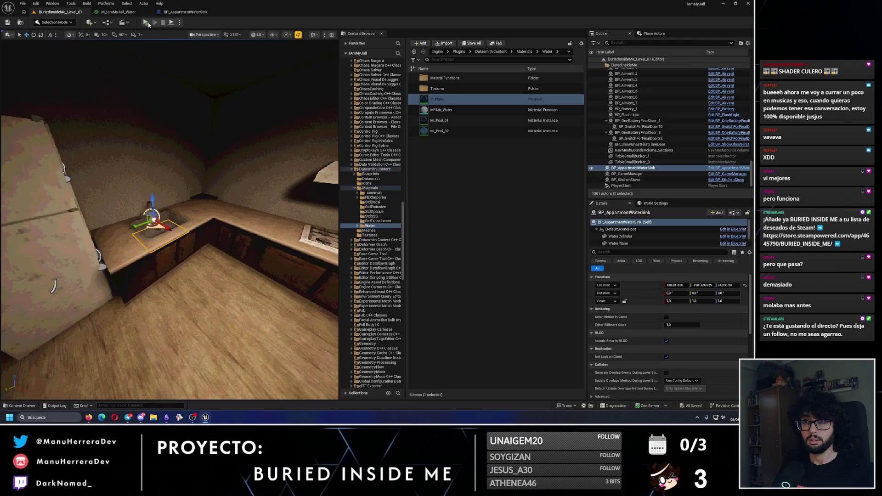
pyautogui.hotkey('alt', 'p')
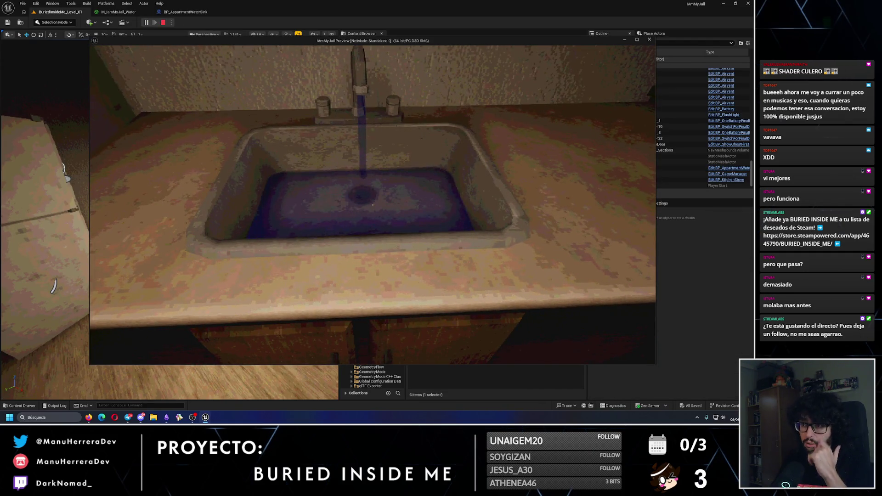
pyautogui.press('s')
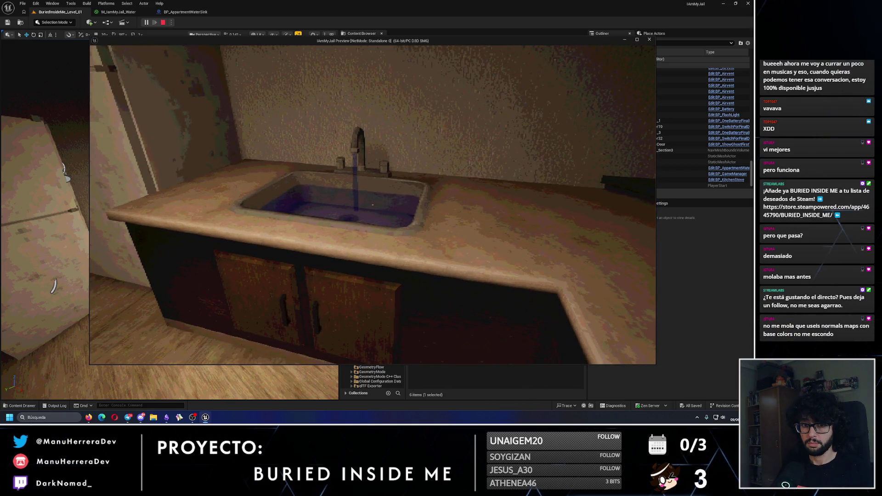
pyautogui.press('w')
pyautogui.press('w')
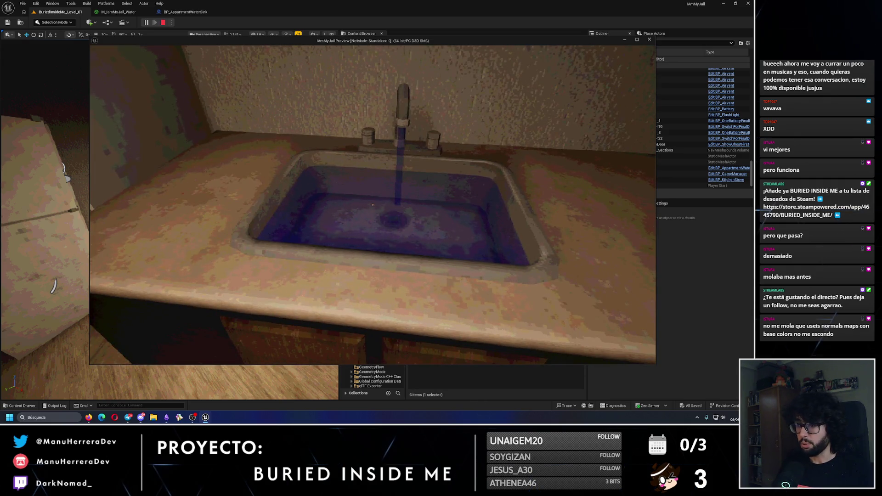
pyautogui.press('Escape')
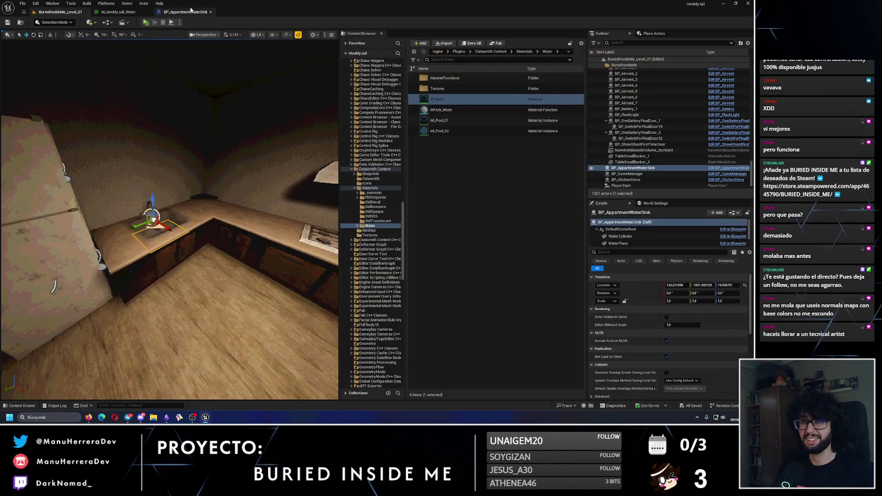
pyautogui.click(186, 11)
pyautogui.click(119, 12)
pyautogui.hotkey('ctrl', 's')
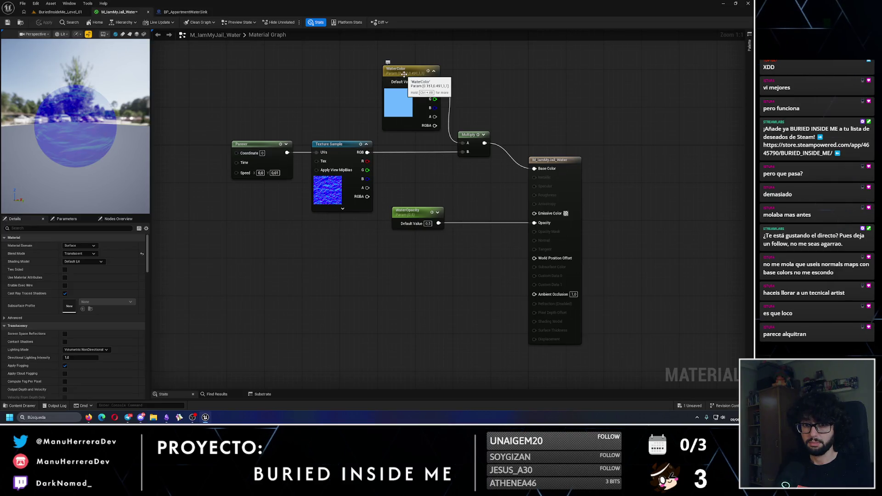
# Step: Desaturate the WaterColor default to a much paler blue, then play-test the sink's water stream
pyautogui.doubleClick(404, 74)
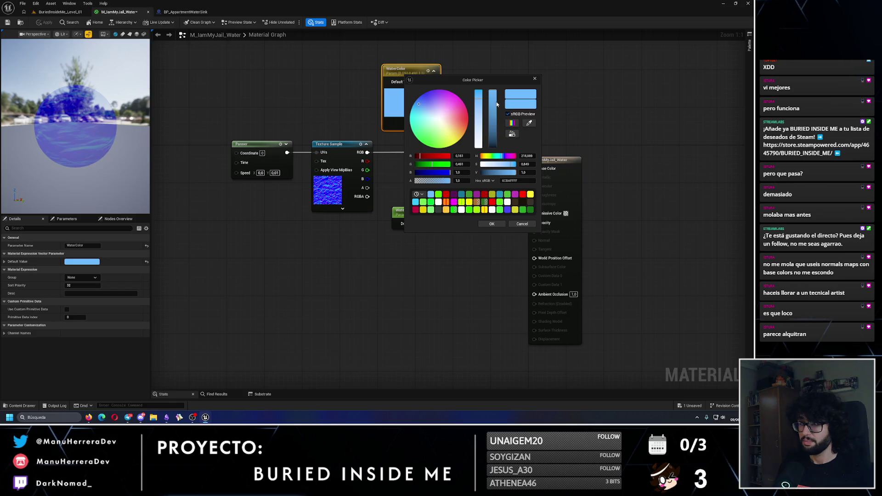
pyautogui.moveTo(479, 103); pyautogui.dragTo(484, 129)
pyautogui.click(492, 224)
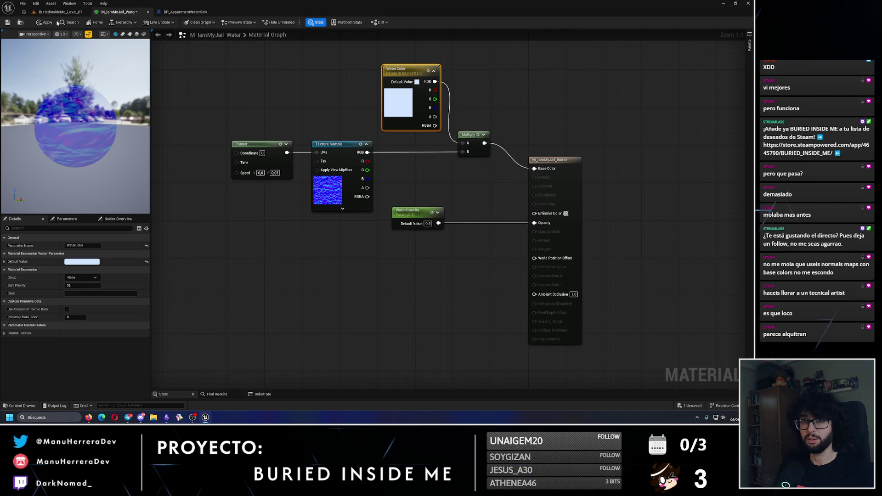
pyautogui.click(20, 24)
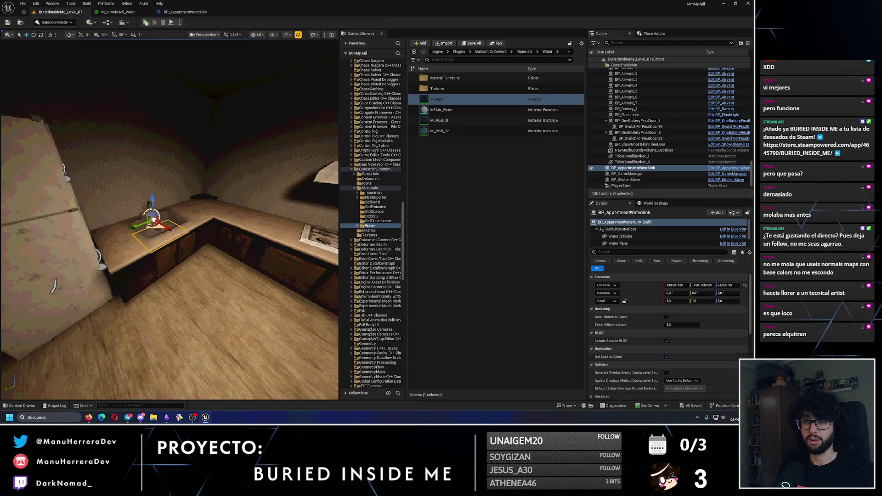
pyautogui.hotkey('alt', 'p')
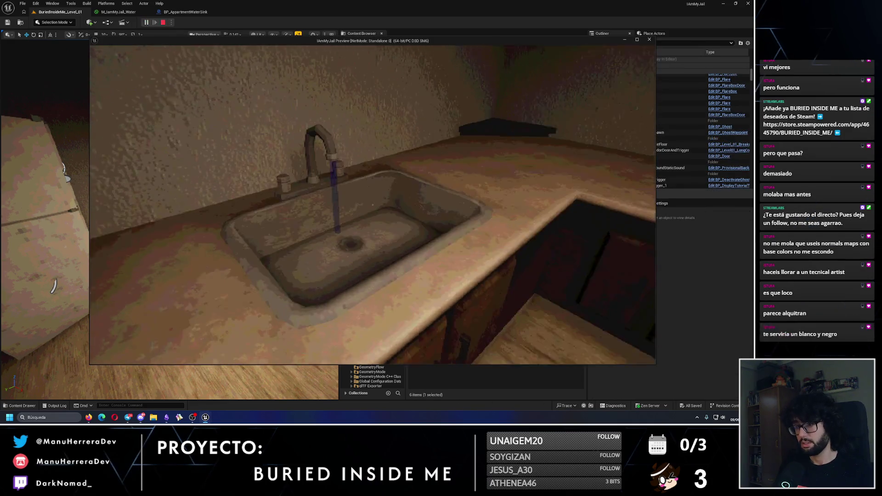
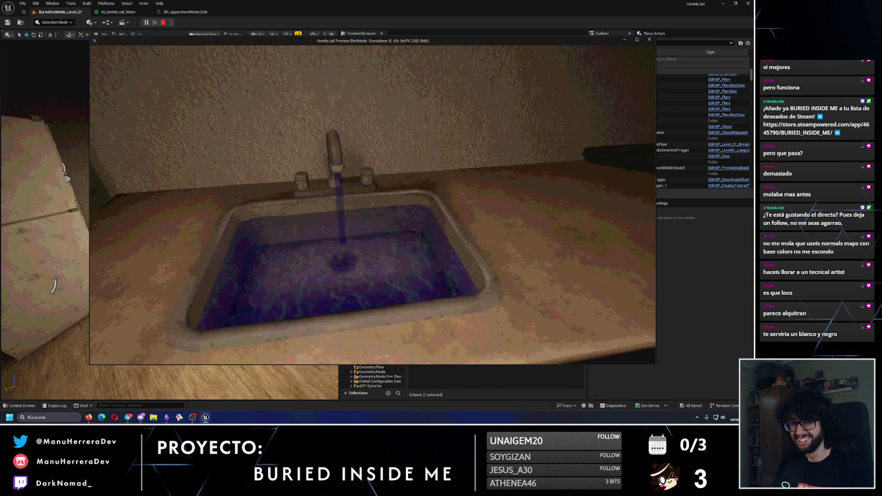
# Step: End the standalone sink preview and bring up the M_IamMyJail_Water material graph
pyautogui.press('e')
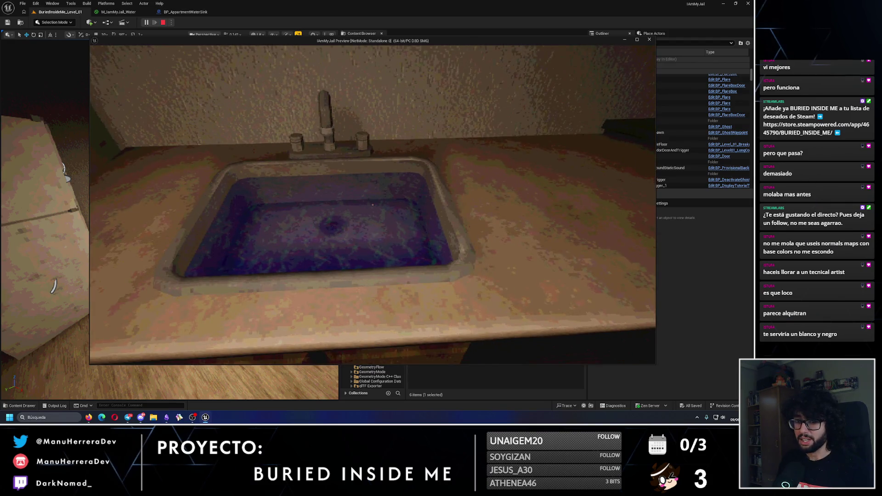
pyautogui.press('Escape')
pyautogui.click(186, 11)
pyautogui.click(126, 13)
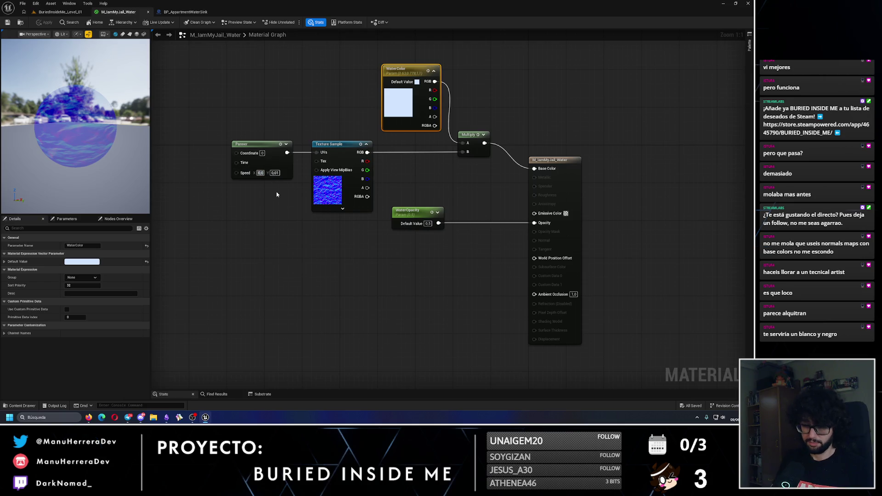
# Step: Set the Panner's Speed X to 0,01
pyautogui.press('Return')
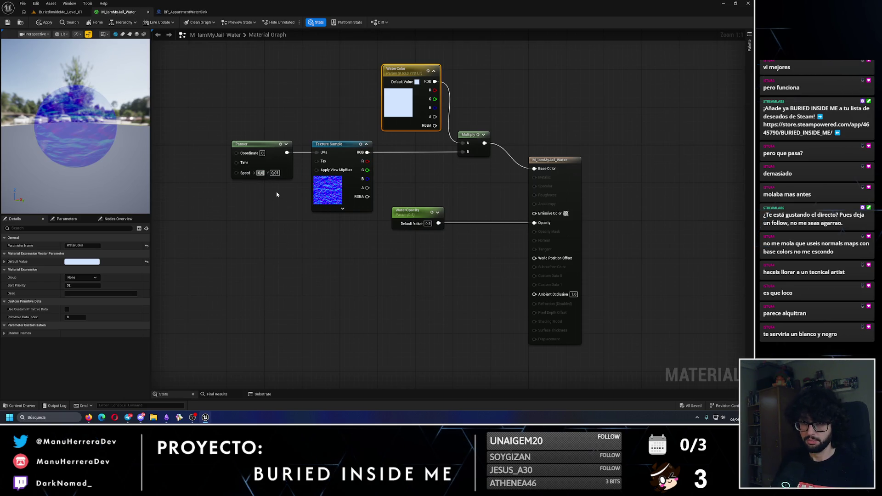
pyautogui.hotkey('ctrl', 'z')
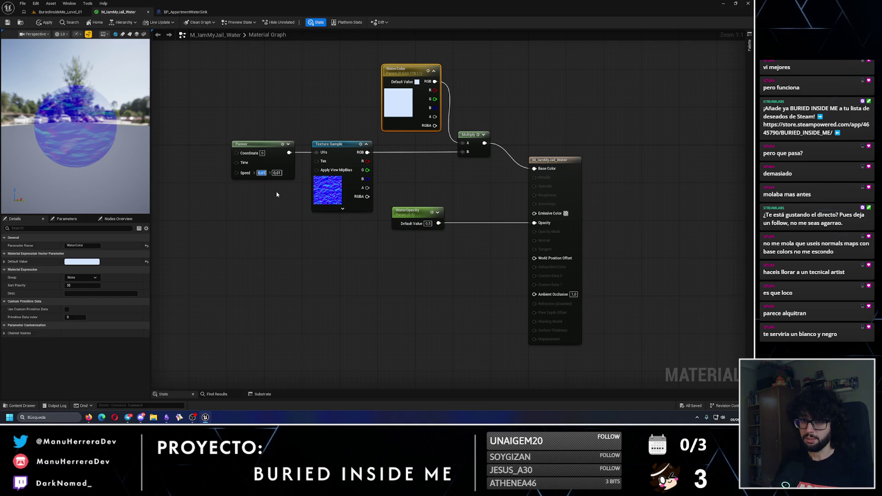
pyautogui.click(44, 22)
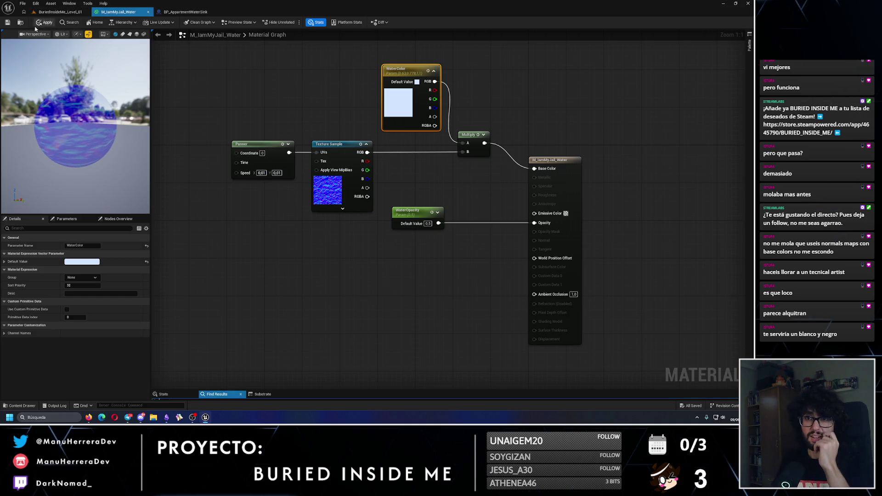
# Step: Change the WaterColor parameter's default to pure white
pyautogui.doubleClick(408, 74)
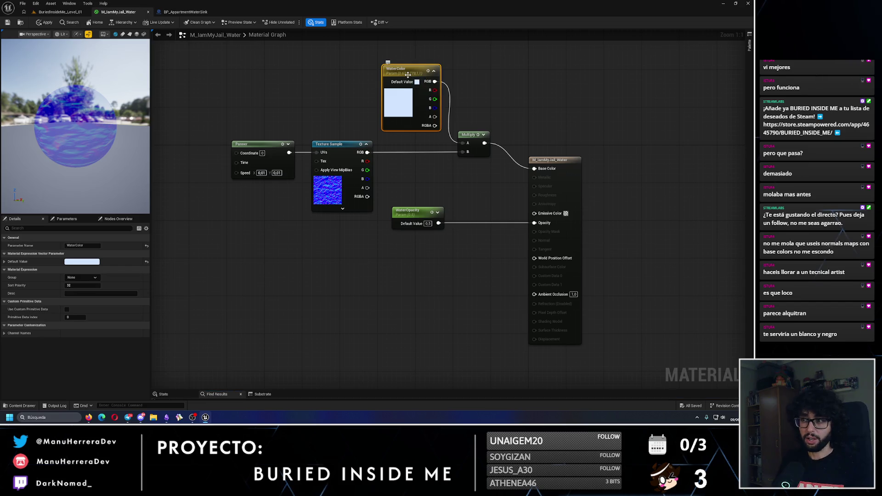
pyautogui.moveTo(482, 130); pyautogui.dragTo(481, 217)
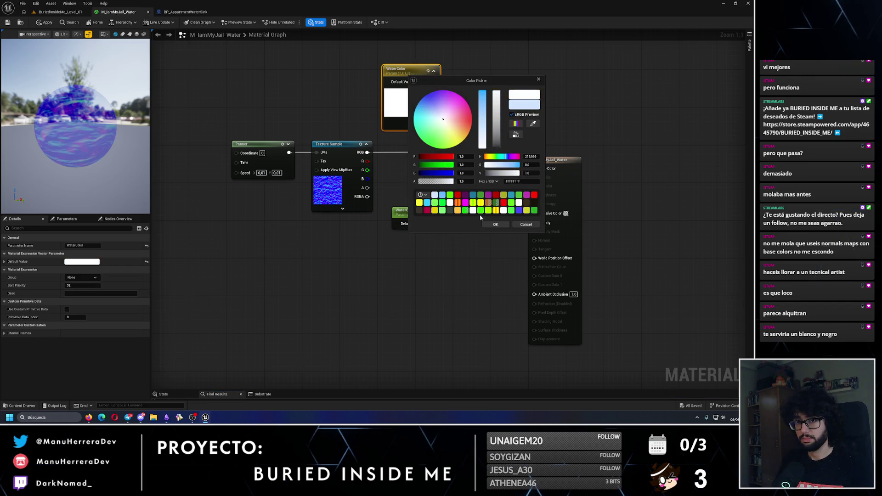
pyautogui.click(492, 224)
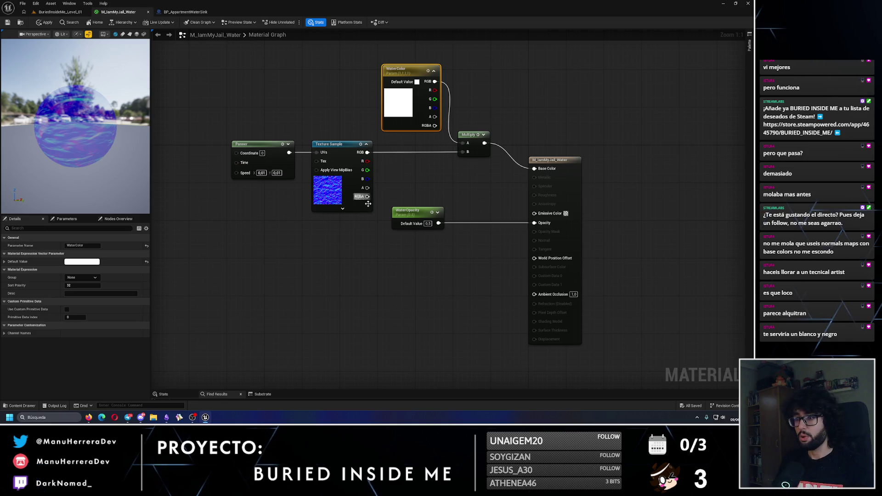
# Step: Wire the texture's RGB output into Multiply B and apply the material
pyautogui.moveTo(367, 197); pyautogui.dragTo(463, 152)
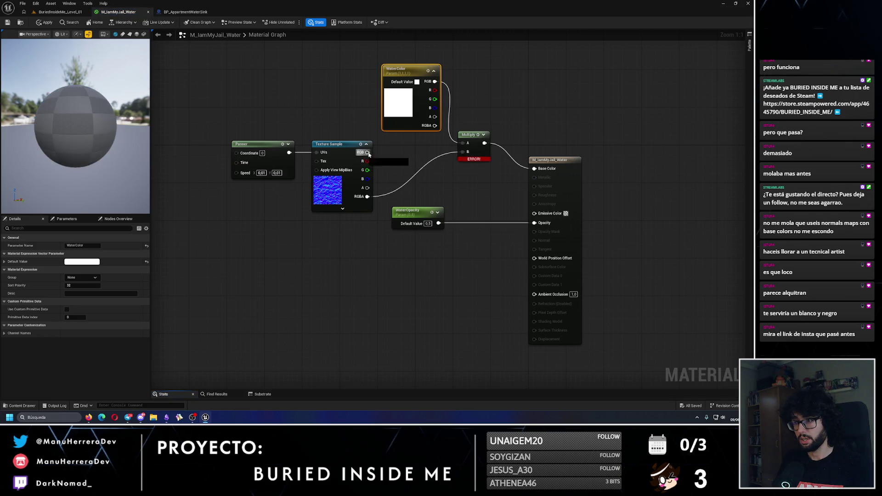
pyautogui.moveTo(368, 152); pyautogui.dragTo(462, 151)
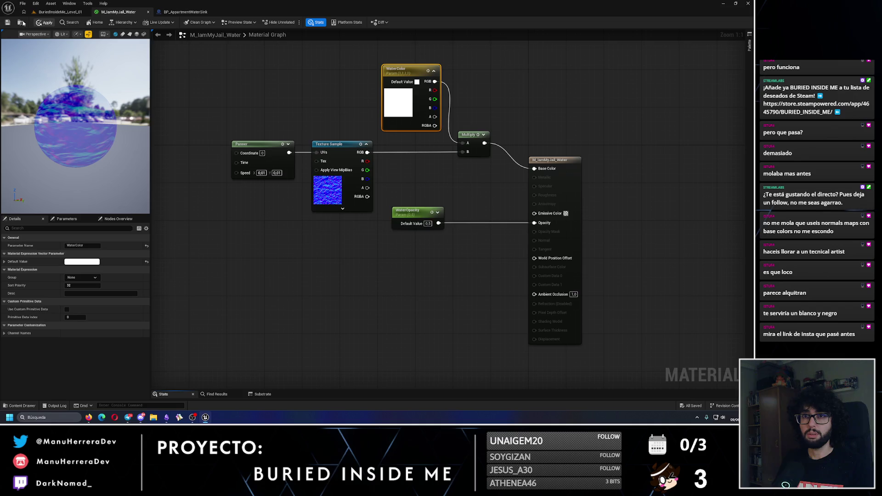
pyautogui.click(7, 22)
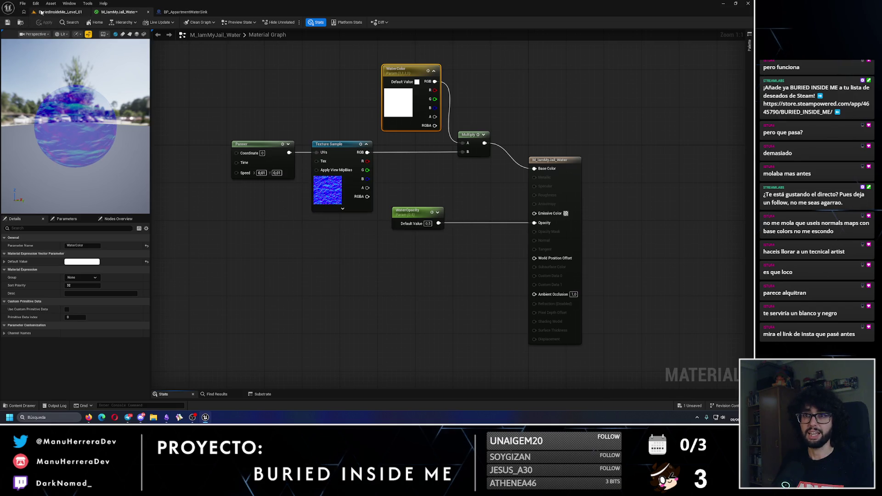
pyautogui.click(57, 11)
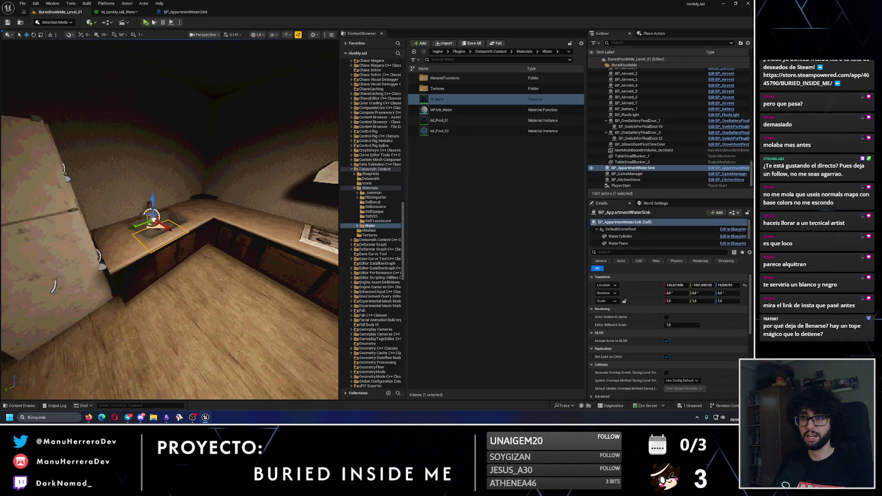
# Step: Play-test standalone, walking around the sink to check the blue water, then open the sink blueprint
pyautogui.hotkey('alt', 'p')
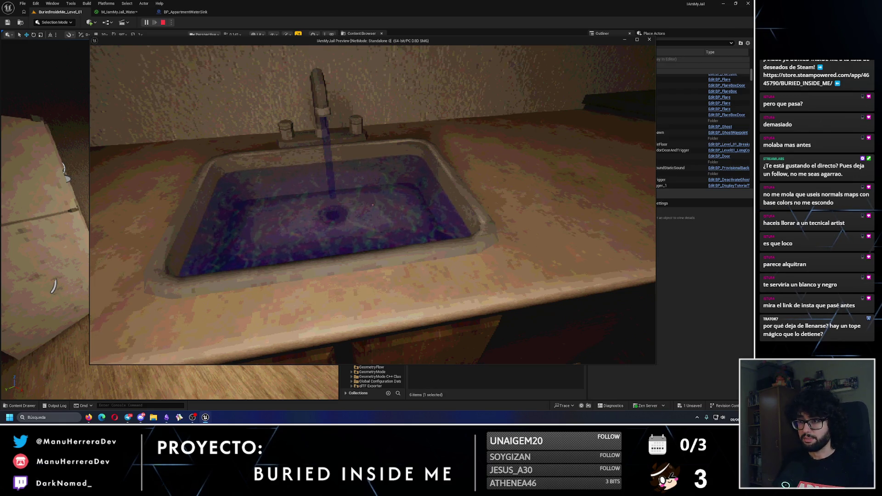
pyautogui.press('w')
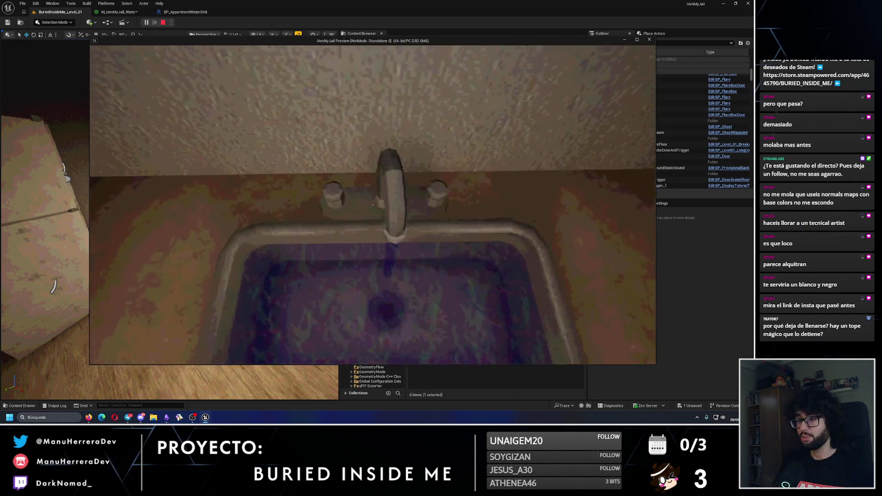
pyautogui.press('s')
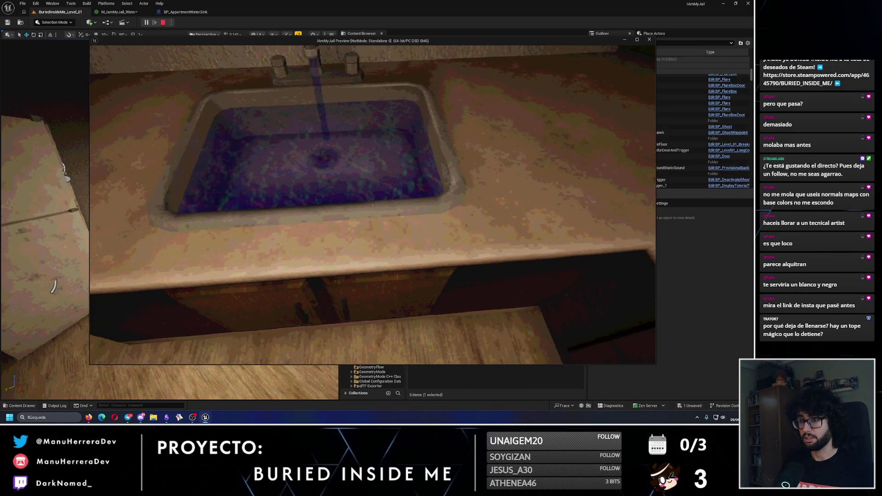
pyautogui.press('s')
pyautogui.press('w')
pyautogui.press('s')
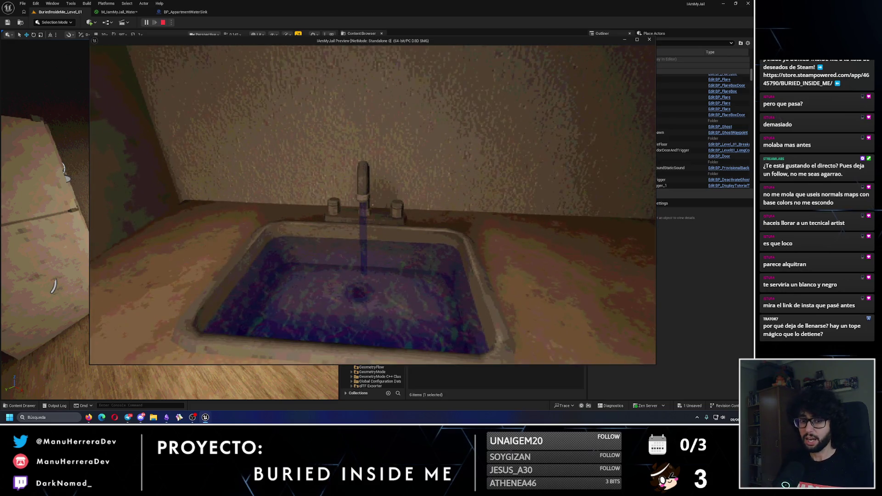
pyautogui.press('w')
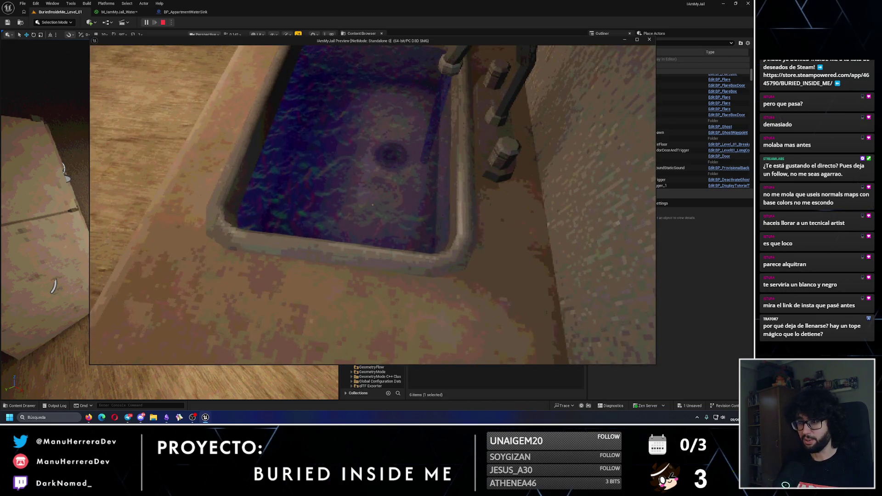
pyautogui.press('w')
pyautogui.press('s')
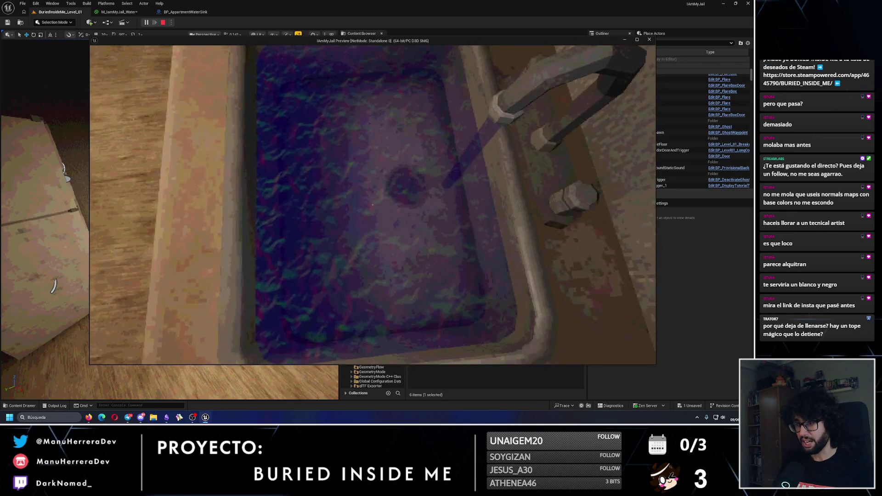
pyautogui.press('w')
pyautogui.press('s')
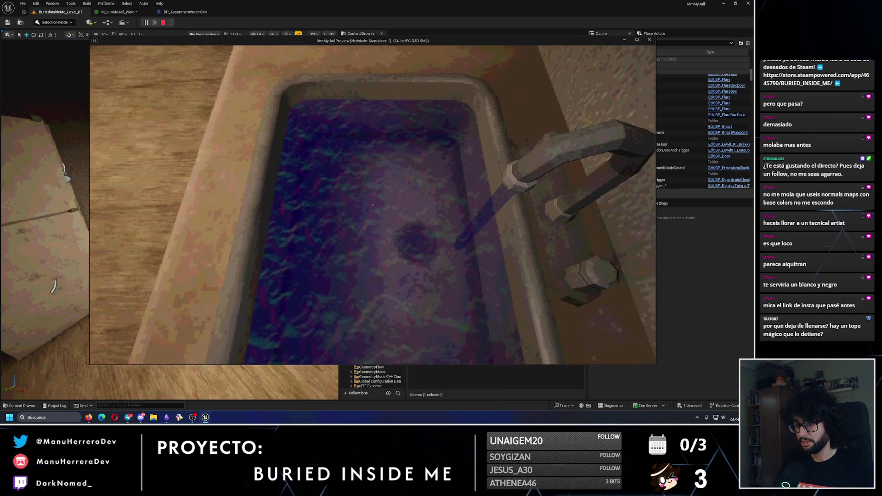
pyautogui.press('Escape')
pyautogui.click(184, 12)
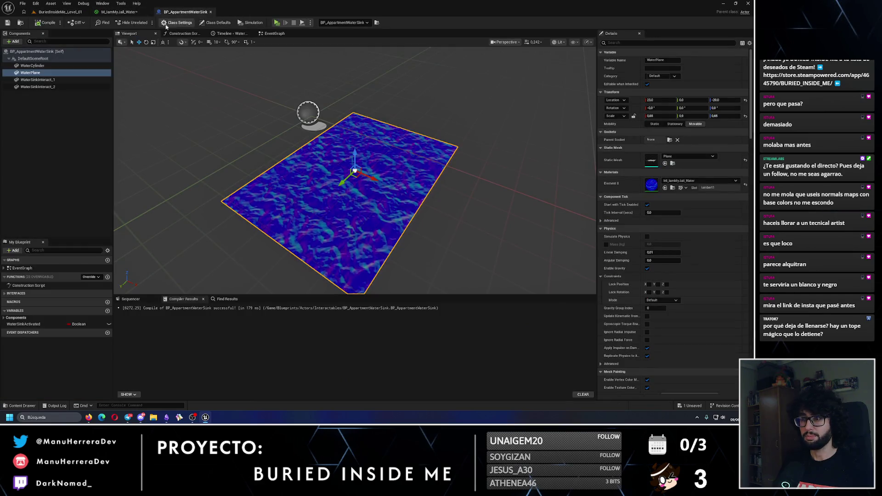
# Step: Multiply WaterOpacity by the texture's RGB and feed the result into Opacity
pyautogui.click(117, 13)
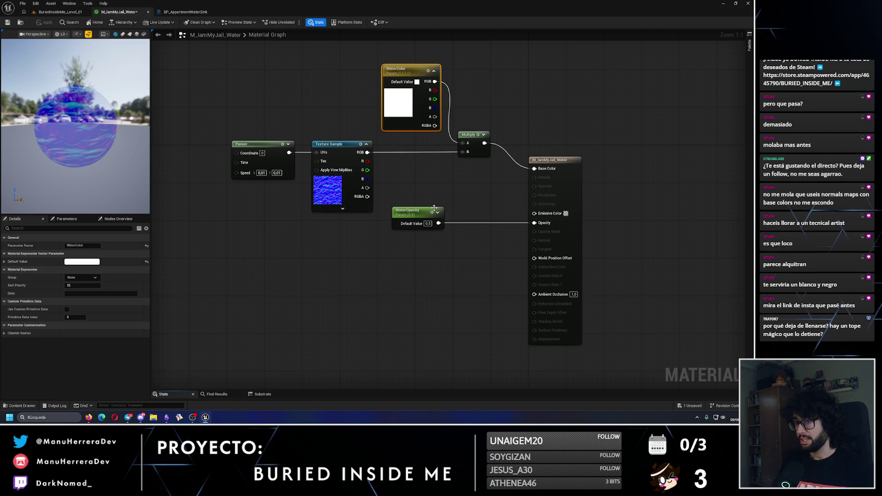
pyautogui.moveTo(435, 208)
pyautogui.mouseDown()
pyautogui.moveTo(428, 232)
pyautogui.moveTo(461, 208)
pyautogui.mouseUp()
pyautogui.write('multiply')
pyautogui.press('Return')
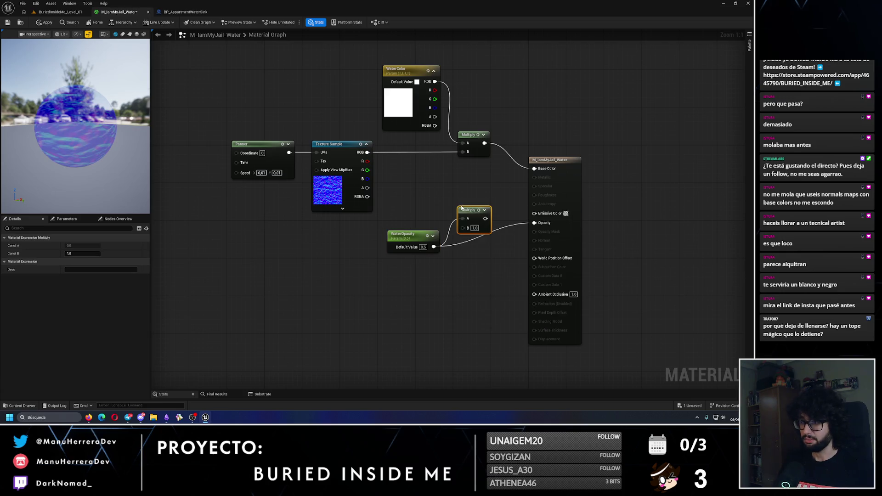
pyautogui.keyDown('alt'); pyautogui.click(467, 246); pyautogui.keyUp('alt')
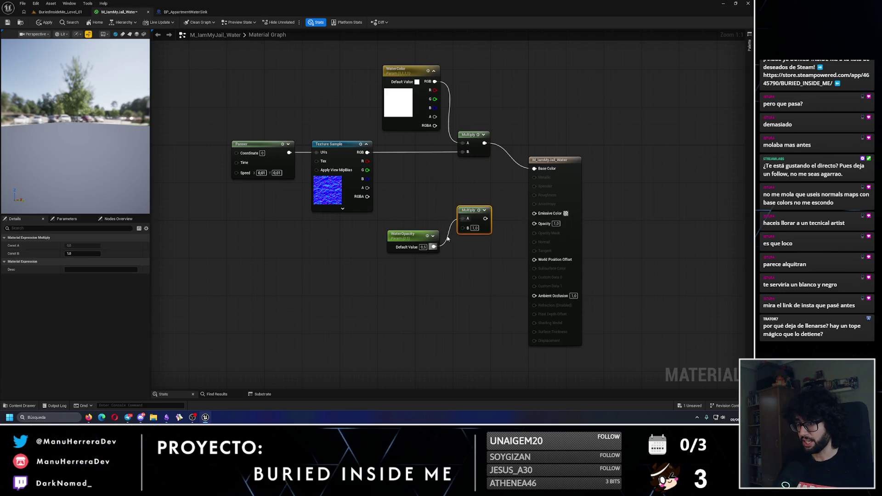
pyautogui.moveTo(367, 152)
pyautogui.mouseDown()
pyautogui.moveTo(451, 220)
pyautogui.moveTo(534, 224)
pyautogui.mouseUp()
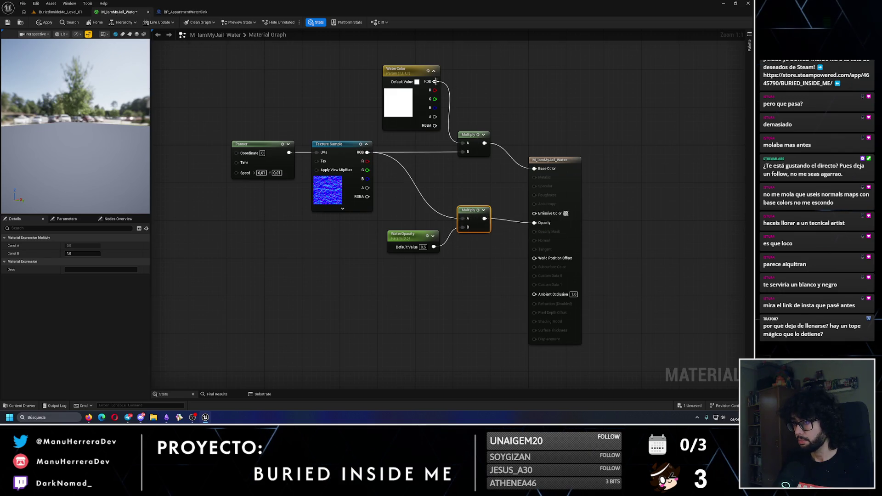
pyautogui.moveTo(435, 81)
pyautogui.mouseDown()
pyautogui.moveTo(532, 154)
pyautogui.moveTo(535, 169)
pyautogui.mouseUp()
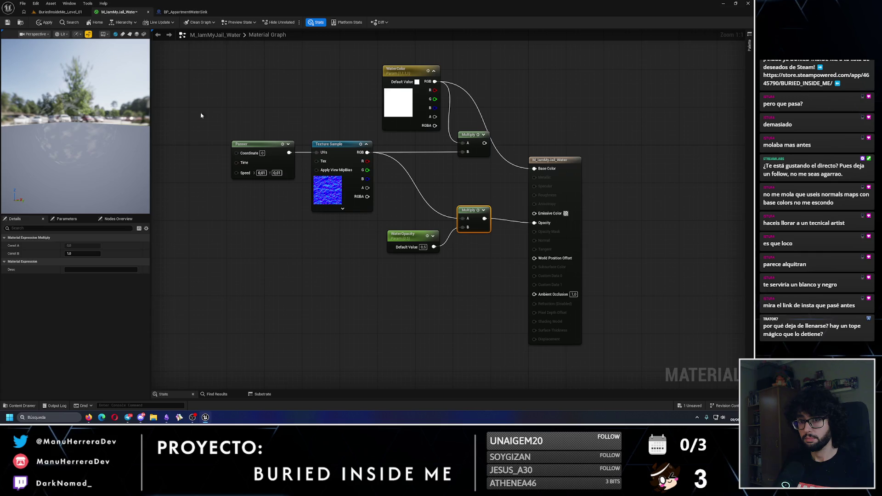
# Step: Make the WaterColor default a light cyan and apply the material
pyautogui.doubleClick(399, 71)
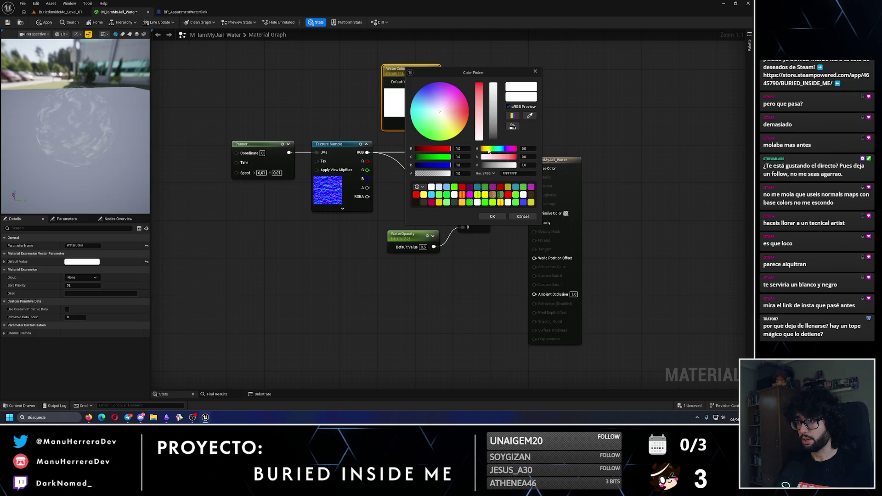
pyautogui.moveTo(489, 150); pyautogui.dragTo(510, 156)
pyautogui.moveTo(88, 108); pyautogui.dragTo(90, 117)
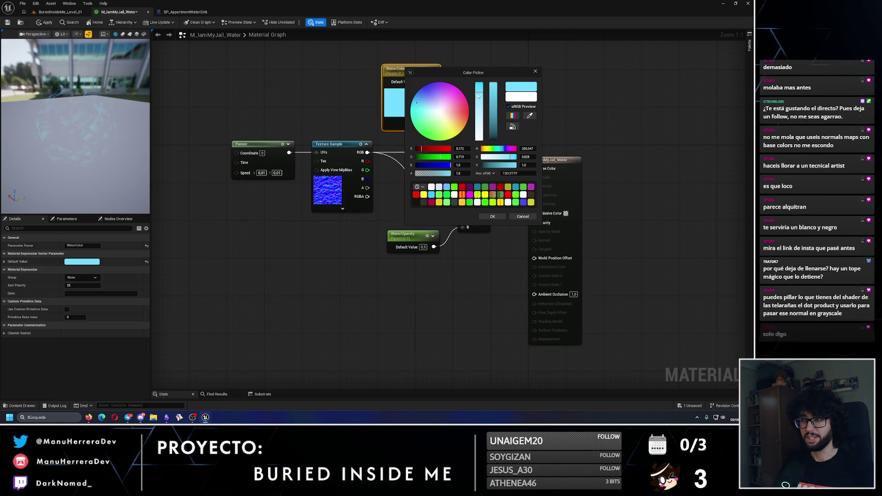
pyautogui.click(494, 86)
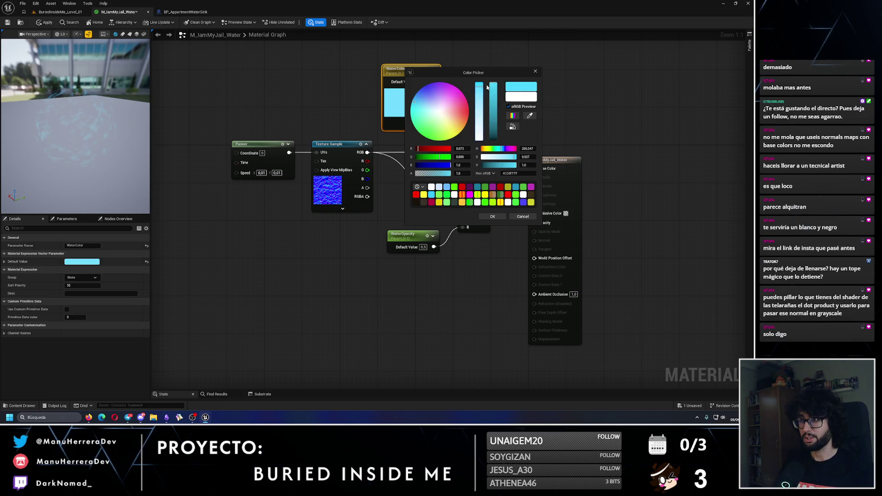
pyautogui.click(493, 217)
pyautogui.click(38, 25)
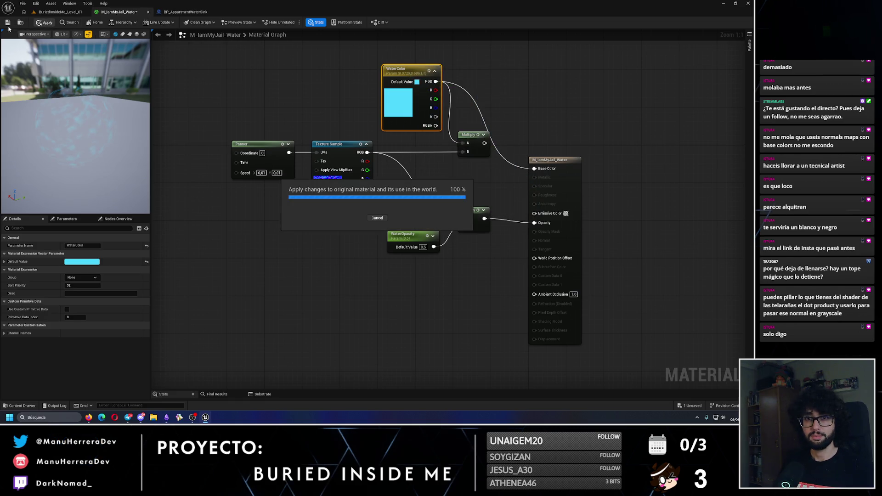
pyautogui.click(60, 12)
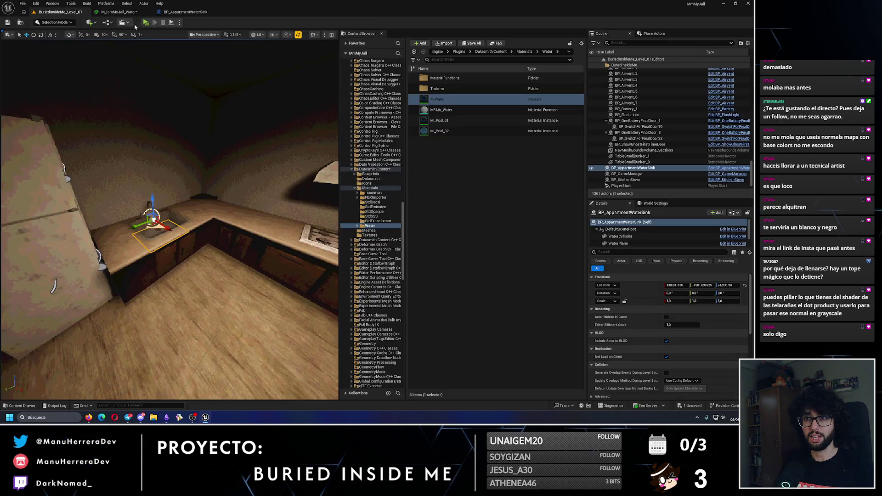
# Step: Run a quick play test, then return to the water material graph
pyautogui.hotkey('alt', 'p')
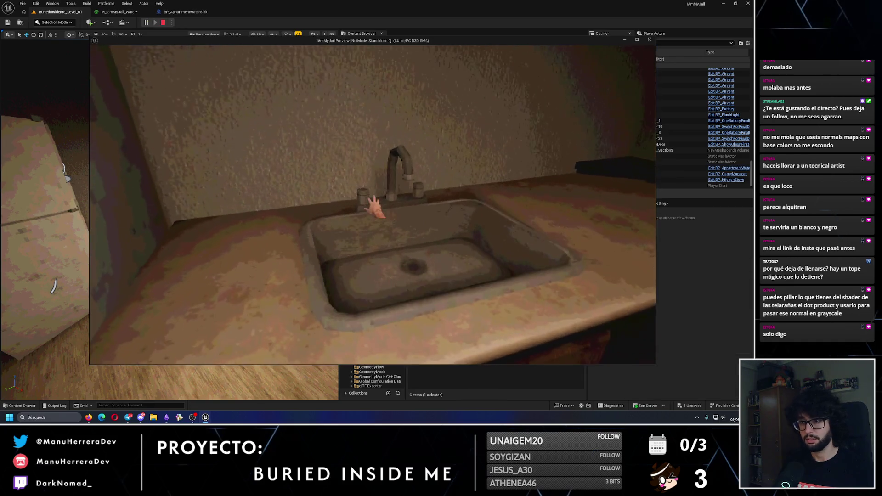
pyautogui.press('Escape')
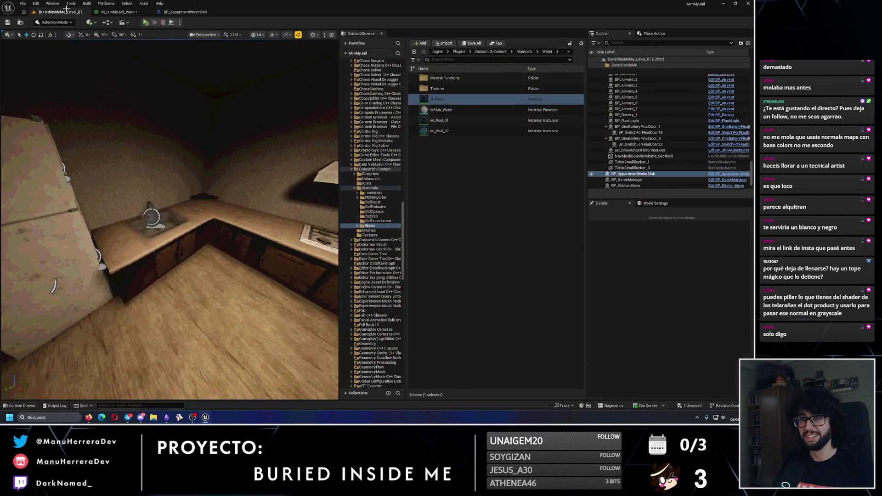
pyautogui.click(119, 12)
# Step: Delete the opacity Multiply, wire WaterOpacity straight into Opacity, then apply and save
pyautogui.click(471, 211)
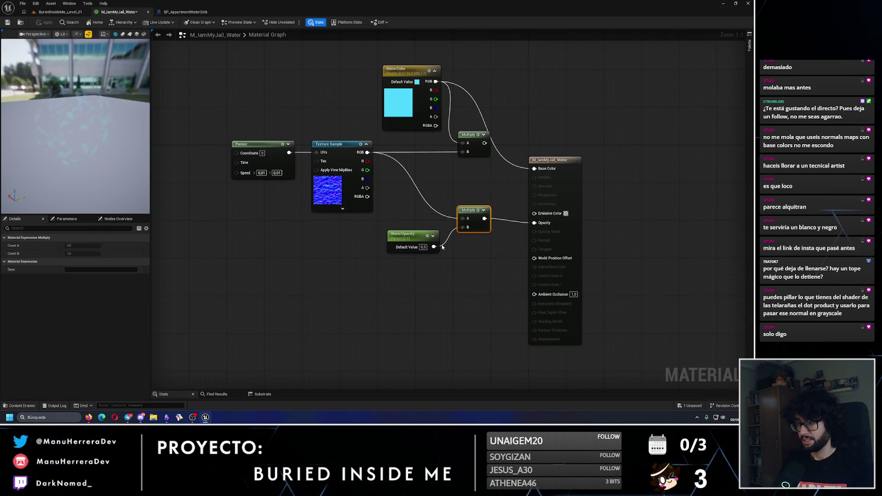
pyautogui.press('Delete')
pyautogui.moveTo(434, 247); pyautogui.dragTo(535, 223)
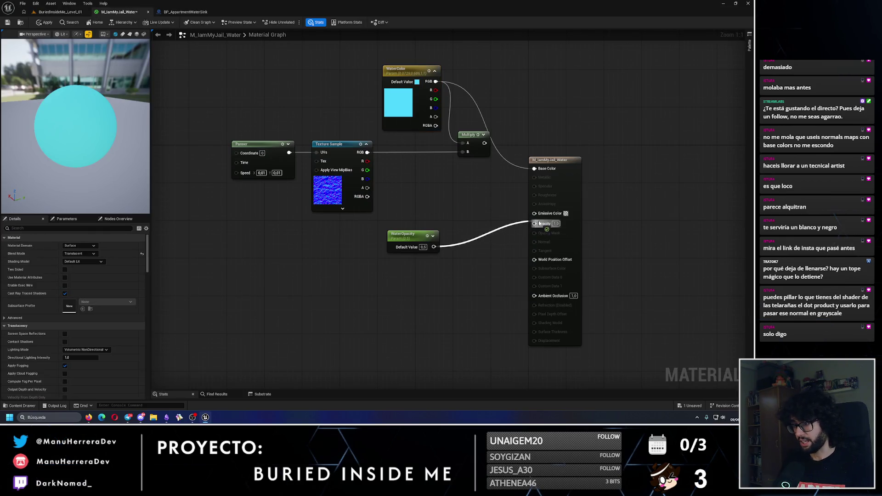
pyautogui.click(48, 23)
pyautogui.hotkey('ctrl', 's')
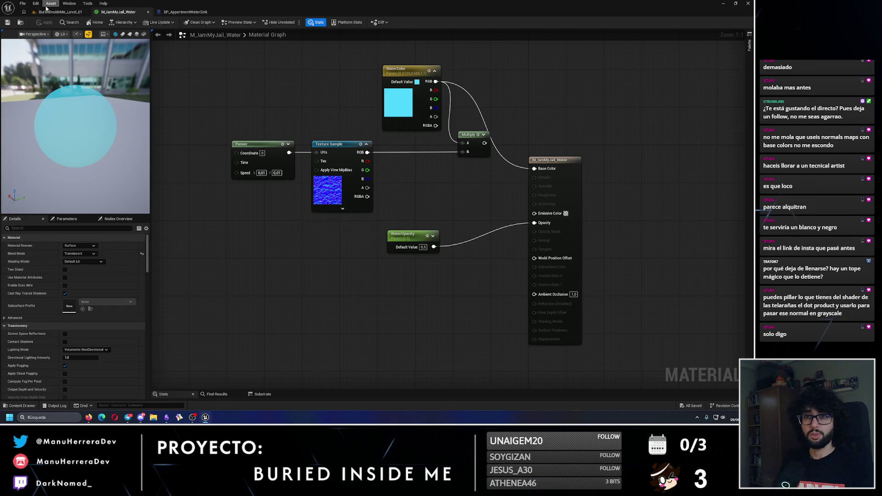
pyautogui.click(60, 12)
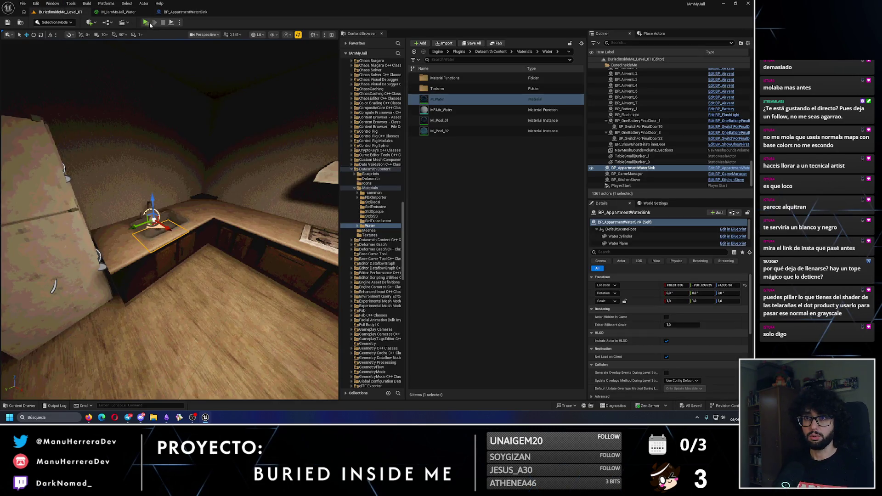
# Step: Play-test the level to watch the translucent cyan water fill the sink
pyautogui.hotkey('alt', 'p')
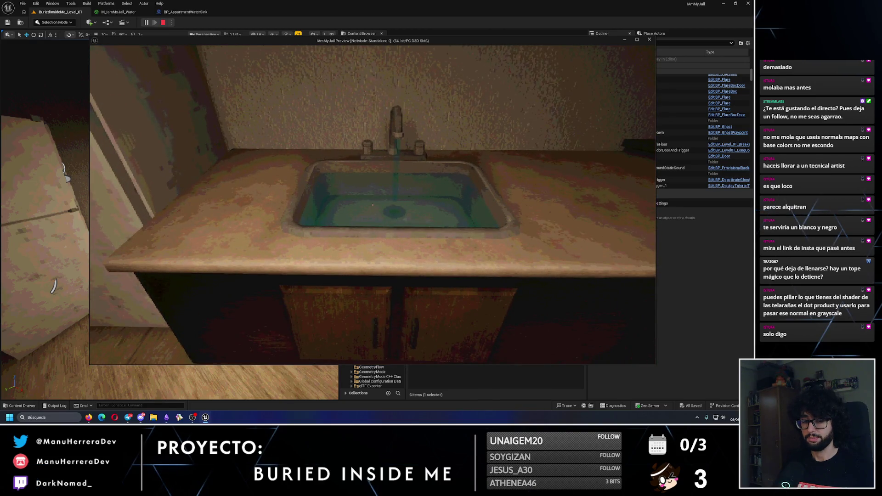
pyautogui.press('Escape')
# Step: Switch the Blend Mode to Opaque and back to Translucent, then apply
pyautogui.click(118, 12)
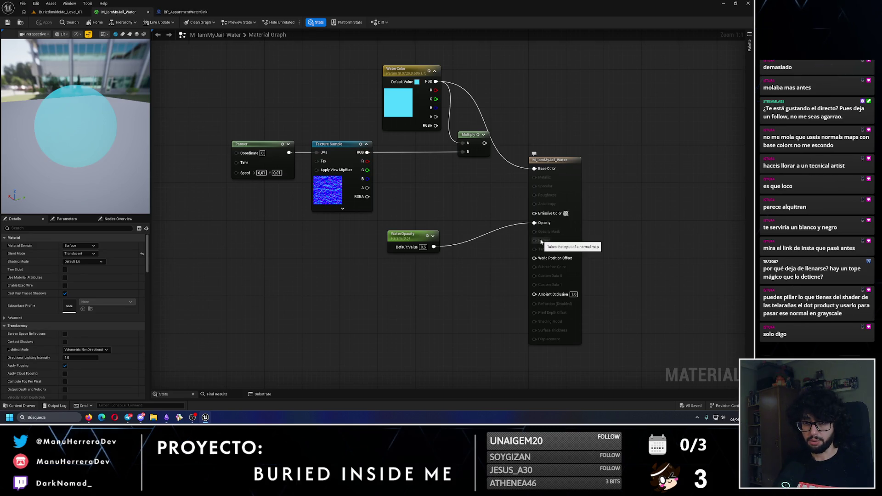
pyautogui.click(80, 253)
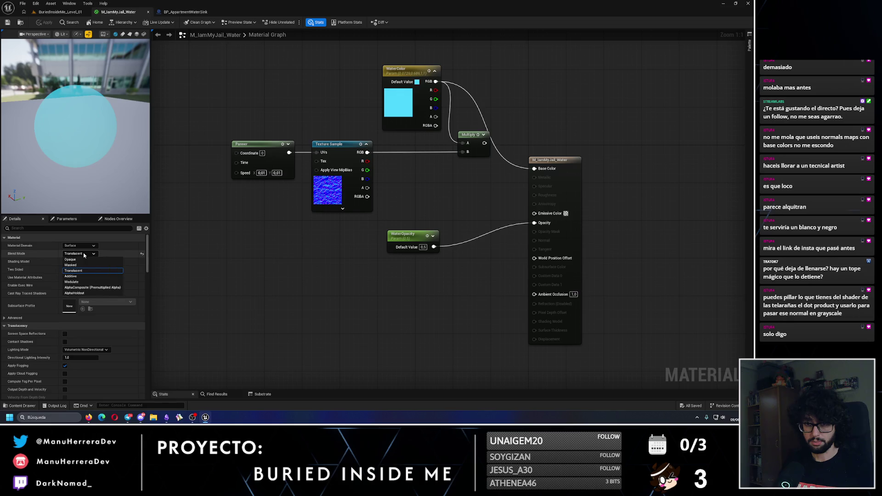
pyautogui.click(84, 260)
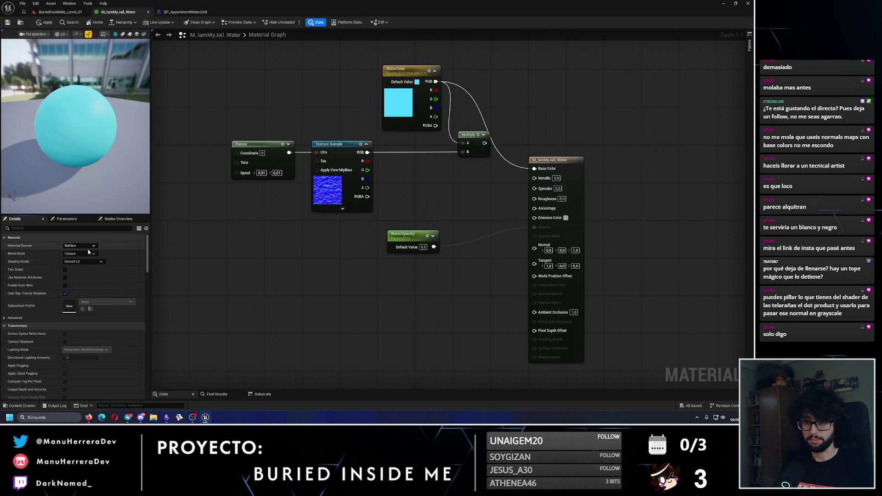
pyautogui.click(79, 254)
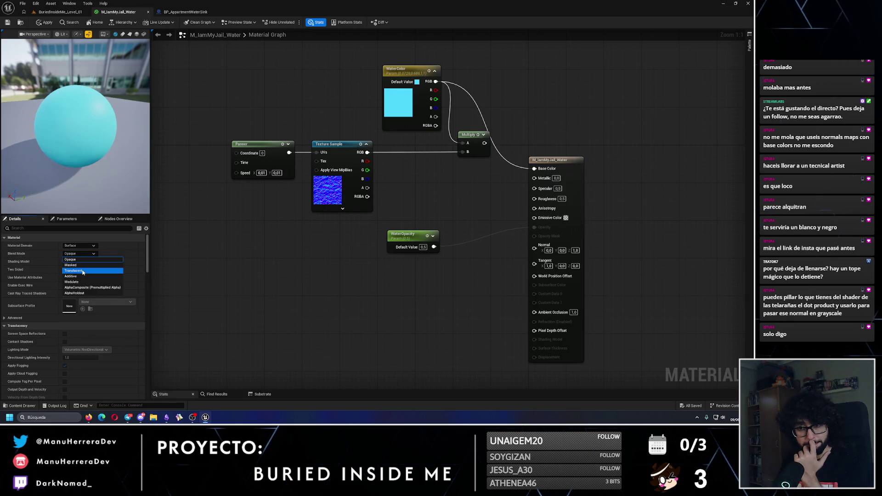
pyautogui.click(84, 271)
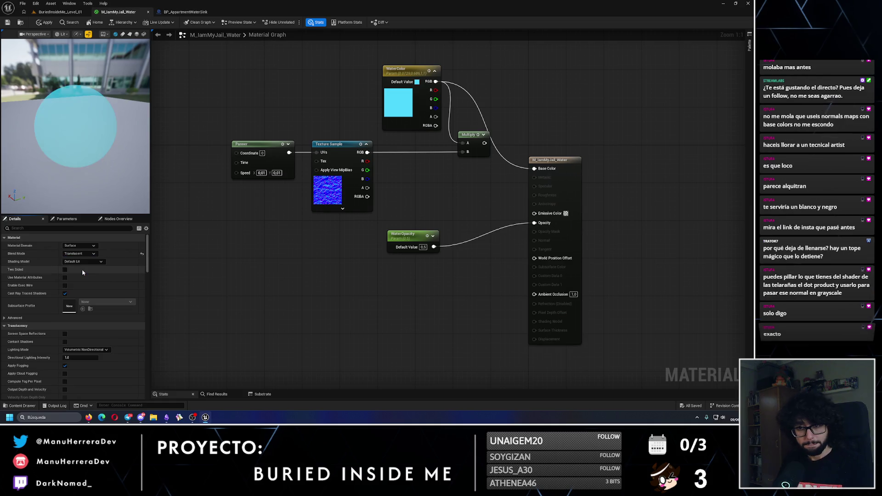
pyautogui.click(49, 21)
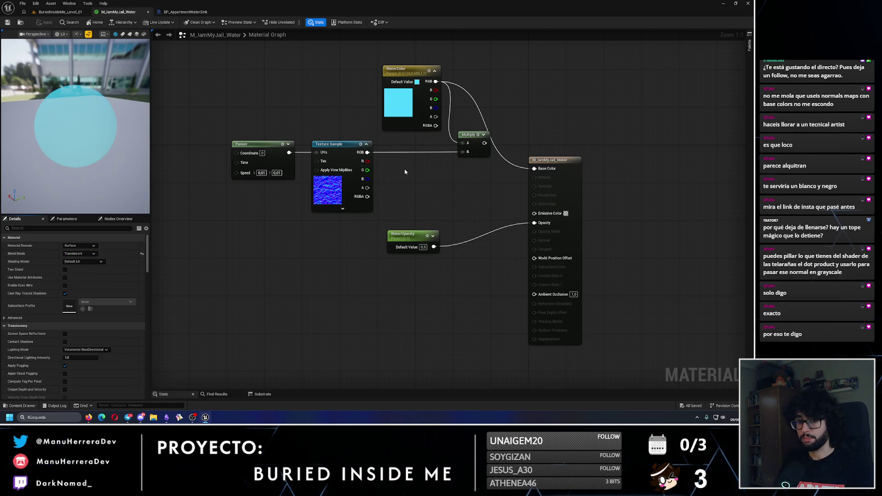
# Step: Unhook the texture from the Multiply so WaterColor drives Base Color, and apply
pyautogui.keyDown('alt'); pyautogui.click(463, 152); pyautogui.keyUp('alt')
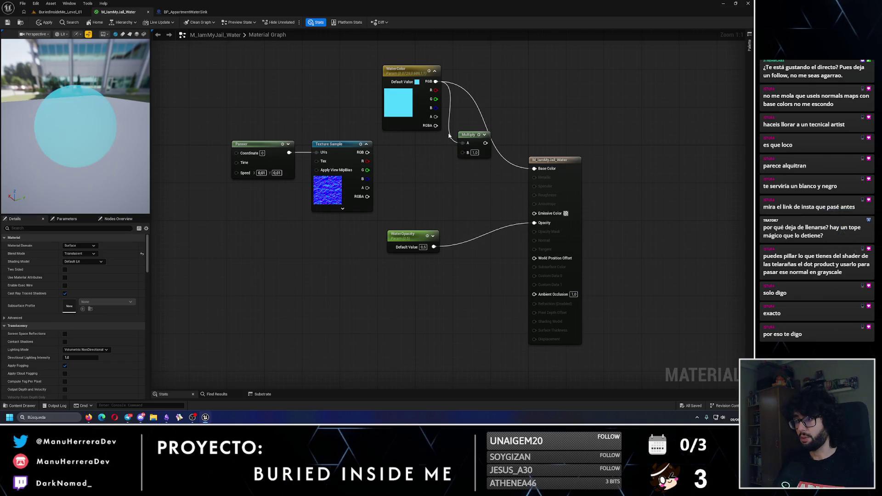
pyautogui.moveTo(474, 133); pyautogui.dragTo(455, 157)
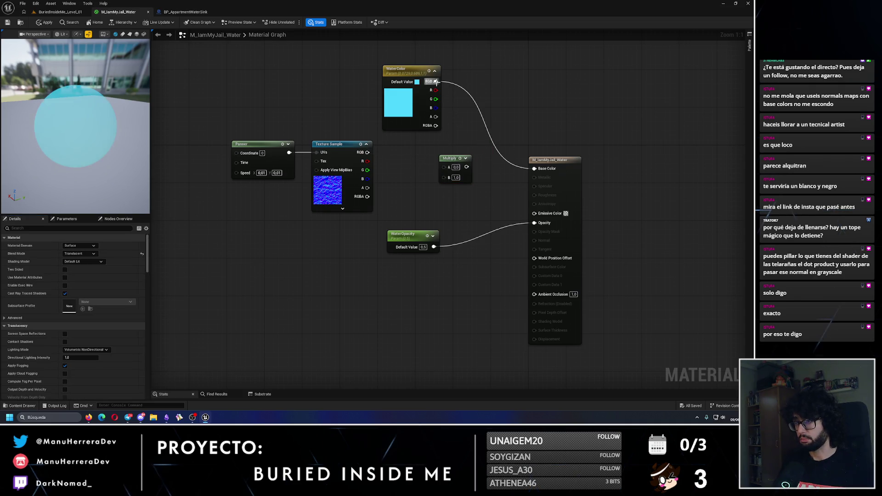
pyautogui.moveTo(435, 81); pyautogui.dragTo(444, 167)
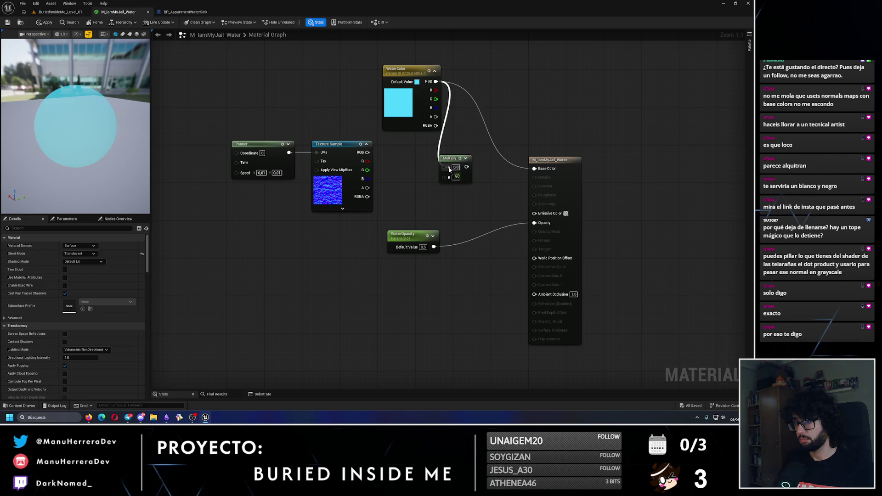
pyautogui.click(37, 23)
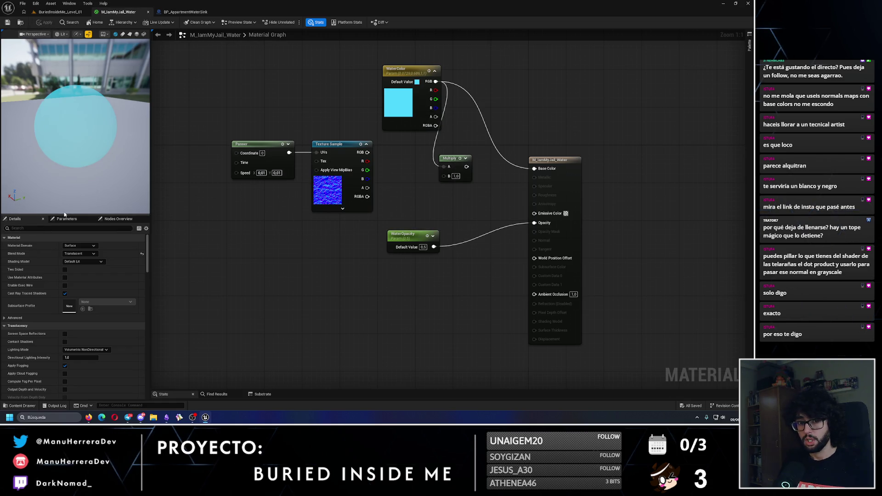
pyautogui.click(55, 12)
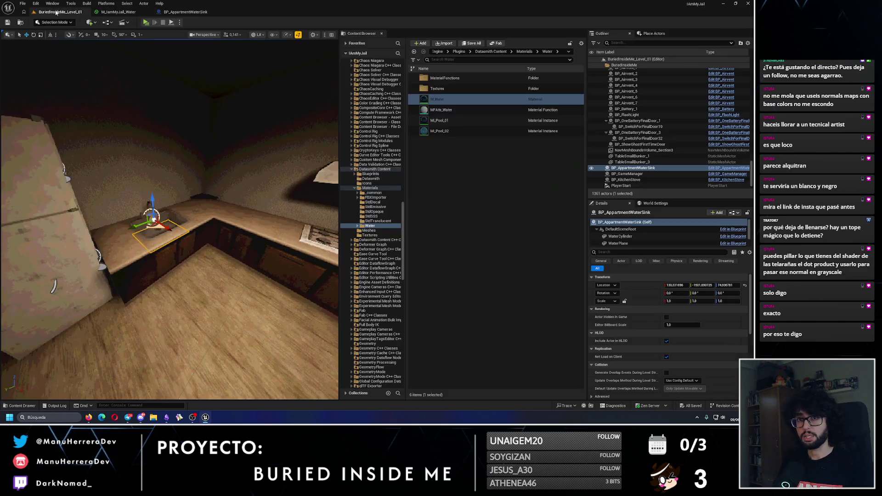
# Step: Play-test around the sink to inspect the flat cyan water, then reopen M_IamMyJail_Water
pyautogui.hotkey('alt', 'p')
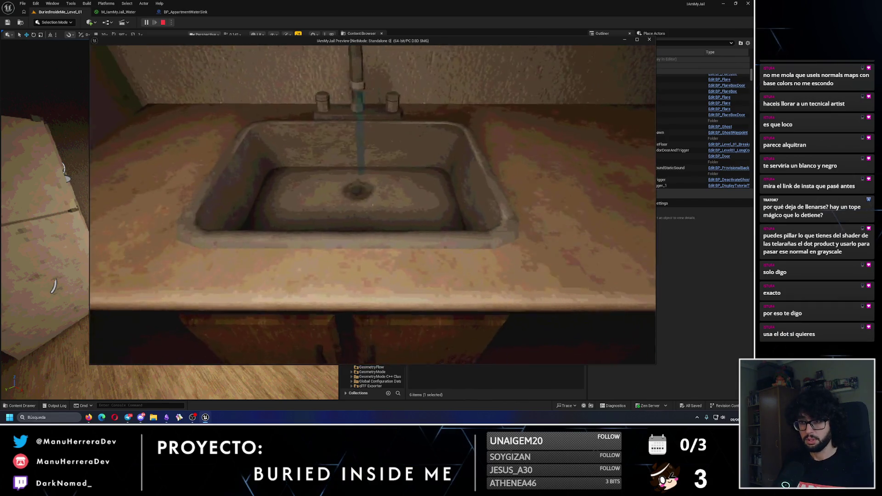
pyautogui.press('w')
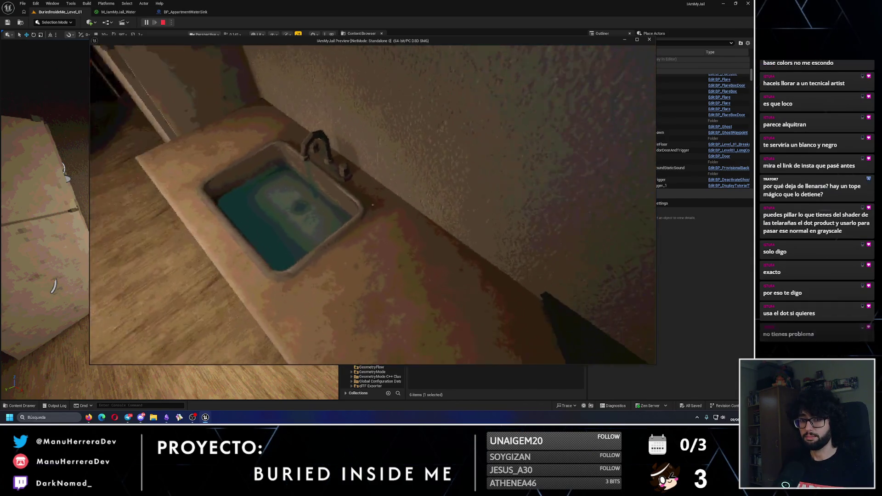
pyautogui.press('w')
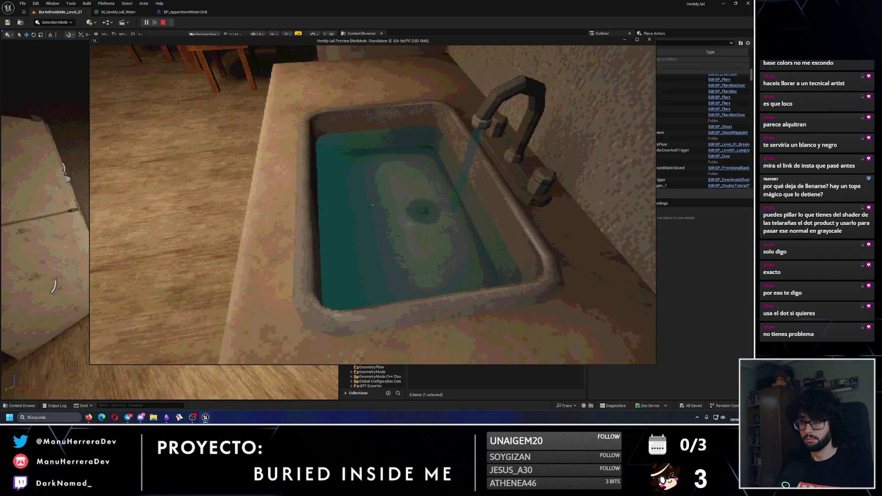
pyautogui.press('s')
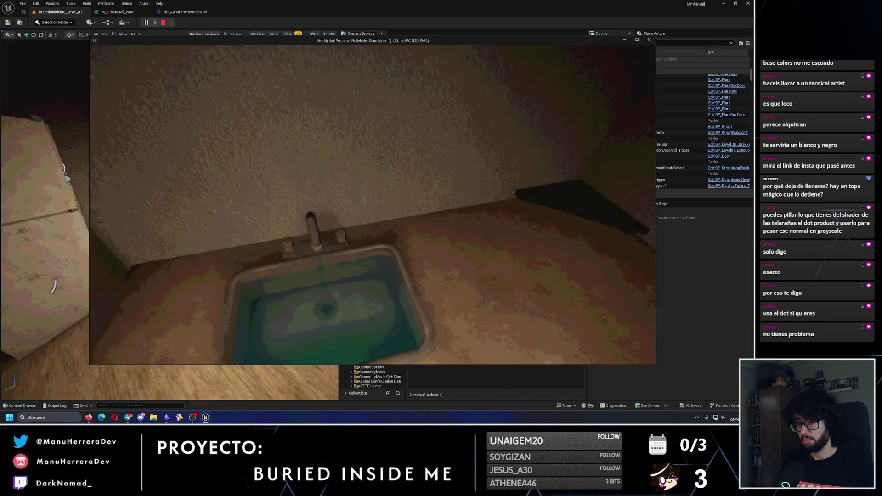
pyautogui.press('w')
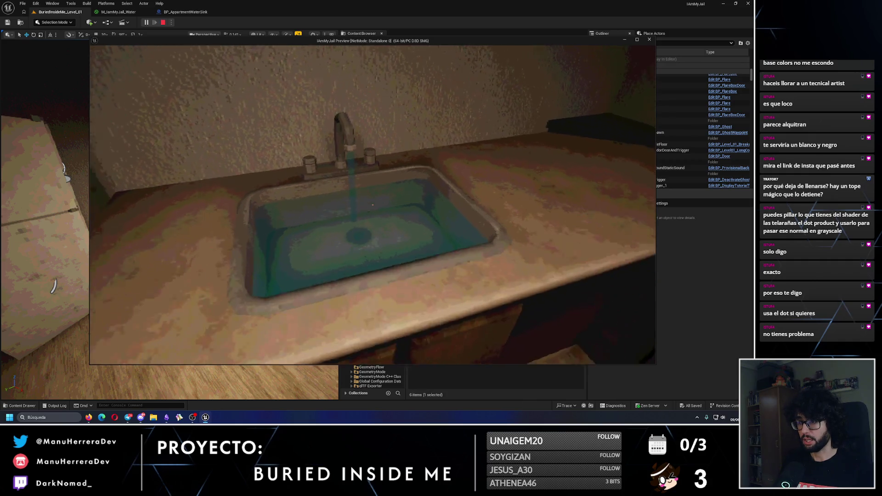
pyautogui.press('s')
pyautogui.press('w')
pyautogui.press('Escape')
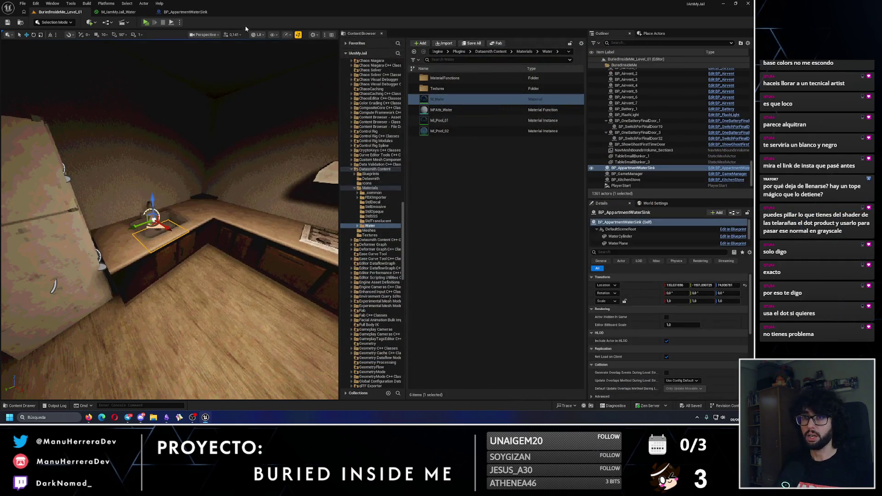
pyautogui.click(118, 12)
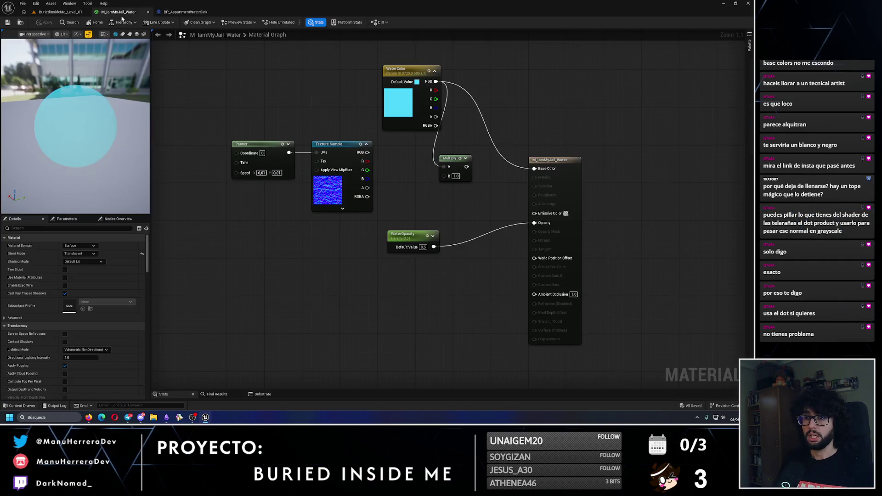
# Step: In BP_ApartmentWaterSink, turn off Cast Shadow for the water plane, compile and save
pyautogui.click(168, 10)
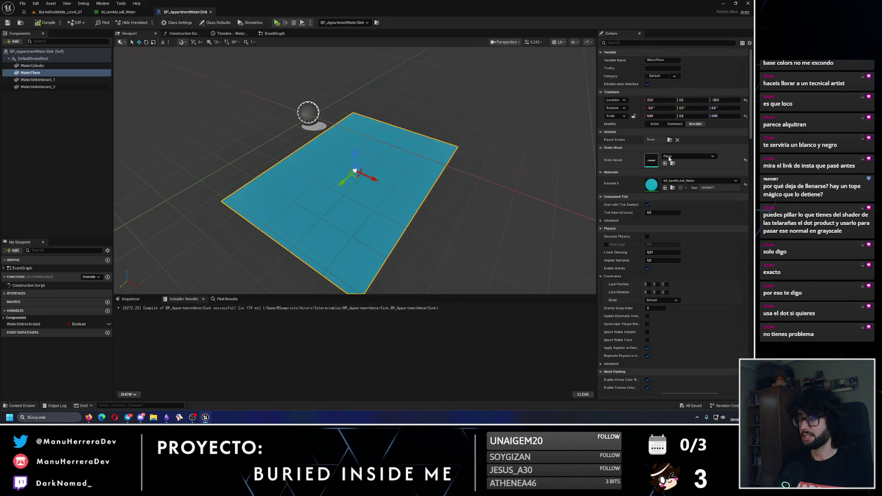
pyautogui.write('sha')
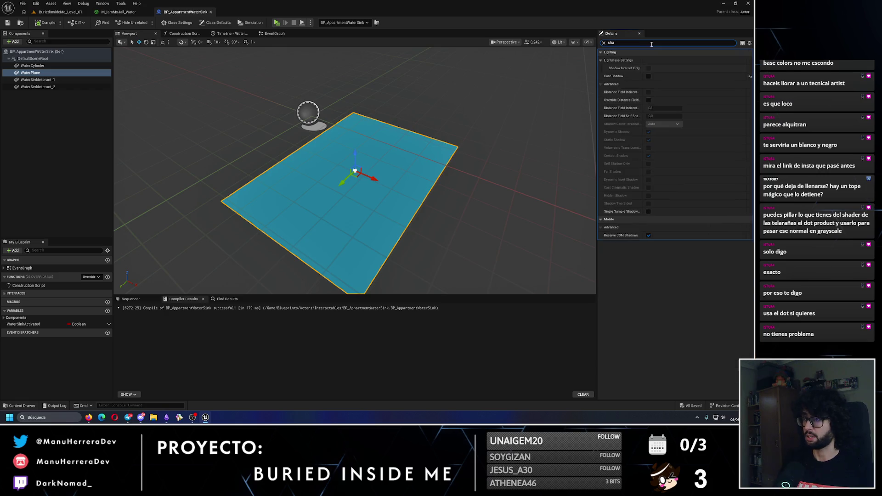
pyautogui.click(648, 76)
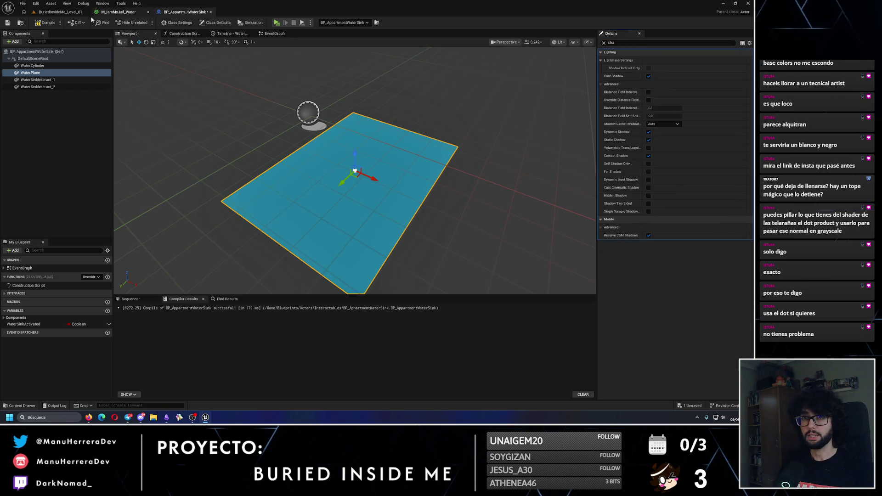
pyautogui.click(44, 23)
pyautogui.click(8, 22)
pyautogui.click(60, 12)
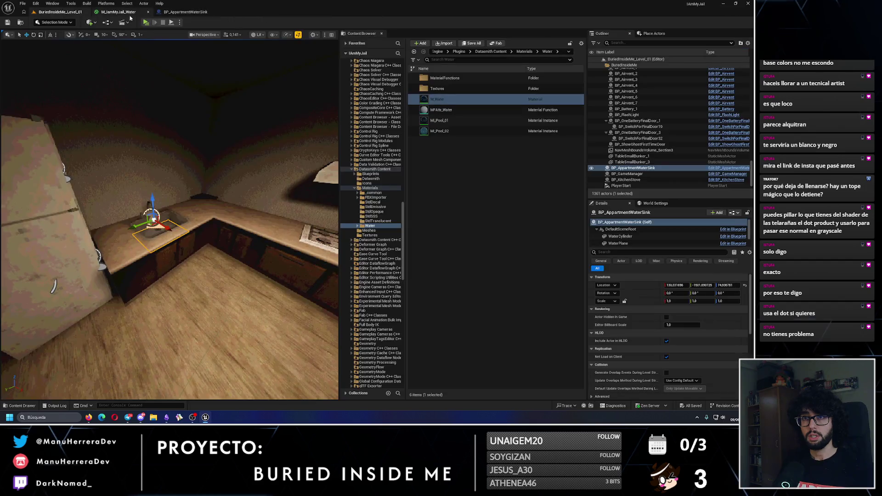
# Step: Play-test the level, then release the mouse and bring the editor forward
pyautogui.hotkey('alt', 'p')
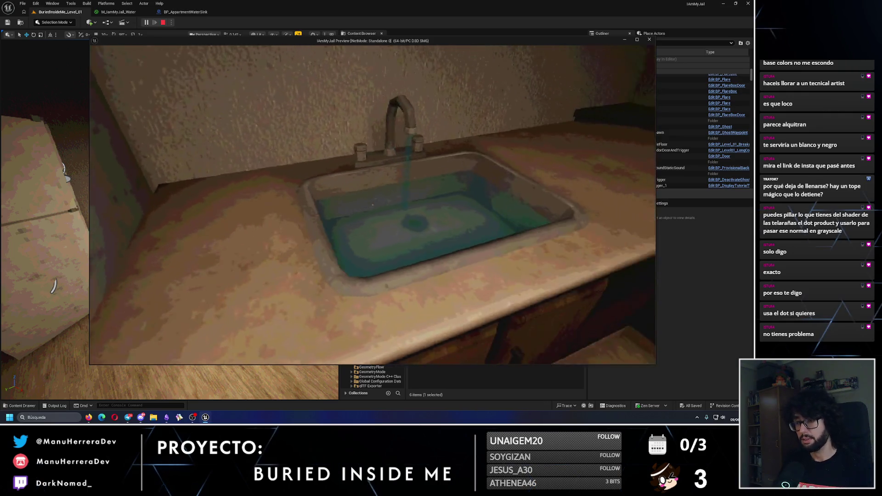
pyautogui.hotkey('shift', 'F1')
pyautogui.click(210, 2)
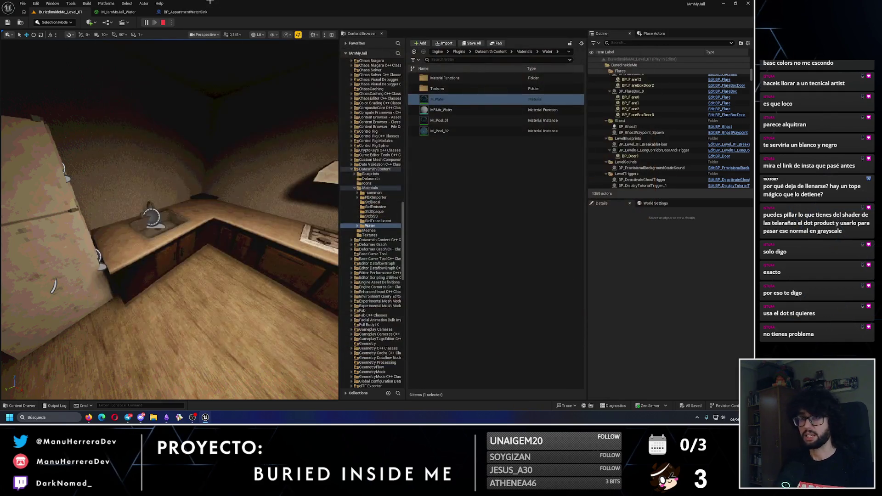
# Step: Uncheck Cast Shadow on WaterPlane again, recompile and save the blueprint, then reopen the material
pyautogui.click(189, 13)
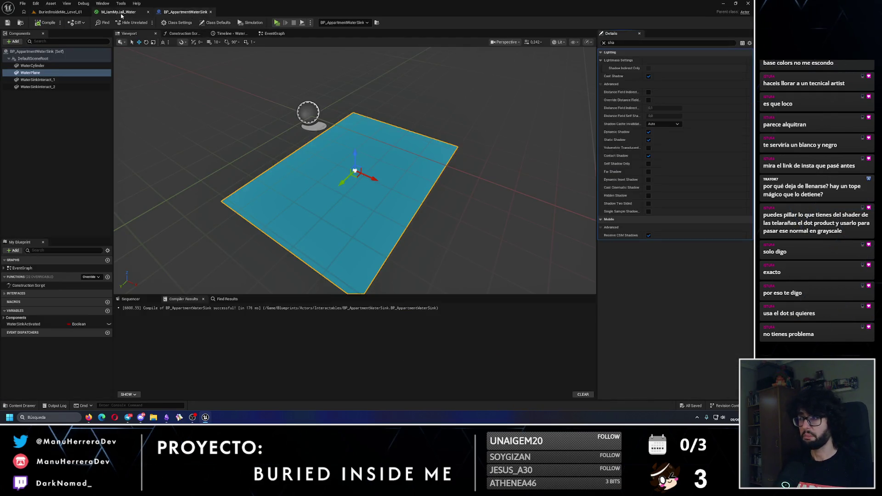
pyautogui.click(648, 76)
pyautogui.moveTo(330, 120); pyautogui.dragTo(331, 120)
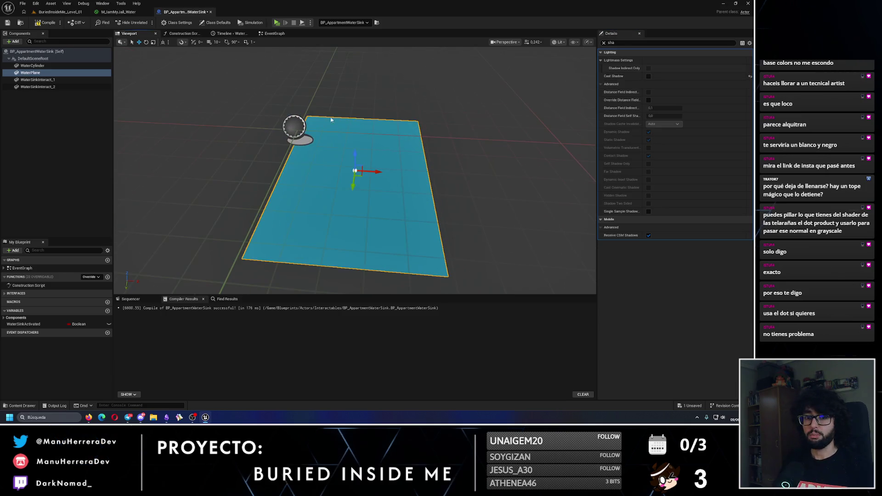
pyautogui.click(44, 23)
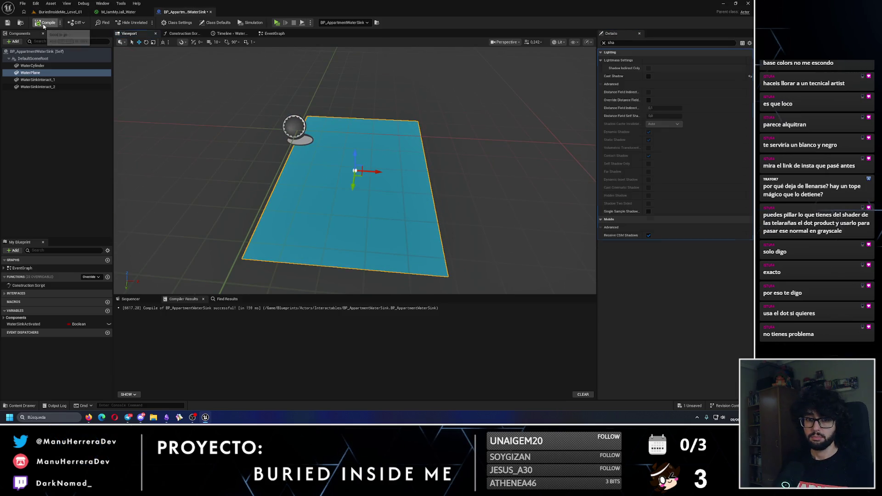
pyautogui.click(8, 22)
pyautogui.click(60, 11)
pyautogui.click(118, 12)
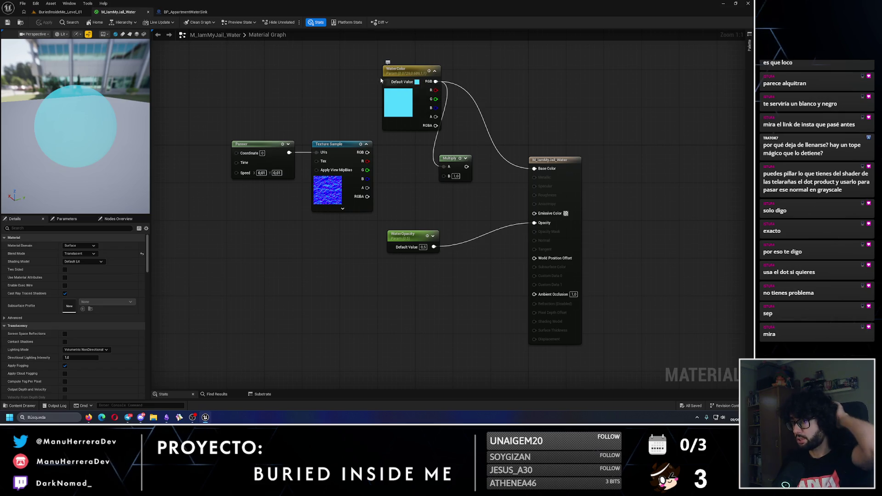
# Step: Move WaterColor left and add a Dot node fed by the texture's RGB output
pyautogui.moveTo(388, 75); pyautogui.dragTo(321, 75)
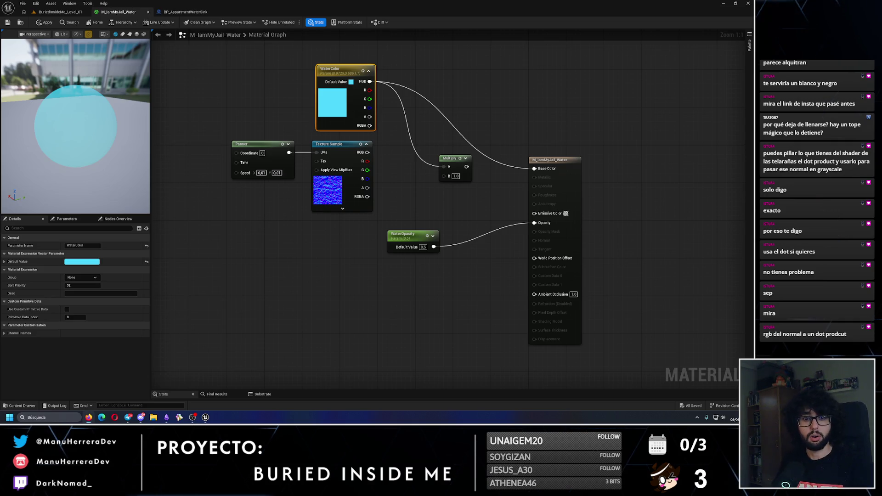
pyautogui.click(267, 283)
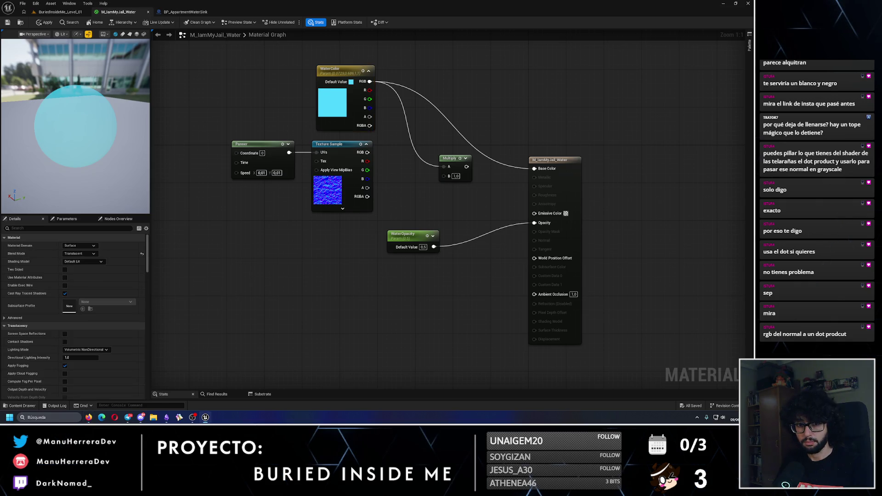
pyautogui.moveTo(369, 153); pyautogui.dragTo(408, 190)
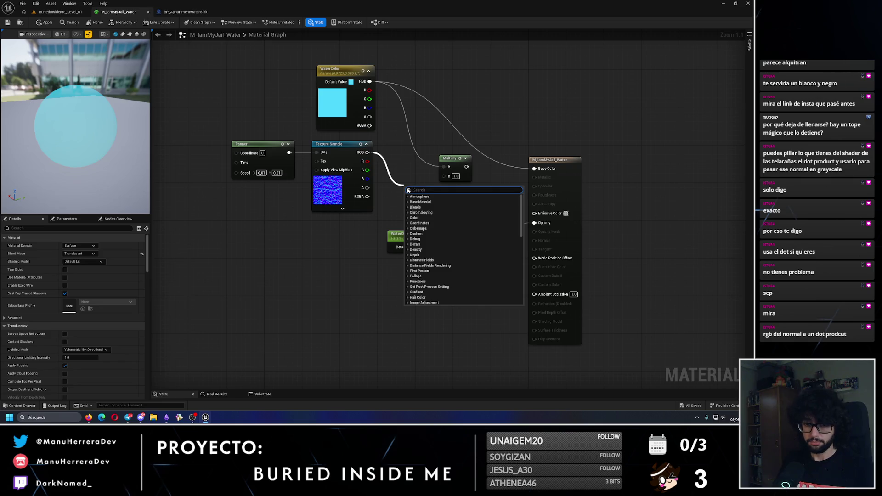
pyautogui.write('dot')
pyautogui.press('Return')
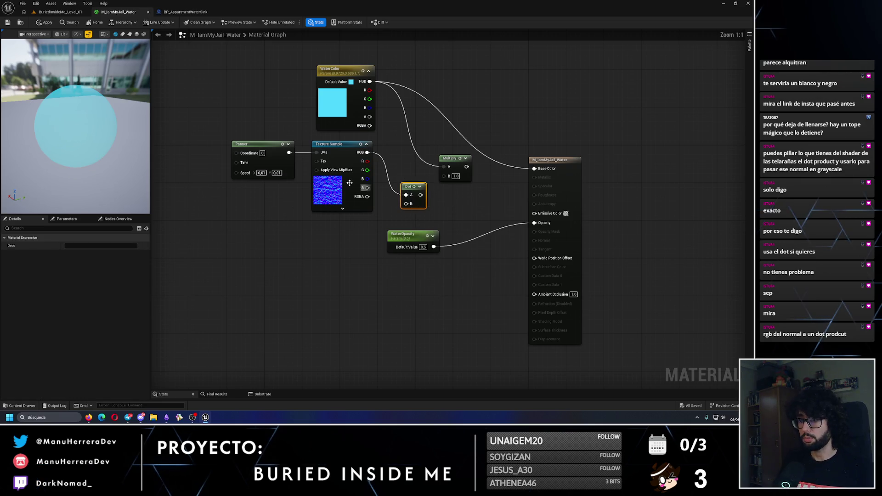
# Step: Shift the Panner, Texture Sample and Dot nodes further left
pyautogui.moveTo(225, 134)
pyautogui.mouseDown()
pyautogui.moveTo(294, 193)
pyautogui.moveTo(432, 203)
pyautogui.mouseUp()
pyautogui.moveTo(416, 195)
pyautogui.mouseDown()
pyautogui.moveTo(369, 200)
pyautogui.moveTo(372, 149)
pyautogui.mouseUp()
pyautogui.click(367, 185)
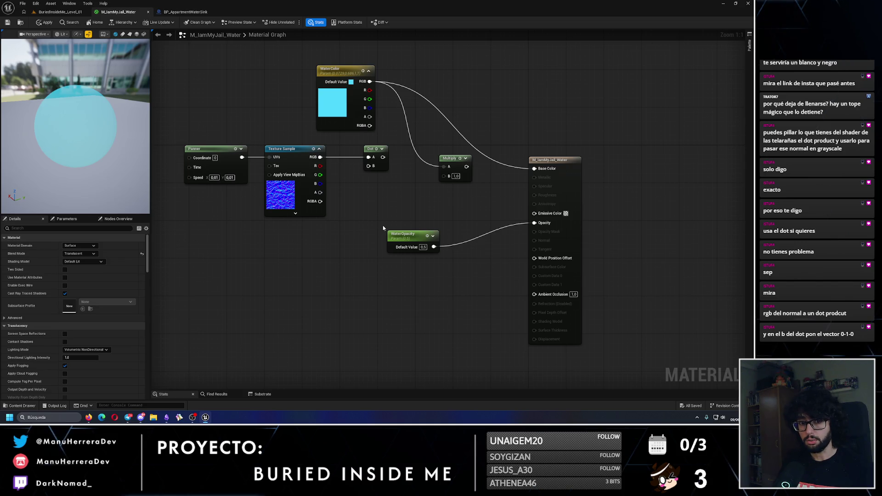
# Step: Add a 0,1,0 Constant3Vector node feeding the Dot node's B input
pyautogui.moveTo(368, 166); pyautogui.dragTo(331, 244)
pyautogui.write('vector 3')
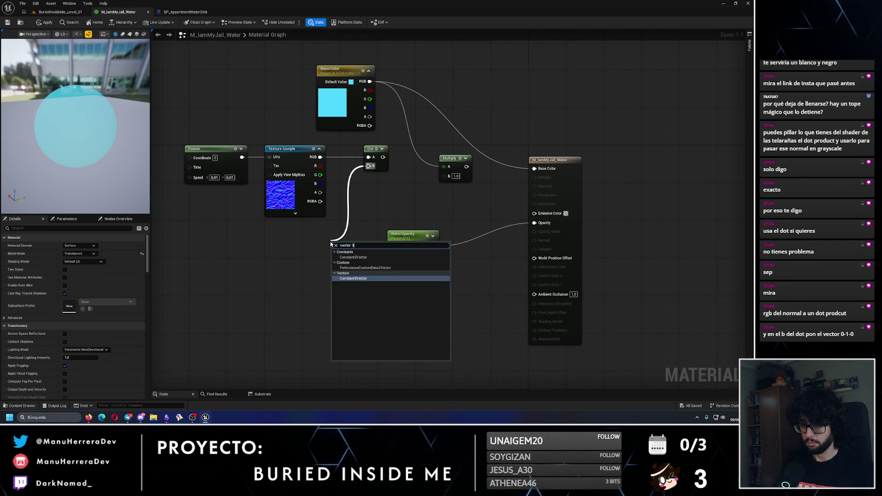
pyautogui.press('Return')
pyautogui.click(363, 257)
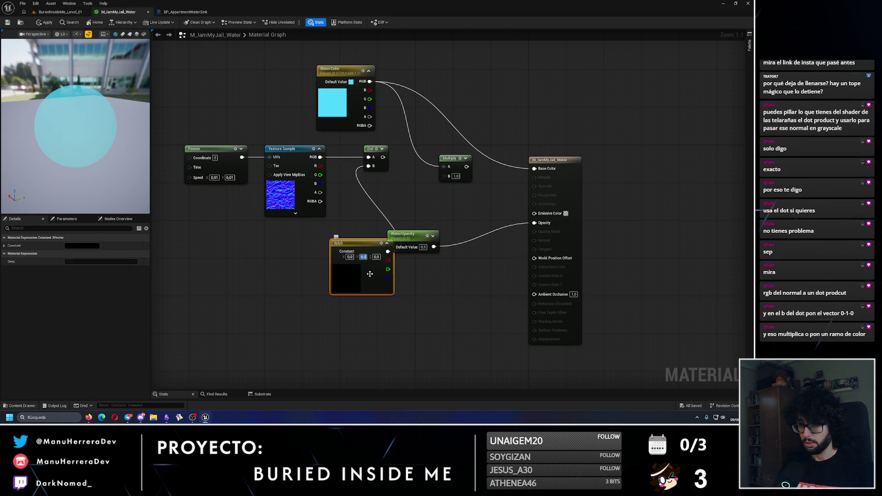
pyautogui.write('1')
pyautogui.press('Return')
pyautogui.moveTo(369, 274); pyautogui.dragTo(290, 283)
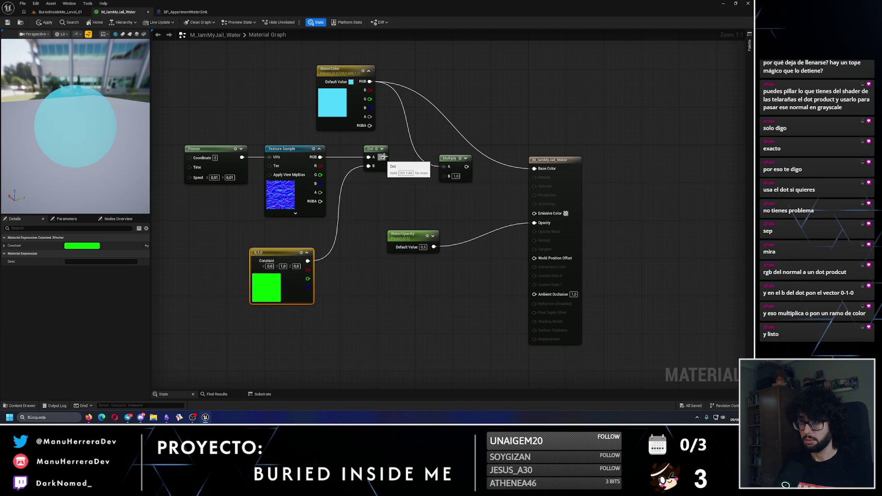
# Step: Wire the Dot result into the Multiply's B input and apply the material
pyautogui.moveTo(384, 157)
pyautogui.mouseDown()
pyautogui.moveTo(455, 183)
pyautogui.moveTo(444, 176)
pyautogui.moveTo(535, 168)
pyautogui.mouseUp()
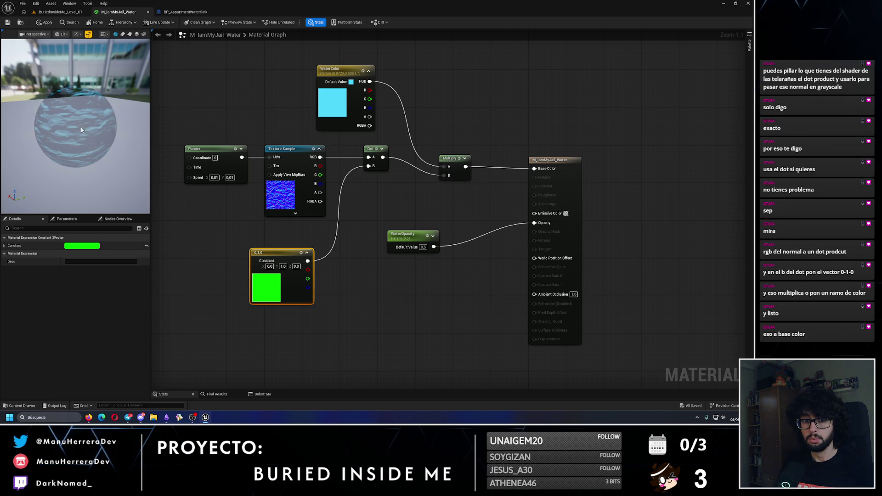
pyautogui.moveTo(81, 128)
pyautogui.mouseDown()
pyautogui.moveTo(82, 137)
pyautogui.moveTo(81, 130)
pyautogui.mouseUp()
pyautogui.click(45, 22)
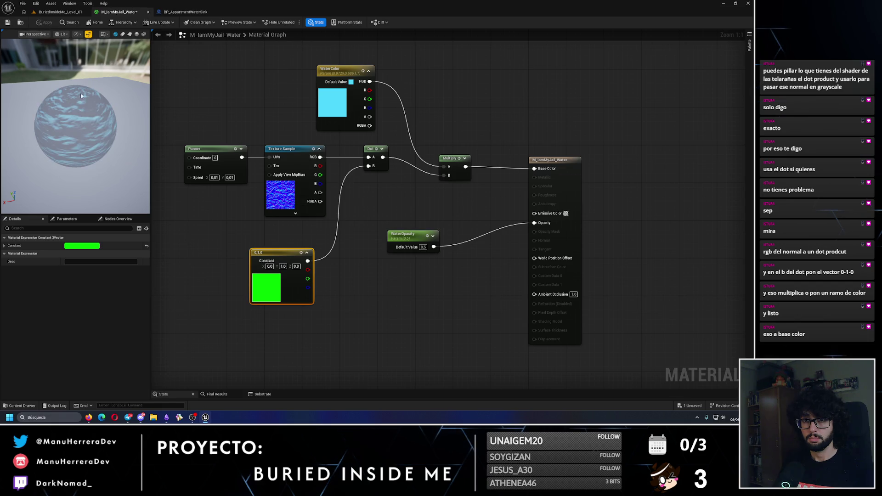
pyautogui.click(68, 12)
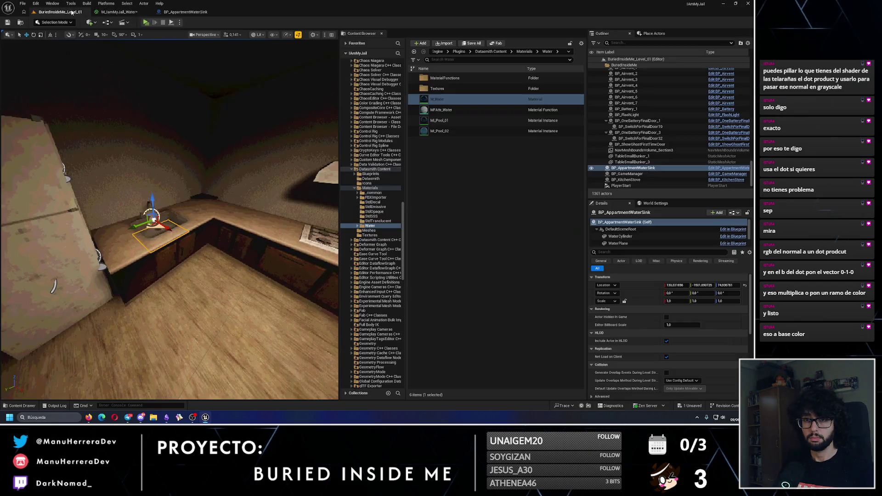
# Step: Play-test the level and walk to the sink to check the darker textured water
pyautogui.hotkey('alt', 'p')
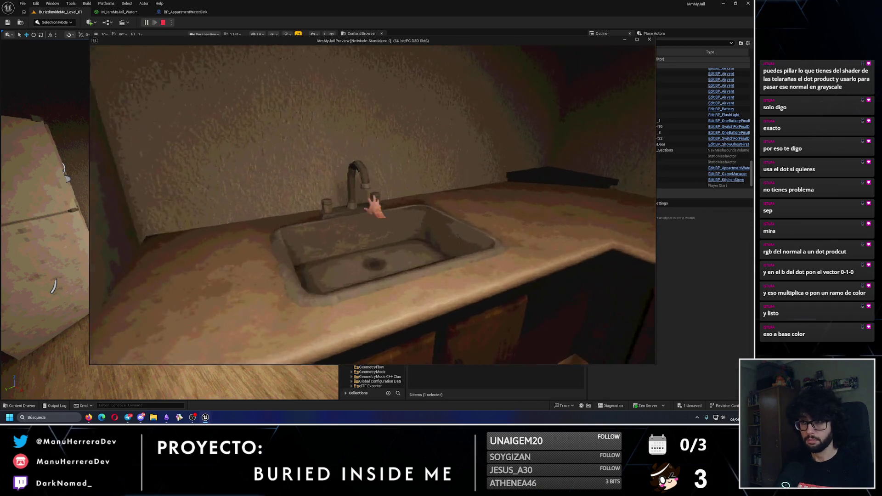
pyautogui.press('e')
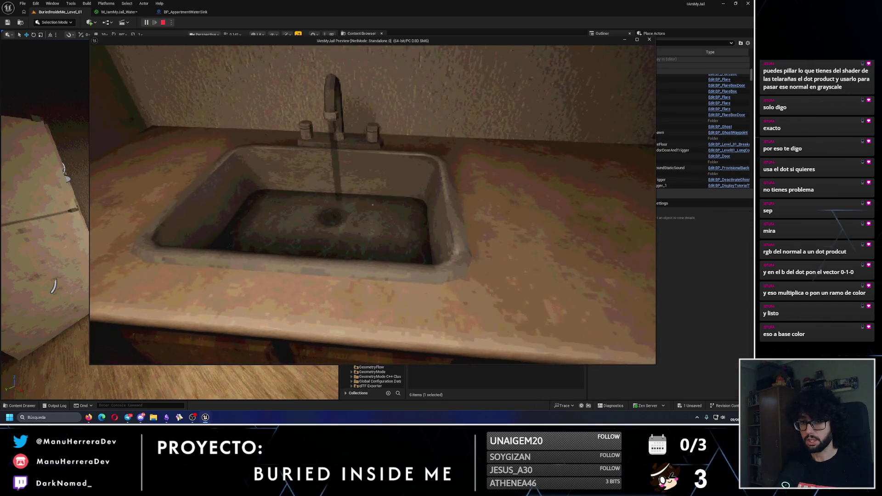
pyautogui.press('a')
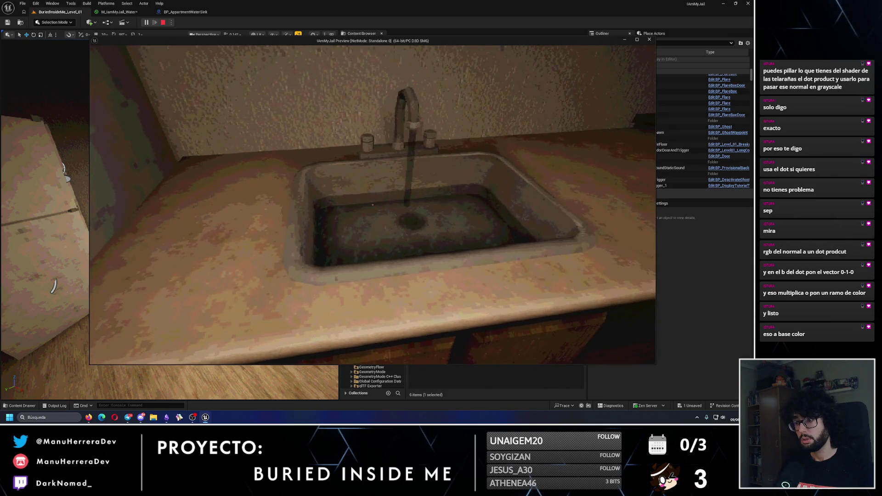
pyautogui.press('w')
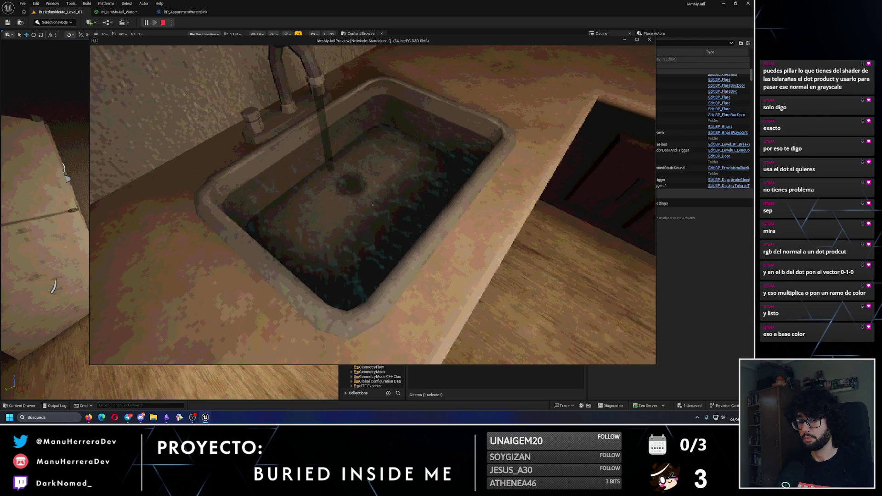
pyautogui.press('s')
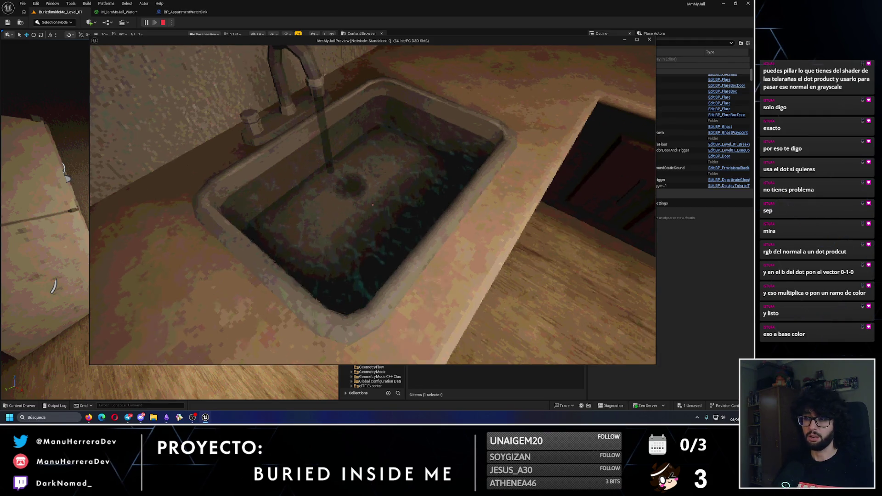
pyautogui.hotkey('alt', 'Tab')
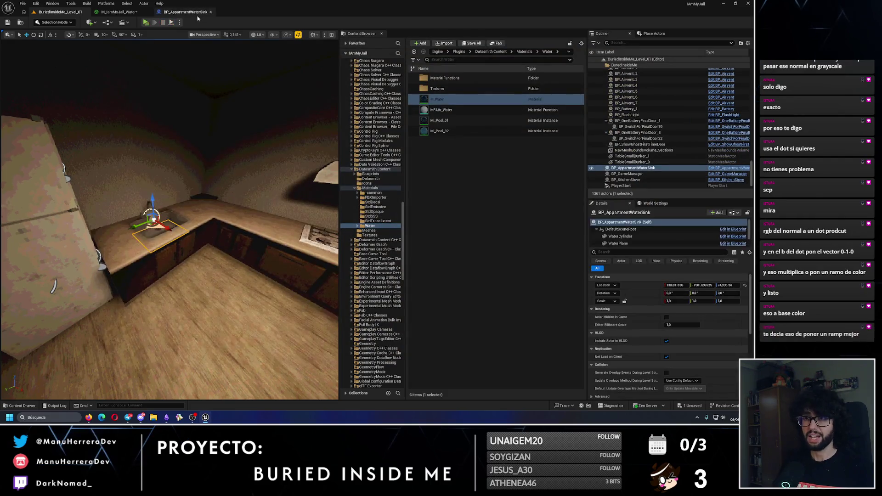
# Step: Inspect the water plane in BP_ApartmentWaterSink, then go back to the water material graph
pyautogui.click(188, 13)
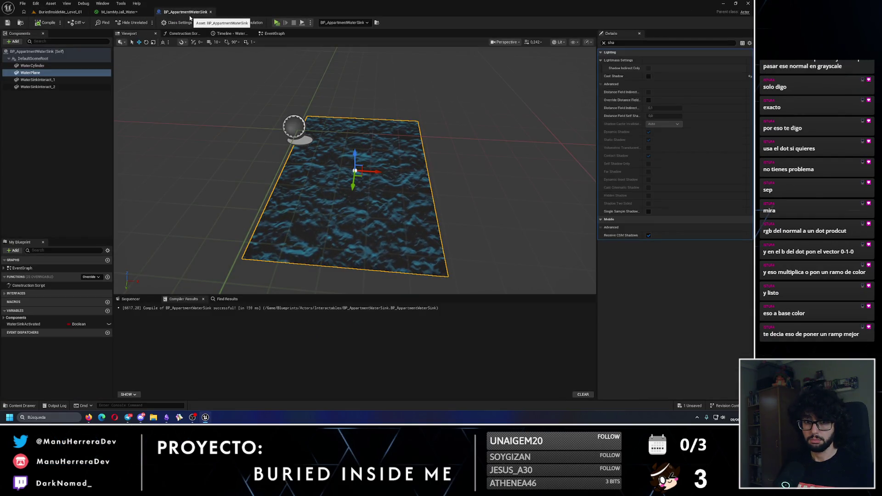
pyautogui.moveTo(413, 193); pyautogui.dragTo(496, 193)
pyautogui.click(120, 12)
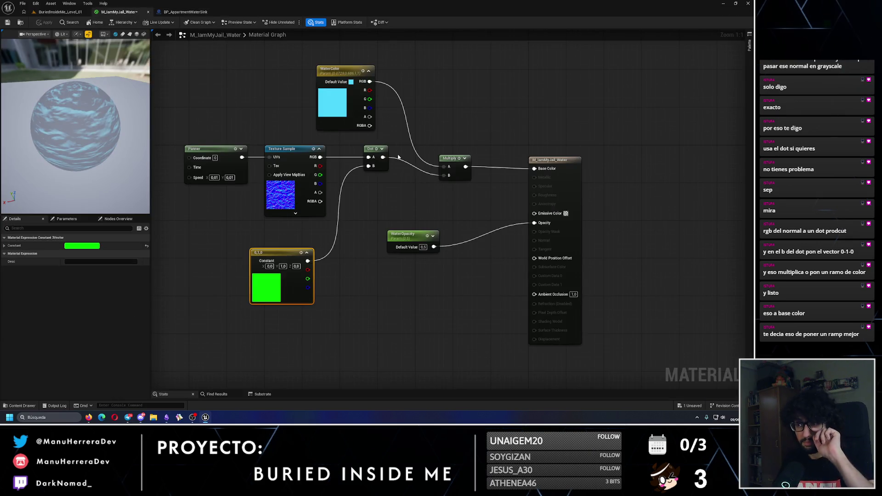
# Step: Shift the Panner, Texture Sample, Dot and 0,1,0 vector nodes to the left
pyautogui.moveTo(228, 138); pyautogui.dragTo(372, 280)
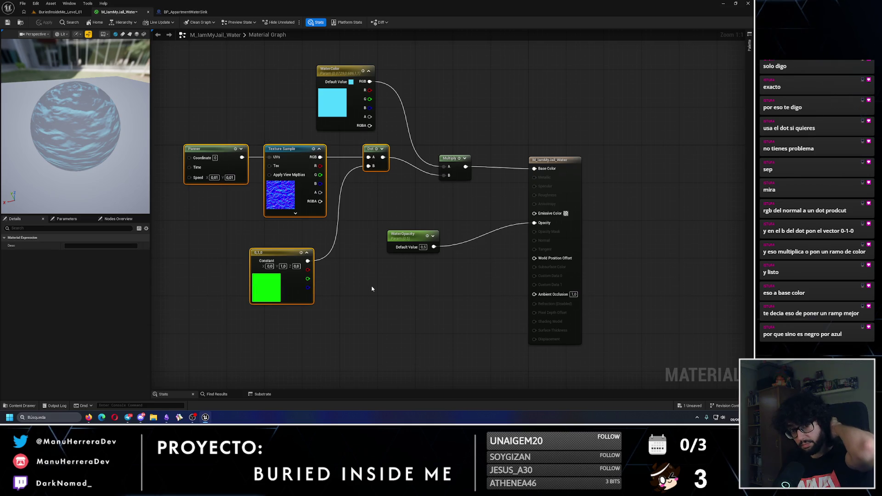
pyautogui.moveTo(276, 267)
pyautogui.mouseDown()
pyautogui.moveTo(242, 266)
pyautogui.moveTo(256, 238)
pyautogui.mouseUp()
pyautogui.click(328, 258)
pyautogui.click(304, 226)
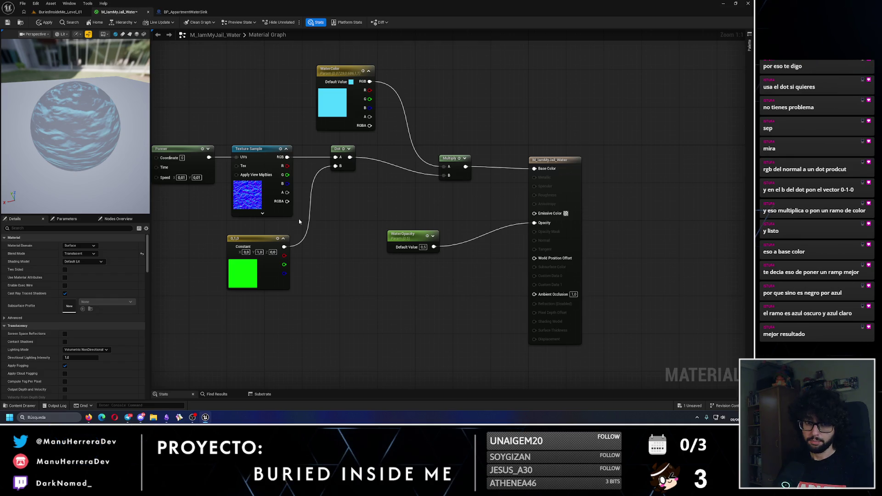
# Step: Try a Color Ramp node, then delete it and wire WaterColor straight to Base Color
pyautogui.rightClick(336, 223)
pyautogui.write('ramp')
pyautogui.press('Return')
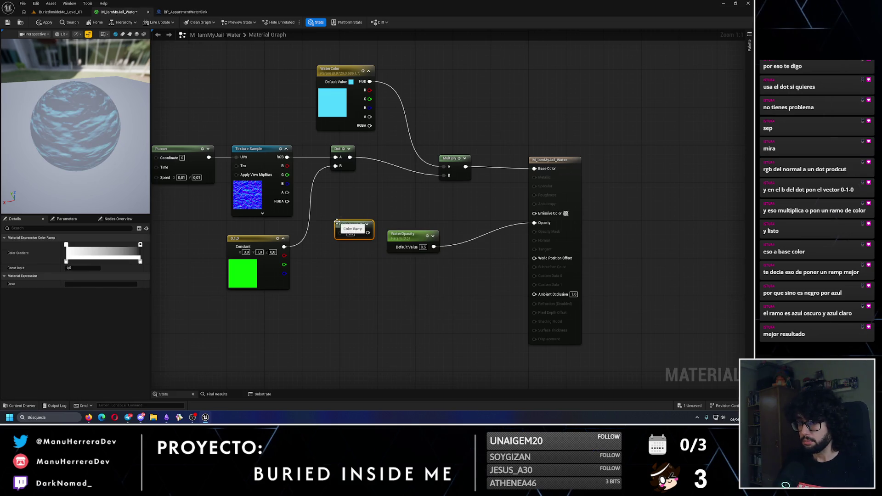
pyautogui.moveTo(356, 227); pyautogui.dragTo(365, 218)
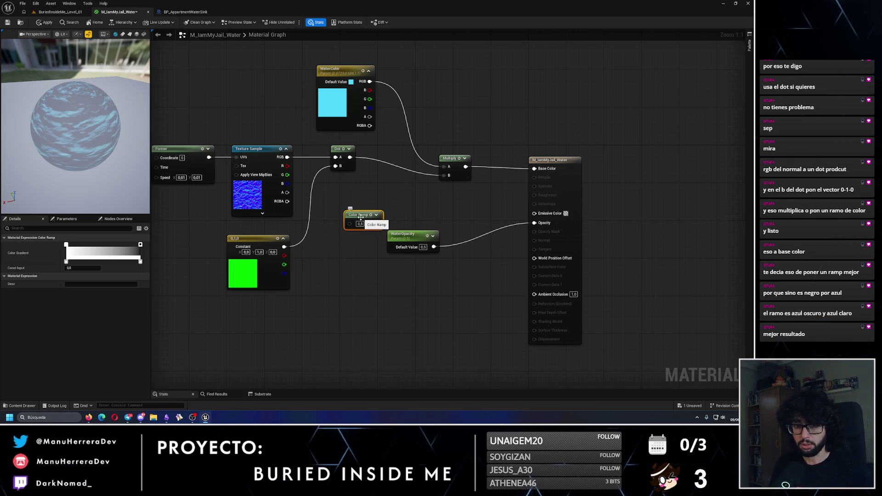
pyautogui.press('Delete')
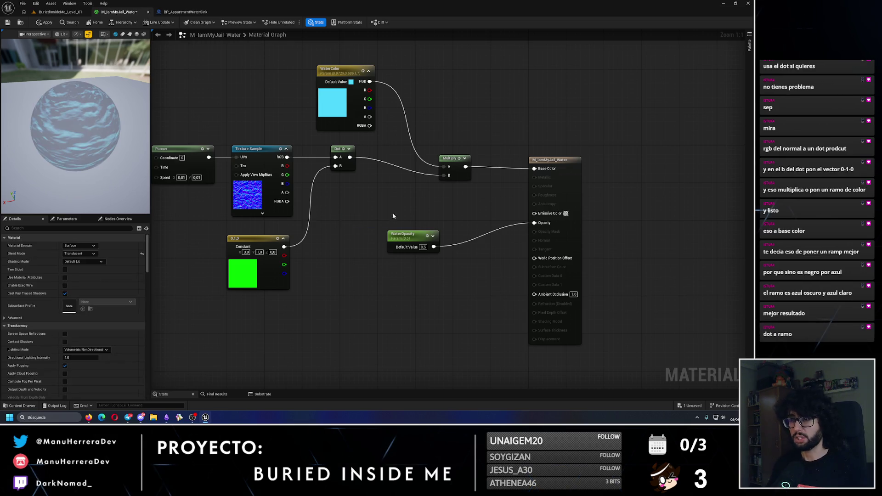
pyautogui.moveTo(370, 81)
pyautogui.mouseDown()
pyautogui.moveTo(511, 142)
pyautogui.moveTo(535, 169)
pyautogui.mouseUp()
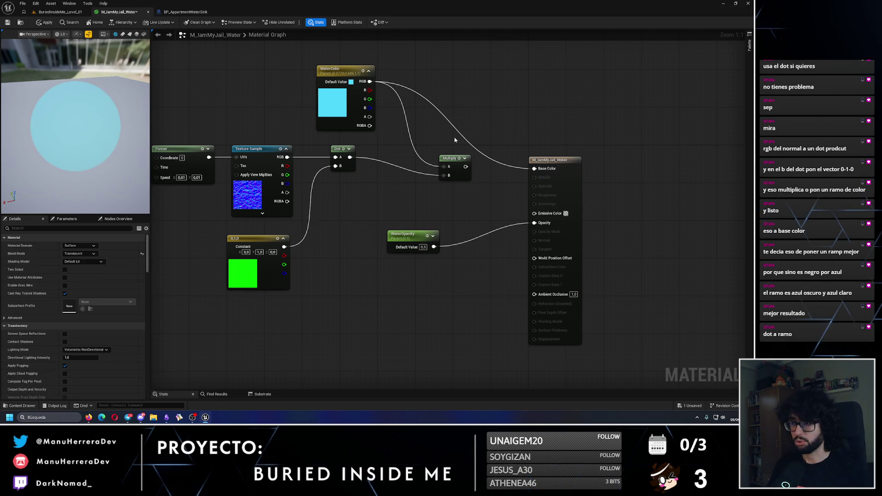
# Step: Save the water material and play-test the level
pyautogui.click(7, 22)
pyautogui.click(60, 11)
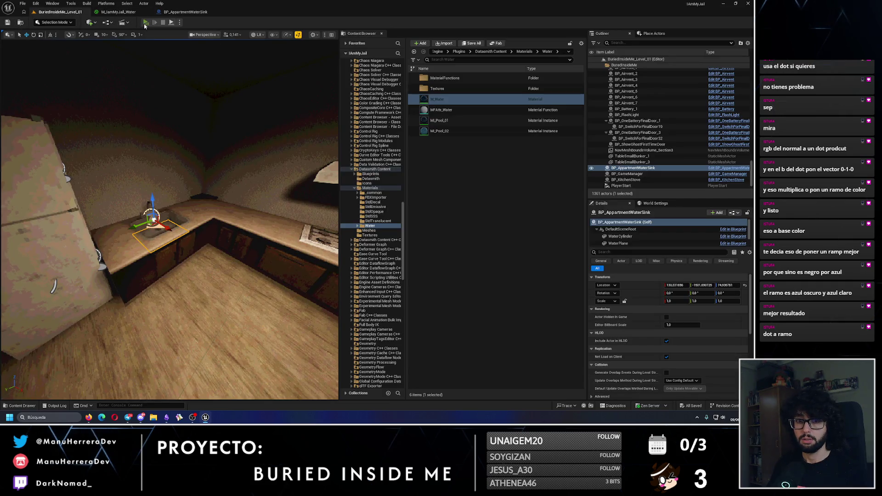
pyautogui.hotkey('alt', 'p')
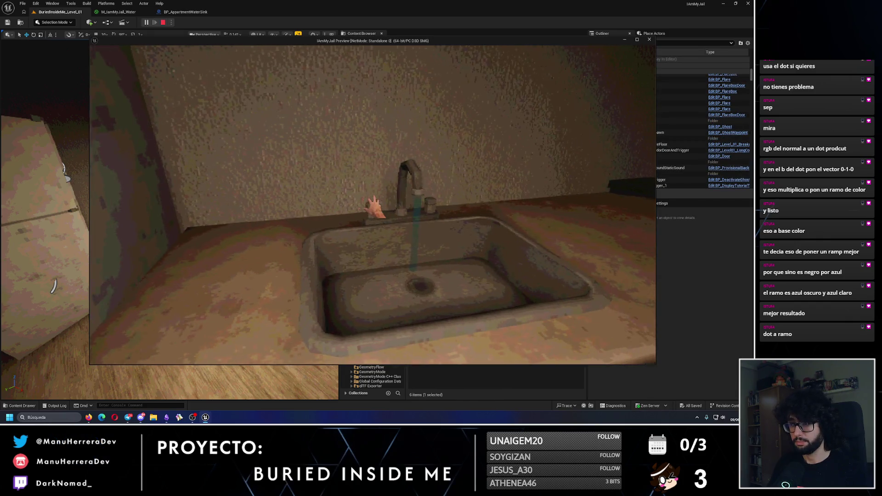
pyautogui.press('Escape')
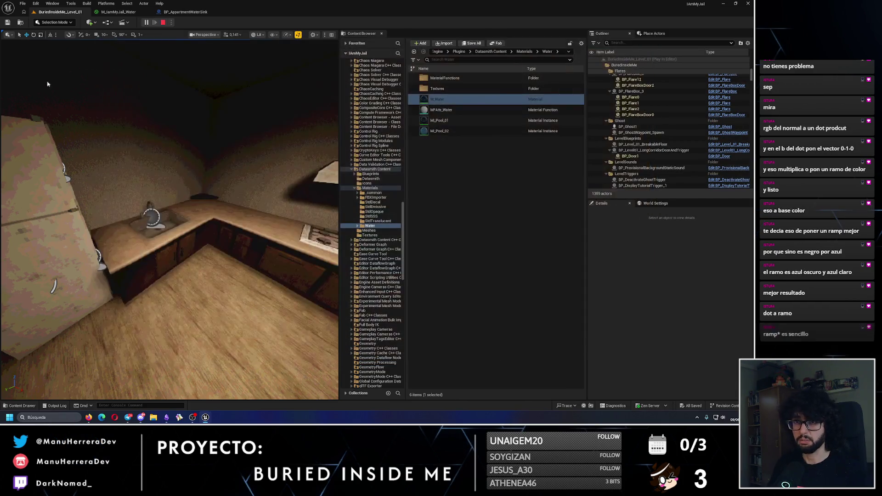
pyautogui.click(120, 11)
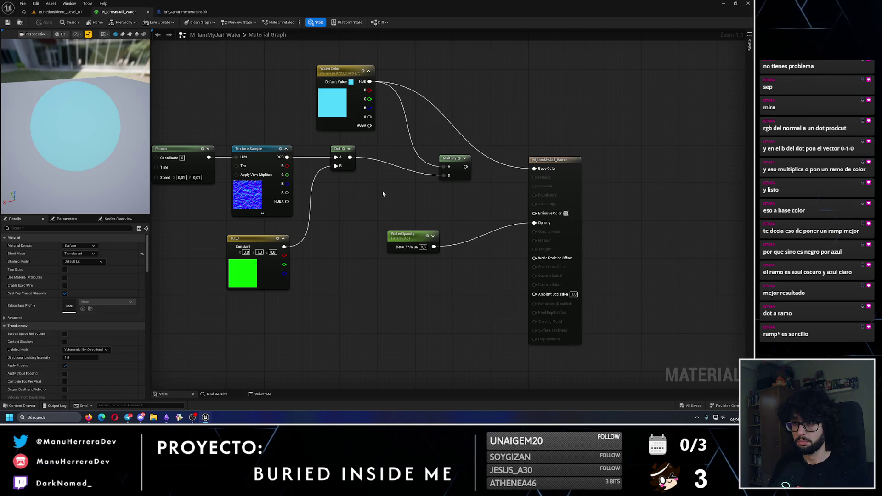
# Step: Add a Color Ramp off the Dot output, feeding Multiply B, with Multiply driving Base Color
pyautogui.moveTo(354, 157); pyautogui.dragTo(379, 171)
pyautogui.write('ramp')
pyautogui.press('Return')
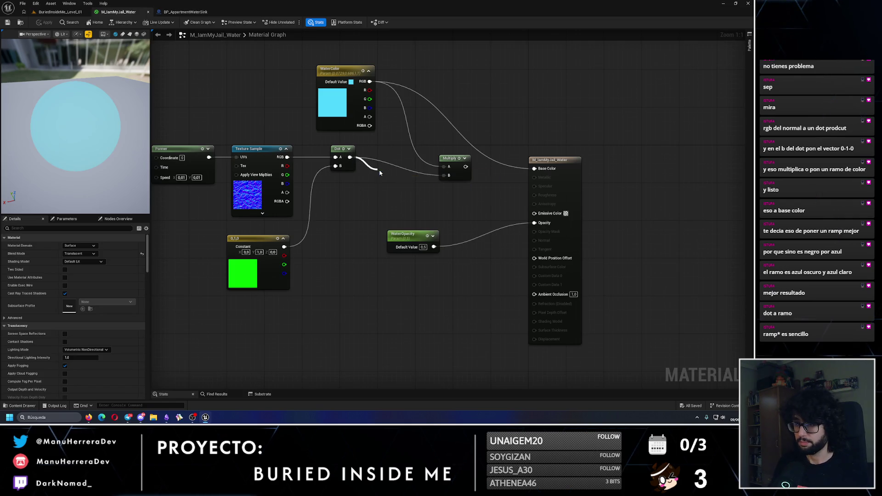
pyautogui.moveTo(411, 180)
pyautogui.mouseDown()
pyautogui.moveTo(448, 178)
pyautogui.moveTo(393, 167)
pyautogui.mouseUp()
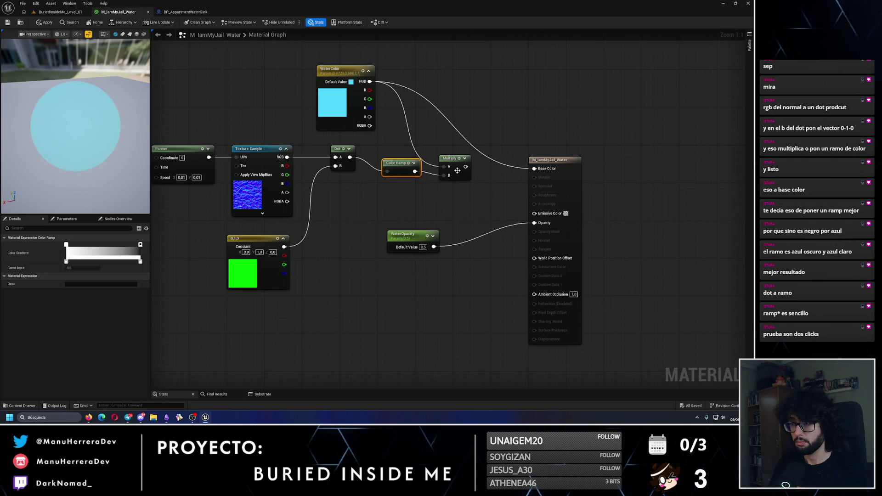
pyautogui.moveTo(466, 167); pyautogui.dragTo(534, 169)
pyautogui.moveTo(453, 158); pyautogui.dragTo(461, 144)
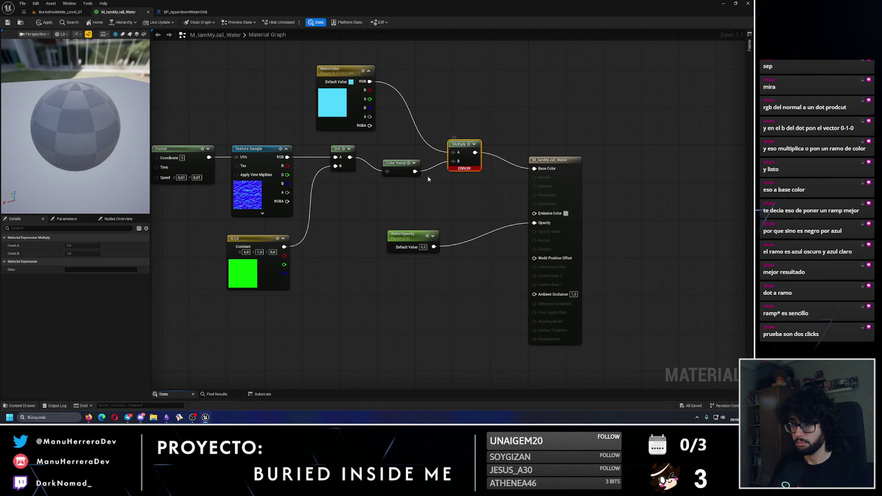
pyautogui.moveTo(400, 168); pyautogui.dragTo(401, 159)
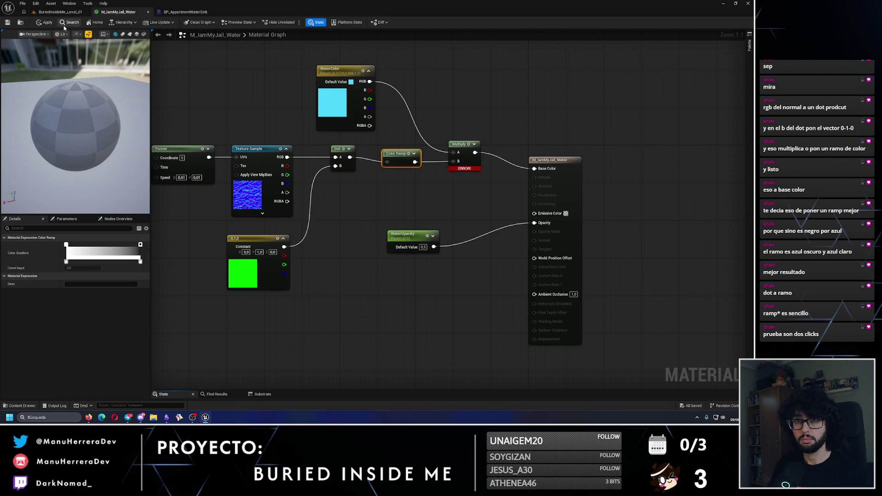
# Step: Apply the material, dismiss the compile error, and disconnect the Color Ramp from the Multiply
pyautogui.click(46, 22)
pyautogui.press('Escape')
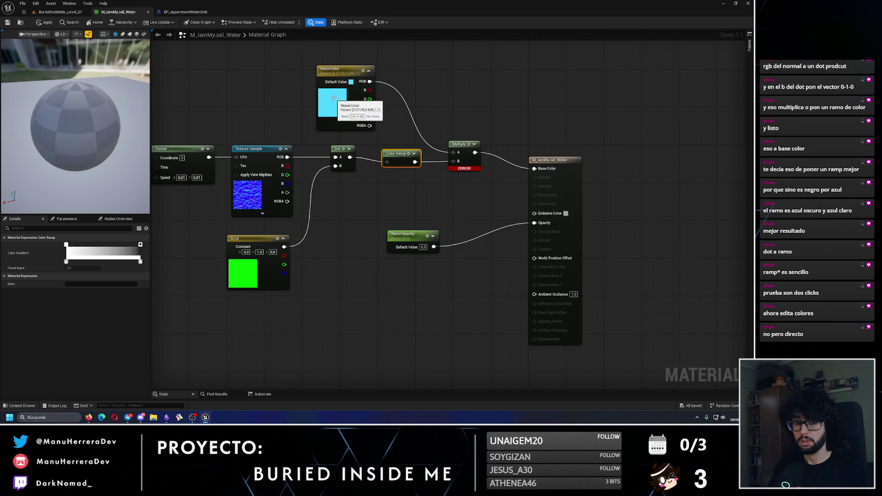
pyautogui.keyDown('alt'); pyautogui.click(436, 165); pyautogui.keyUp('alt')
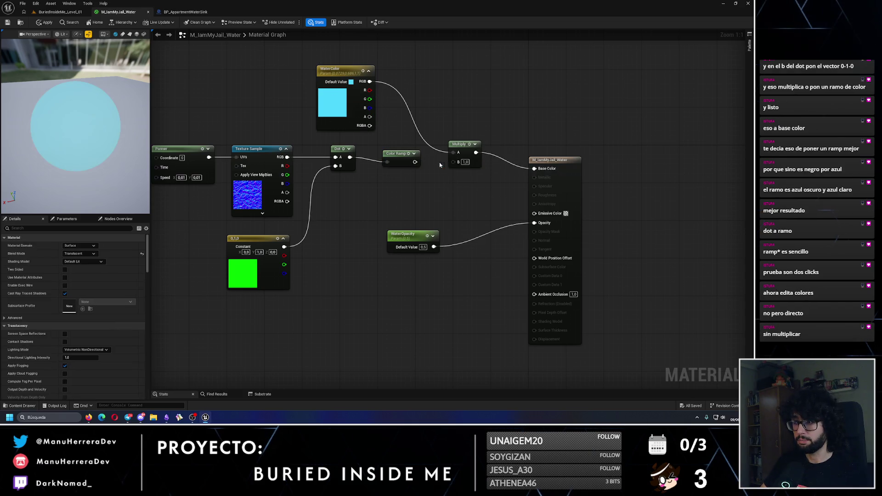
# Step: Wire the Color Ramp output directly into Base Color and move the Multiply aside
pyautogui.moveTo(414, 162)
pyautogui.mouseDown()
pyautogui.moveTo(494, 184)
pyautogui.moveTo(534, 168)
pyautogui.mouseUp()
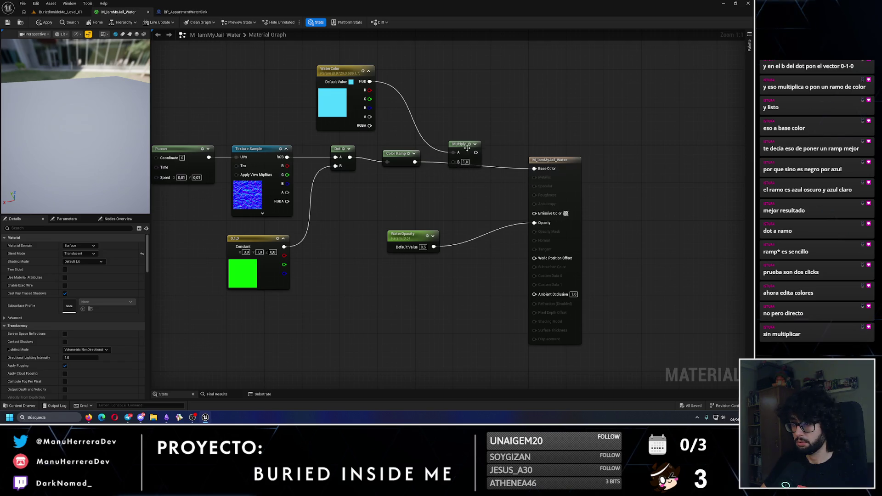
pyautogui.moveTo(465, 146); pyautogui.dragTo(466, 126)
pyautogui.moveTo(120, 127); pyautogui.dragTo(121, 140)
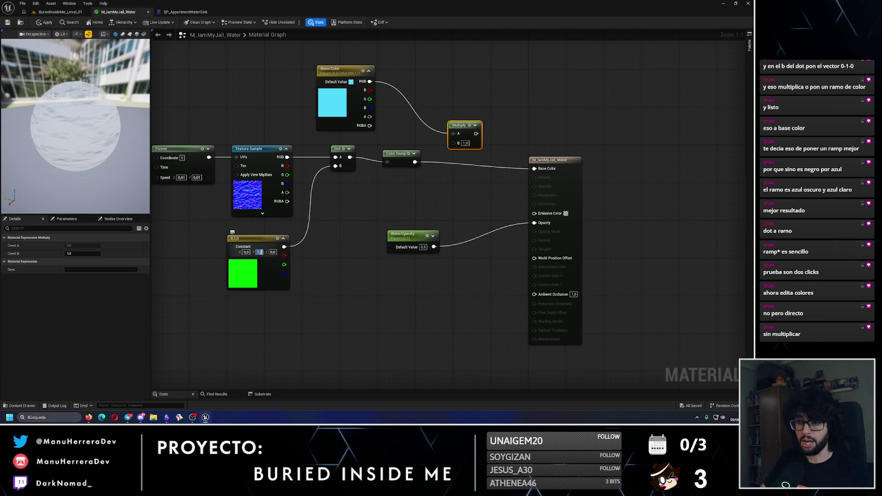
# Step: Edit the constant's values, briefly making it red, then restore it to 0,1,0
pyautogui.write('0')
pyautogui.press('Return')
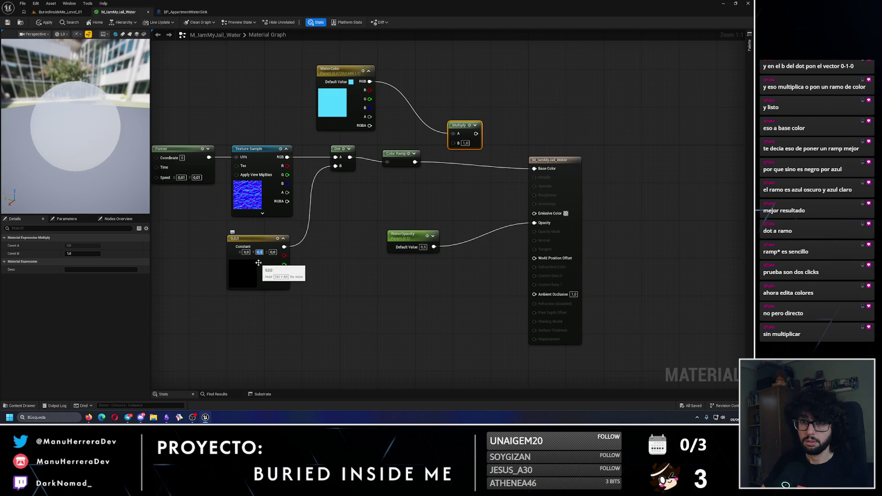
pyautogui.click(247, 254)
pyautogui.write('1')
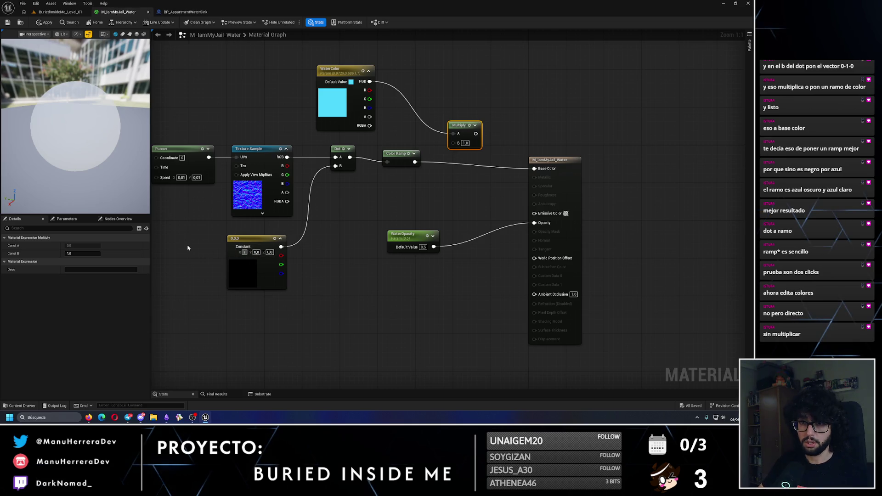
pyautogui.press('Return')
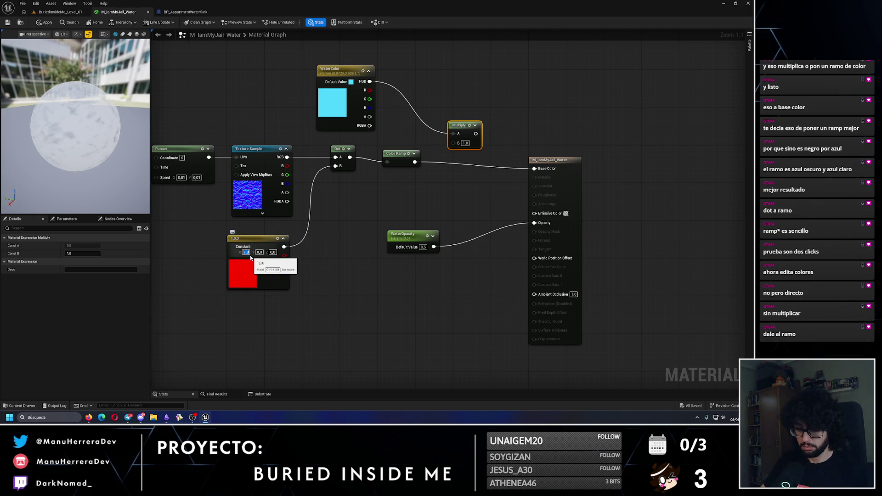
pyautogui.write('0')
pyautogui.press('Return')
pyautogui.write('1')
pyautogui.press('Return')
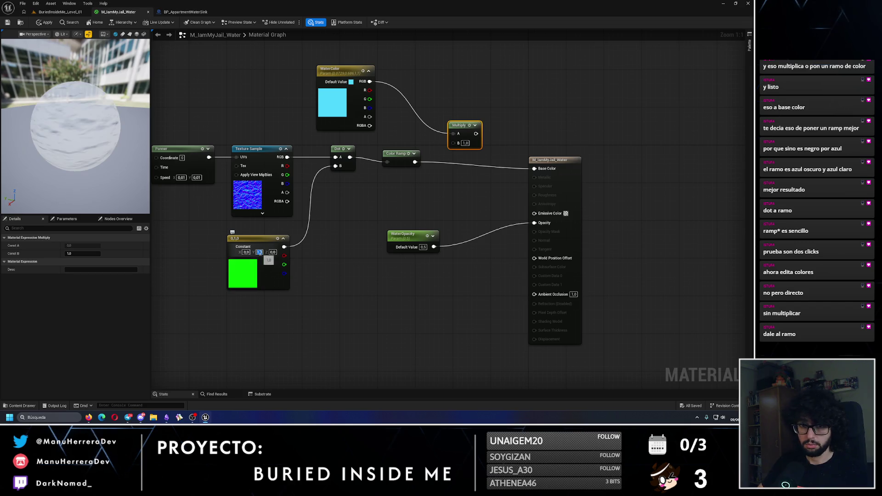
pyautogui.click(395, 159)
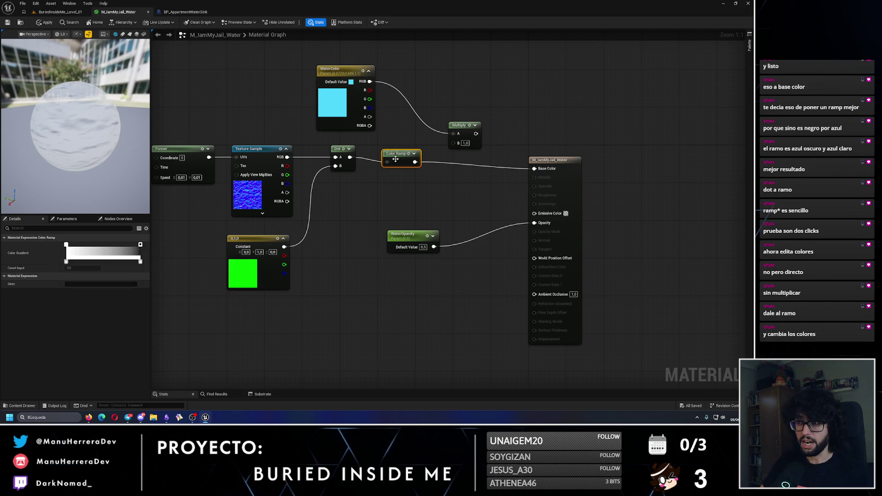
# Step: Make the Color Ramp's left gradient stop light blue and apply the material
pyautogui.doubleClick(66, 245)
pyautogui.moveTo(105, 291); pyautogui.dragTo(81, 271)
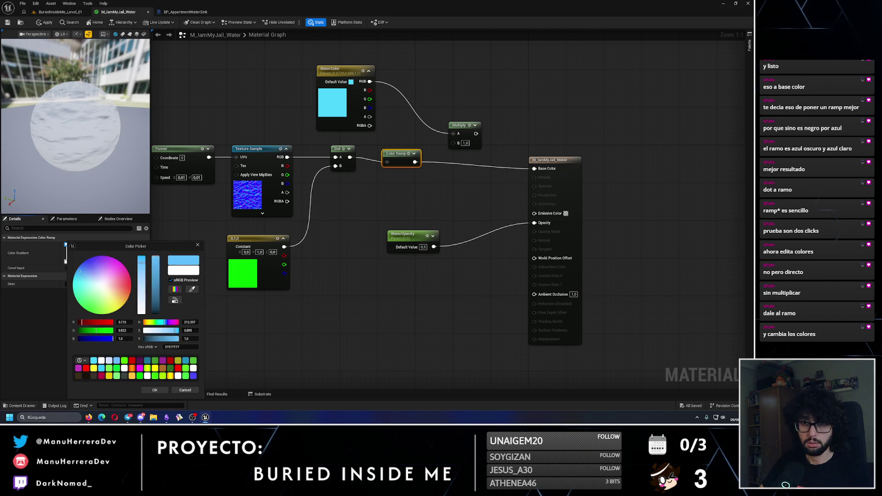
pyautogui.click(83, 268)
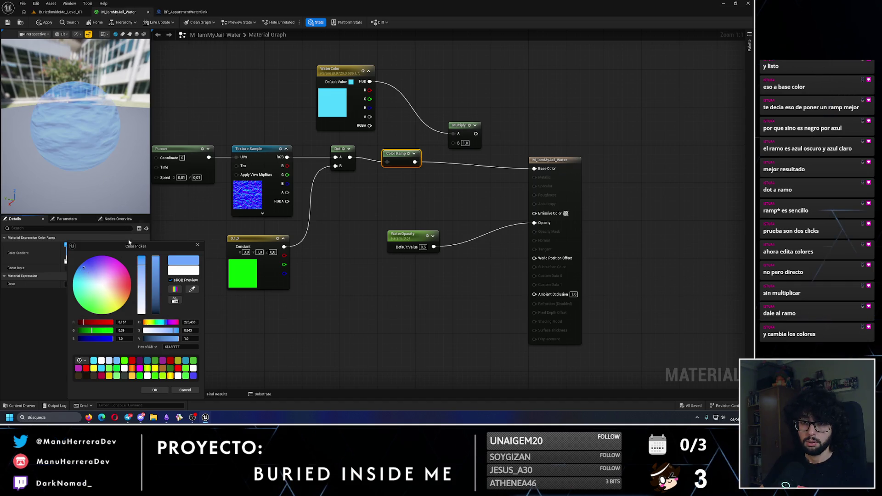
pyautogui.click(155, 391)
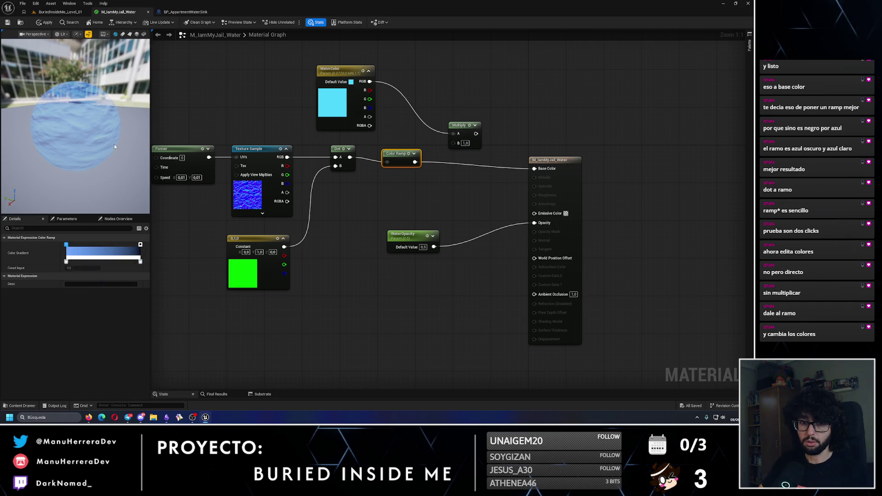
pyautogui.click(45, 23)
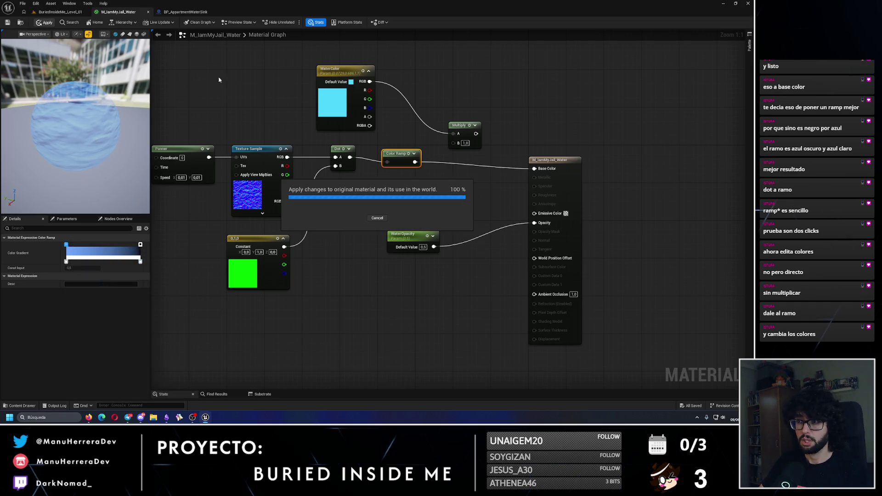
# Step: Set the bottom gradient stop to pure white, slide the left stop right, and apply
pyautogui.click(140, 245)
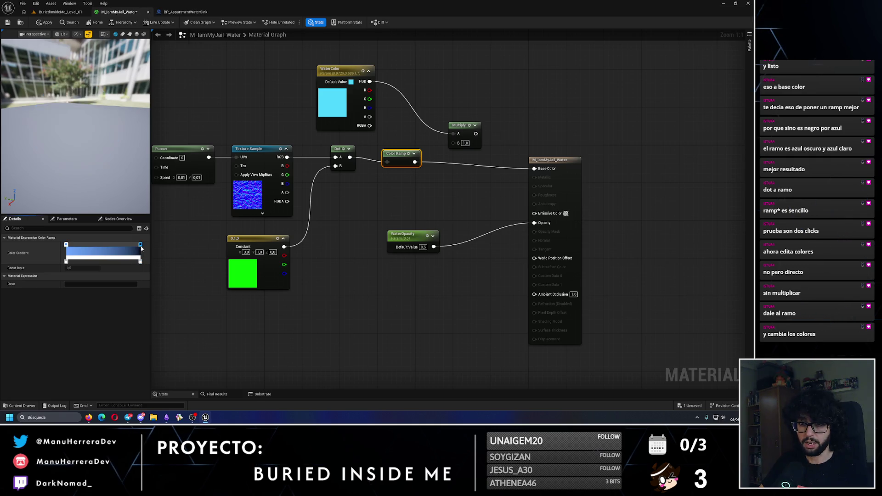
pyautogui.doubleClick(141, 262)
pyautogui.moveTo(228, 266); pyautogui.dragTo(228, 253)
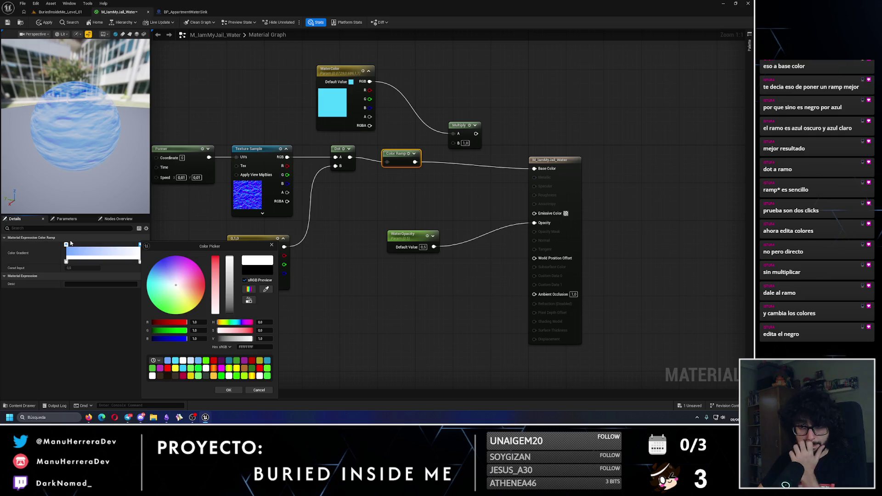
pyautogui.moveTo(71, 244)
pyautogui.mouseDown()
pyautogui.moveTo(114, 245)
pyautogui.moveTo(74, 246)
pyautogui.mouseUp()
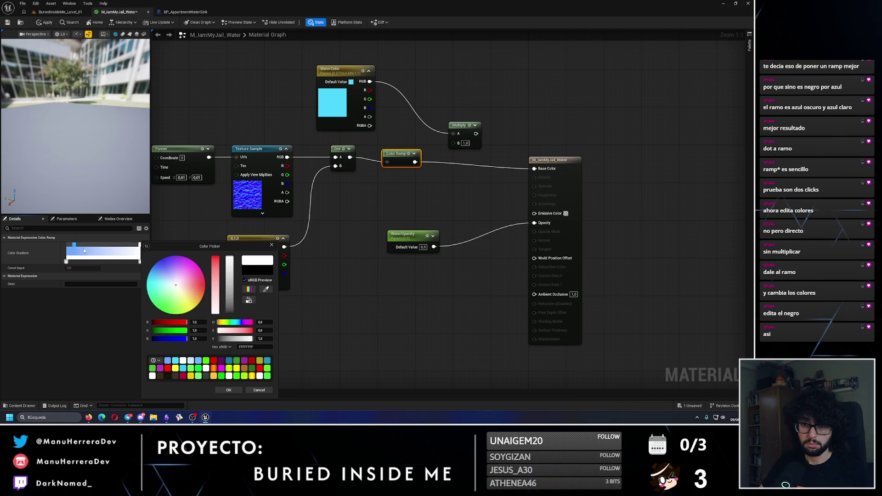
pyautogui.click(228, 390)
pyautogui.click(45, 22)
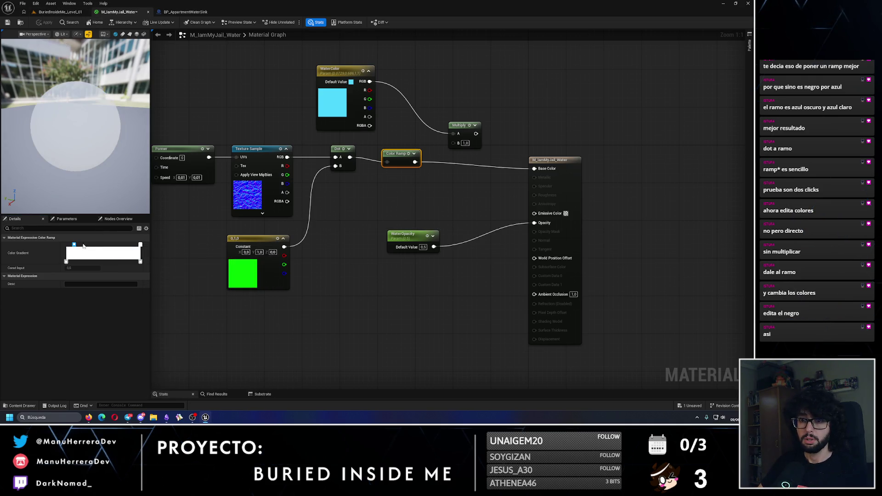
# Step: Recolour the ramp's left gradient stop a light blue
pyautogui.doubleClick(75, 248)
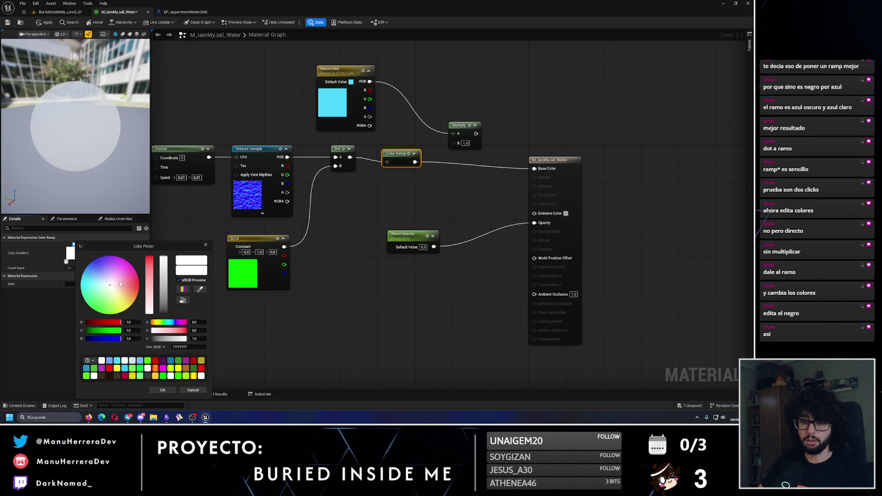
pyautogui.moveTo(120, 285); pyautogui.dragTo(88, 275)
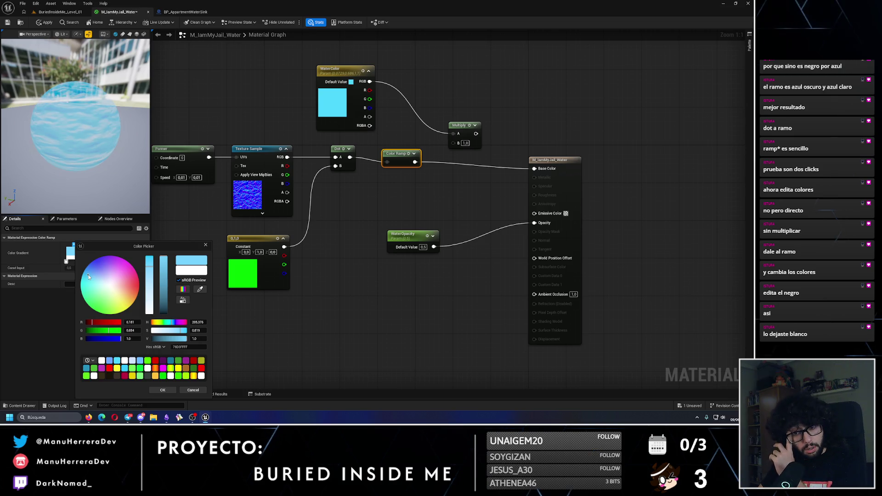
pyautogui.moveTo(88, 276); pyautogui.dragTo(91, 275)
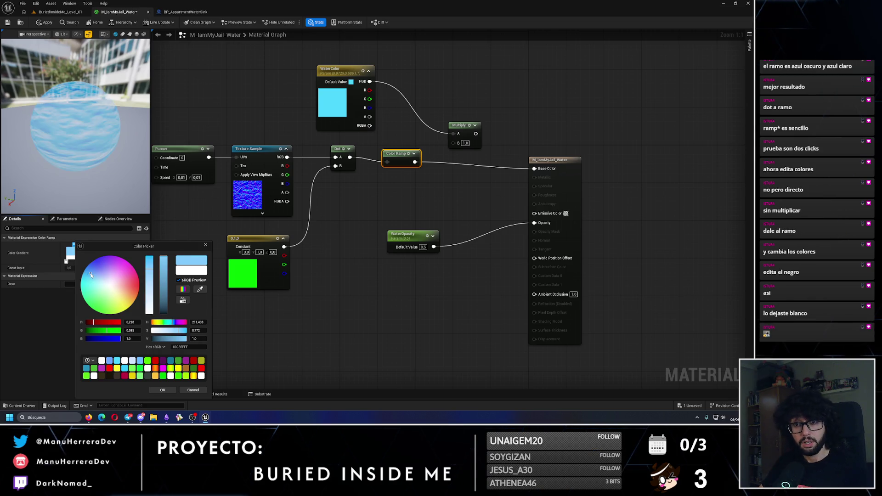
pyautogui.click(163, 390)
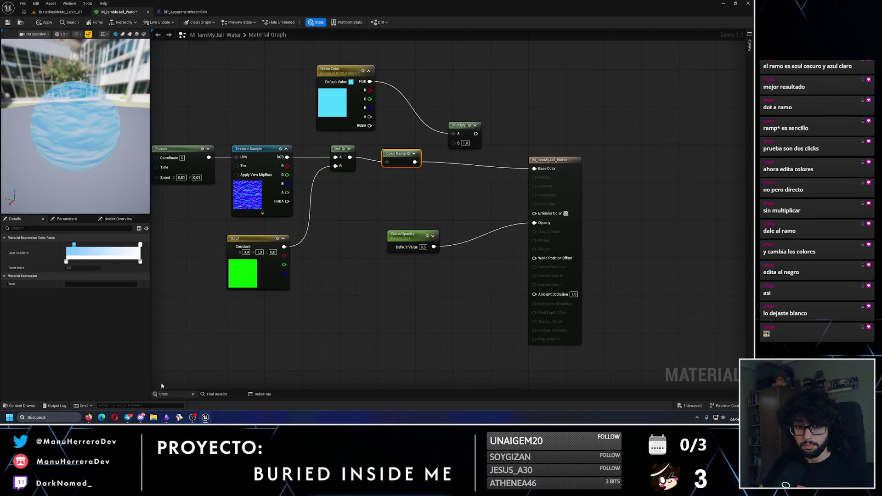
# Step: Make the right-end stop deep blue, reposition a stop, and apply the material
pyautogui.doubleClick(140, 248)
pyautogui.moveTo(169, 279); pyautogui.dragTo(161, 262)
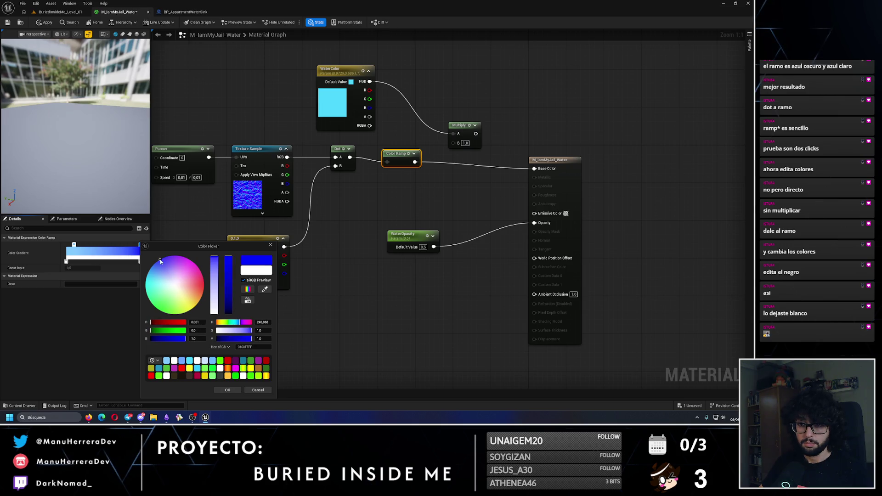
pyautogui.click(227, 391)
pyautogui.moveTo(74, 245); pyautogui.dragTo(79, 245)
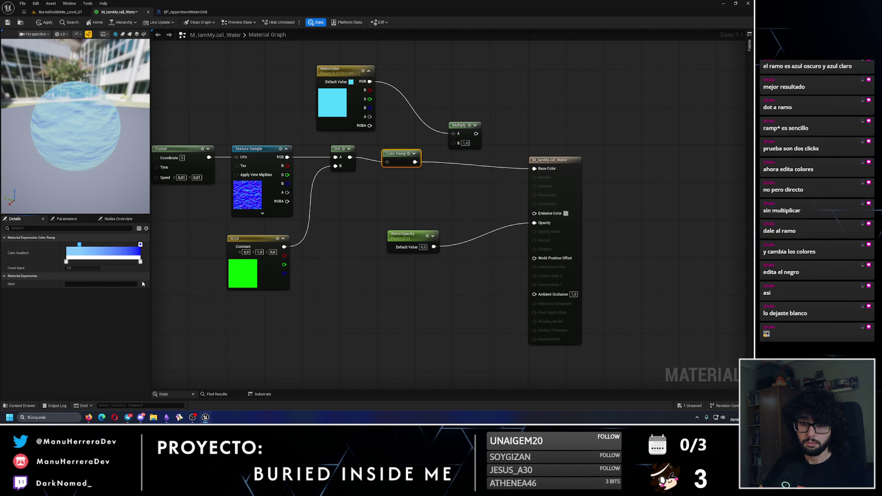
pyautogui.click(391, 180)
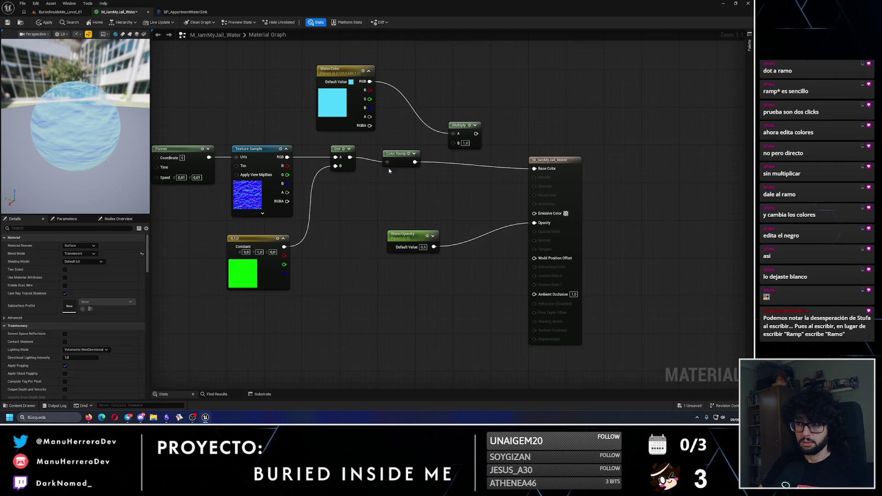
pyautogui.click(391, 165)
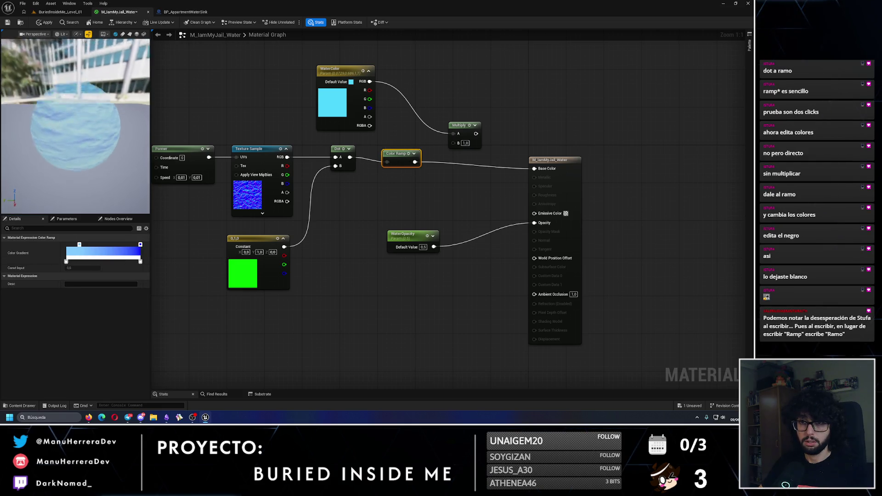
pyautogui.click(45, 22)
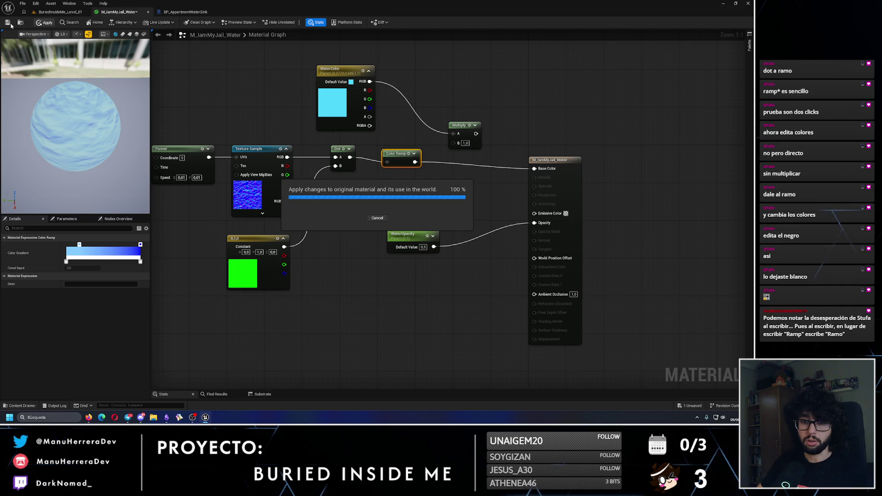
pyautogui.click(60, 12)
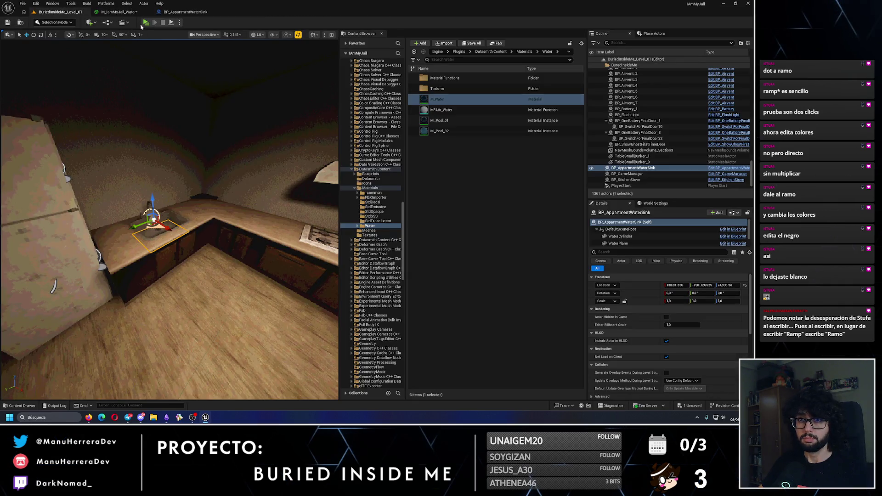
# Step: Play-test the level, viewing the sink's blue gradient water, then open BP_ApartmentWaterSink
pyautogui.hotkey('alt', 'p')
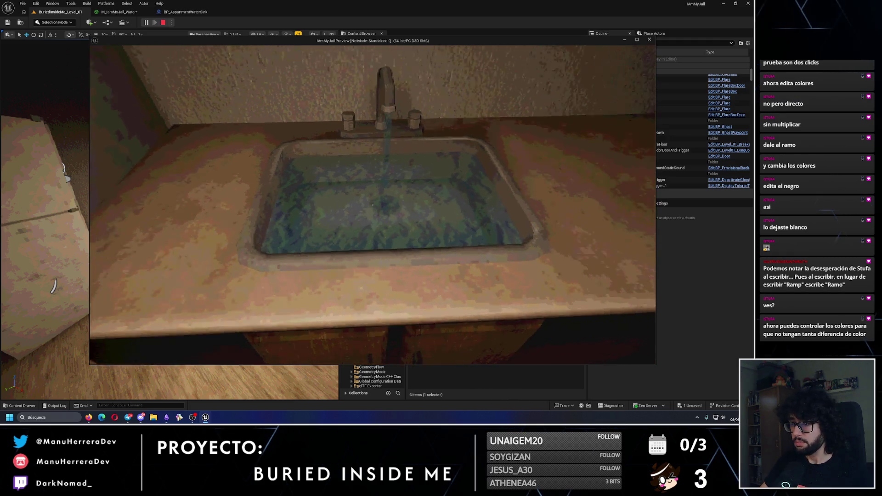
pyautogui.press('a')
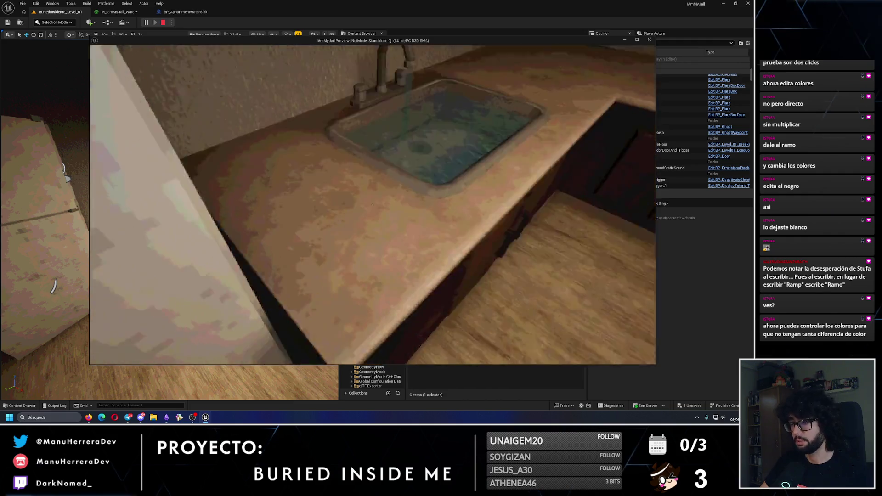
pyautogui.press('w')
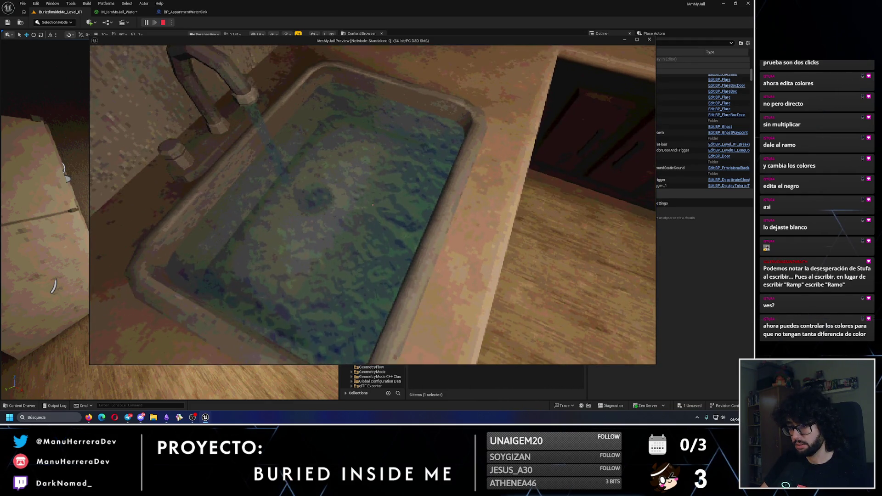
pyautogui.press('s')
pyautogui.press('Escape')
pyautogui.click(175, 12)
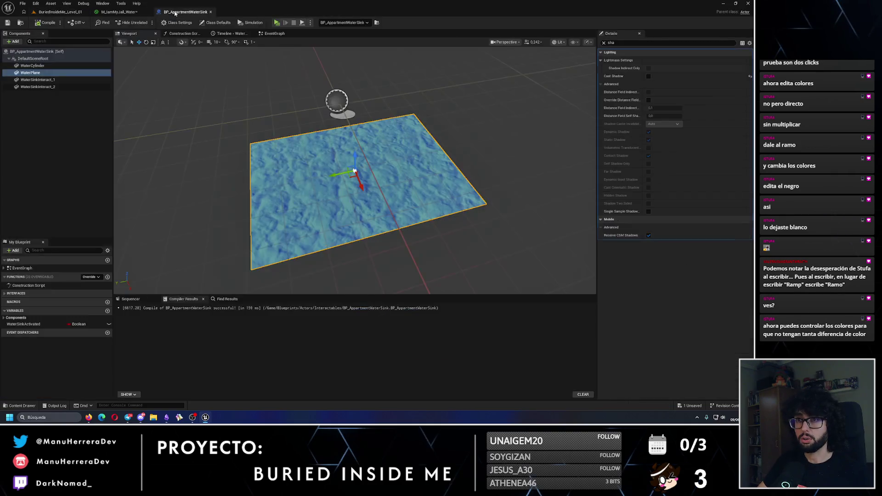
# Step: Shift the ramp's right stop hue to 197 cyan-blue, slide a stop left, then apply and save
pyautogui.click(121, 13)
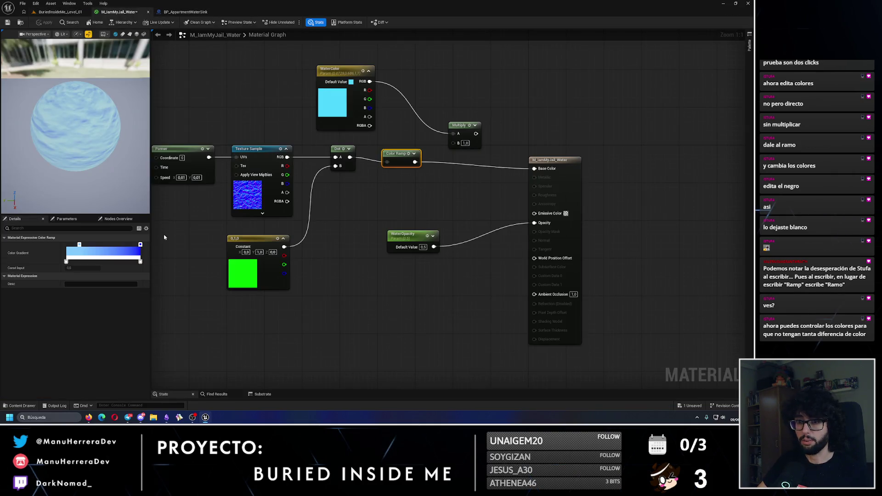
pyautogui.doubleClick(141, 245)
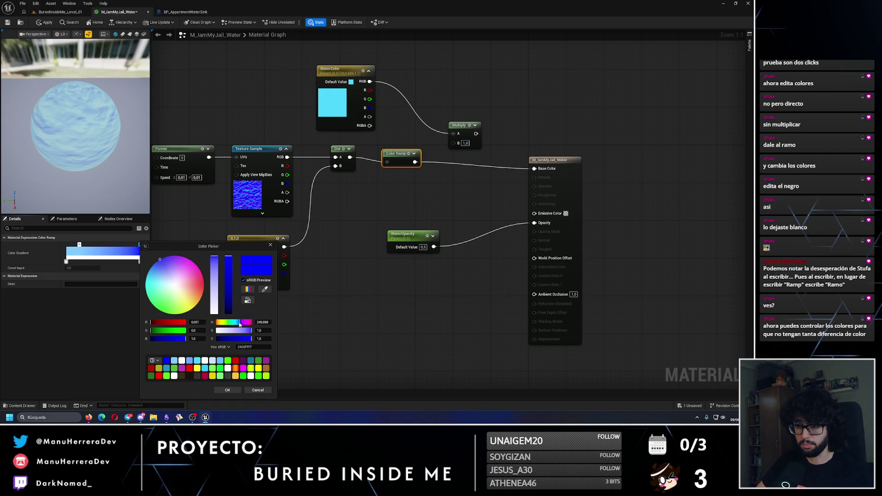
pyautogui.moveTo(239, 324); pyautogui.dragTo(238, 325)
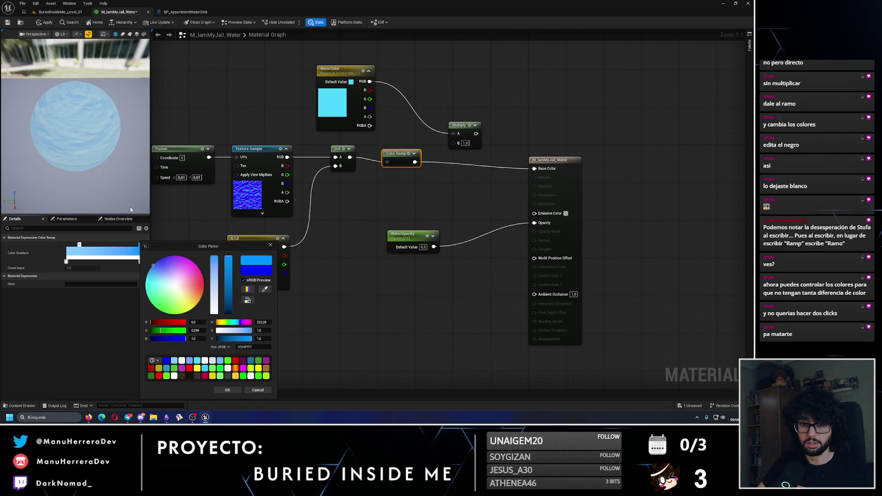
pyautogui.click(228, 390)
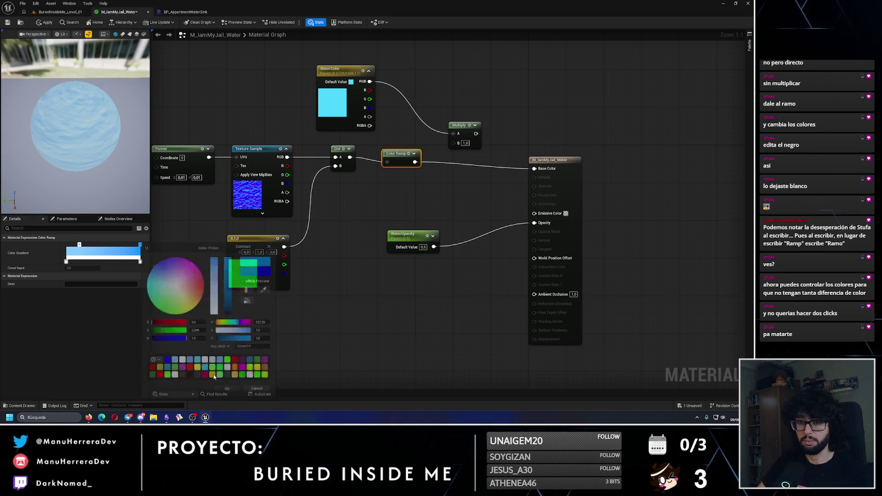
pyautogui.moveTo(80, 246); pyautogui.dragTo(66, 245)
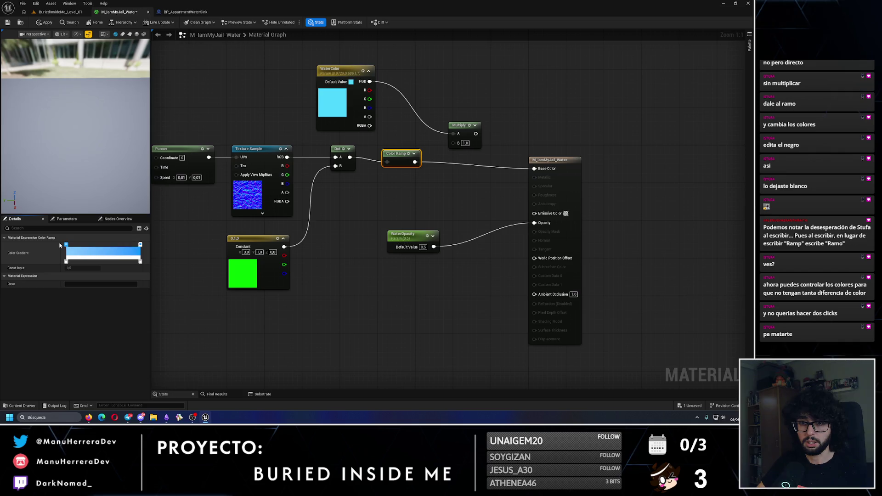
pyautogui.click(45, 22)
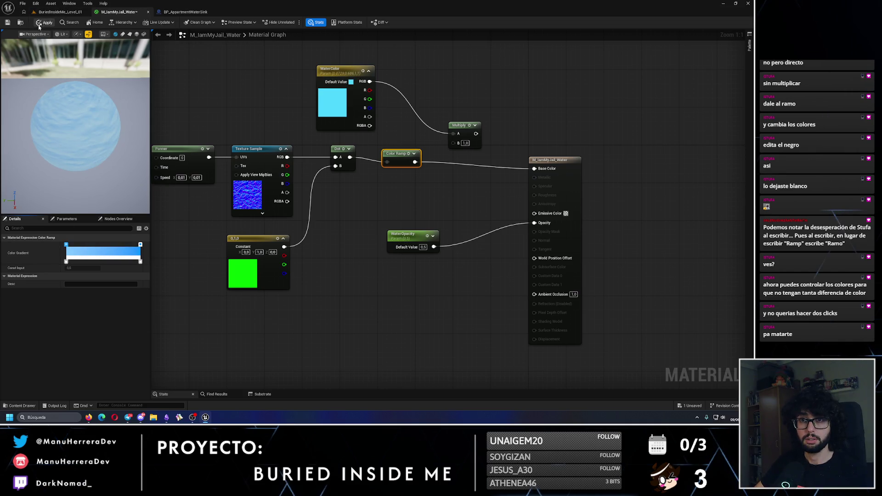
pyautogui.click(9, 23)
pyautogui.click(59, 12)
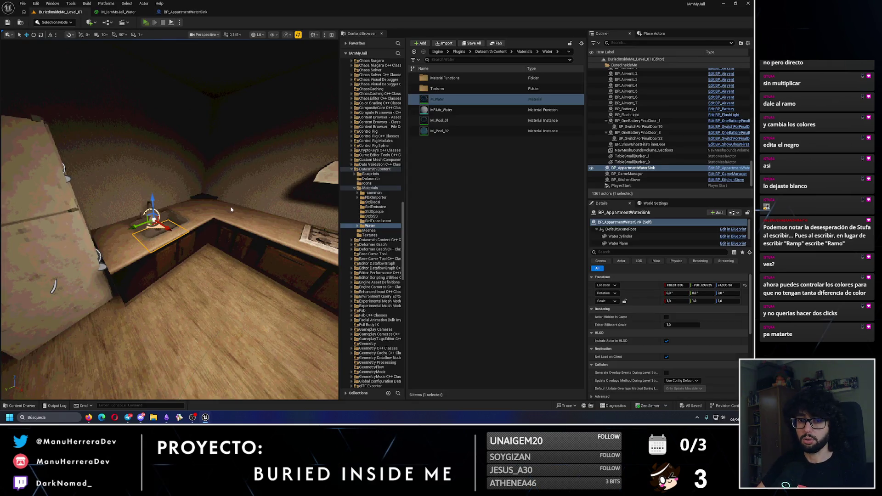
pyautogui.hotkey('alt', 'p')
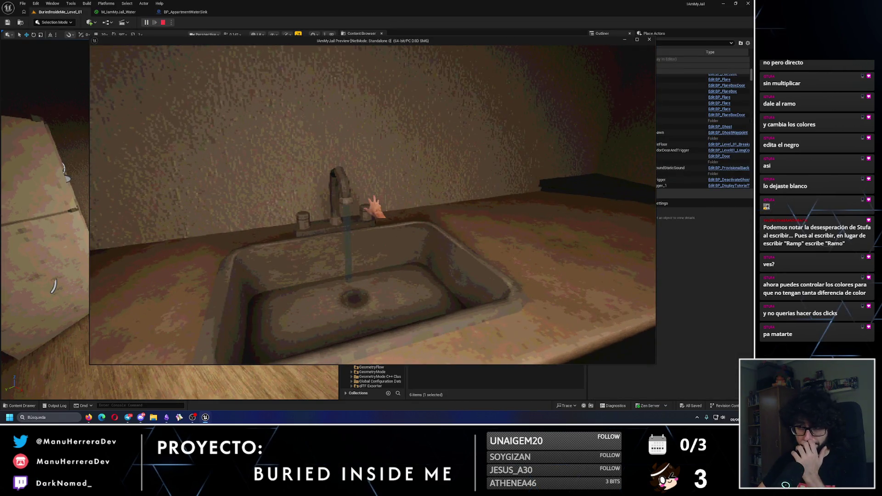
pyautogui.moveTo(372, 205)
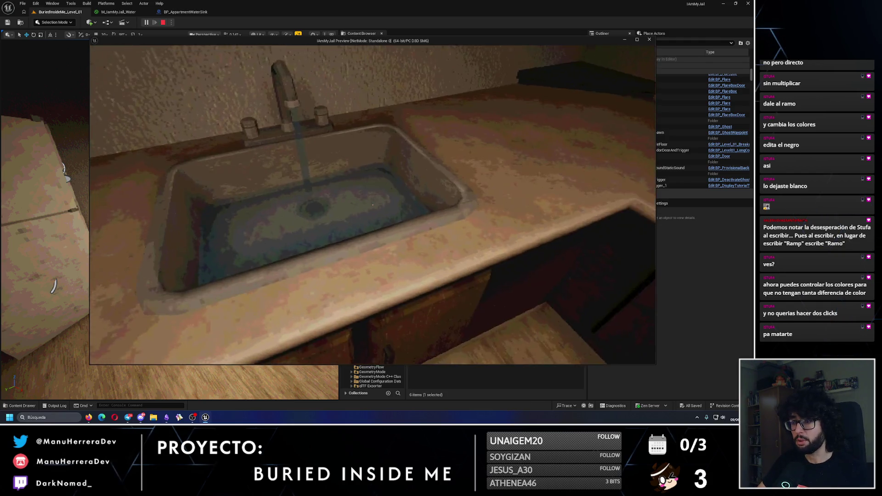
pyautogui.press('s')
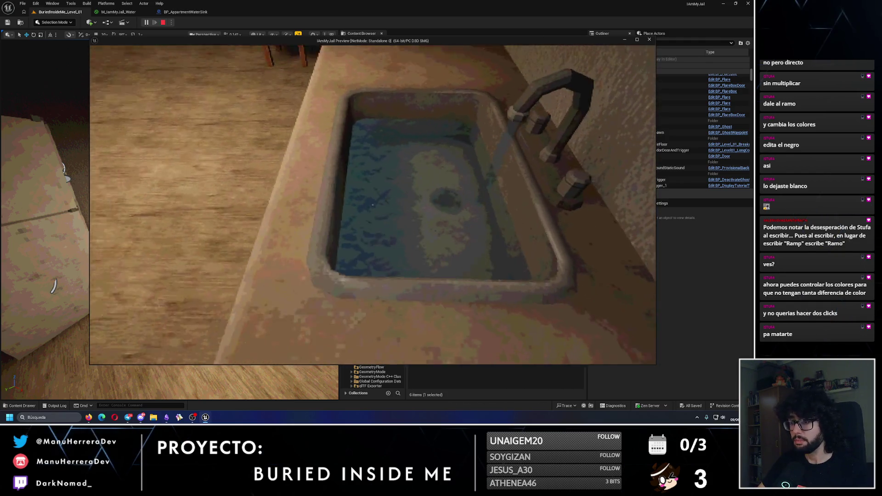
pyautogui.press('w')
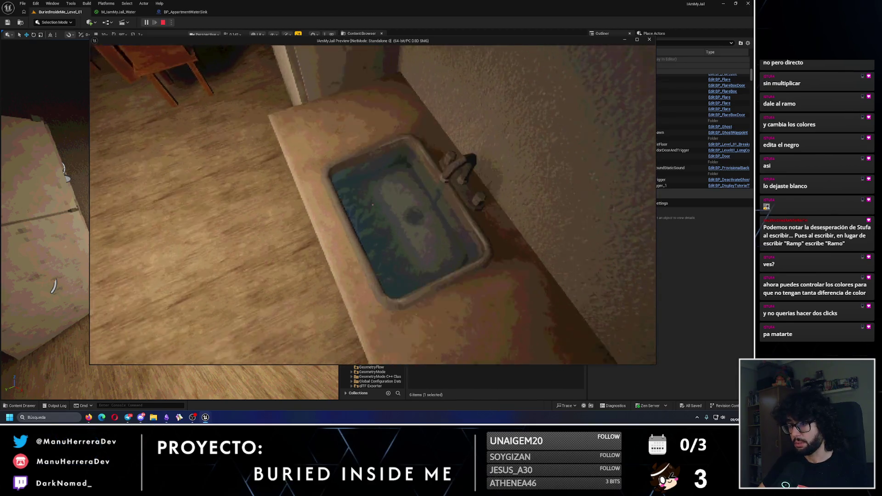
pyautogui.press('s')
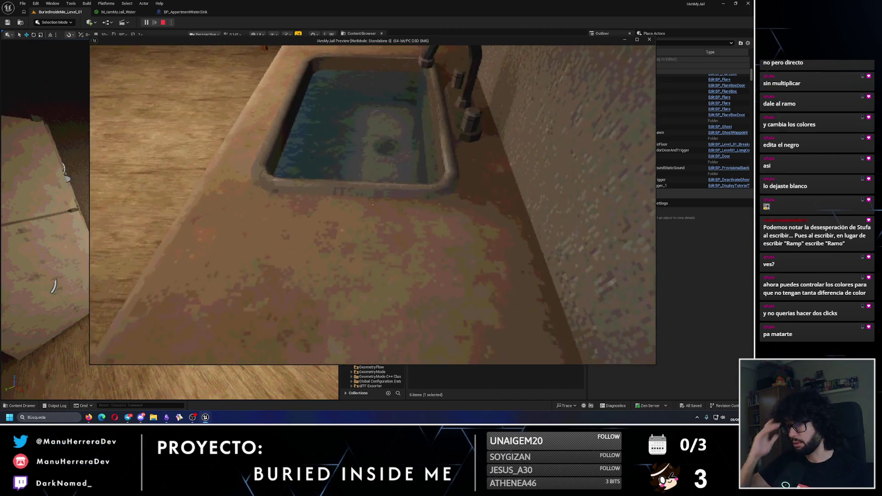
pyautogui.press('Escape')
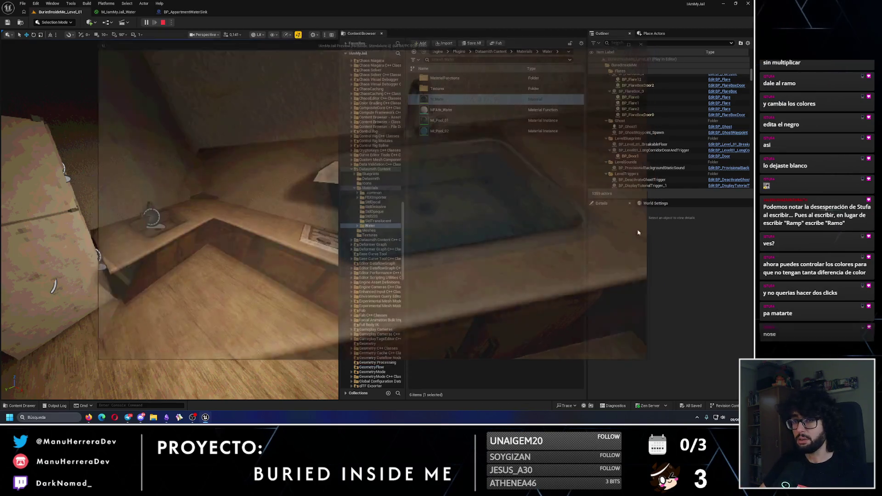
pyautogui.click(184, 12)
pyautogui.click(120, 12)
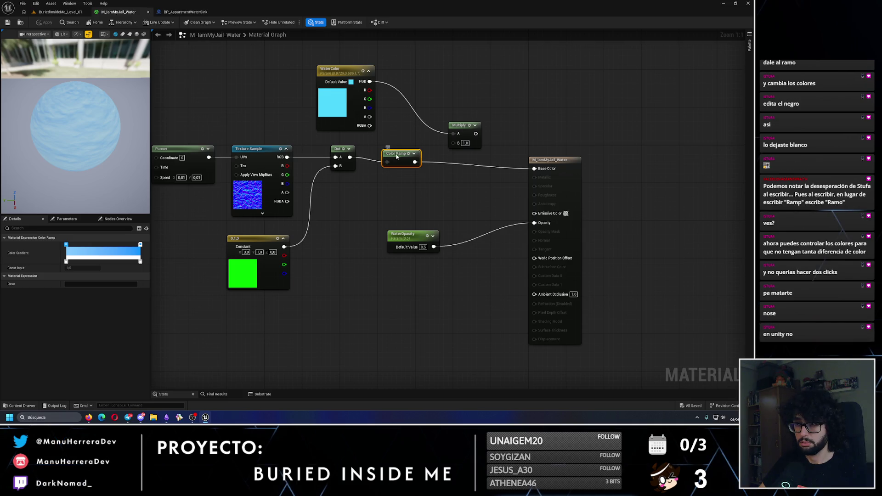
# Step: Open and dismiss the Color Ramp node's options, glancing at the level editor
pyautogui.rightClick(396, 157)
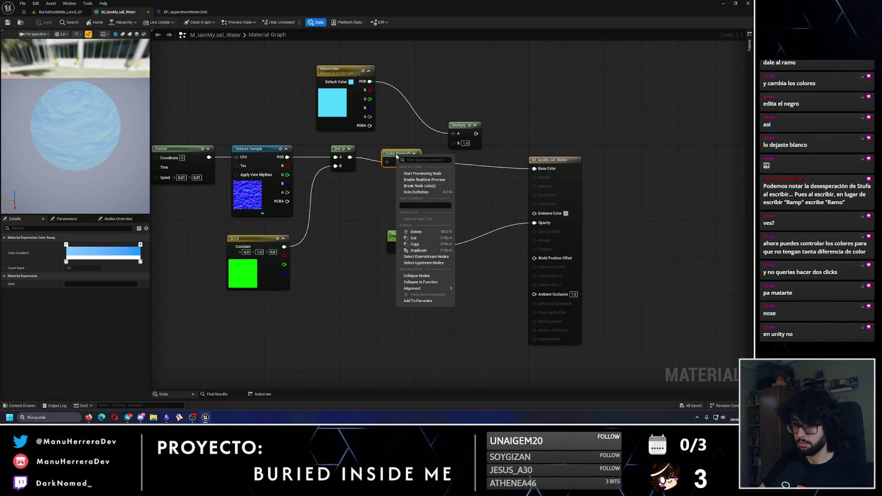
pyautogui.click(206, 53)
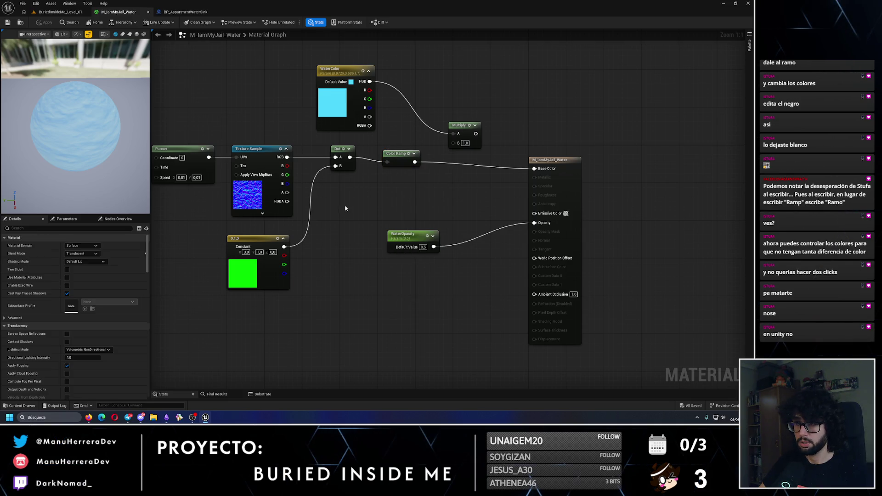
pyautogui.click(46, 16)
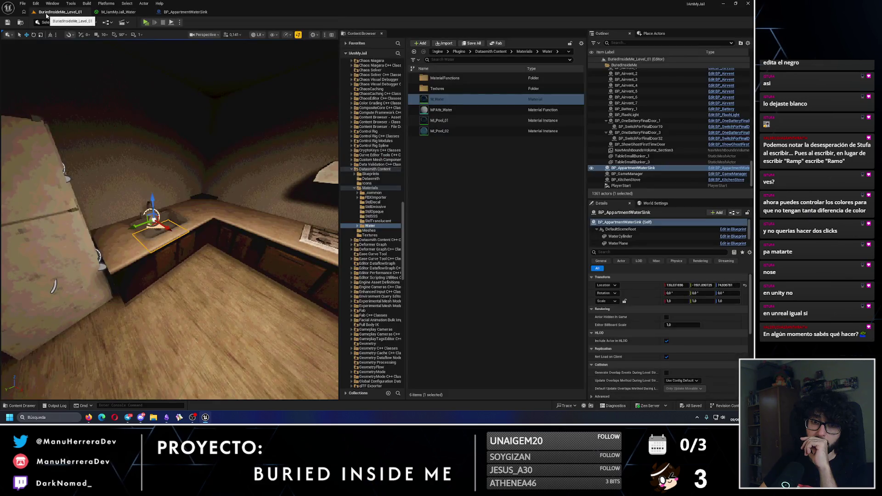
pyautogui.click(125, 13)
# Step: Show all WaterPlane properties in BP_ApartmentWaterSink and open its MI_IamMyJail_Water material instance
pyautogui.click(185, 12)
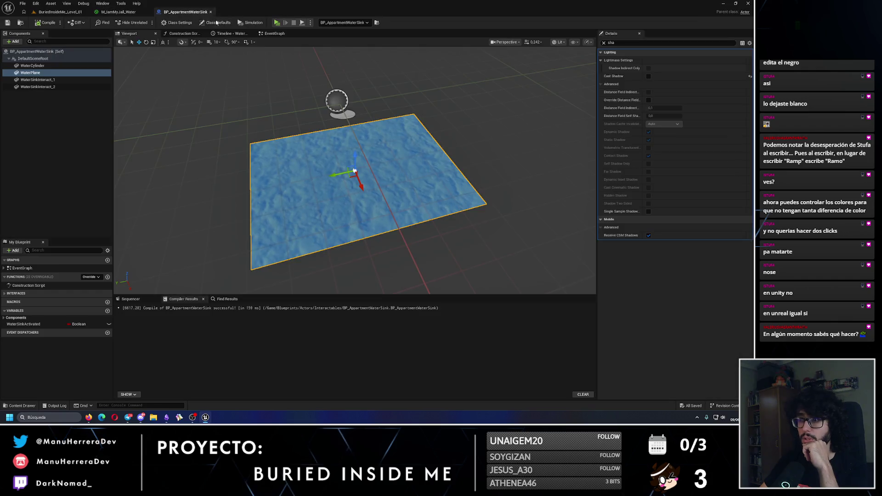
pyautogui.click(604, 43)
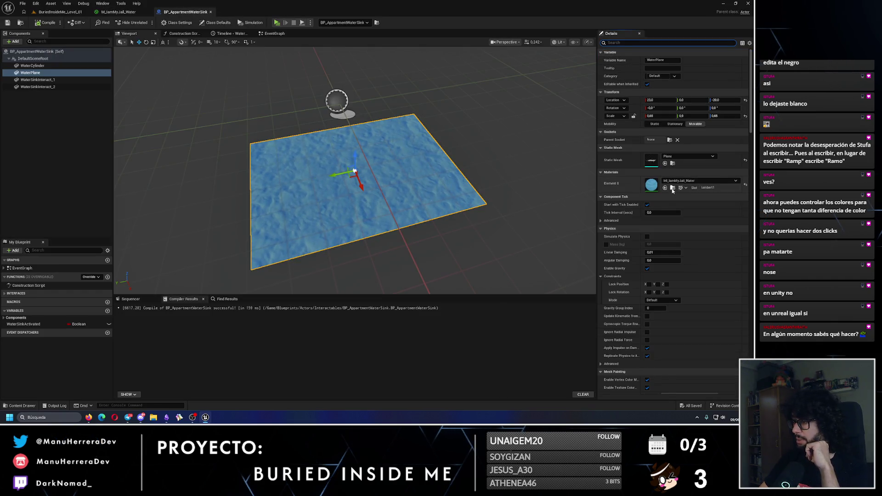
pyautogui.click(672, 188)
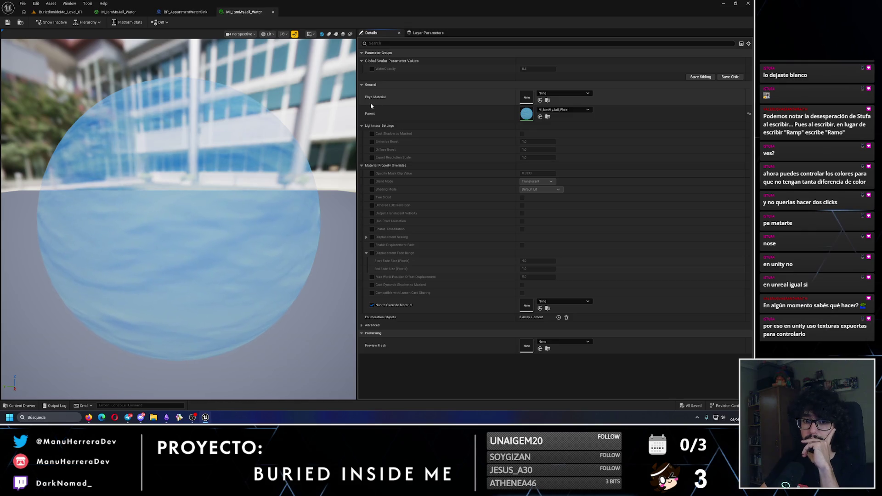
pyautogui.click(185, 11)
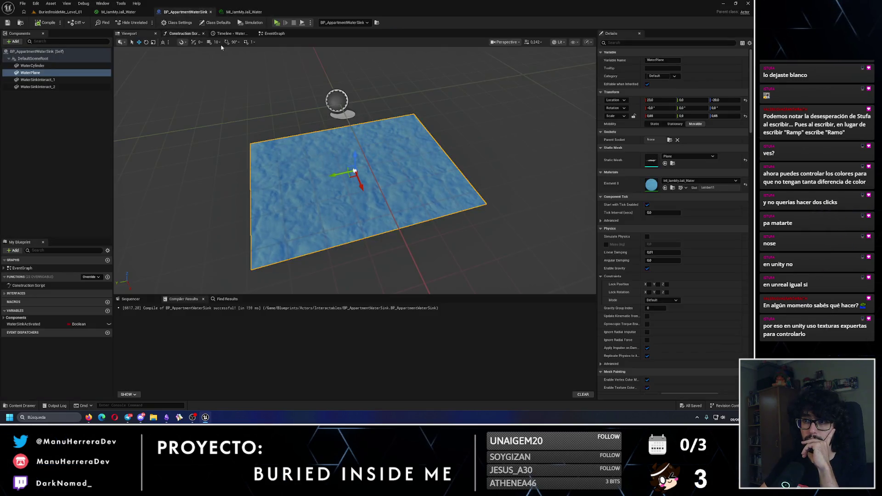
pyautogui.click(138, 12)
pyautogui.click(392, 156)
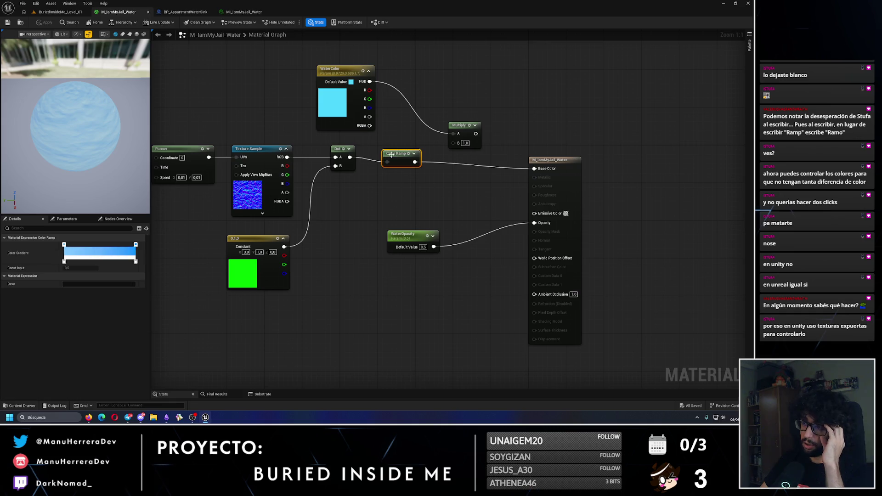
# Step: Tidy the graph by nudging the Color Ramp and material output nodes upward
pyautogui.rightClick(392, 157)
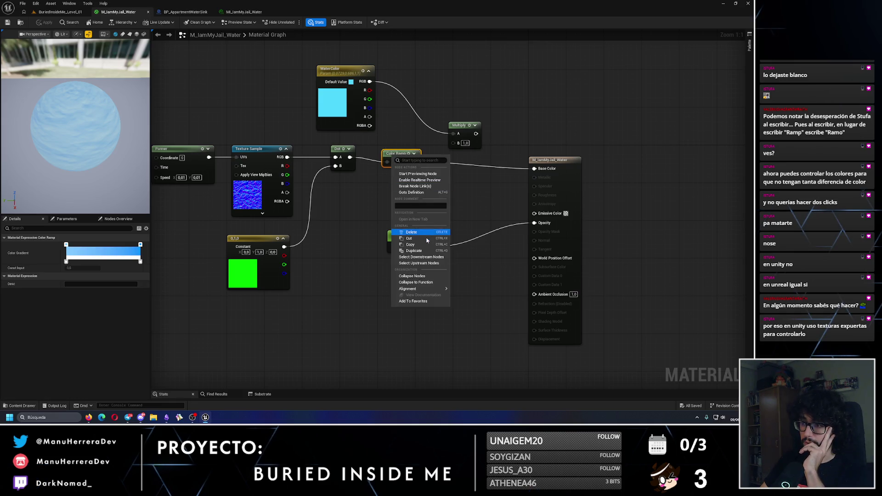
pyautogui.click(381, 183)
pyautogui.moveTo(395, 154); pyautogui.dragTo(395, 150)
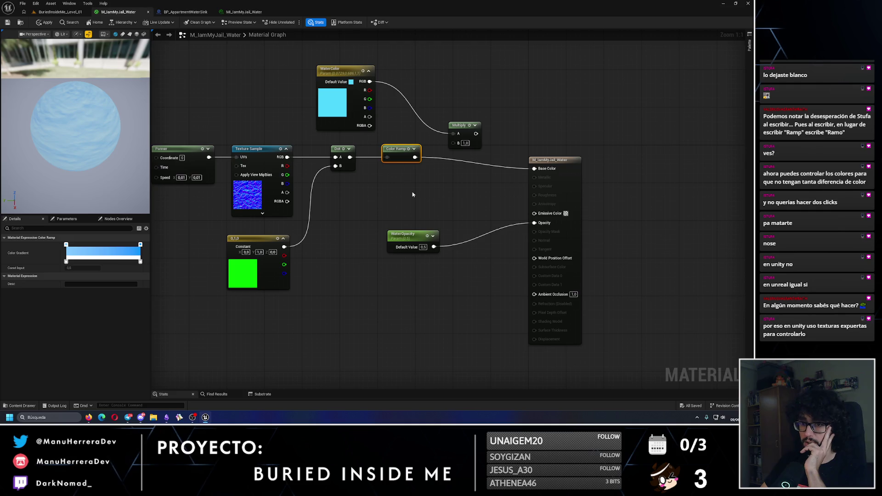
pyautogui.click(413, 194)
pyautogui.click(404, 154)
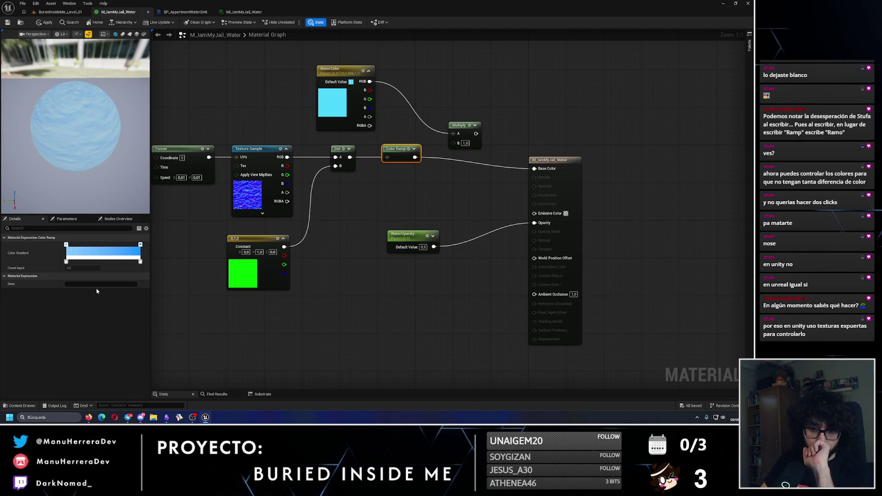
pyautogui.moveTo(380, 243); pyautogui.dragTo(385, 207)
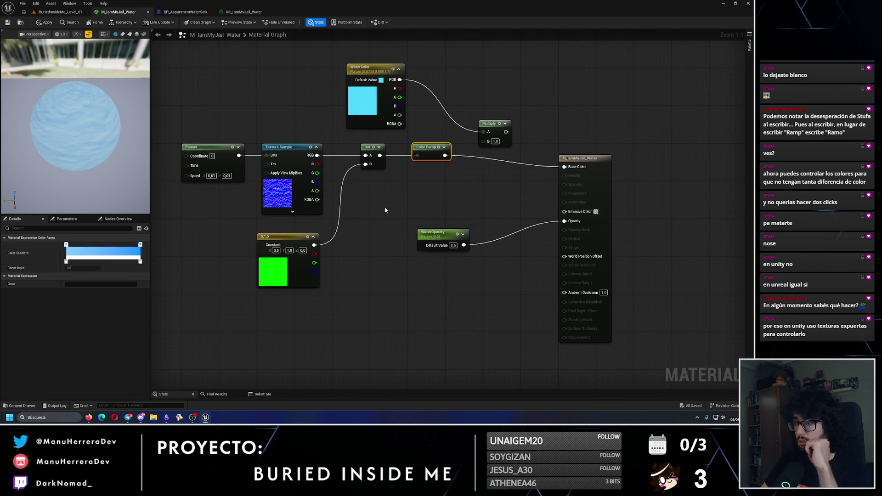
pyautogui.moveTo(574, 158); pyautogui.dragTo(574, 147)
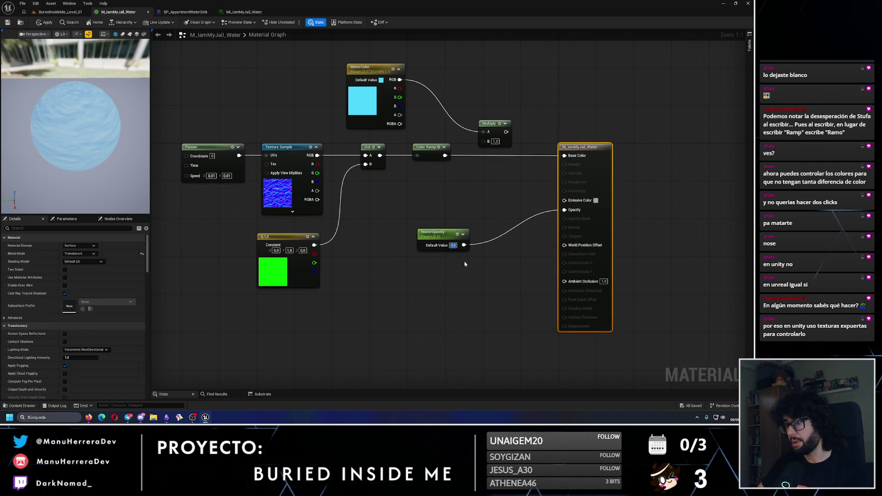
# Step: Set the WaterOpacity default value to 0,4
pyautogui.write(',4')
pyautogui.press('Return')
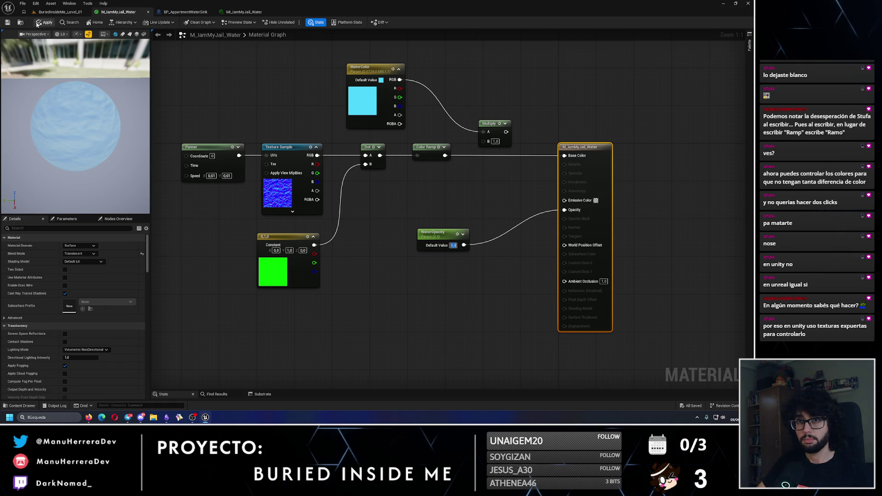
pyautogui.click(60, 12)
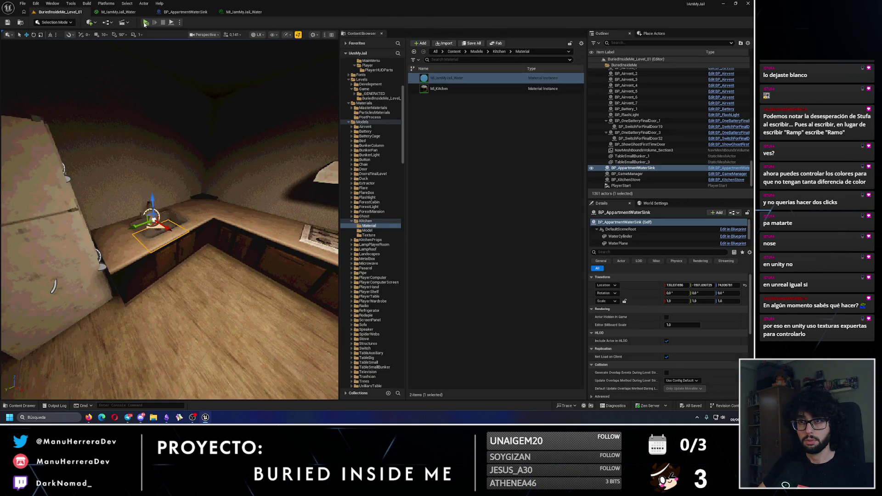
# Step: Playtest the level, walking up to the sink and back, then stop the preview
pyautogui.hotkey('alt', 'p')
pyautogui.press('w')
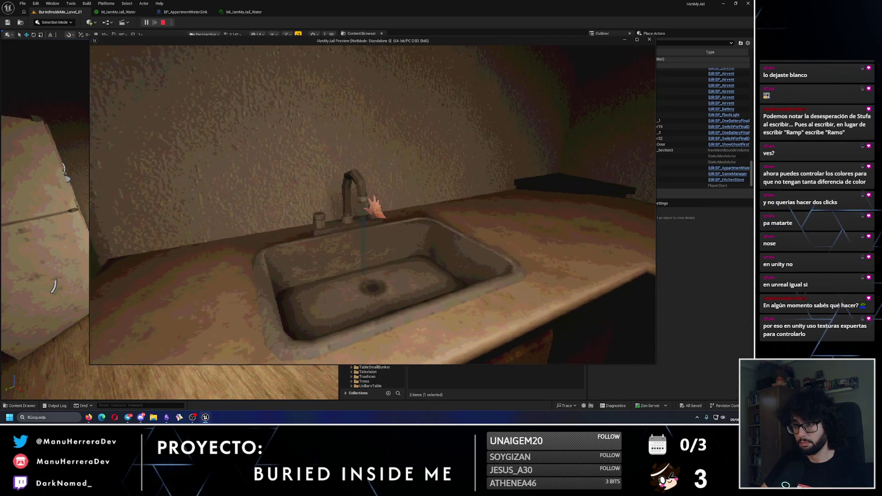
pyautogui.moveTo(372, 204)
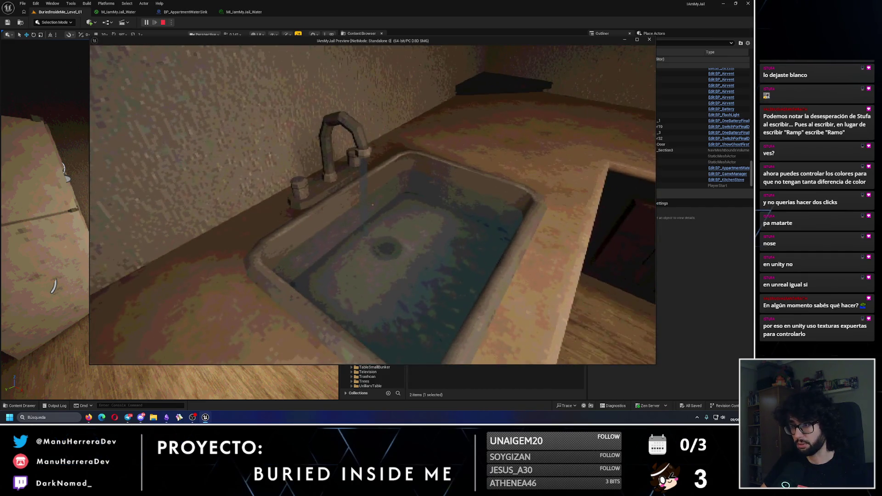
pyautogui.press('s')
pyautogui.press('Escape')
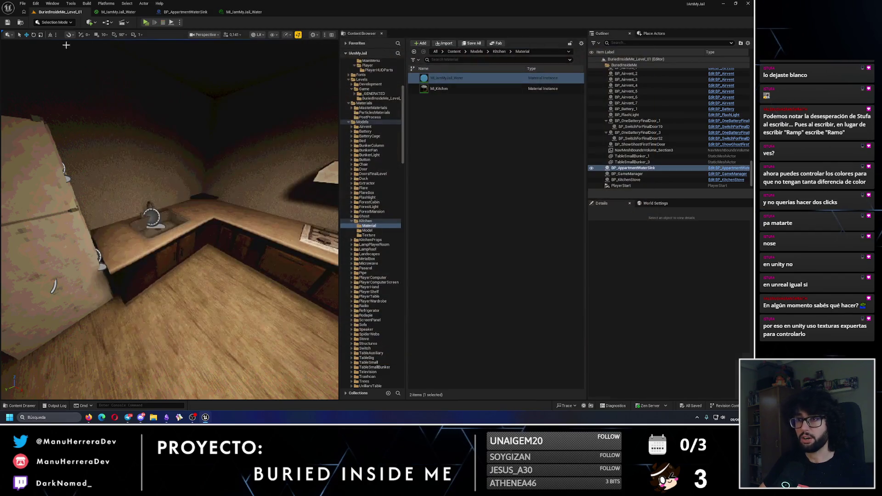
# Step: Set the water material's WaterOpacity back to 0.5, then apply and save it
pyautogui.click(180, 13)
pyautogui.click(118, 12)
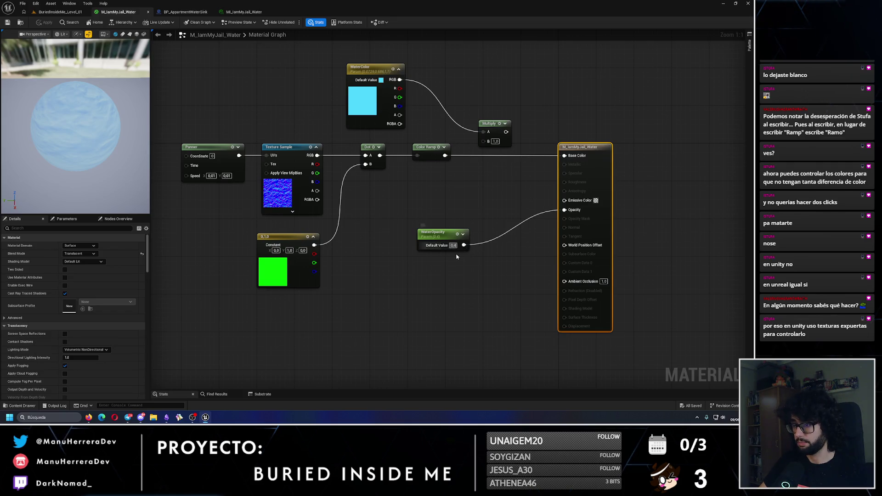
pyautogui.write('0.5')
pyautogui.press('Return')
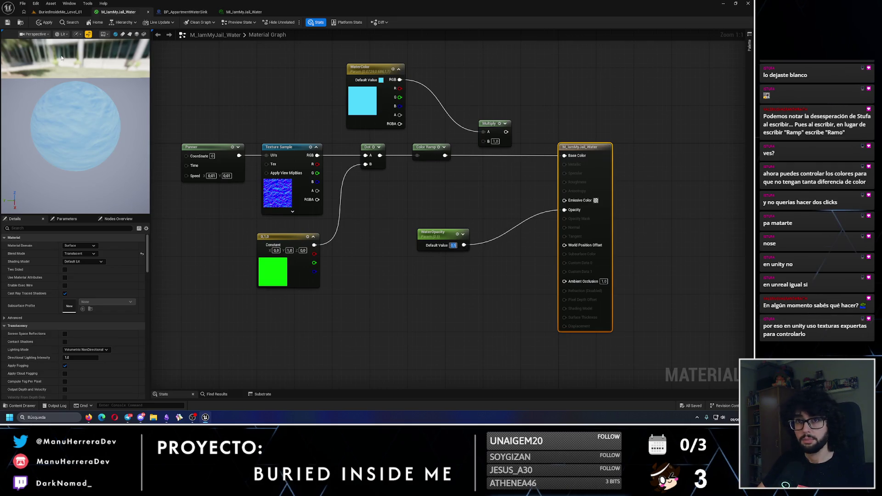
pyautogui.click(47, 23)
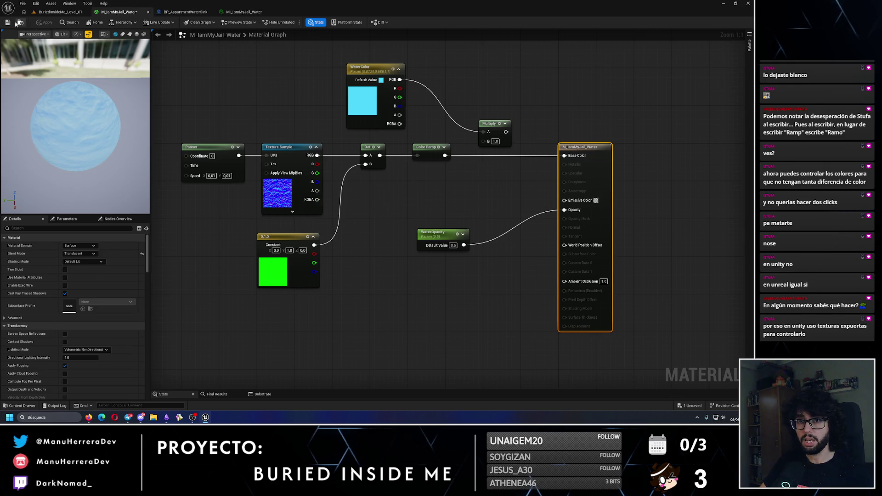
pyautogui.click(6, 23)
pyautogui.click(57, 12)
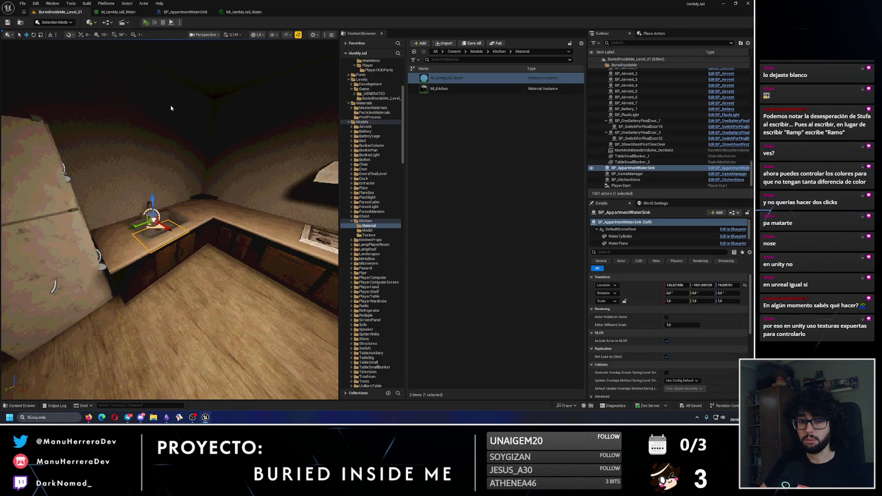
# Step: Play the level, snip a screenshot of the stove area, and search Windows for Paint
pyautogui.click(145, 22)
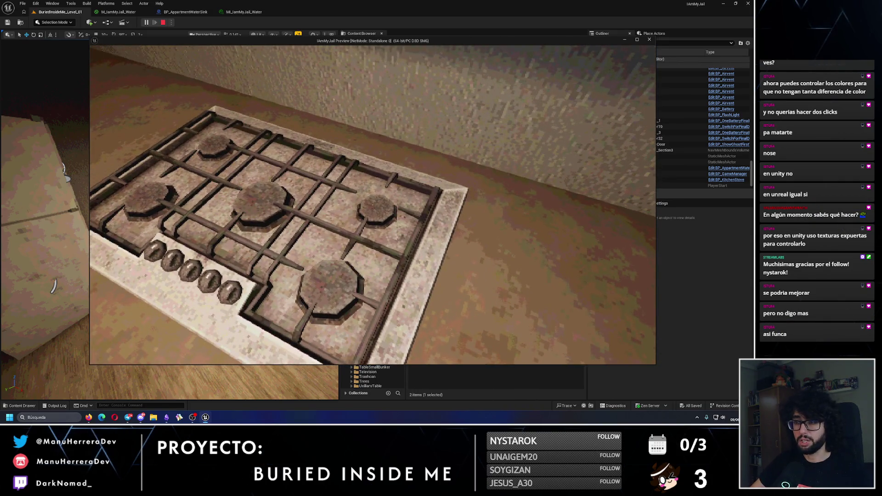
pyautogui.press('super+shift+s')
pyautogui.moveTo(216, 109)
pyautogui.mouseDown()
pyautogui.moveTo(444, 292)
pyautogui.moveTo(526, 306)
pyautogui.mouseUp()
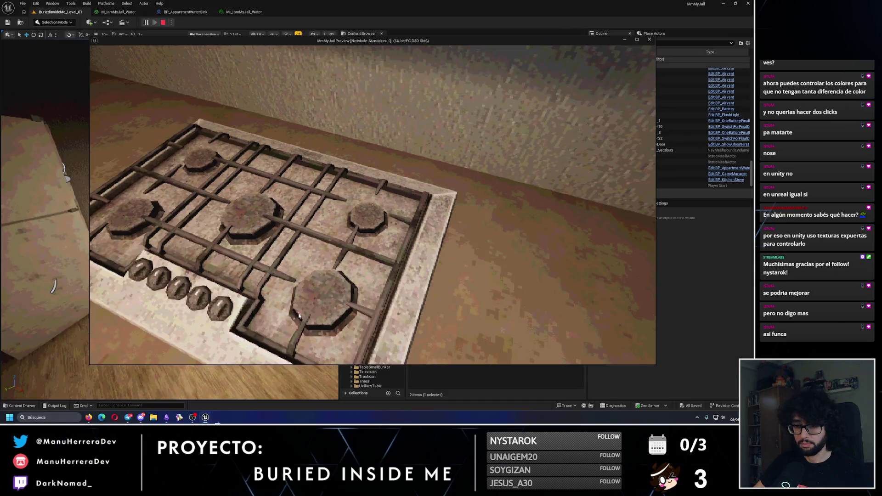
pyautogui.click(57, 418)
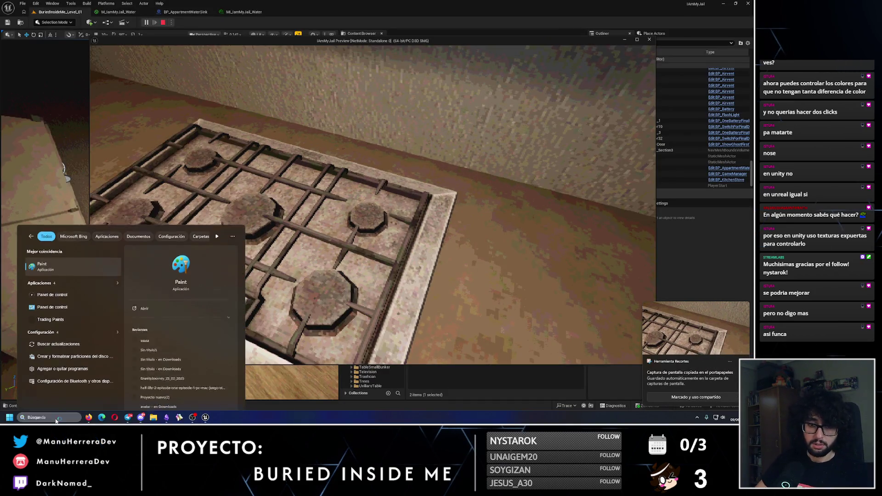
# Step: Paste the stove screenshot into Paint and pick red with the Brush tool
pyautogui.click(379, 183)
pyautogui.hotkey('ctrl', 'v')
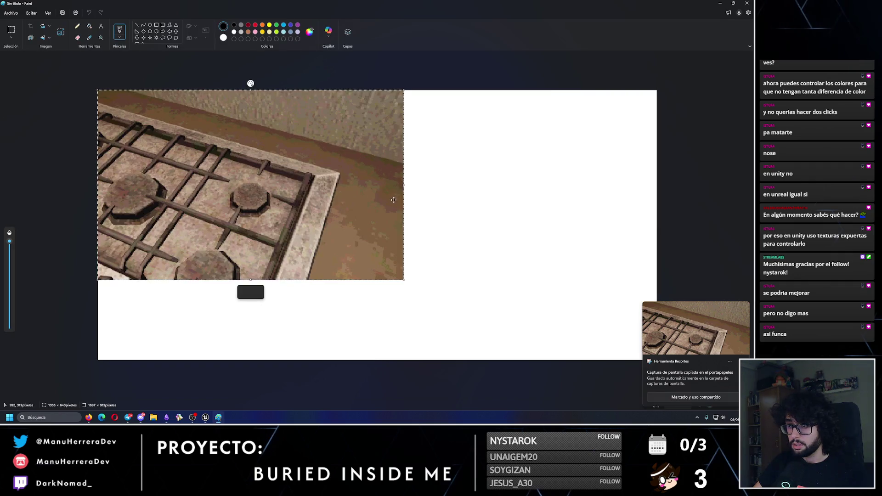
pyautogui.click(287, 66)
pyautogui.click(255, 25)
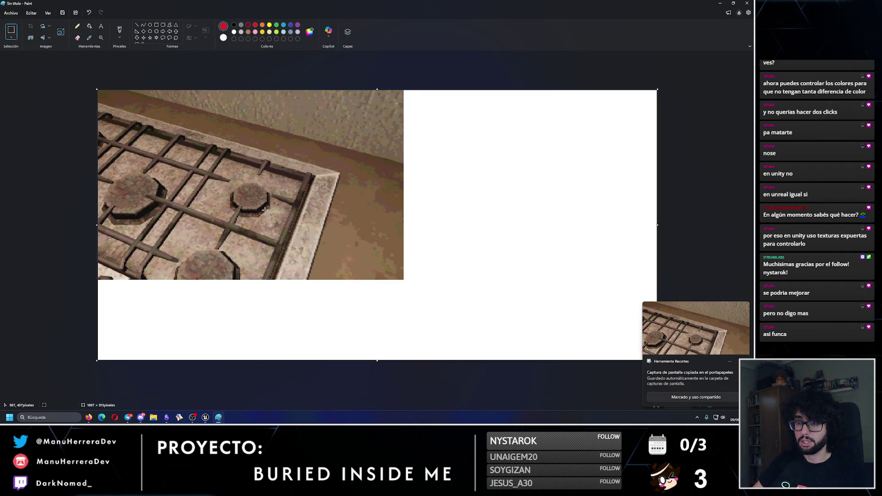
pyautogui.click(120, 30)
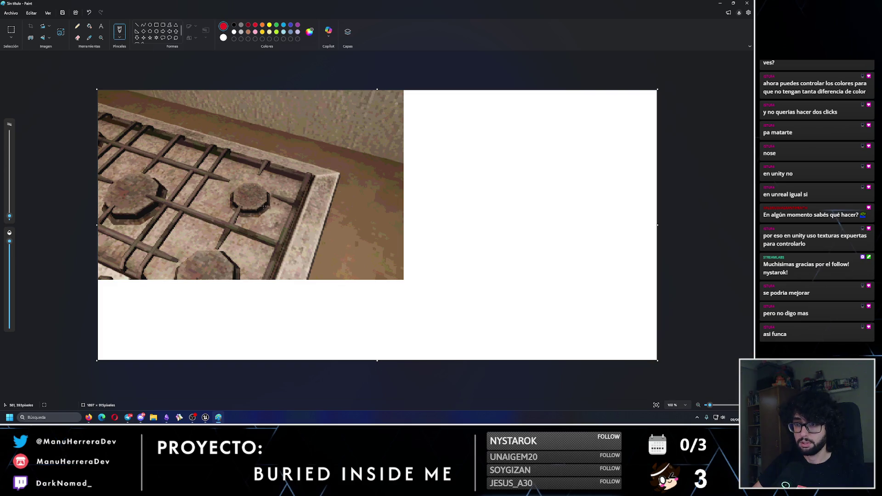
# Step: Sketch a red radial flame beside the screenshot, undo stray strokes, and close without saving
pyautogui.moveTo(490, 232); pyautogui.dragTo(446, 181)
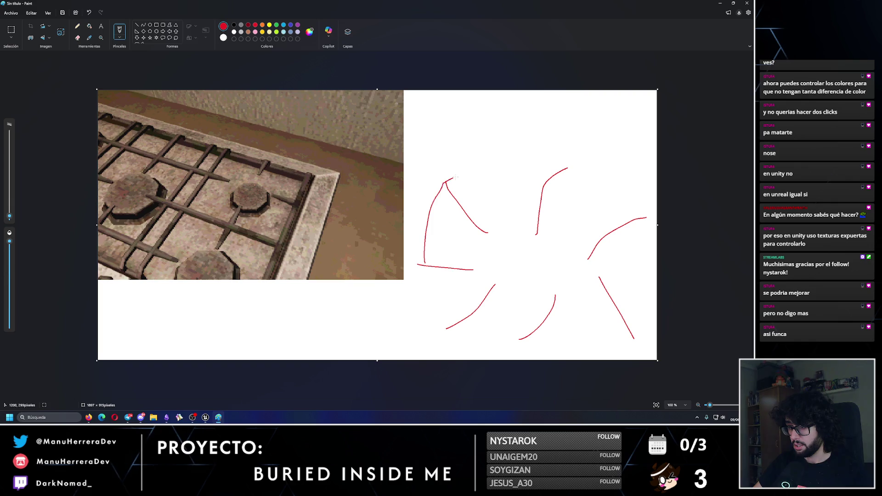
pyautogui.moveTo(622, 188); pyautogui.dragTo(649, 317)
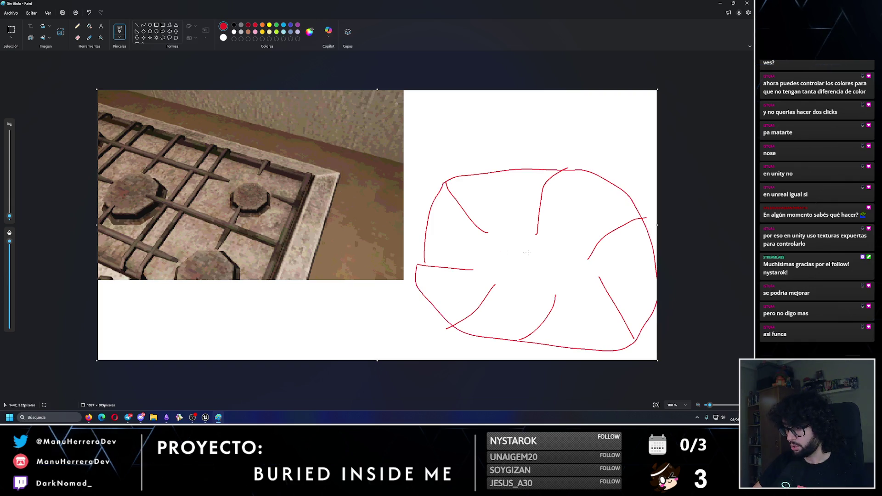
pyautogui.moveTo(547, 298); pyautogui.dragTo(506, 240)
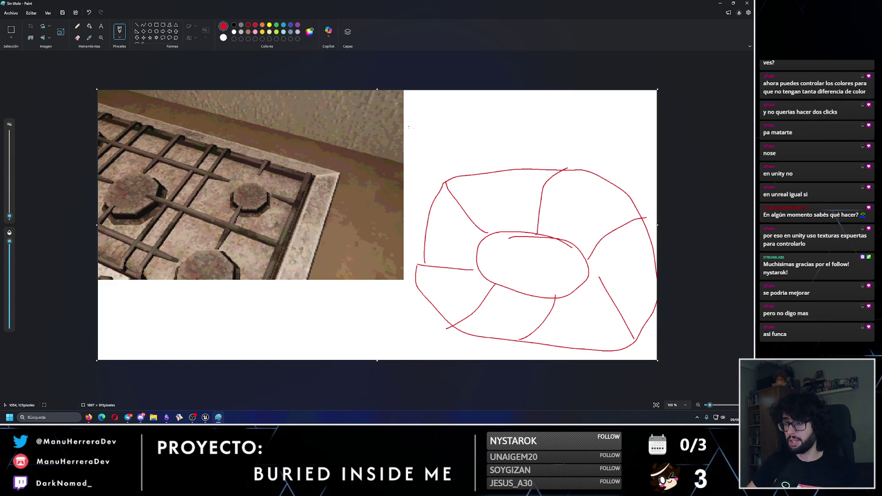
pyautogui.moveTo(471, 181); pyautogui.dragTo(463, 176)
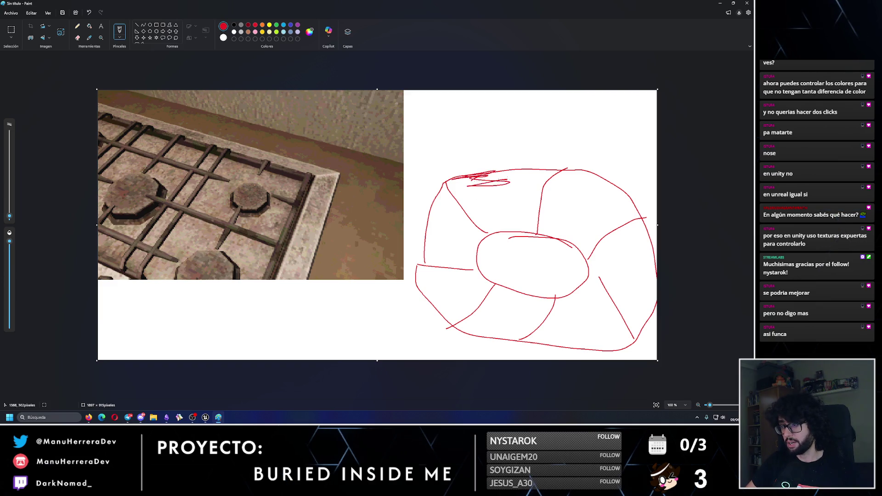
pyautogui.hotkey('ctrl', 'z')
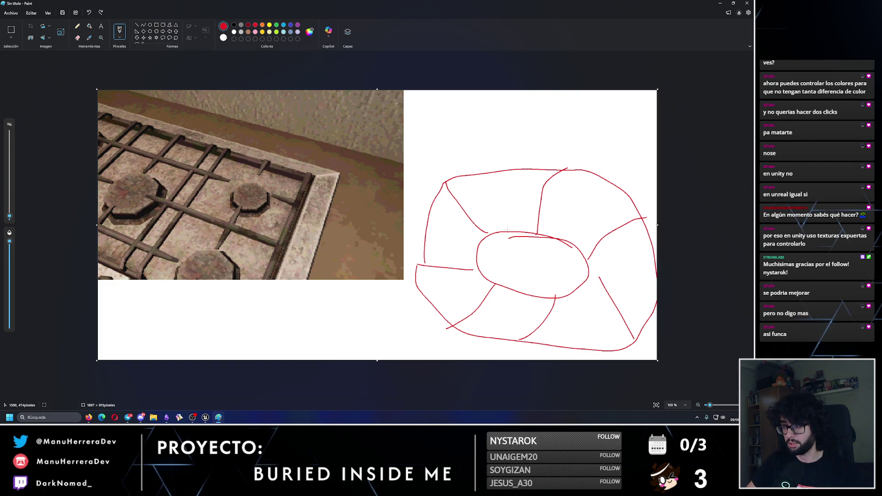
pyautogui.hotkey('ctrl', 'z')
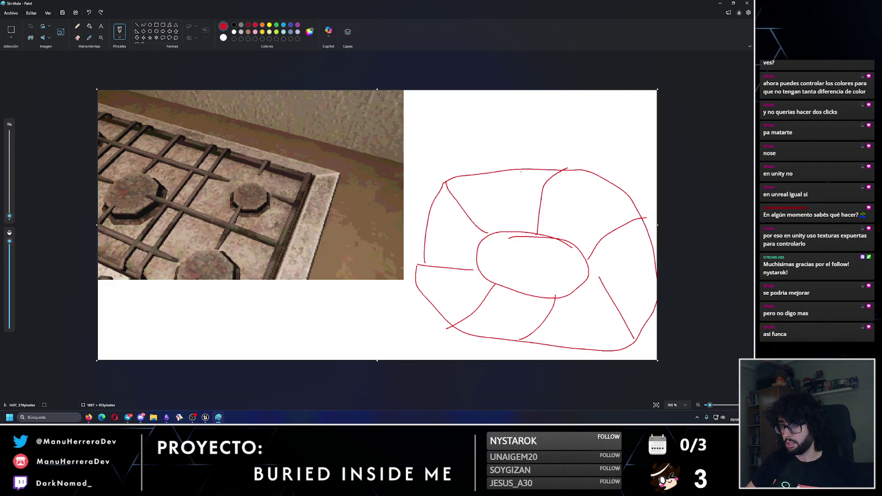
pyautogui.moveTo(520, 172); pyautogui.dragTo(469, 196)
pyautogui.hotkey('ctrl', 'z')
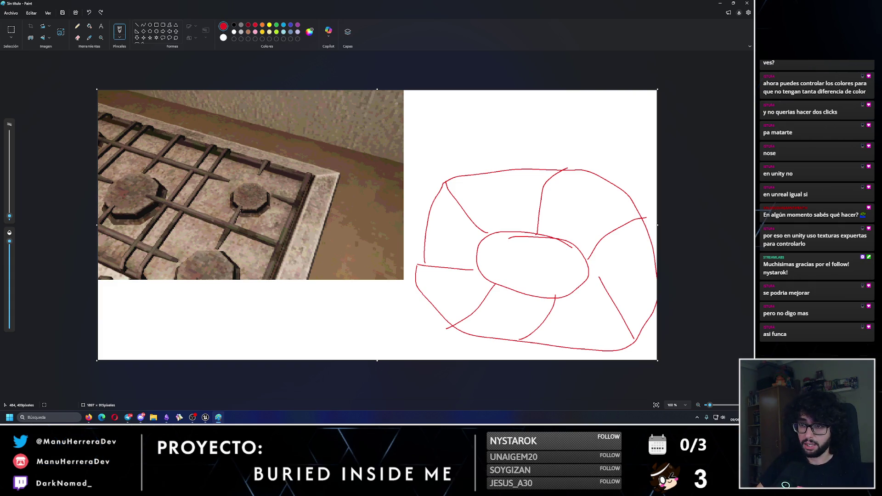
pyautogui.hotkey('alt', 'F4')
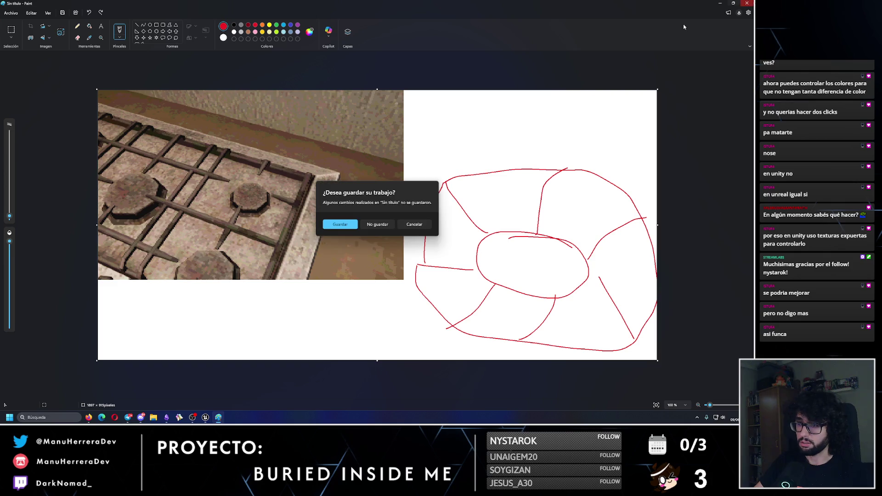
pyautogui.click(382, 224)
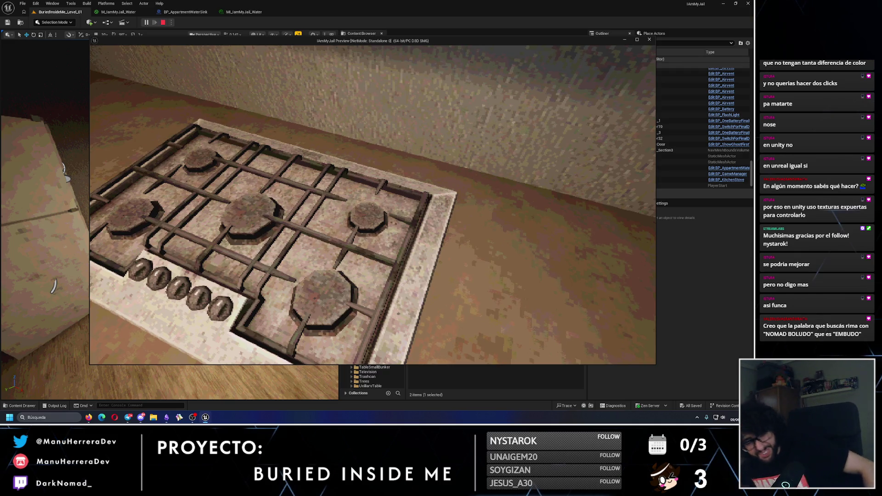
# Step: Test the stove burners and sink faucet in play, inspect the stovetop closely, then stop
pyautogui.press('s')
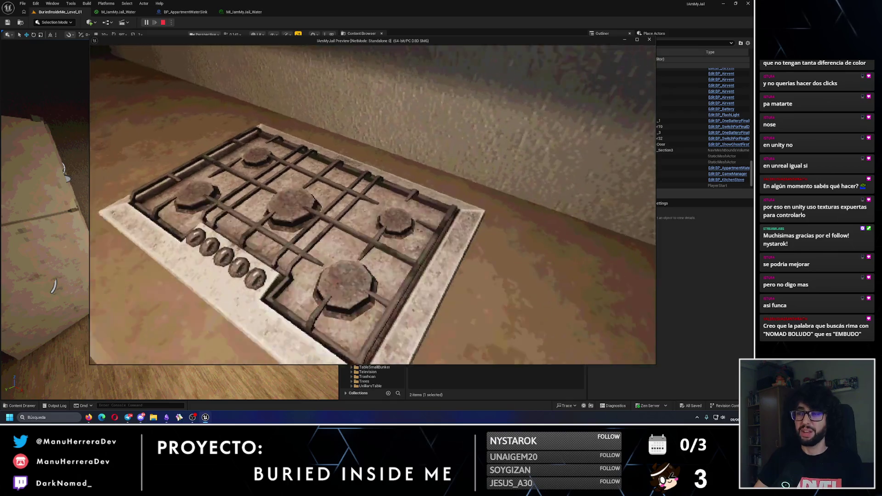
pyautogui.press('e')
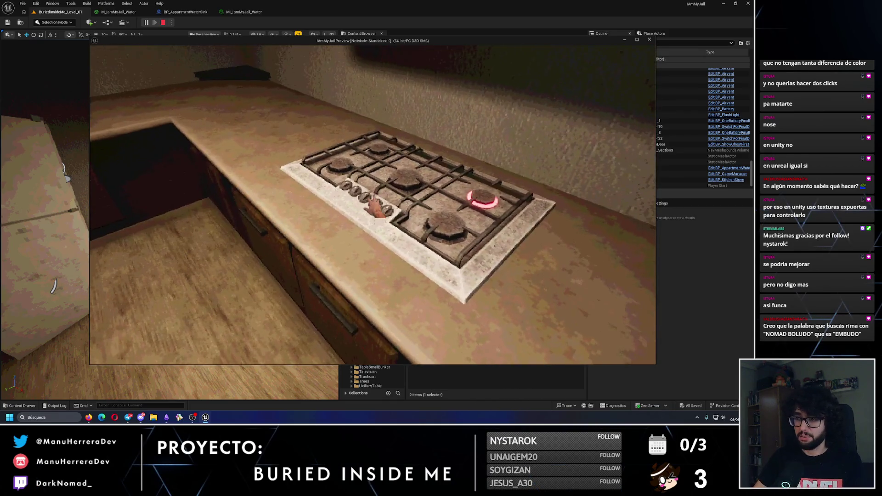
pyautogui.hotkey('shift', 'w')
pyautogui.press('e')
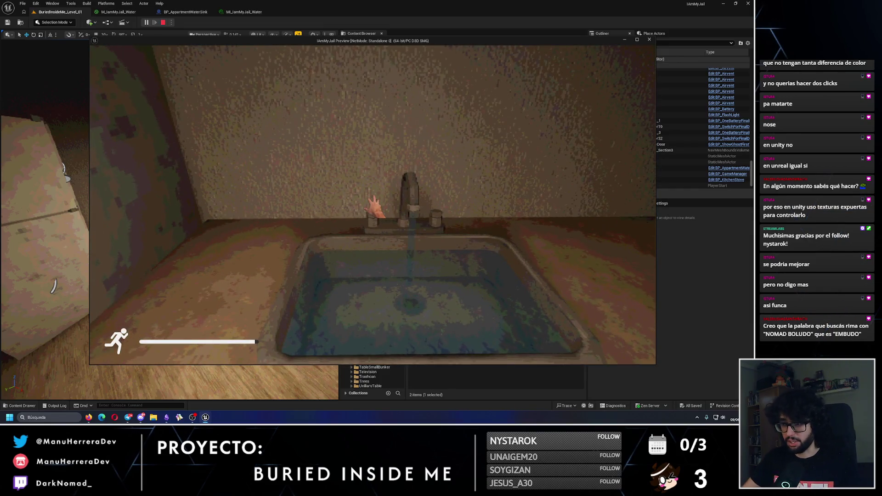
pyautogui.press('d')
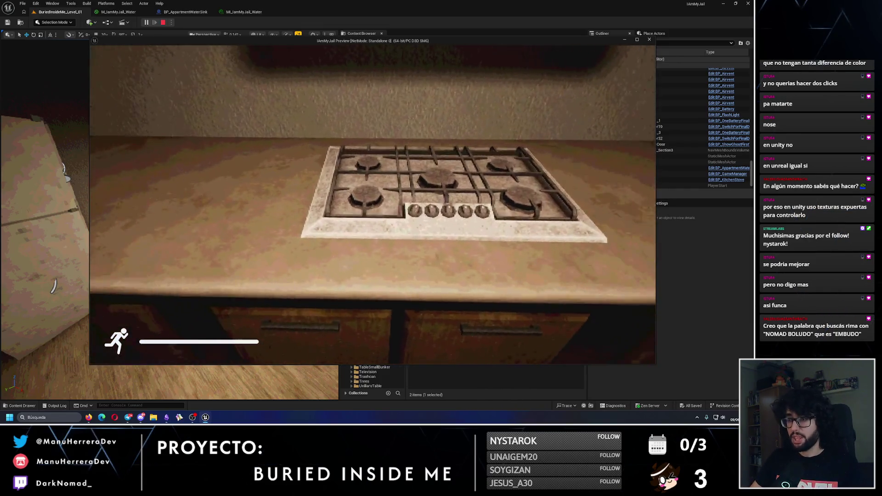
pyautogui.press('s')
pyautogui.press('e')
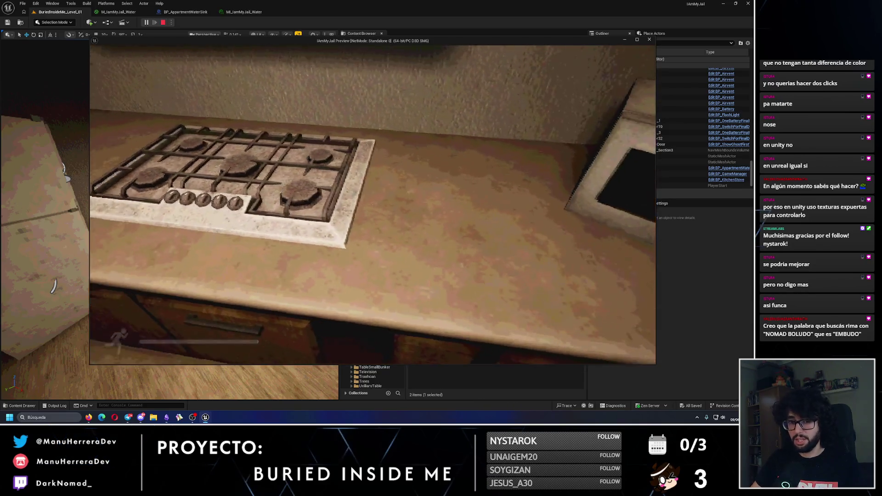
pyautogui.press('w')
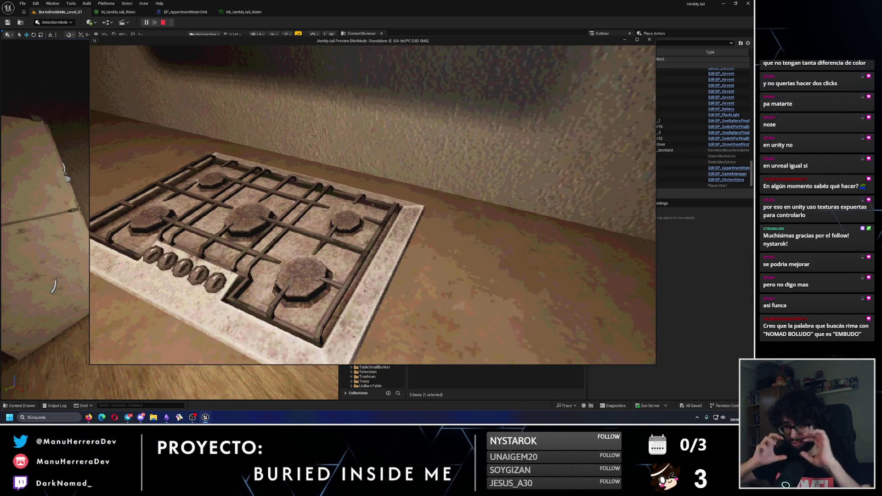
pyautogui.press('w')
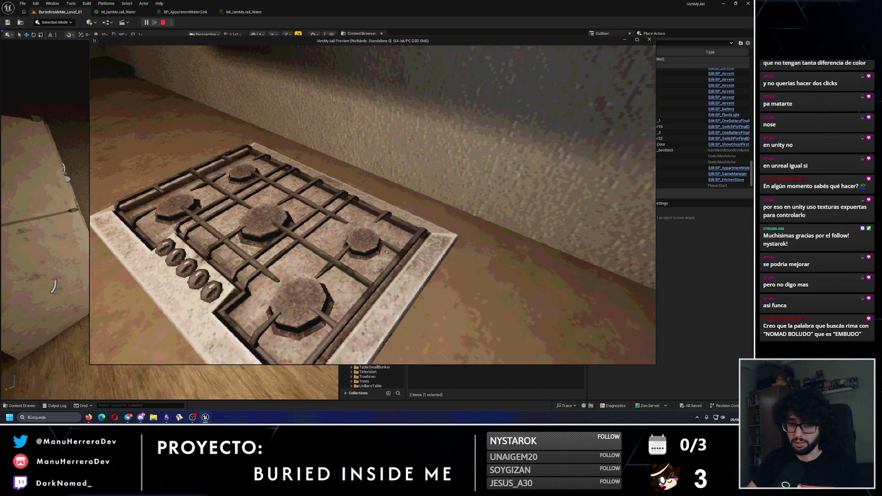
pyautogui.press('s')
pyautogui.press('e')
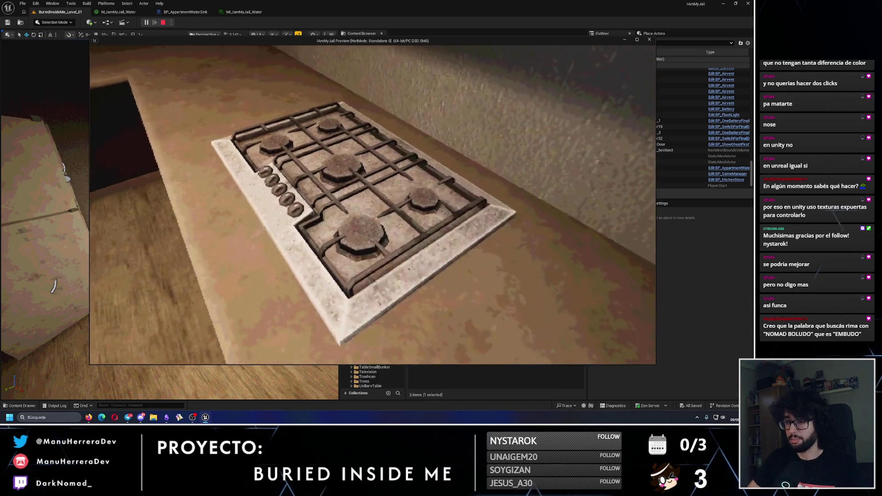
pyautogui.press('s')
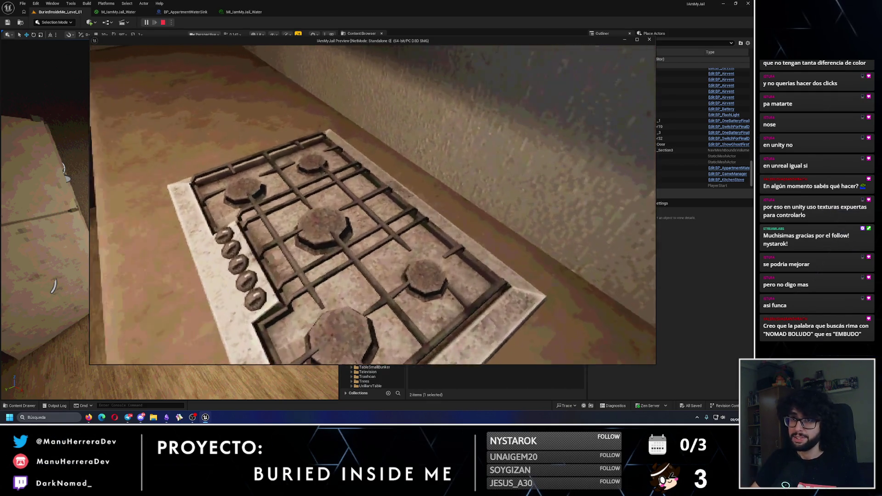
pyautogui.press('Escape')
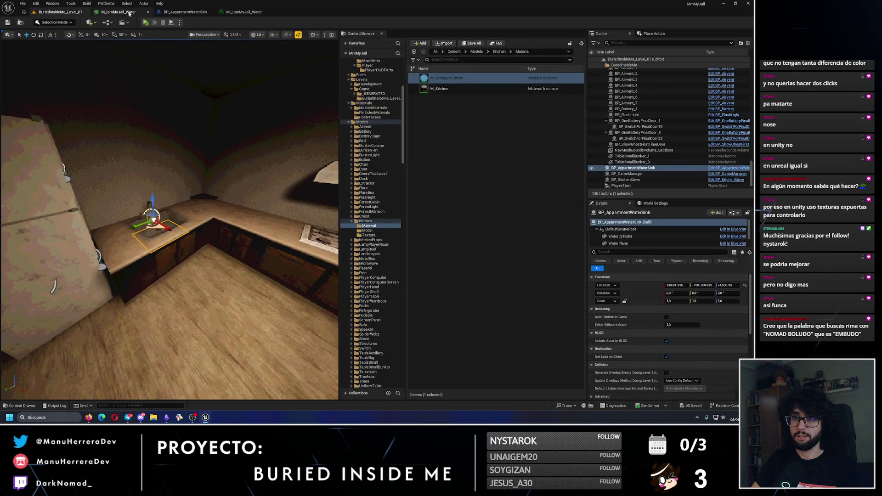
# Step: Close the M_IamMyJail_Water, BP_AppartmentWaterSink and MI_IamMyJail_Water editor tabs
pyautogui.click(124, 11)
pyautogui.click(149, 13)
pyautogui.click(150, 12)
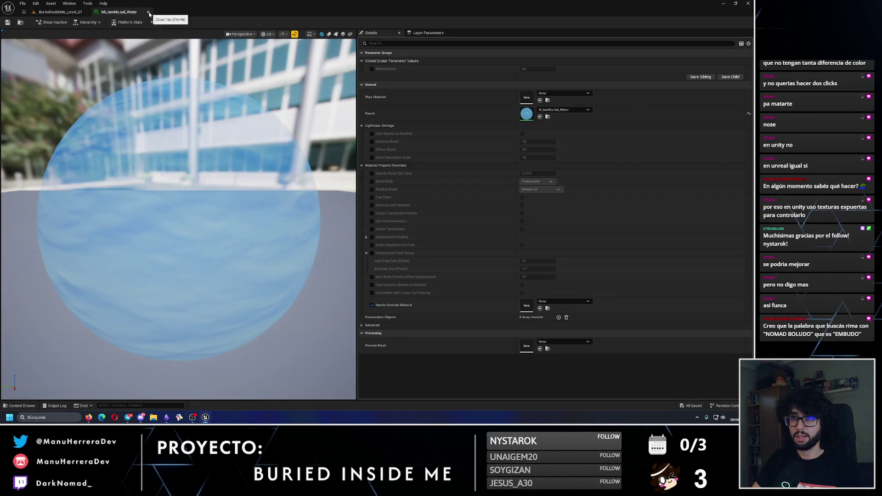
pyautogui.click(149, 12)
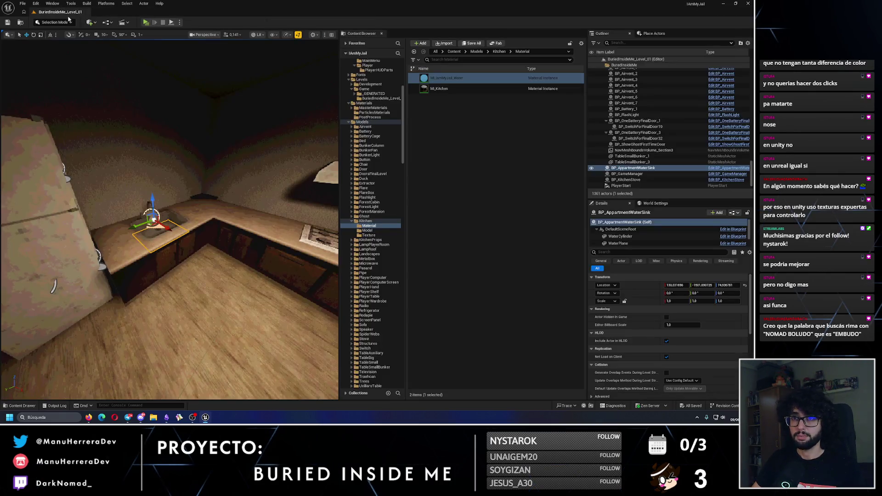
# Step: Duplicate M_IamMyJail_Water in MasterMaterials as M_IamMyJail_StoveFlame and open it
pyautogui.click(373, 108)
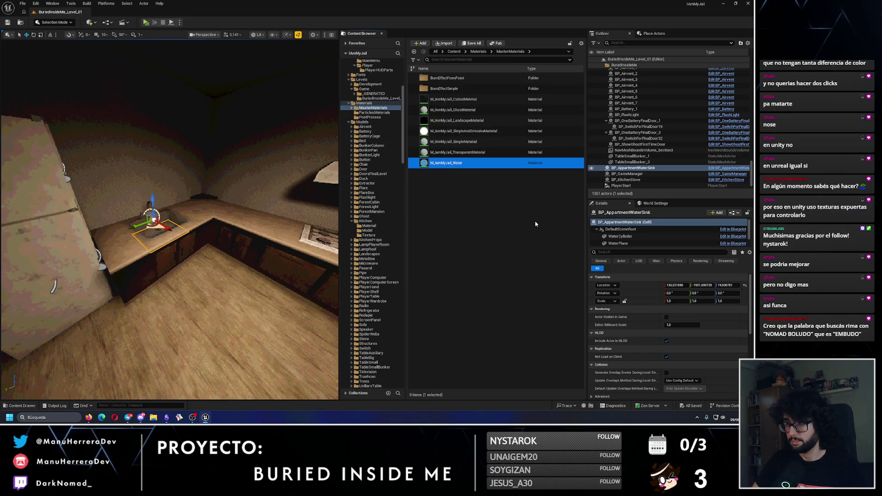
pyautogui.hotkey('ctrl', 'd')
pyautogui.press('End')
pyautogui.press('BackSpace')
pyautogui.press('BackSpace')
pyautogui.press('BackSpace')
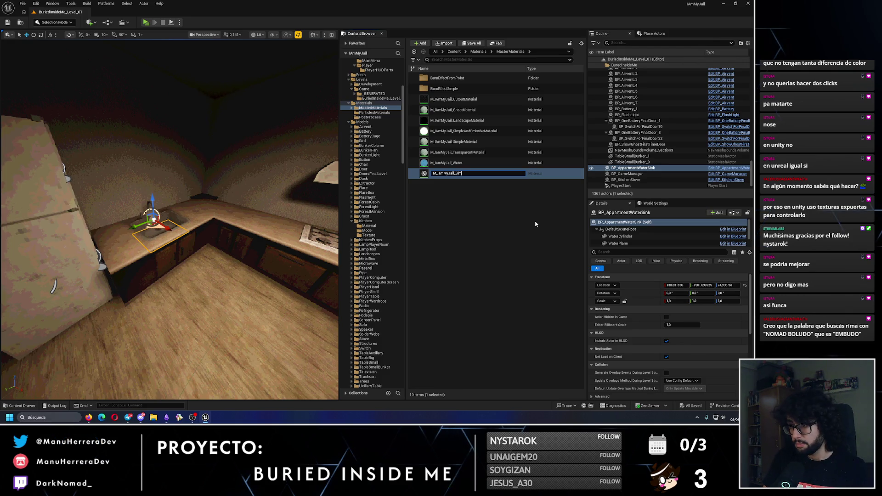
pyautogui.write('ple')
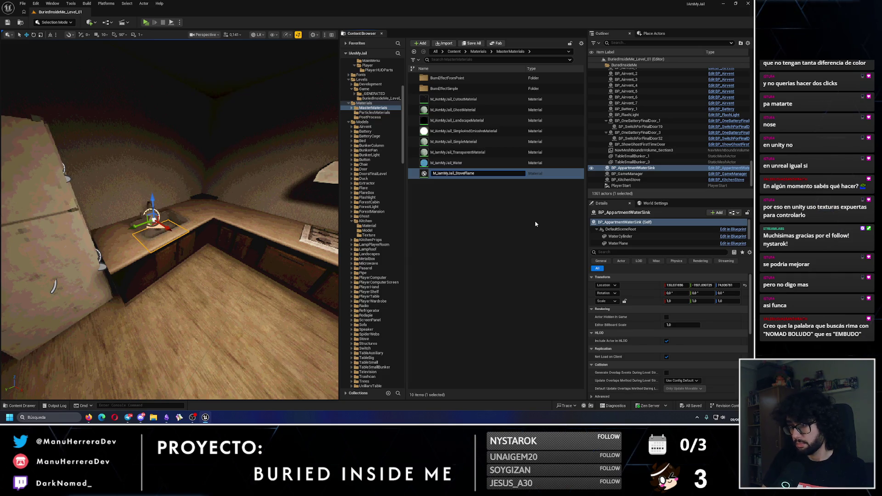
pyautogui.press('Return')
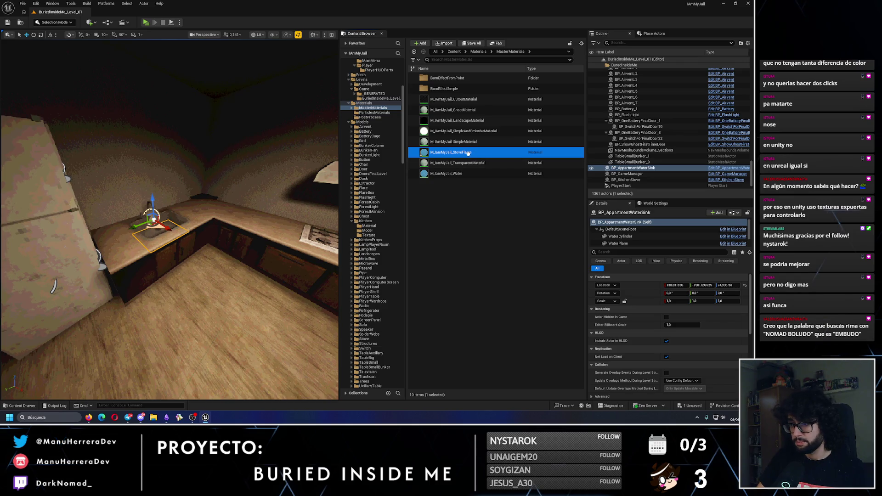
pyautogui.doubleClick(468, 153)
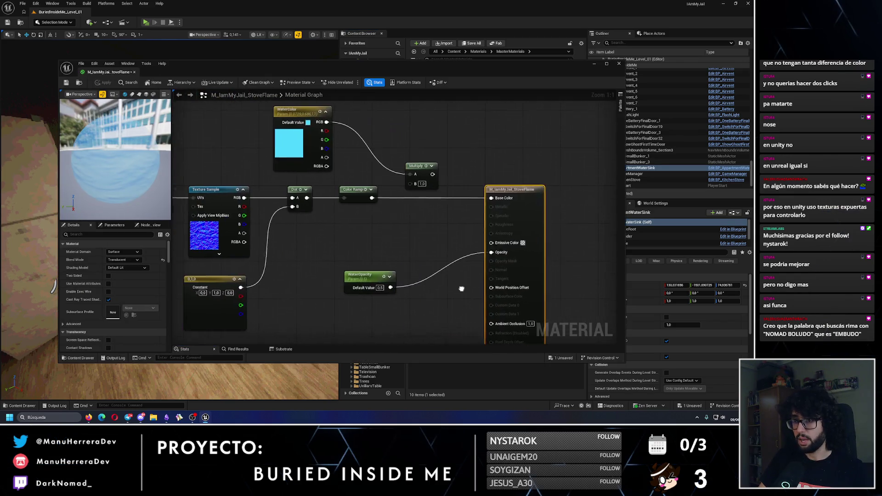
# Step: Delete the Panner and Multiply nodes and wire WaterColor RGB straight into Base Color
pyautogui.moveTo(462, 288); pyautogui.dragTo(459, 241)
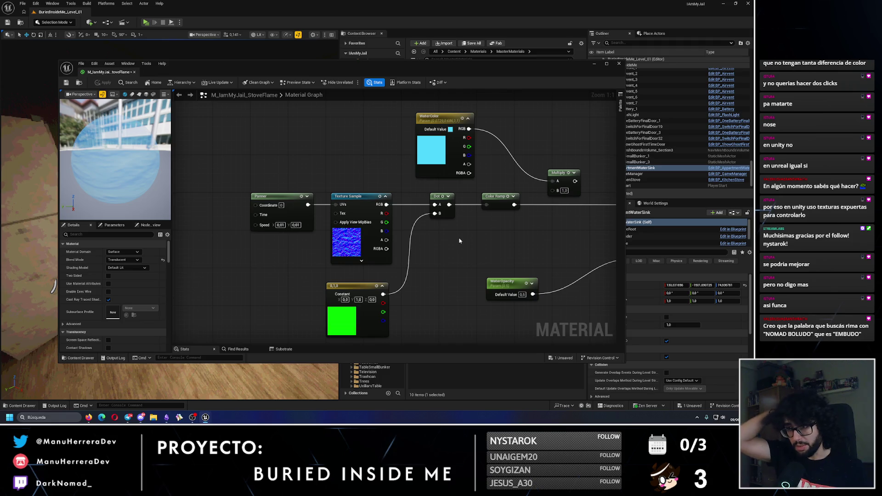
pyautogui.click(299, 215)
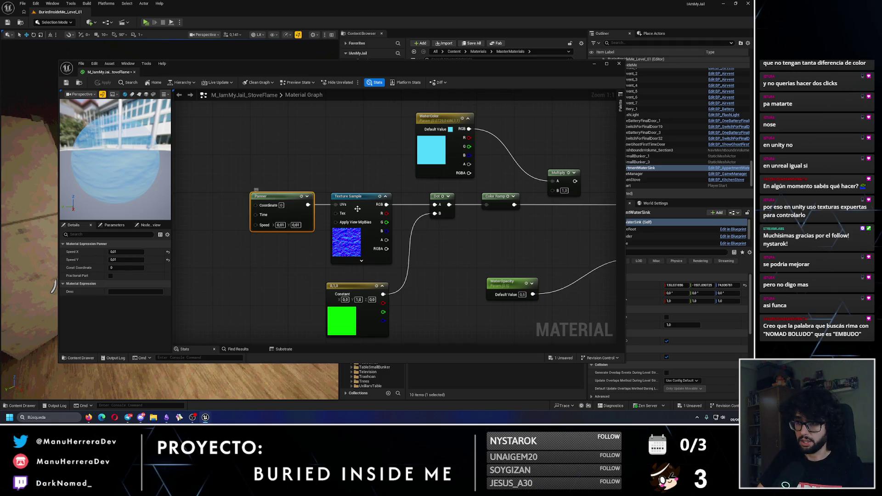
pyautogui.click(333, 209)
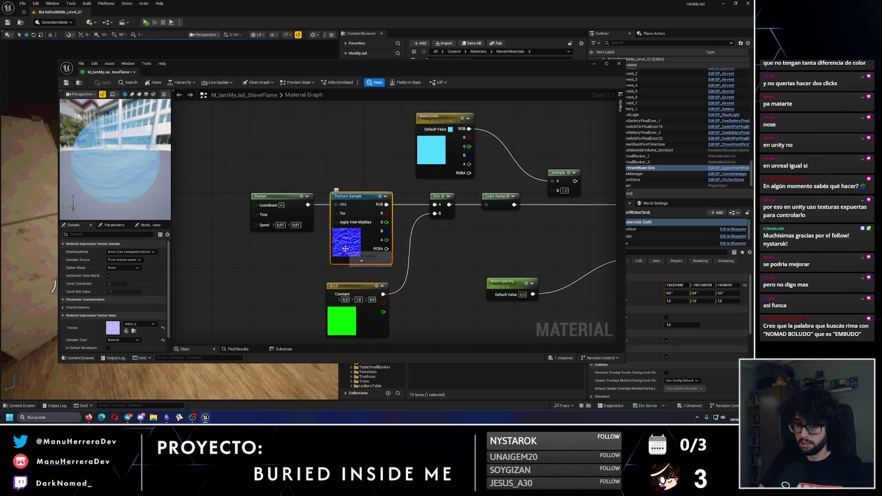
pyautogui.hotkey('ctrl', 'z')
pyautogui.press('Home')
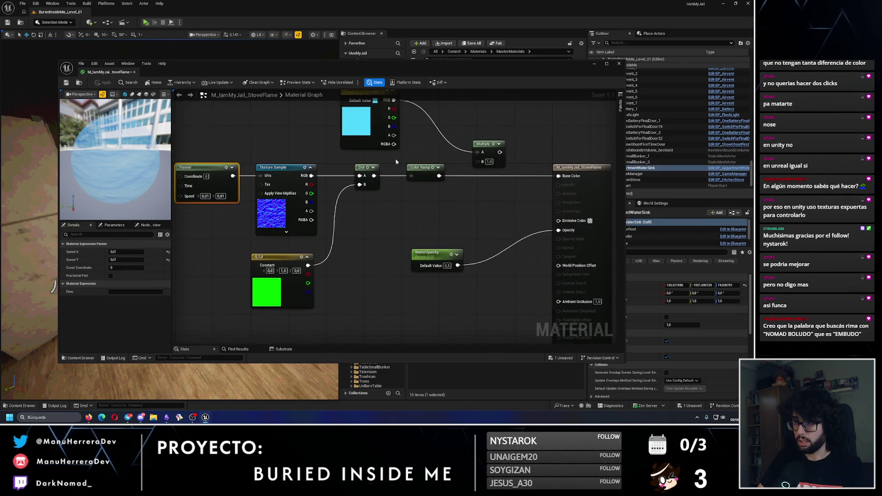
pyautogui.press('Delete')
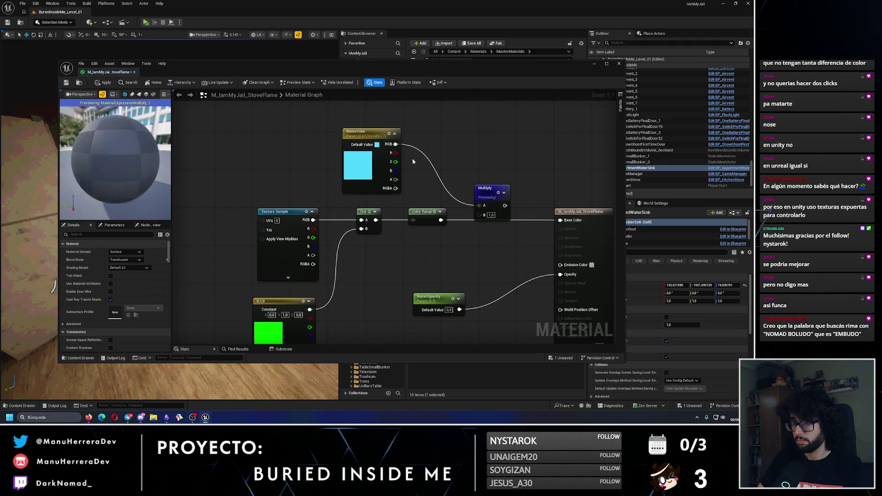
pyautogui.click(490, 188)
pyautogui.press('Delete')
pyautogui.moveTo(396, 144)
pyautogui.mouseDown()
pyautogui.moveTo(574, 236)
pyautogui.moveTo(561, 220)
pyautogui.mouseUp()
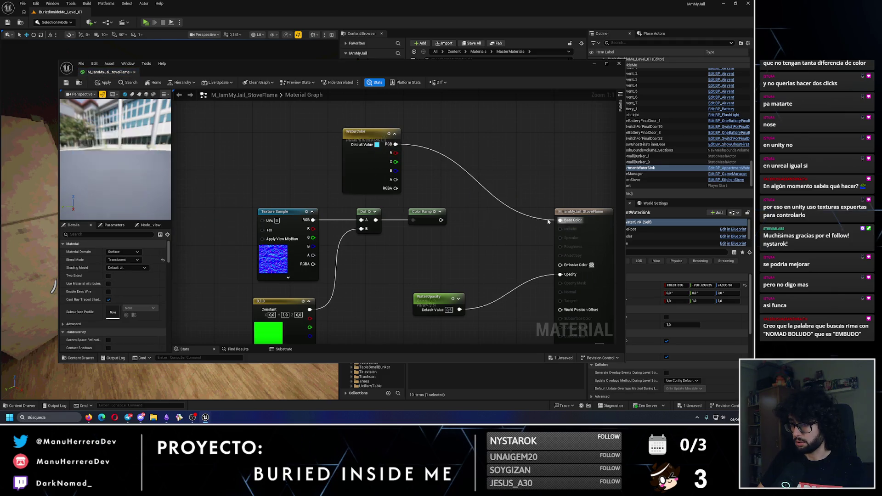
pyautogui.moveTo(469, 235); pyautogui.dragTo(481, 207)
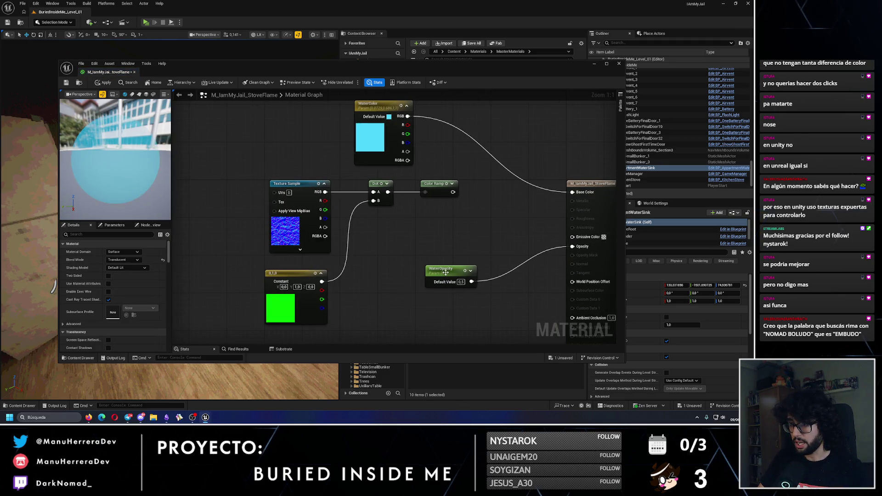
# Step: Delete the WaterOpacity node and move the Texture Sample, Dot, Color Ramp and Constant nodes lower
pyautogui.moveTo(445, 273); pyautogui.dragTo(470, 304)
pyautogui.press('Delete')
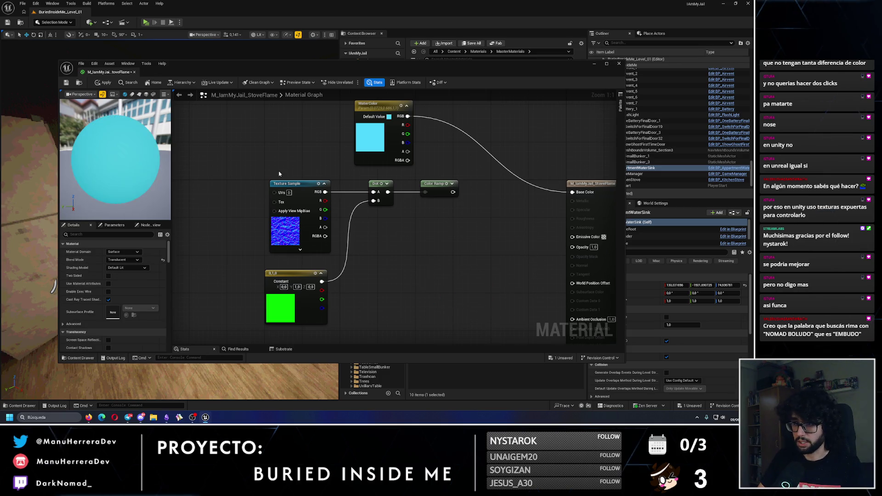
pyautogui.moveTo(488, 339)
pyautogui.mouseDown()
pyautogui.moveTo(311, 194)
pyautogui.moveTo(306, 236)
pyautogui.mouseUp()
pyautogui.click(306, 236)
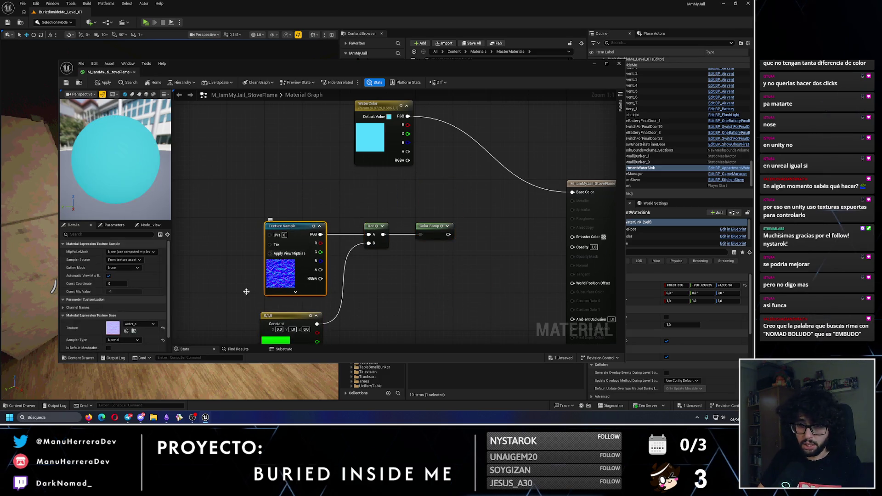
# Step: Assign the dict_16 white-to-black gradient texture to the Texture Sample
pyautogui.click(147, 325)
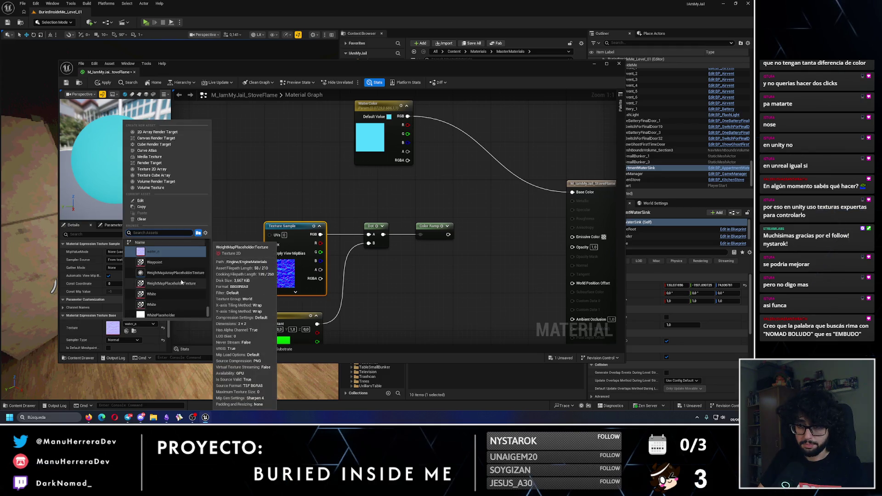
pyautogui.scroll(5, 182, 282)
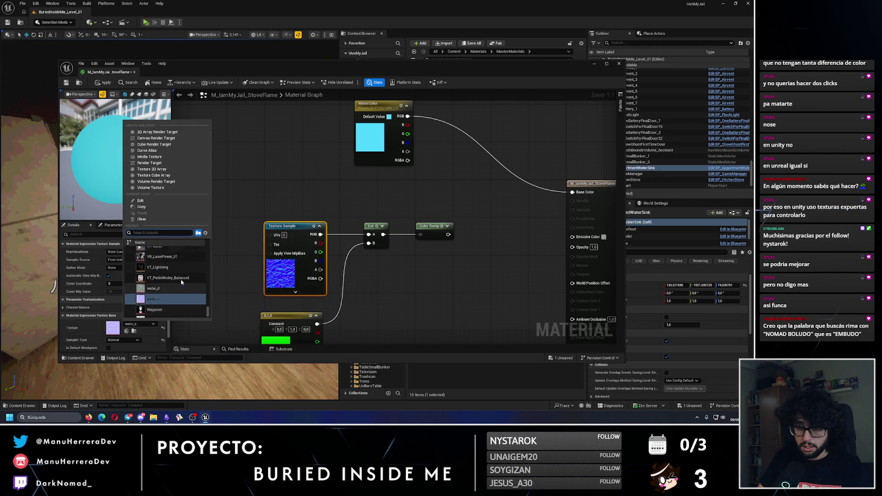
pyautogui.scroll(-4, 181, 282)
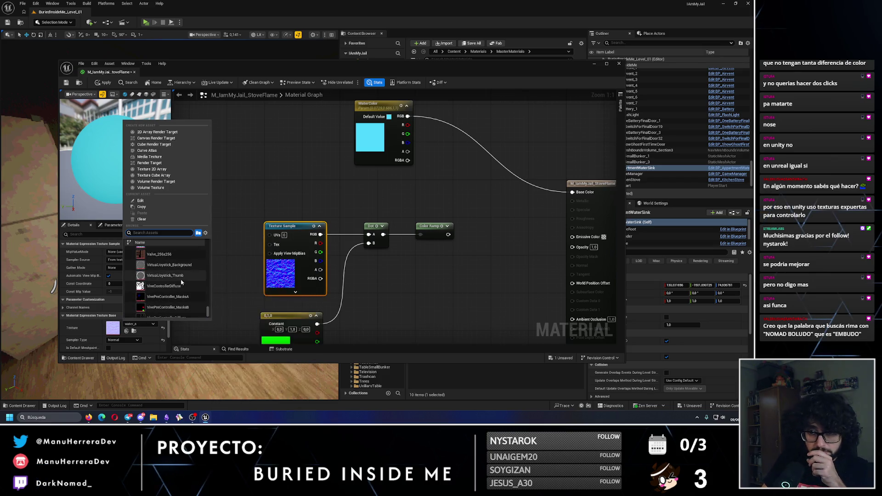
pyautogui.scroll(-3, 182, 282)
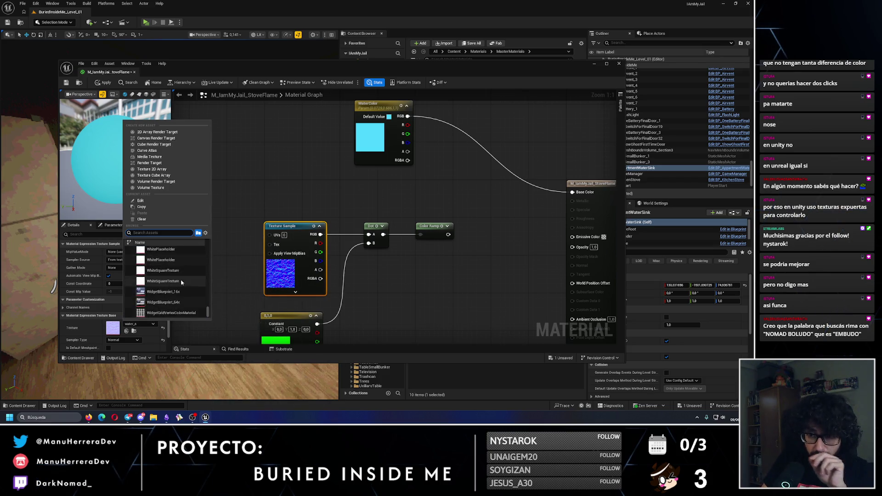
pyautogui.scroll(-1, 181, 282)
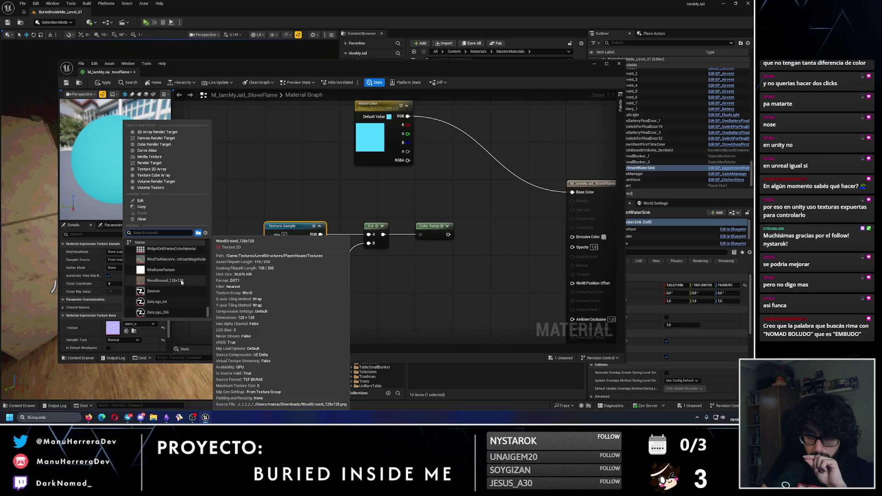
pyautogui.moveTo(208, 312); pyautogui.dragTo(211, 286)
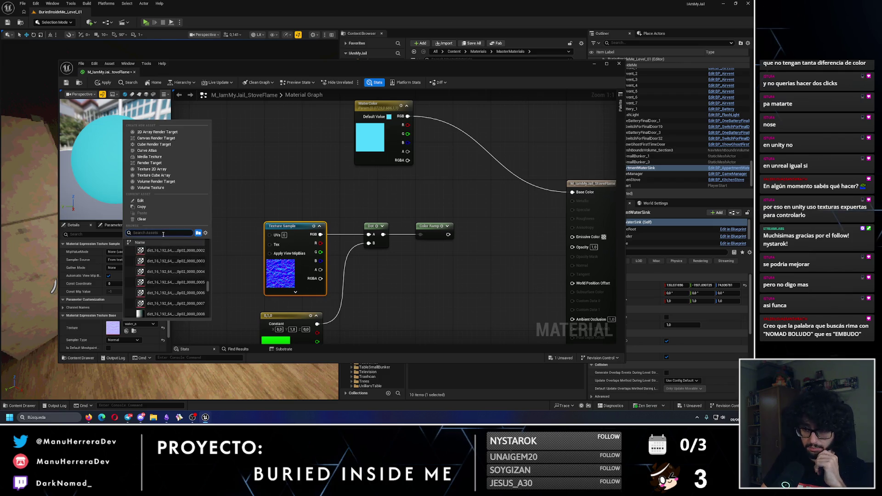
pyautogui.scroll(-1, 159, 305)
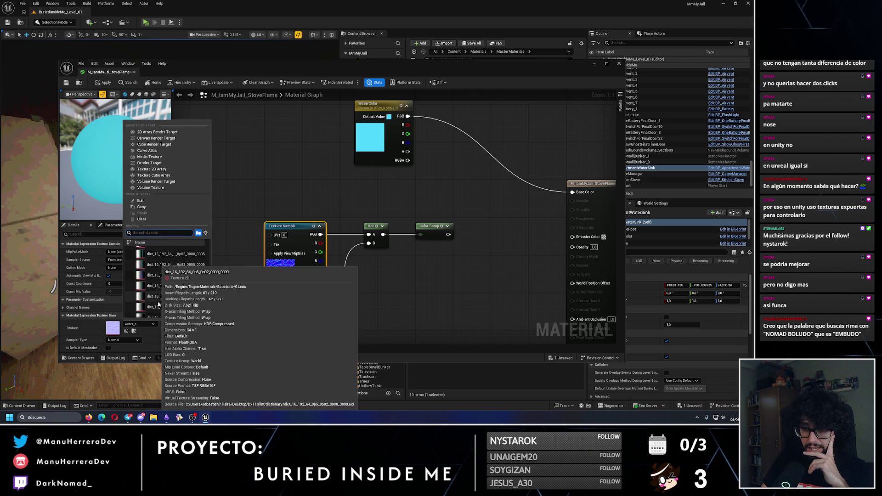
pyautogui.click(159, 304)
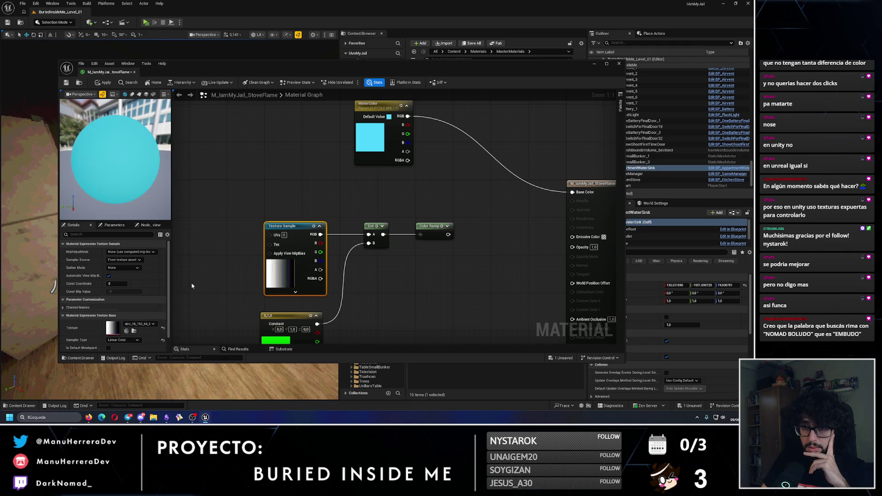
# Step: Delete the green Constant node and browse the Texture Sample's texture list again unchanged
pyautogui.click(294, 319)
pyautogui.press('Delete')
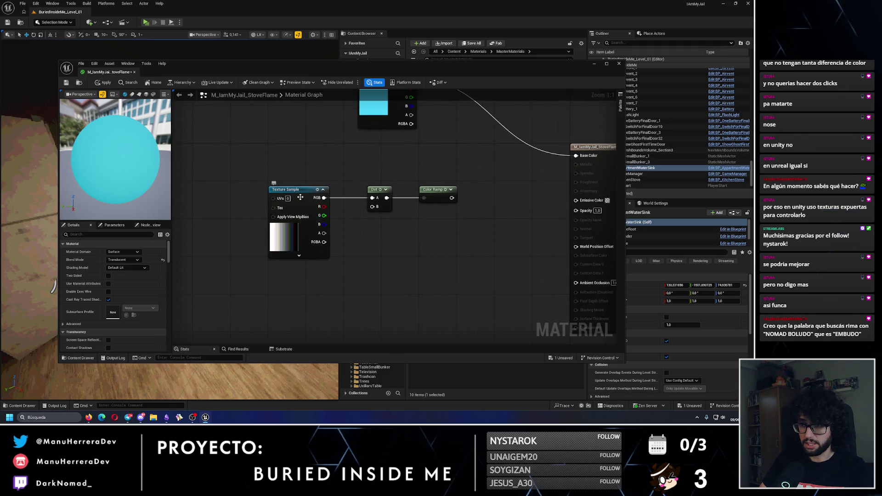
pyautogui.click(300, 197)
pyautogui.click(151, 324)
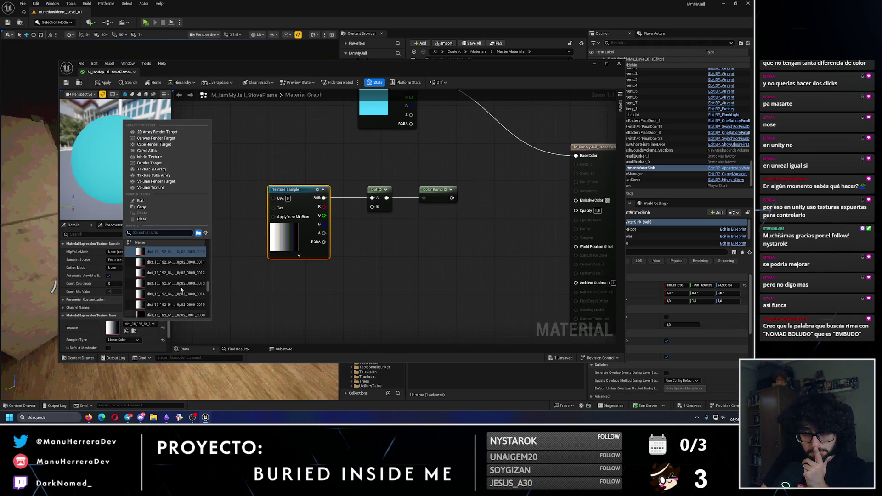
pyautogui.scroll(-3, 183, 288)
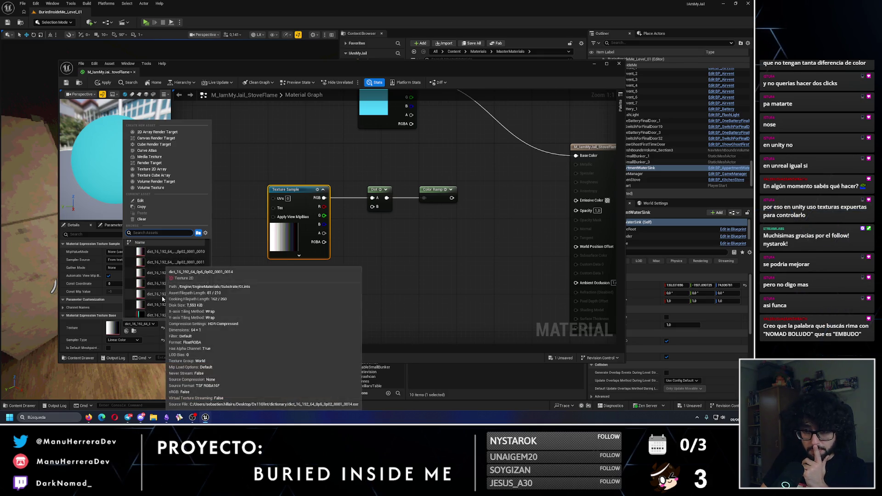
pyautogui.click(280, 281)
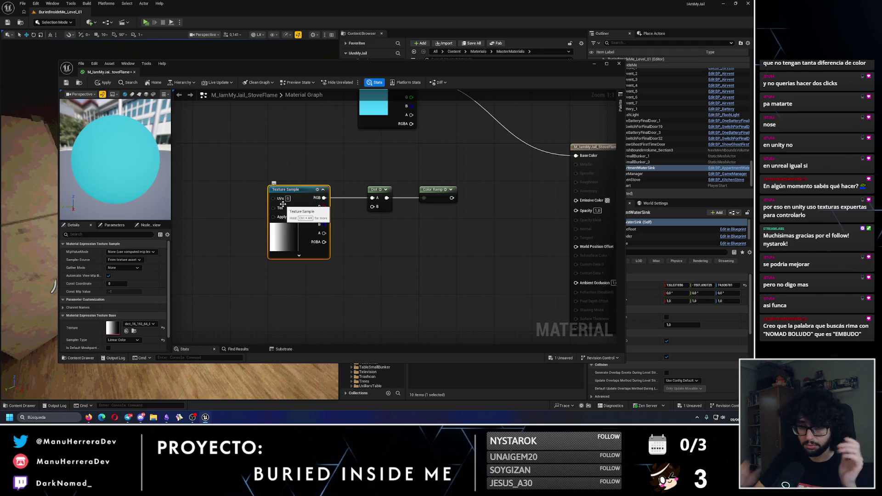
pyautogui.scroll(-1, 128, 336)
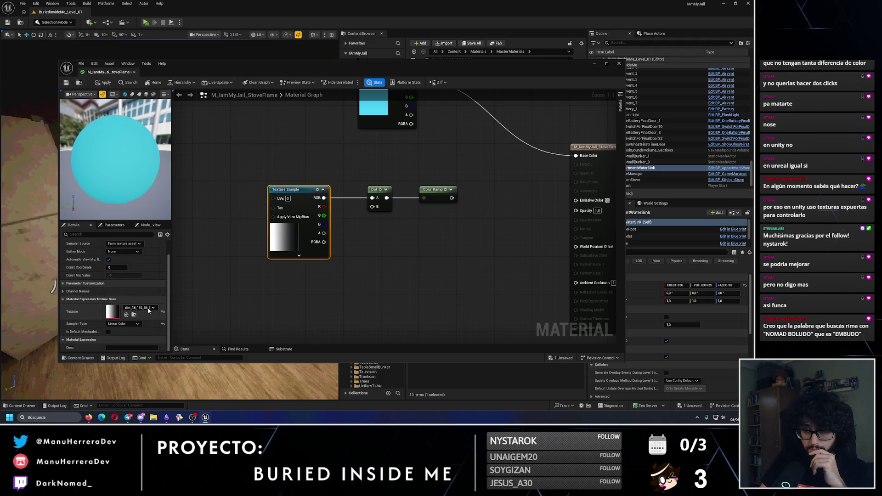
pyautogui.click(138, 308)
pyautogui.scroll(-5, 163, 279)
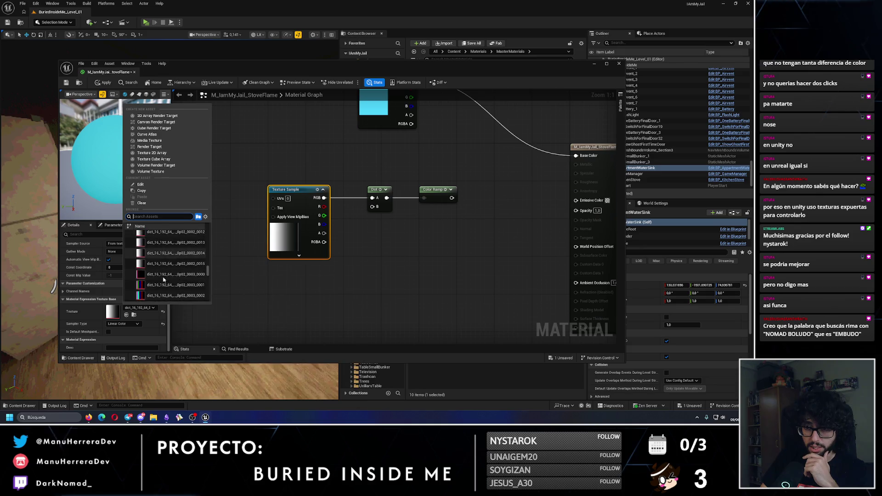
pyautogui.scroll(-5, 164, 279)
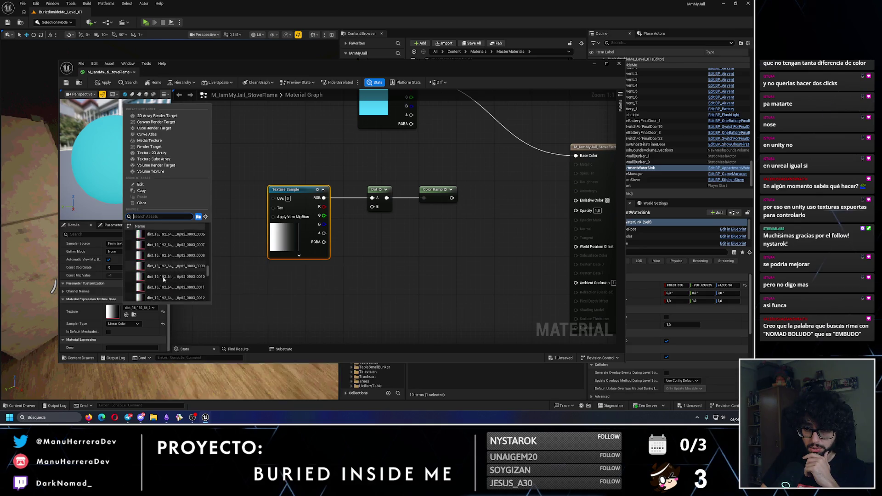
pyautogui.scroll(-1, 163, 278)
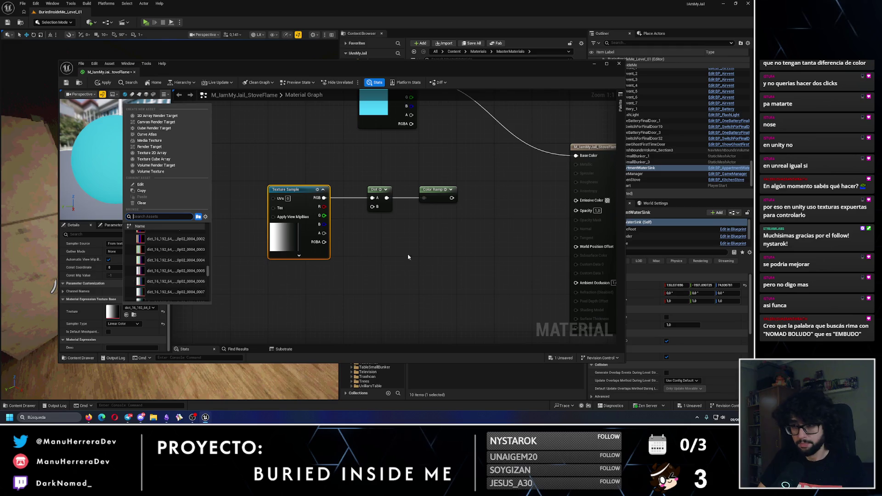
# Step: Set the WaterColor parameter's default colour to red
pyautogui.moveTo(434, 258); pyautogui.dragTo(402, 290)
pyautogui.click(348, 119)
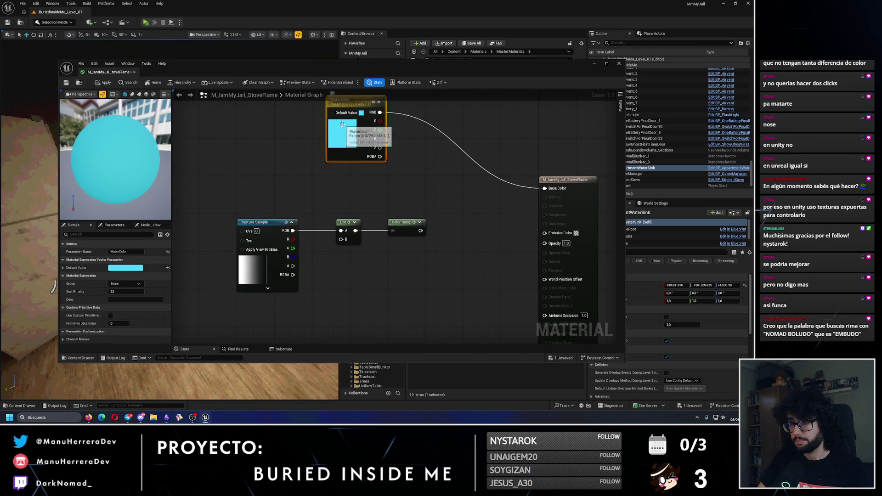
pyautogui.doubleClick(348, 118)
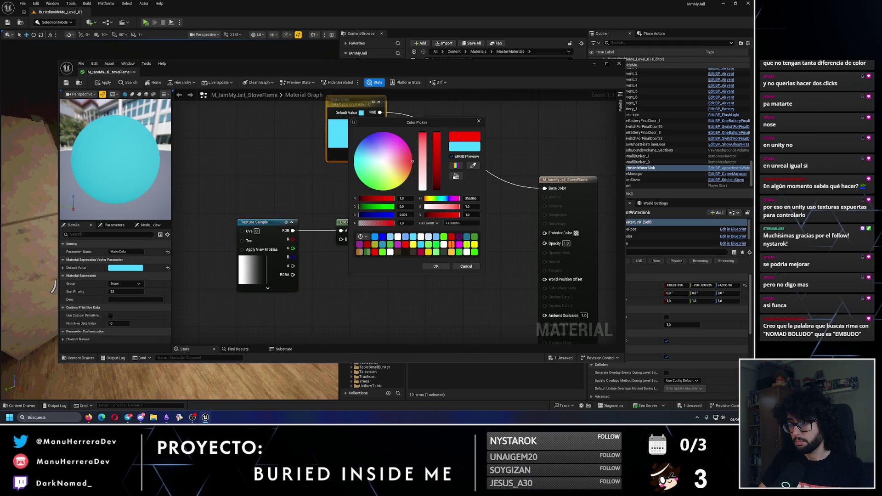
pyautogui.click(436, 266)
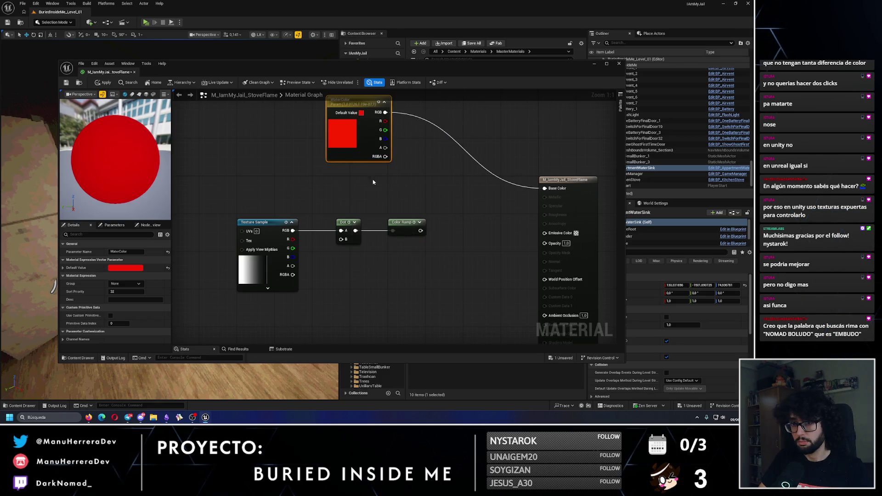
pyautogui.click(432, 196)
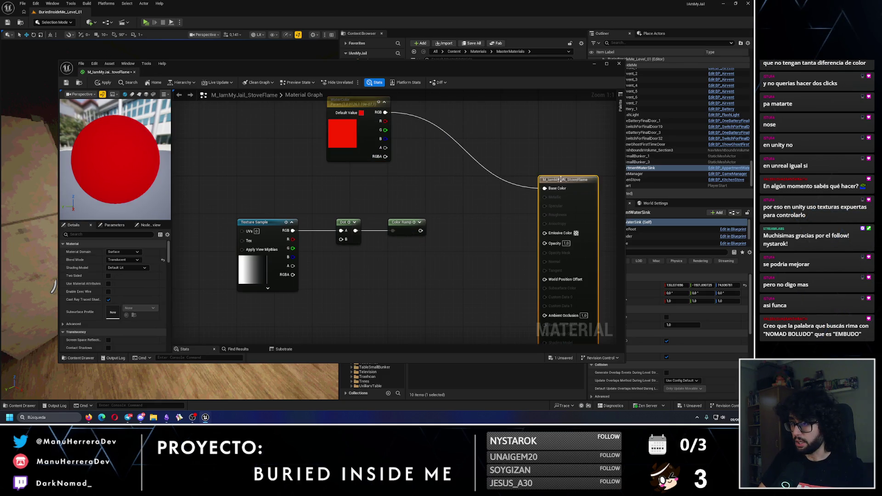
pyautogui.moveTo(395, 211); pyautogui.dragTo(323, 179)
pyautogui.click(331, 195)
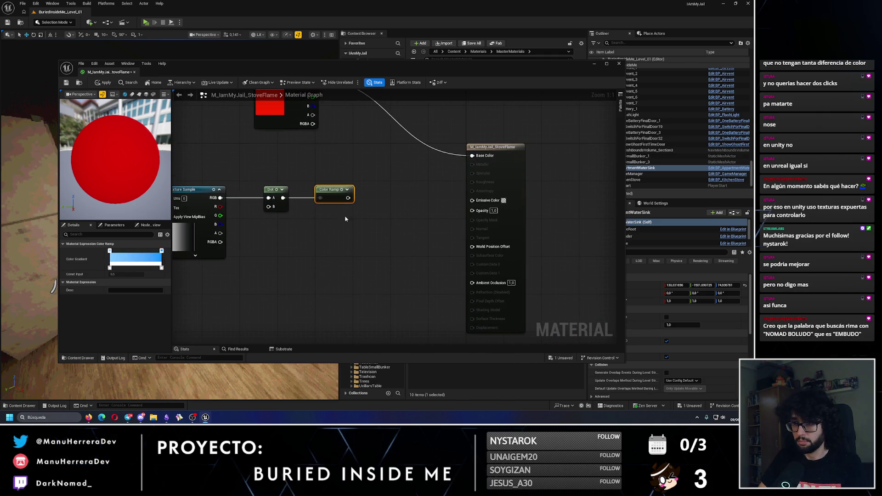
pyautogui.moveTo(314, 218); pyautogui.dragTo(372, 234)
pyautogui.click(237, 207)
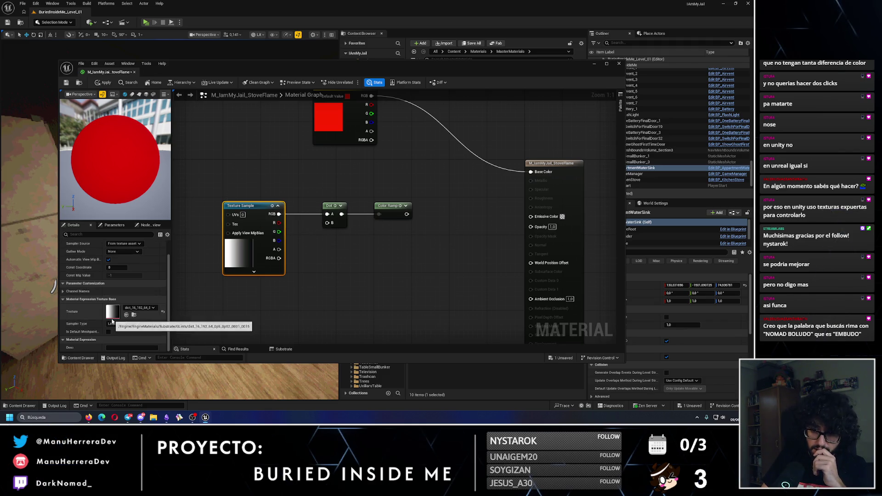
pyautogui.moveTo(278, 215)
pyautogui.mouseDown()
pyautogui.moveTo(322, 227)
pyautogui.moveTo(343, 254)
pyautogui.mouseUp()
pyautogui.write('rotate')
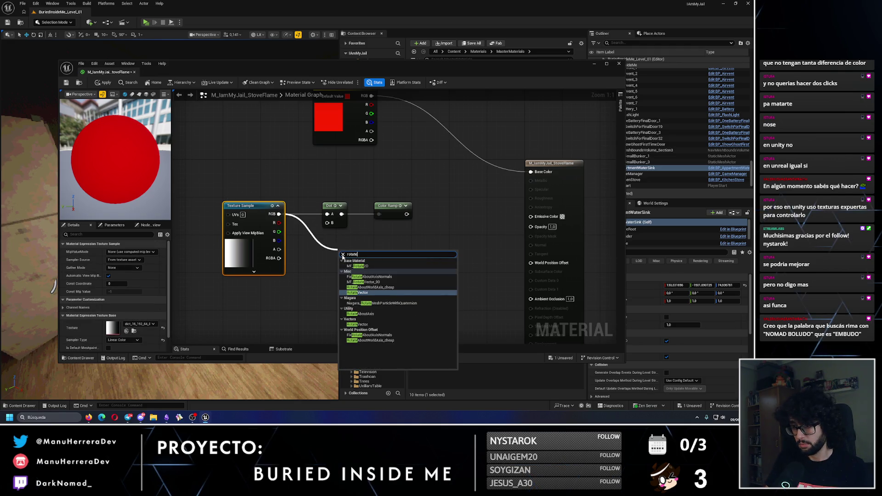
pyautogui.click(363, 293)
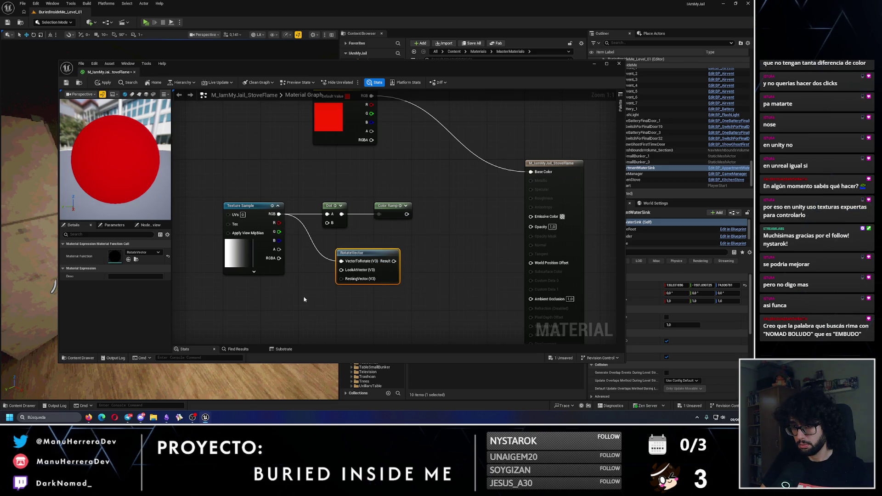
pyautogui.click(379, 228)
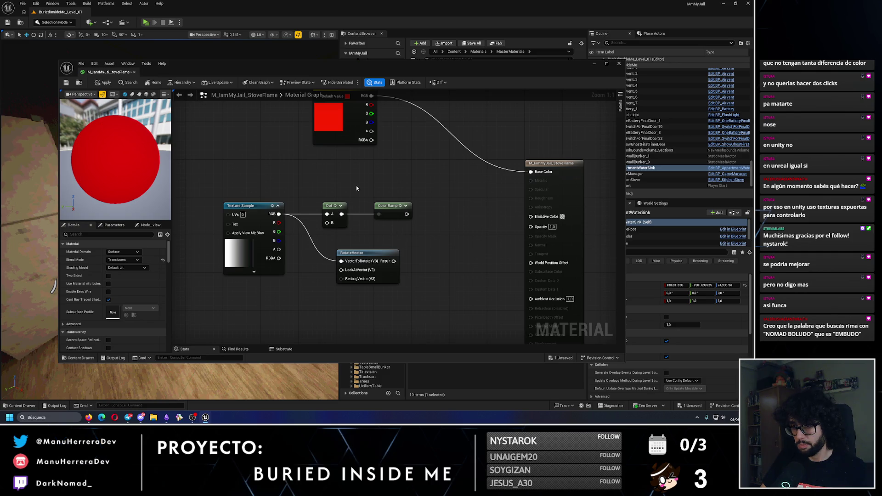
pyautogui.moveTo(394, 261); pyautogui.dragTo(531, 226)
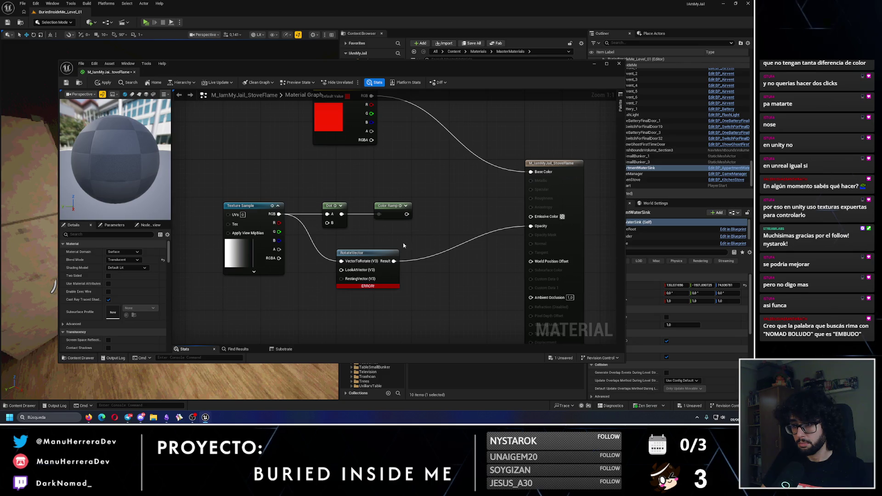
pyautogui.moveTo(403, 243); pyautogui.dragTo(401, 243)
pyautogui.hotkey('ctrl', 's')
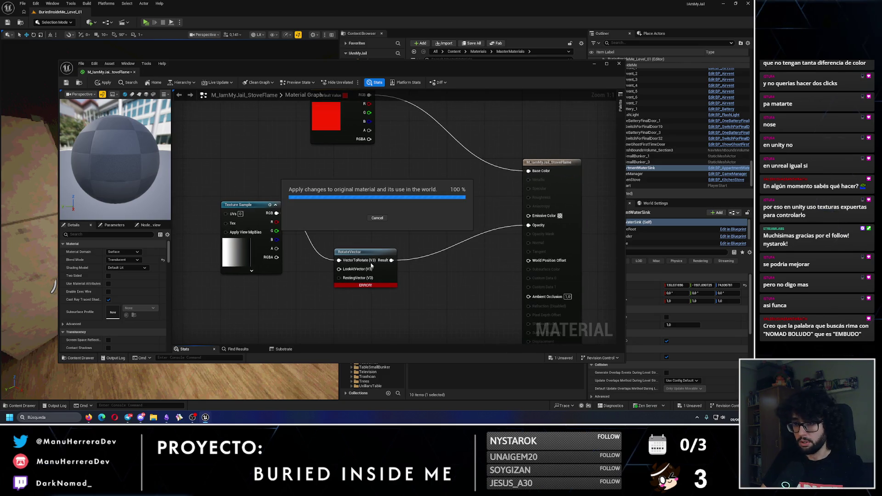
pyautogui.hotkey('ctrl', 'z')
pyautogui.hotkey('ctrl', 'z')
pyautogui.hotkey('ctrl', 'z')
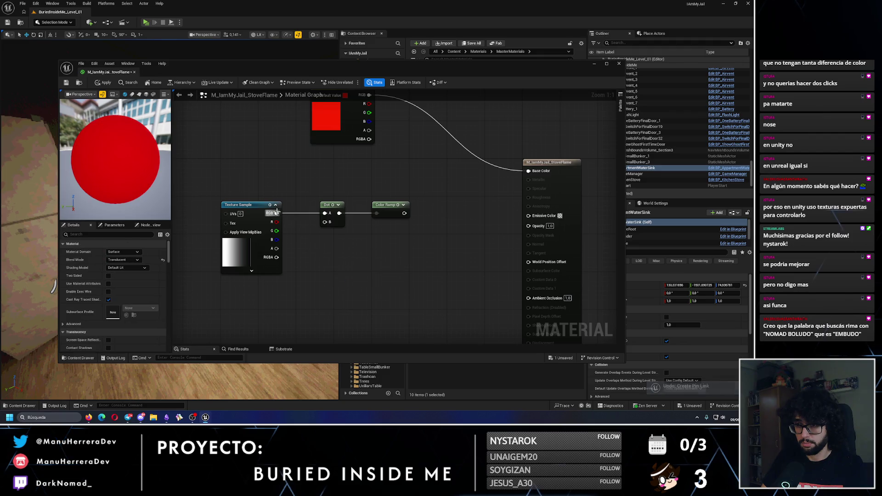
# Step: Add MF_RotateVector_90, feed it the texture's alpha, and route its CW Y output into Opacity
pyautogui.moveTo(277, 212); pyautogui.dragTo(336, 266)
pyautogui.write('rotate')
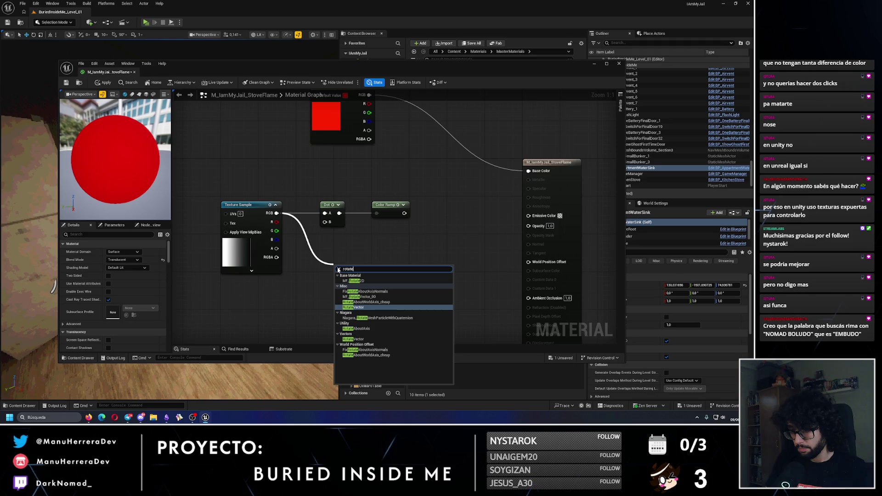
pyautogui.press('Up')
pyautogui.press('Up')
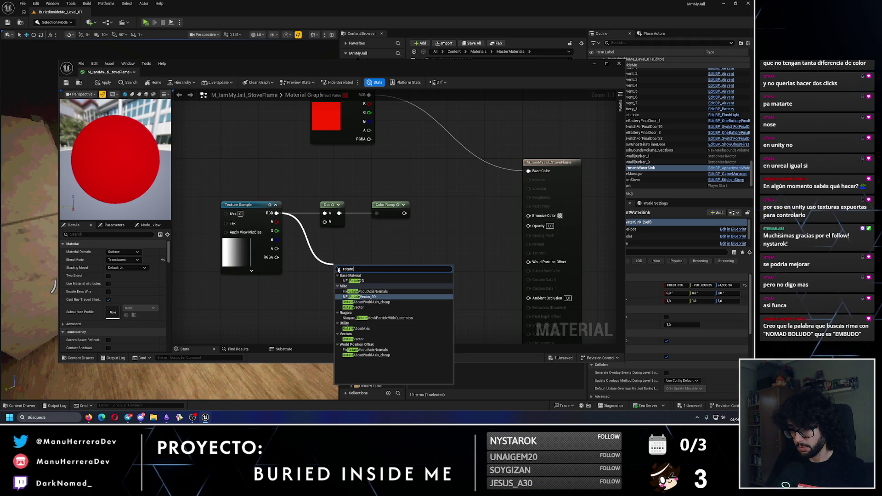
pyautogui.click(394, 296)
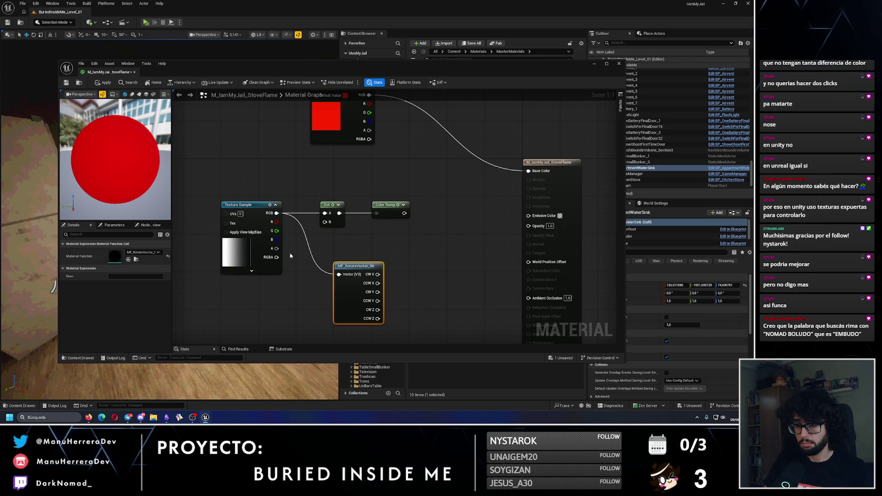
pyautogui.moveTo(278, 257); pyautogui.dragTo(339, 274)
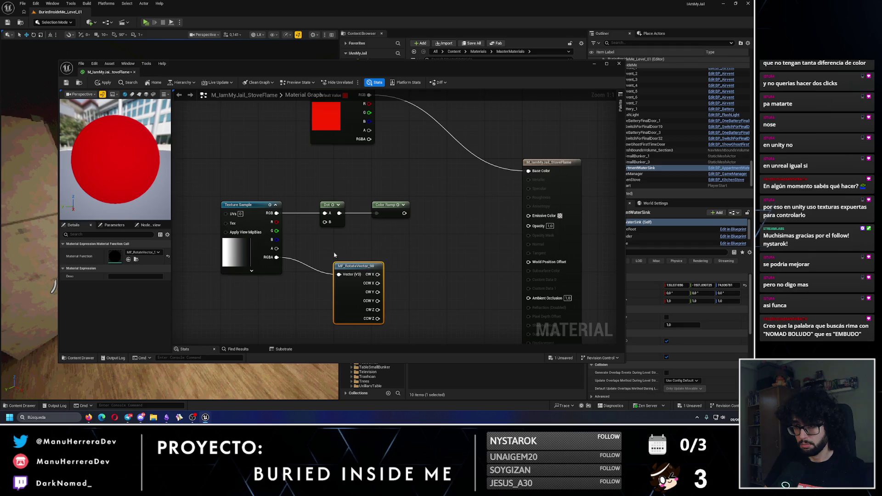
pyautogui.moveTo(277, 249)
pyautogui.mouseDown()
pyautogui.moveTo(340, 274)
pyautogui.moveTo(535, 226)
pyautogui.mouseUp()
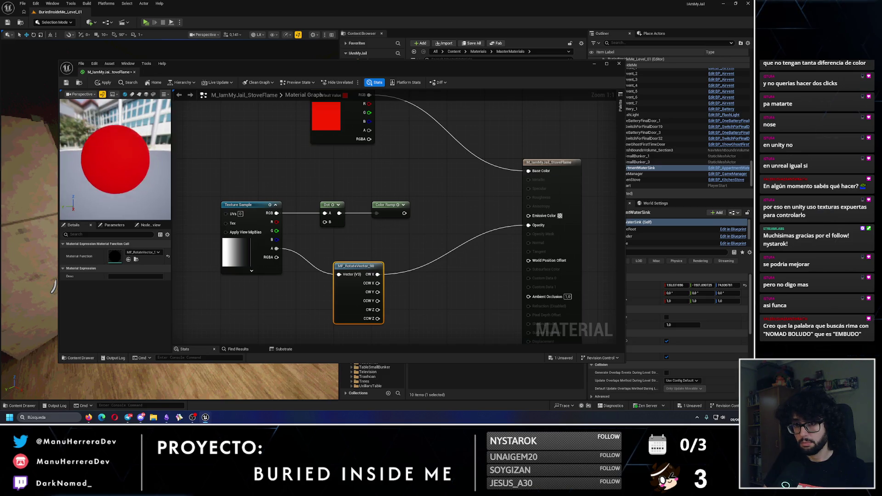
pyautogui.moveTo(378, 283)
pyautogui.mouseDown()
pyautogui.moveTo(537, 236)
pyautogui.moveTo(530, 226)
pyautogui.mouseUp()
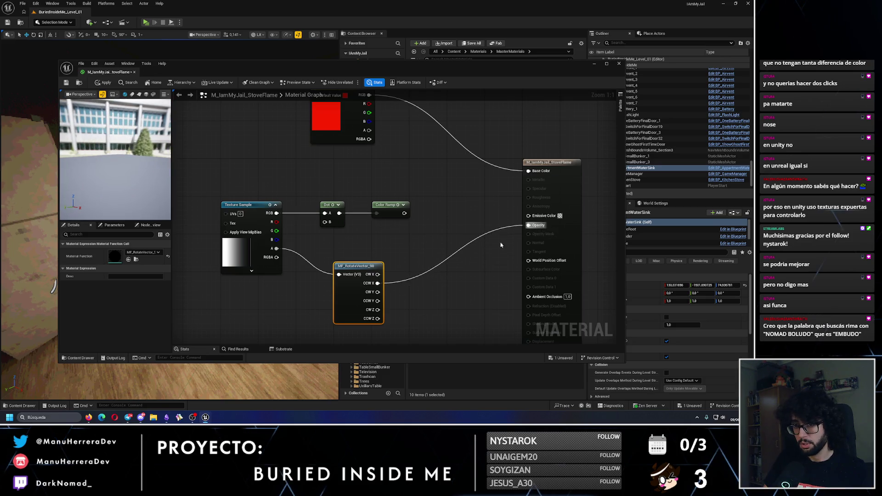
pyautogui.moveTo(378, 292)
pyautogui.mouseDown()
pyautogui.moveTo(547, 244)
pyautogui.moveTo(533, 226)
pyautogui.mouseUp()
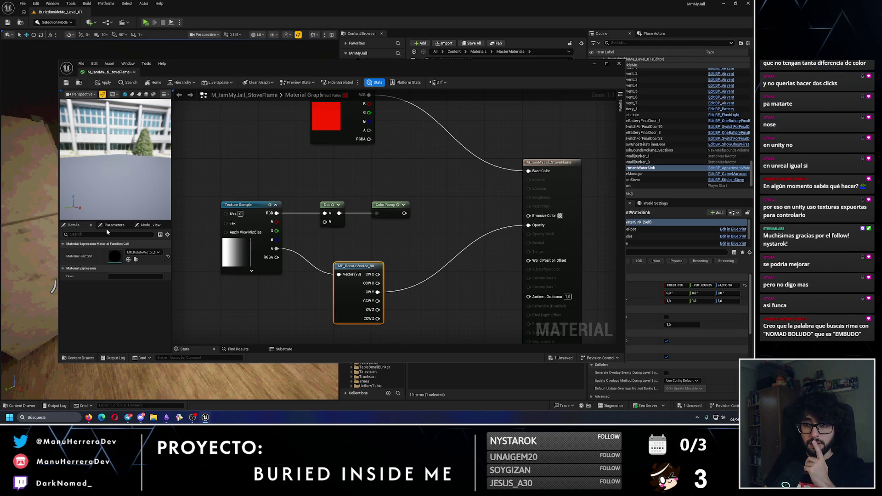
# Step: Switch the StoveFlame material's blend mode to Masked
pyautogui.click(189, 241)
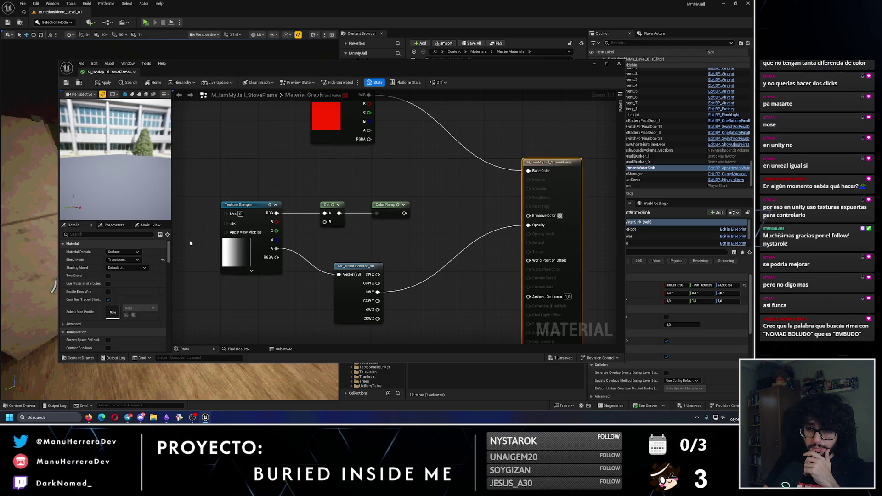
pyautogui.click(128, 261)
pyautogui.click(128, 262)
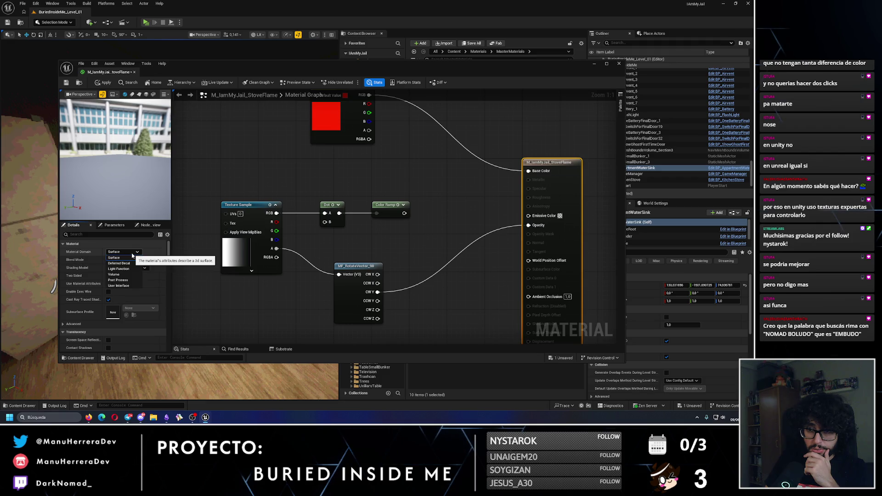
pyautogui.click(130, 269)
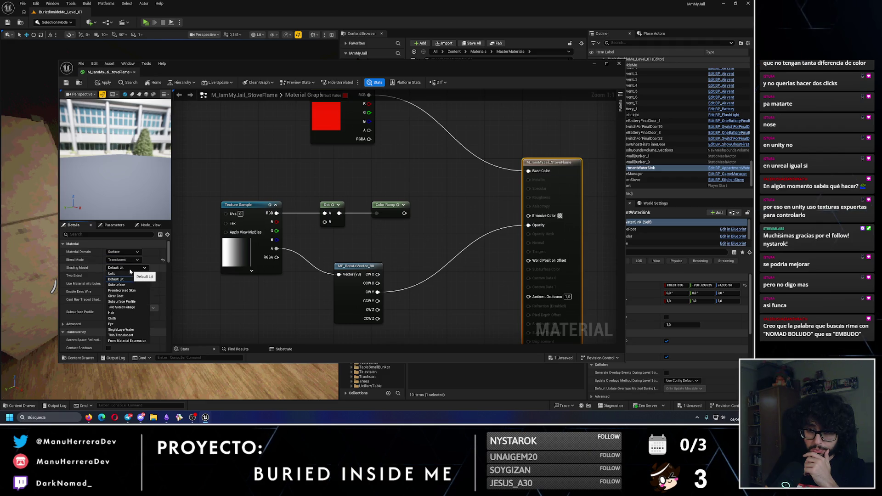
pyautogui.click(128, 261)
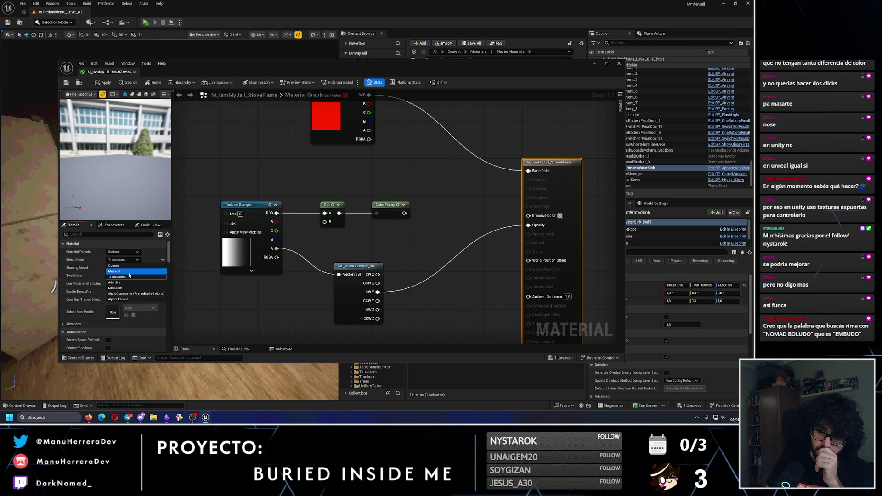
pyautogui.click(114, 271)
# Step: Disconnect the rotate function's outputs and its texture alpha input, trying CW X on Opacity Mask
pyautogui.moveTo(461, 271); pyautogui.dragTo(403, 244)
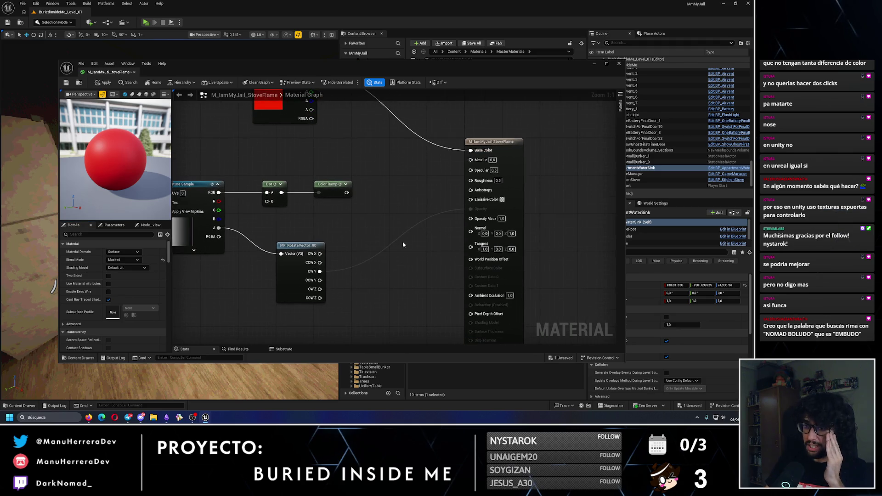
pyautogui.moveTo(339, 246); pyautogui.dragTo(376, 246)
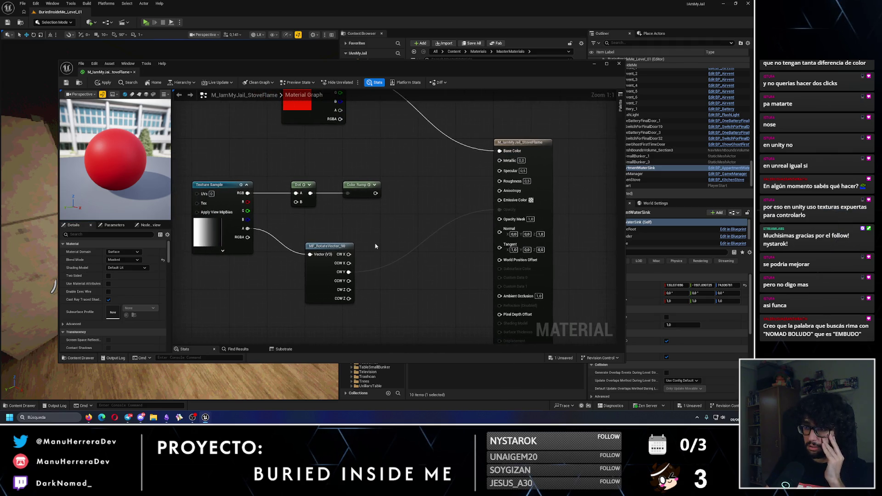
pyautogui.keyDown('alt'); pyautogui.click(385, 270); pyautogui.keyUp('alt')
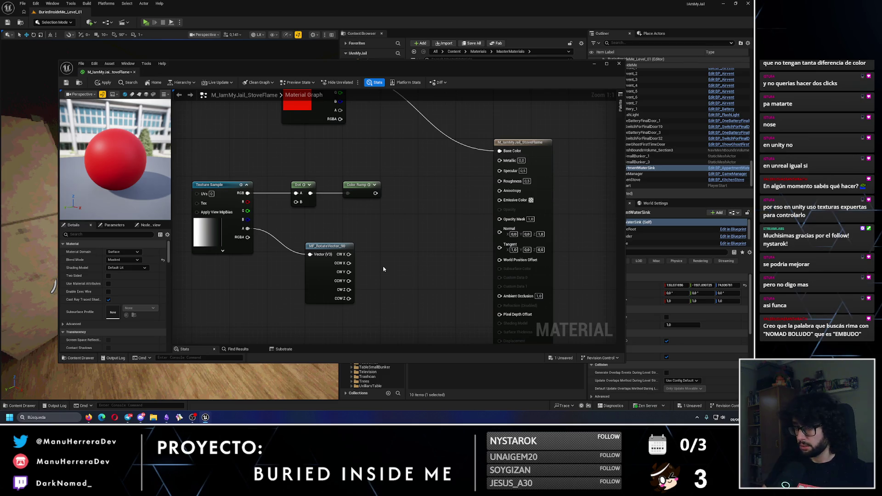
pyautogui.moveTo(349, 254); pyautogui.dragTo(499, 218)
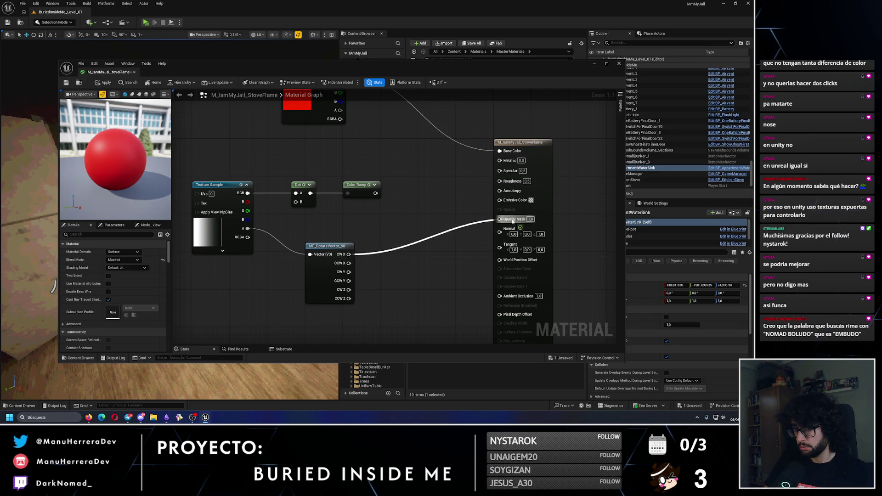
pyautogui.keyDown('alt'); pyautogui.click(369, 255); pyautogui.keyUp('alt')
pyautogui.moveTo(247, 229)
pyautogui.mouseDown()
pyautogui.moveTo(343, 253)
pyautogui.moveTo(507, 203)
pyautogui.moveTo(499, 218)
pyautogui.mouseUp()
pyautogui.keyDown('alt'); pyautogui.click(272, 241); pyautogui.keyUp('alt')
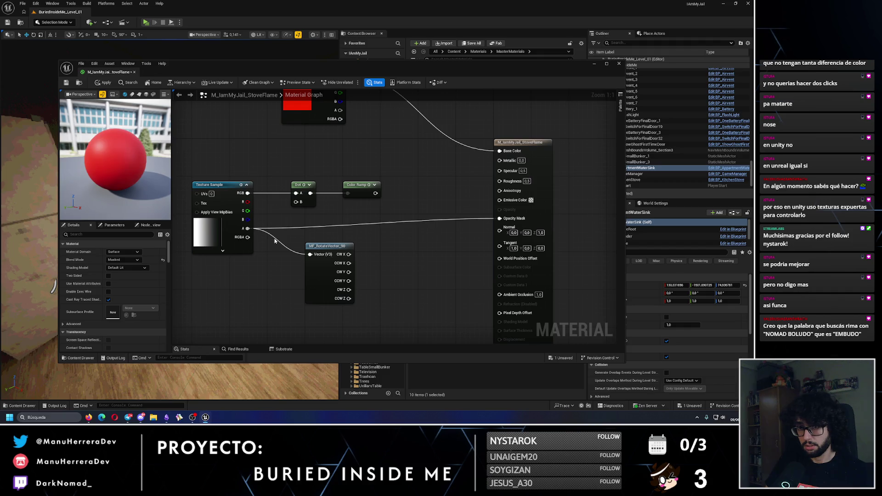
pyautogui.moveTo(114, 152); pyautogui.dragTo(115, 193)
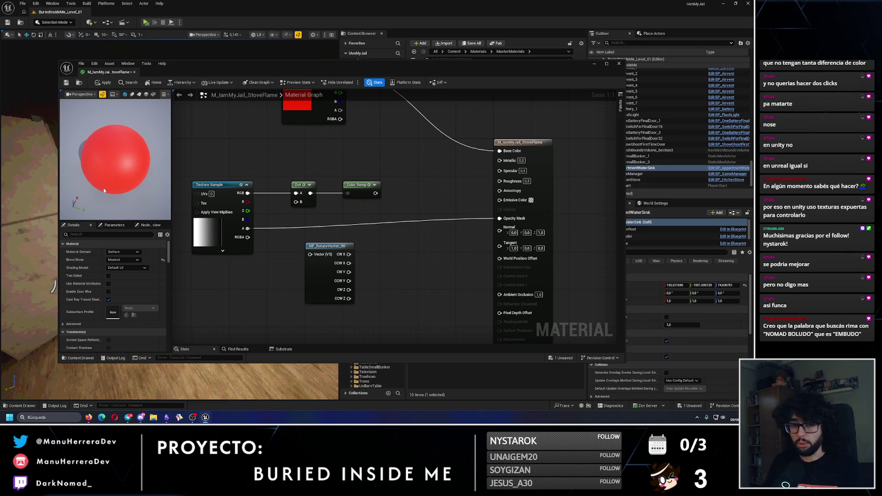
# Step: Delete the Dot and Color Ramp nodes and wire the texture RGB into the opacity input
pyautogui.moveTo(302, 175); pyautogui.dragTo(394, 207)
pyautogui.press('Delete')
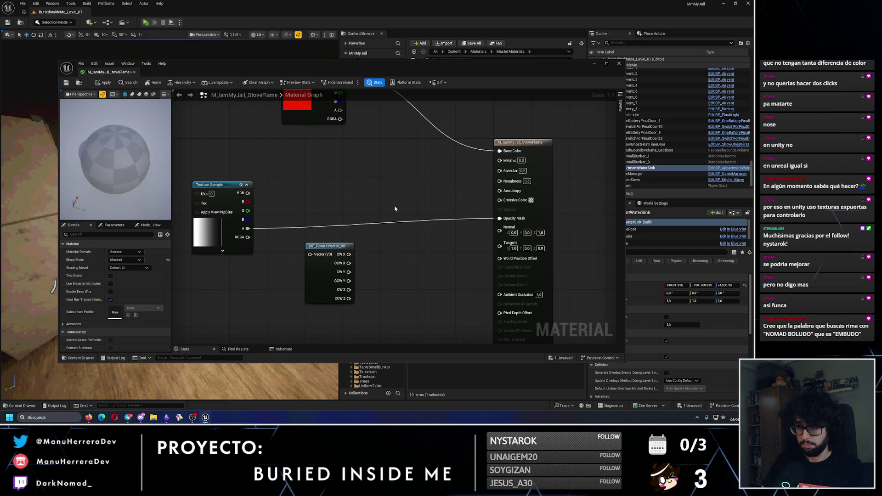
pyautogui.moveTo(247, 193)
pyautogui.mouseDown()
pyautogui.moveTo(505, 214)
pyautogui.moveTo(499, 218)
pyautogui.mouseUp()
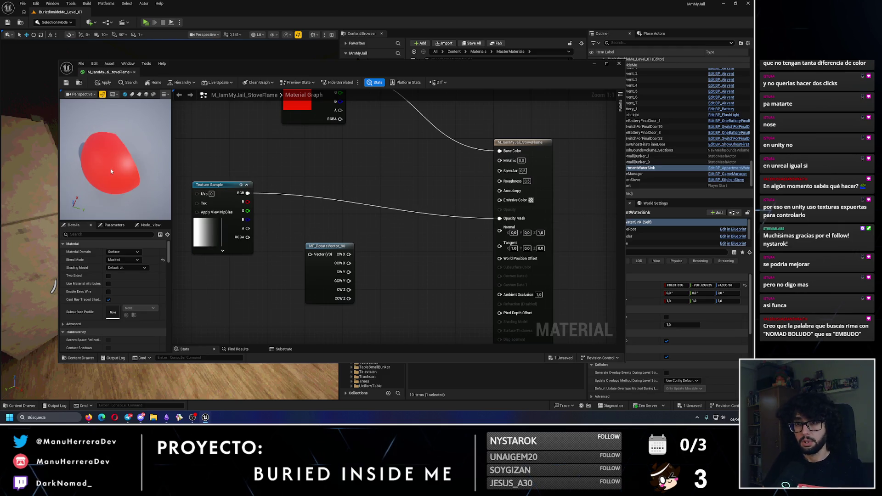
pyautogui.moveTo(111, 171); pyautogui.dragTo(138, 162)
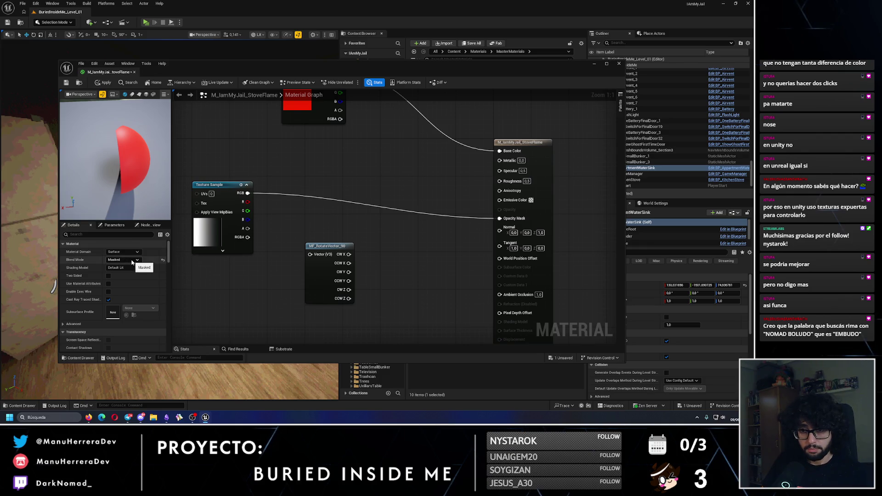
# Step: Make the material Two Sided and set its blend mode back to Translucent
pyautogui.click(109, 275)
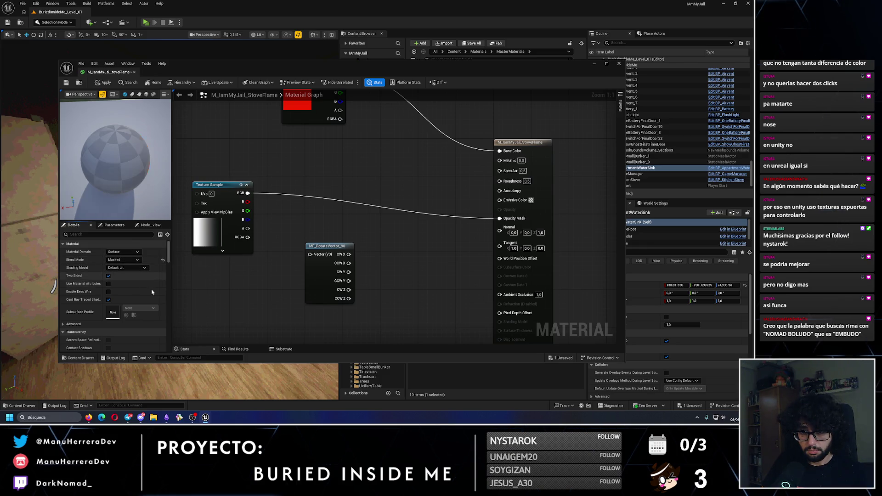
pyautogui.click(127, 262)
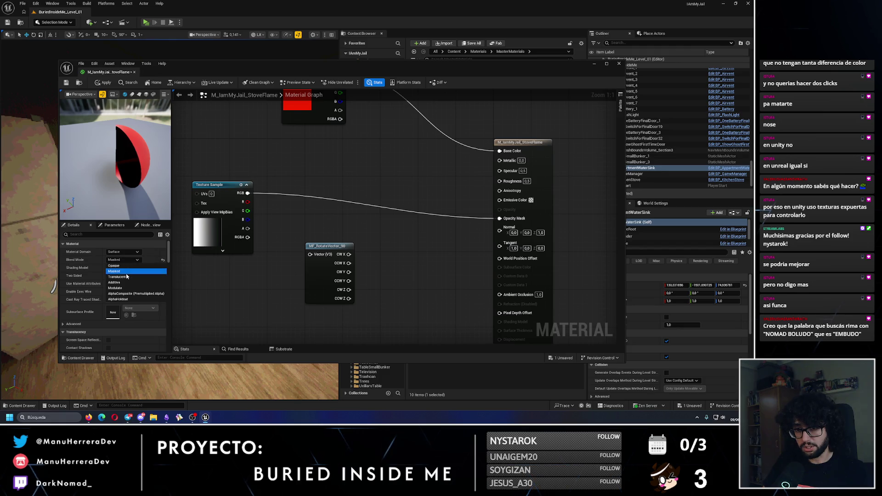
pyautogui.click(117, 276)
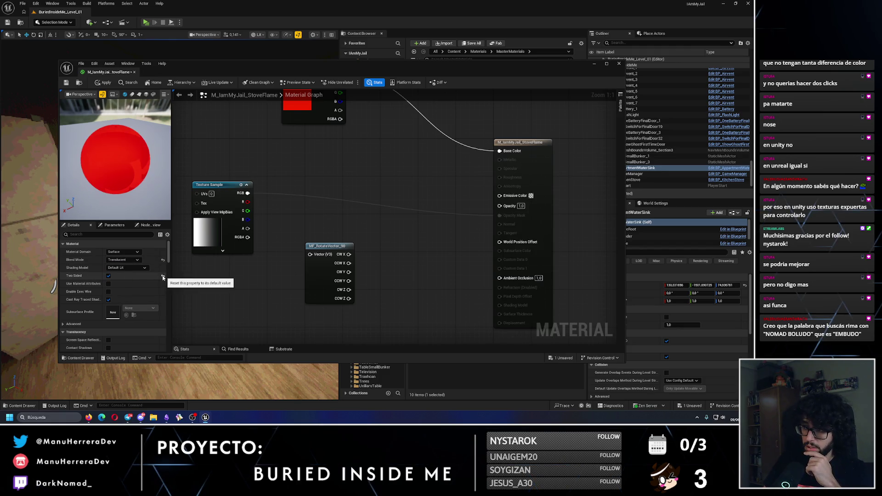
# Step: Wire the gradient texture's RGB into Opacity, apply the StoveFlame changes, and reopen its texture list
pyautogui.moveTo(247, 193)
pyautogui.mouseDown()
pyautogui.moveTo(368, 215)
pyautogui.moveTo(500, 206)
pyautogui.mouseUp()
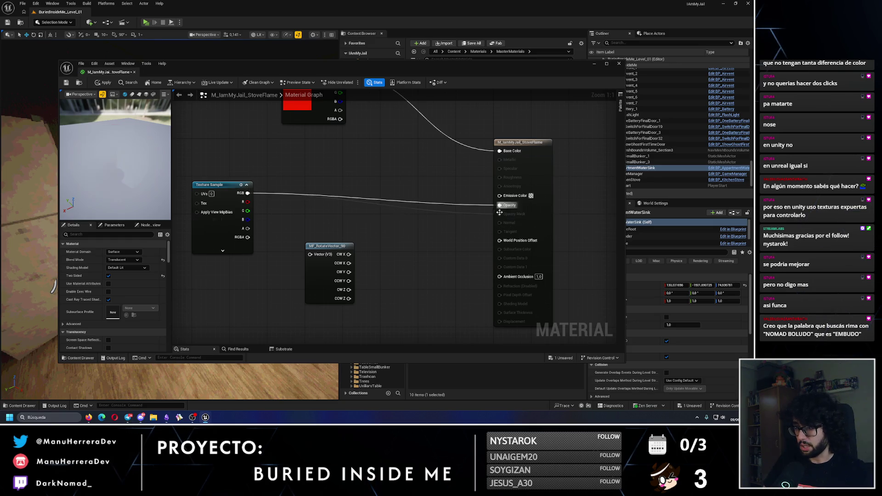
pyautogui.moveTo(131, 163); pyautogui.dragTo(94, 165)
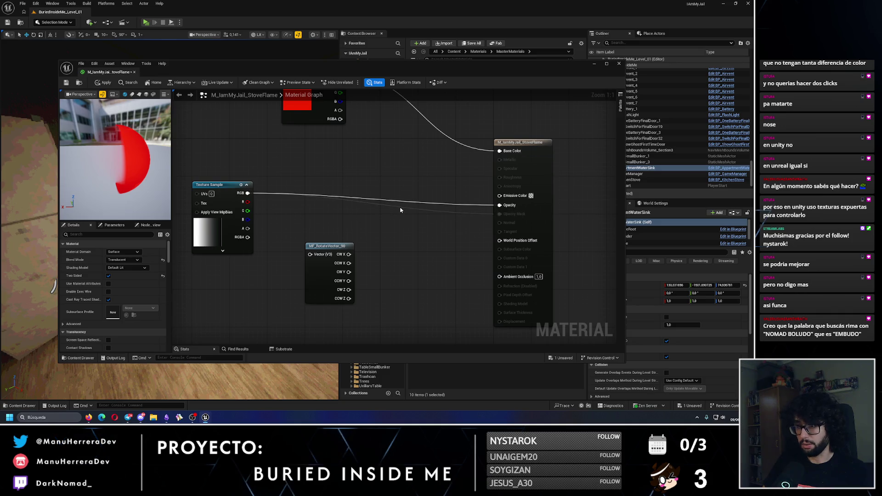
pyautogui.moveTo(239, 170)
pyautogui.mouseDown()
pyautogui.moveTo(317, 169)
pyautogui.moveTo(276, 168)
pyautogui.mouseUp()
pyautogui.moveTo(133, 156); pyautogui.dragTo(92, 156)
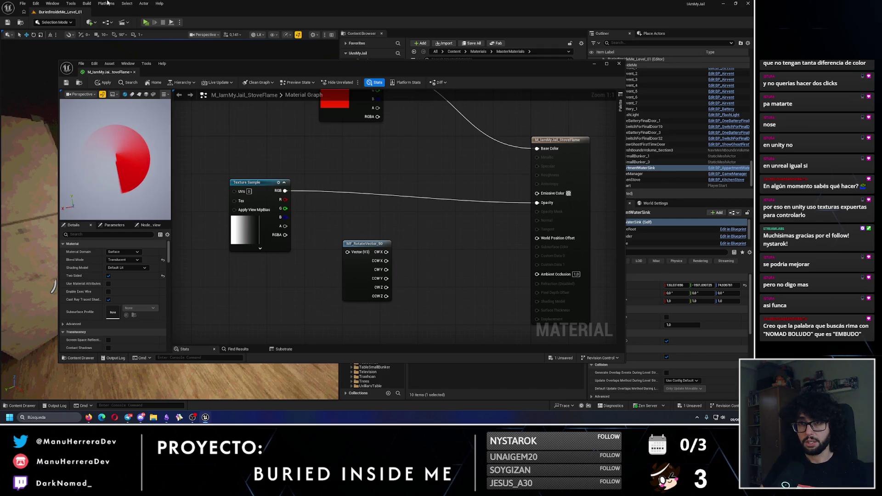
pyautogui.click(69, 83)
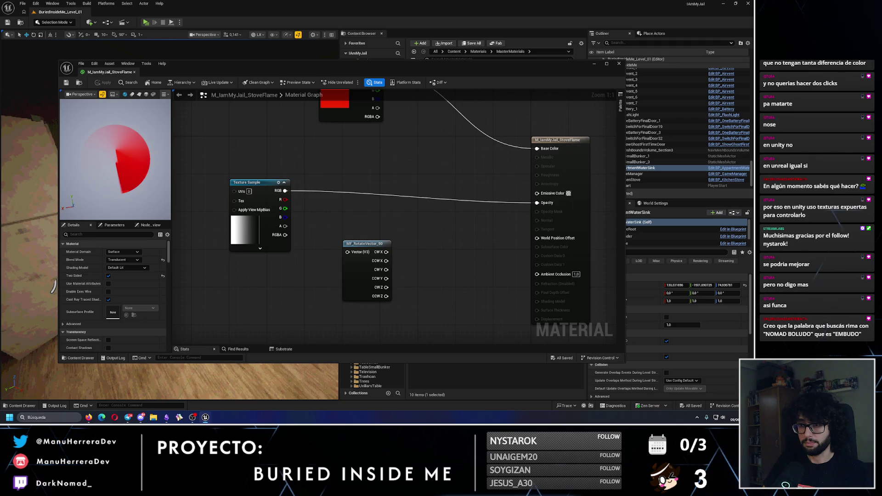
pyautogui.click(267, 196)
pyautogui.click(132, 325)
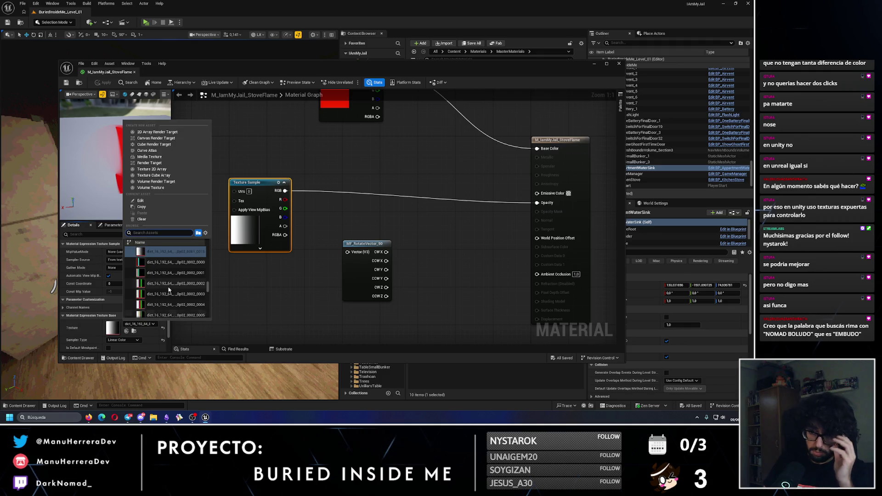
# Step: Browse the gradient Texture Sample's texture asset list down to the later dict textures
pyautogui.moveTo(214, 285); pyautogui.dragTo(218, 293)
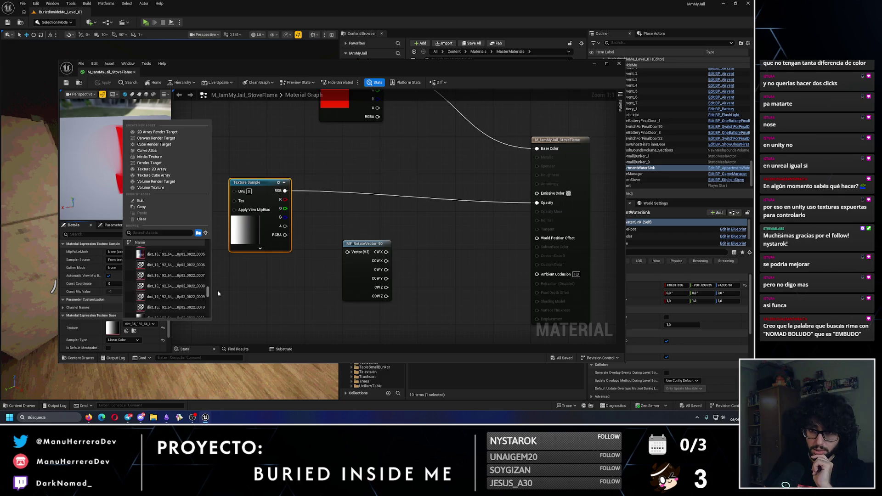
pyautogui.scroll(-5, 176, 307)
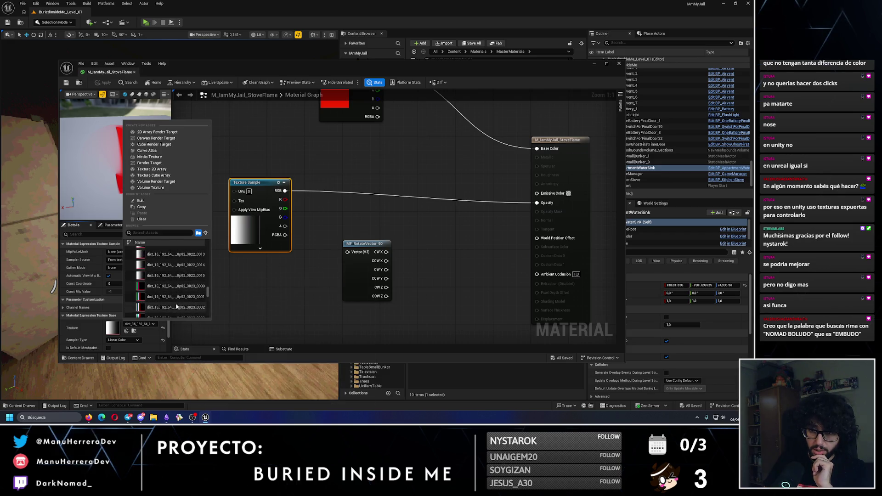
pyautogui.scroll(-6, 176, 307)
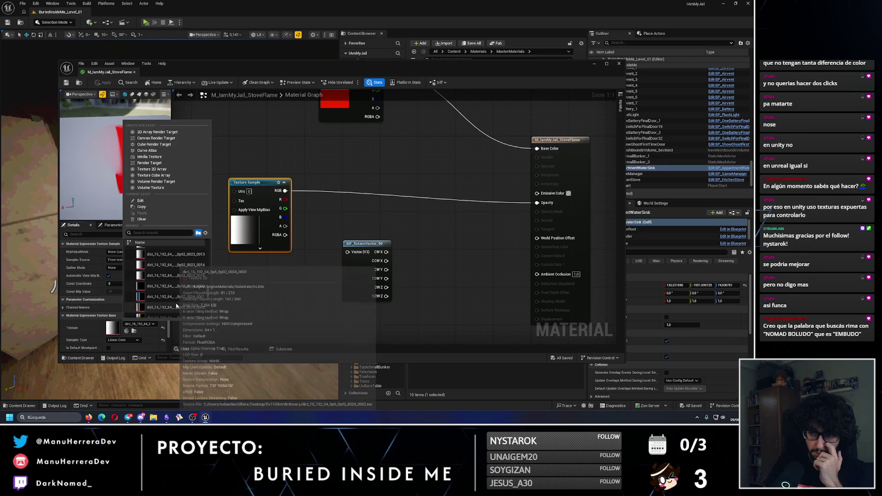
pyautogui.scroll(-6, 176, 306)
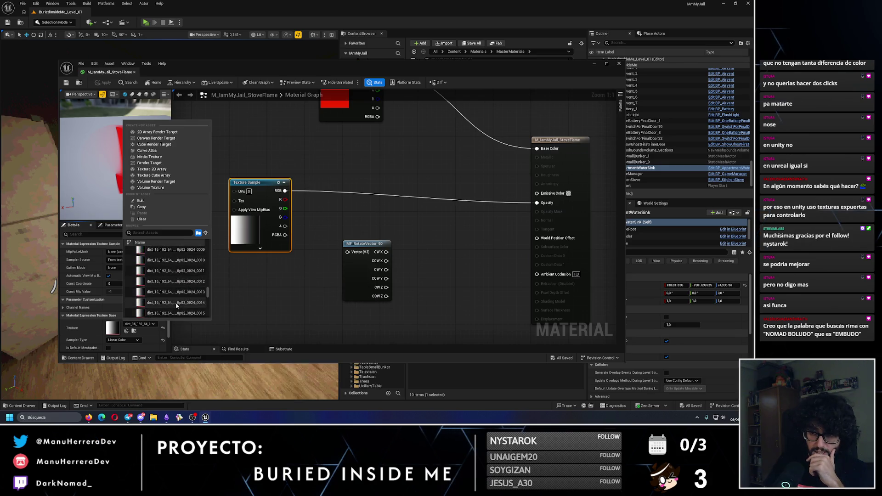
pyautogui.scroll(-6, 176, 306)
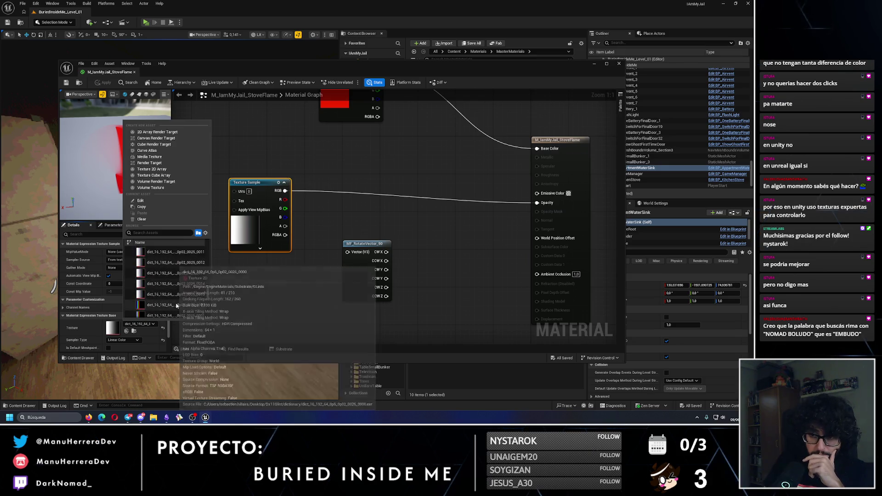
pyautogui.scroll(-6, 176, 306)
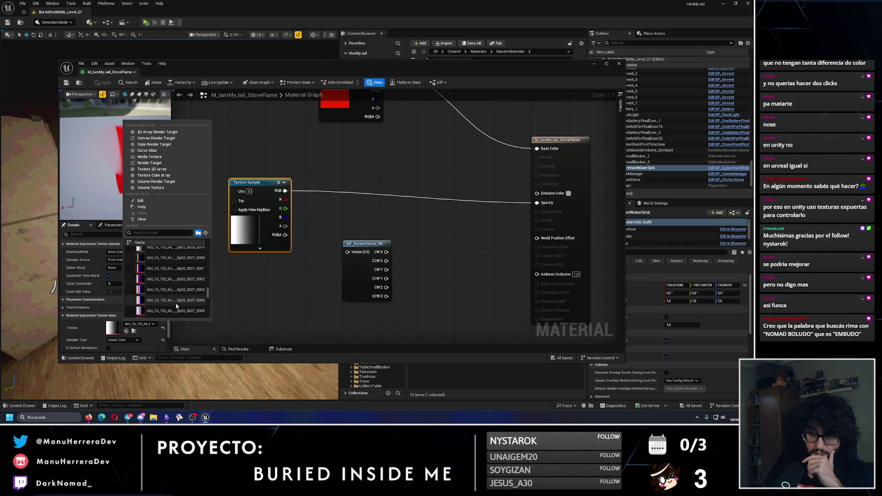
pyautogui.scroll(-6, 176, 306)
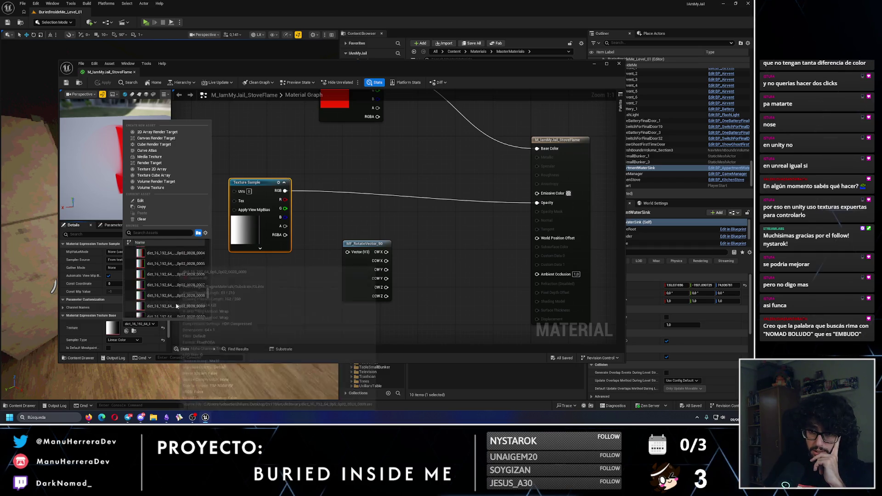